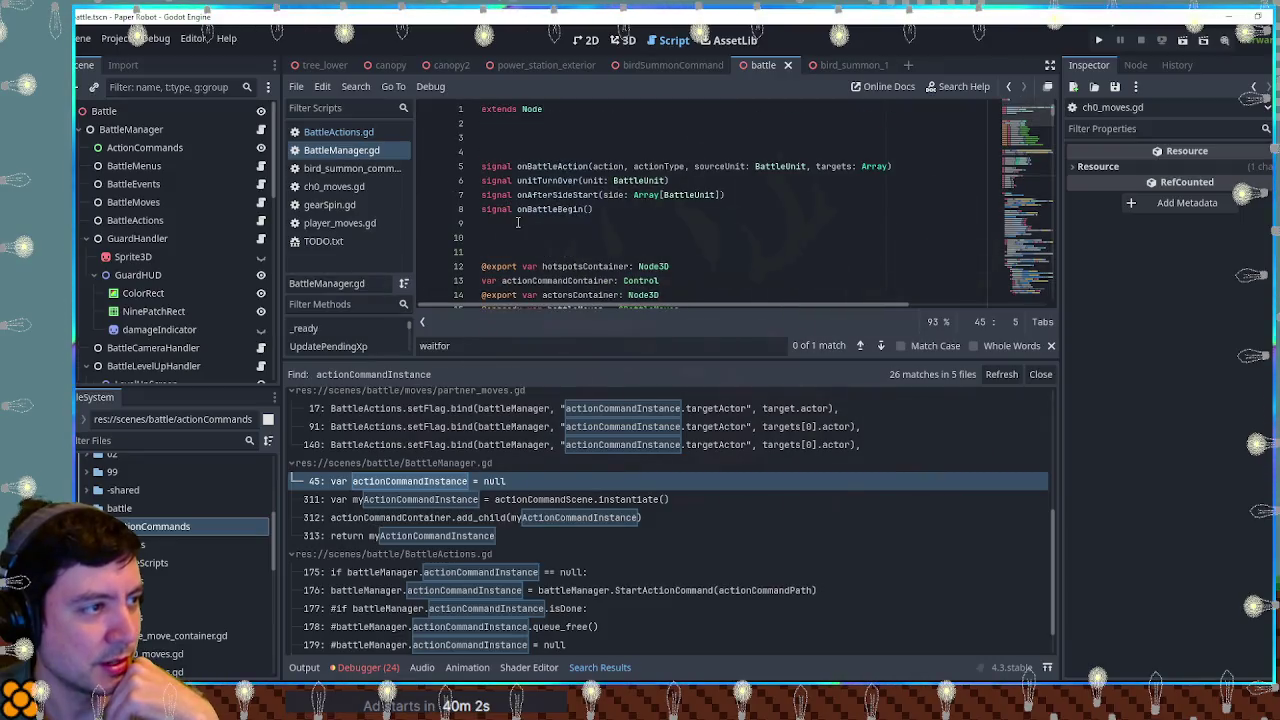
scroll(507, 212, down, 1)
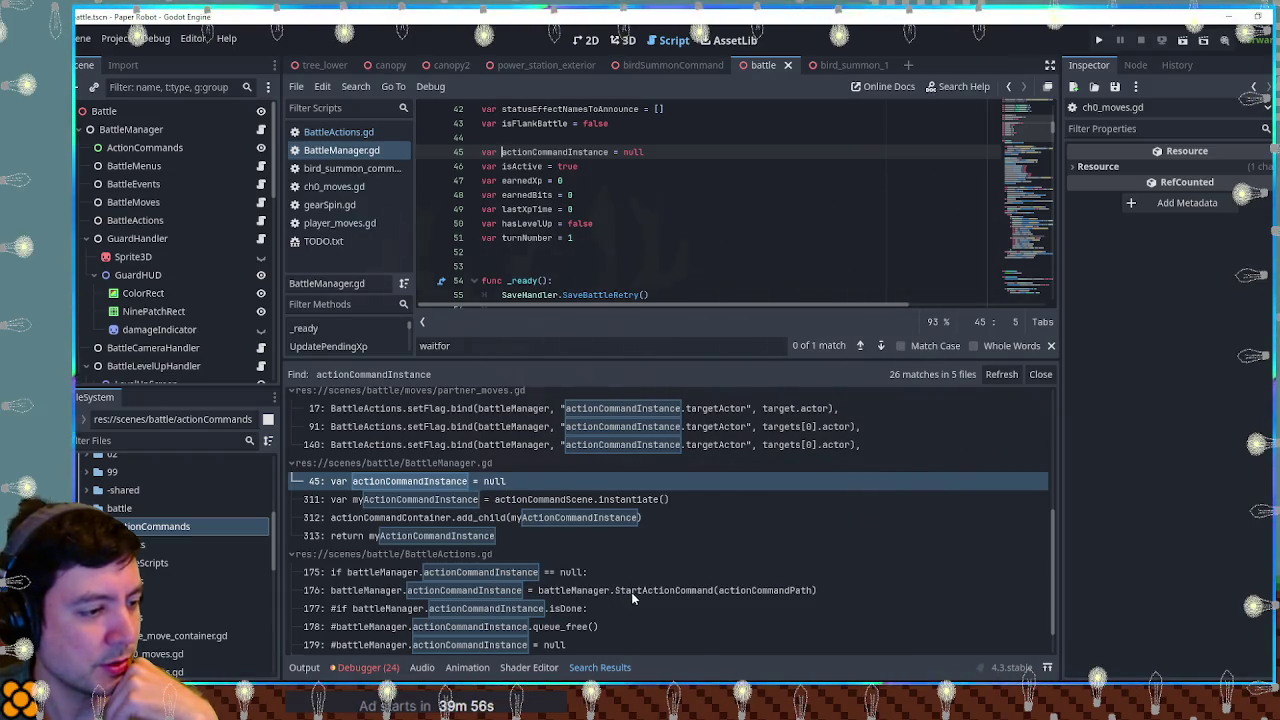
Step: Jump to the line 176 search match in BattleActions.gd
click(502, 591)
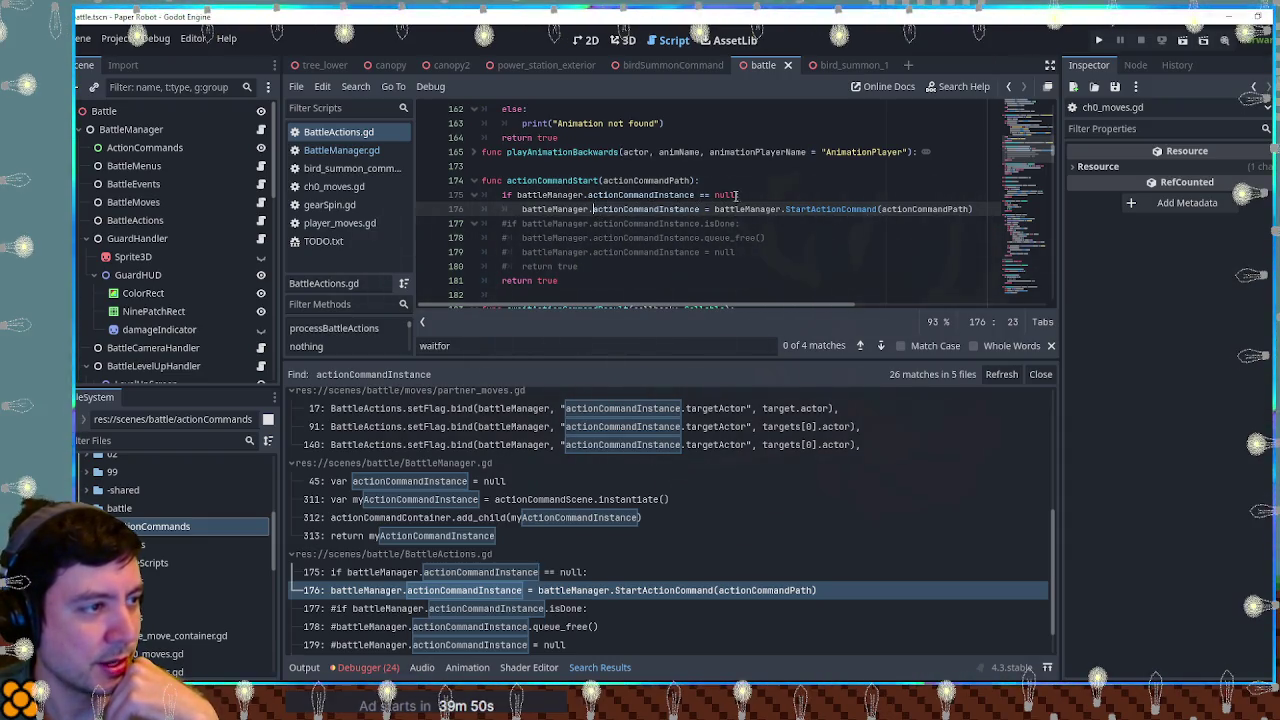
scroll(605, 205, down, 1)
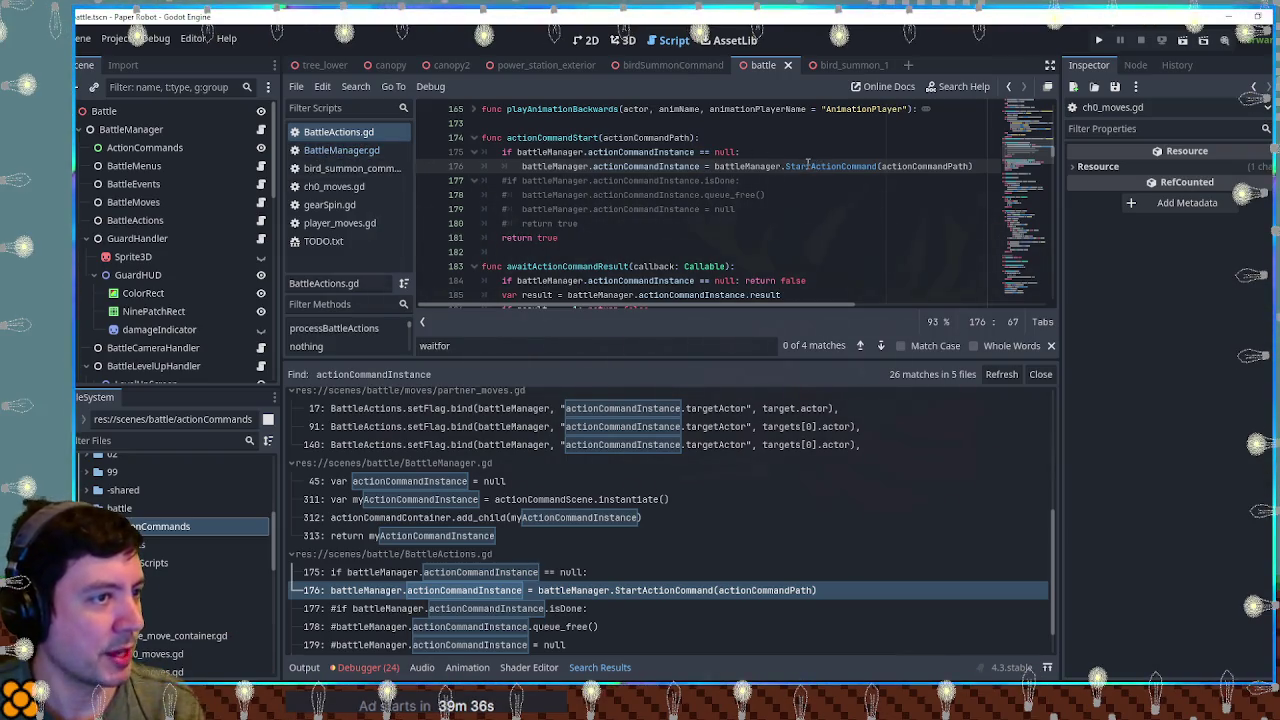
Step: Copy the StartActionCommand name and find its definition in BattleManager.gd
double_click(830, 166)
key(ctrl+c)
click(350, 153)
key(ctrl+f)
key(ctrl+v)
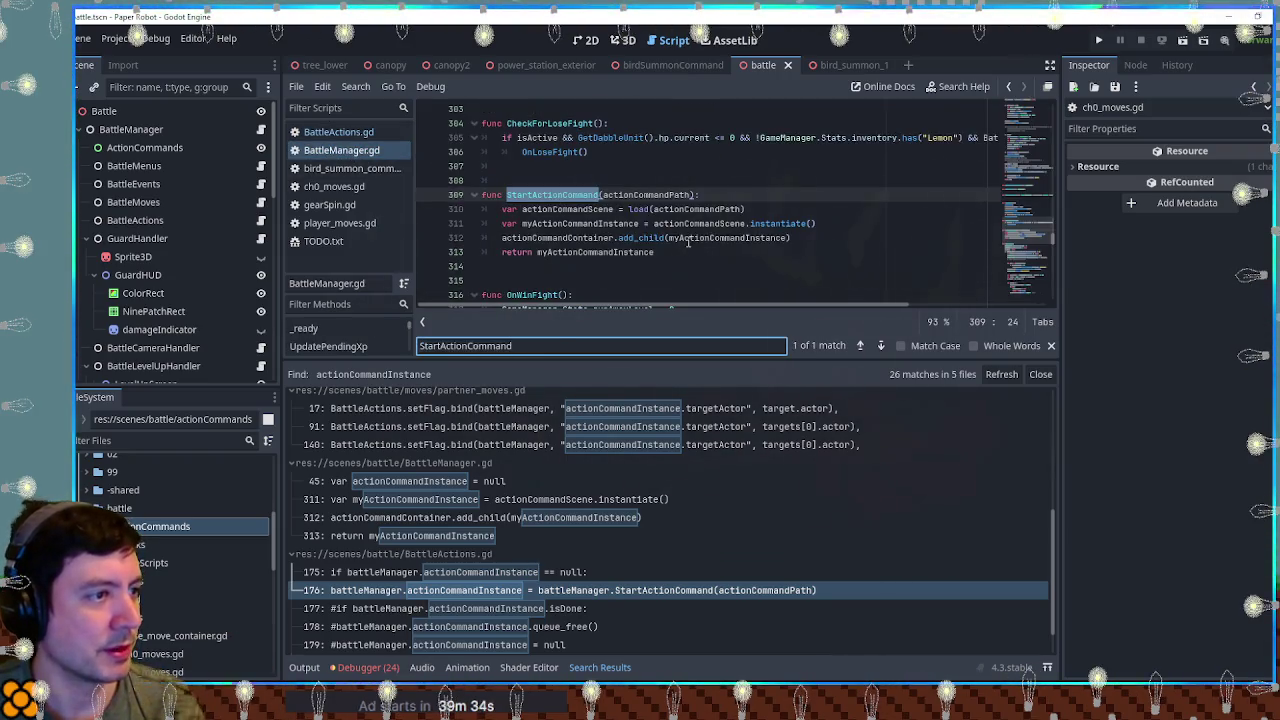
Step: Review the actionCommandScene, myActionCommandInstance and actionCommandContainer variables, then return to BattleActions.gd
double_click(558, 211)
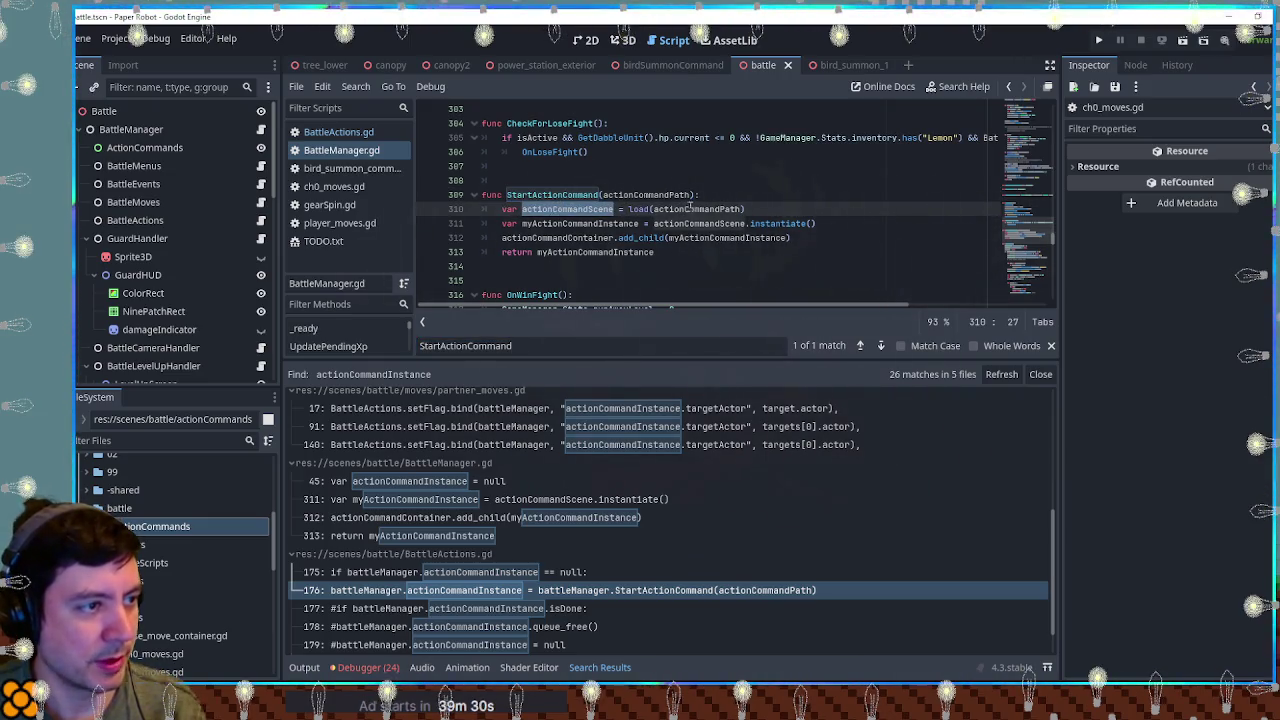
double_click(584, 226)
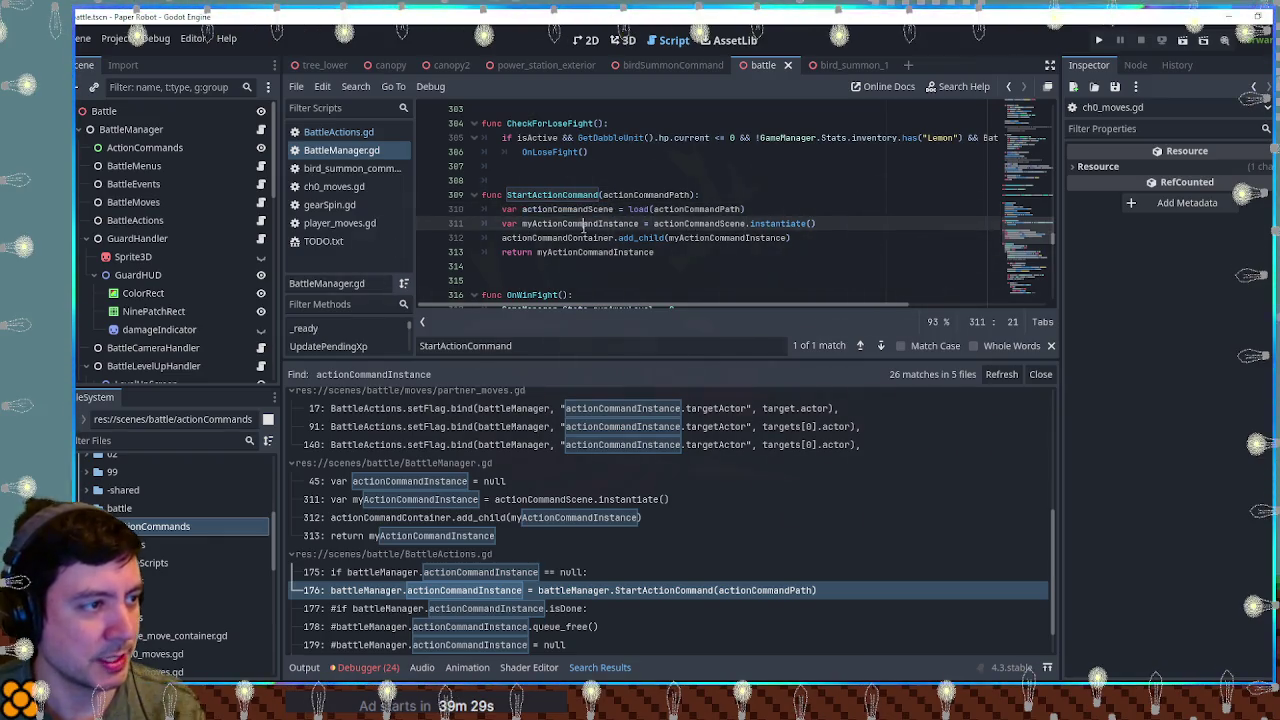
double_click(568, 237)
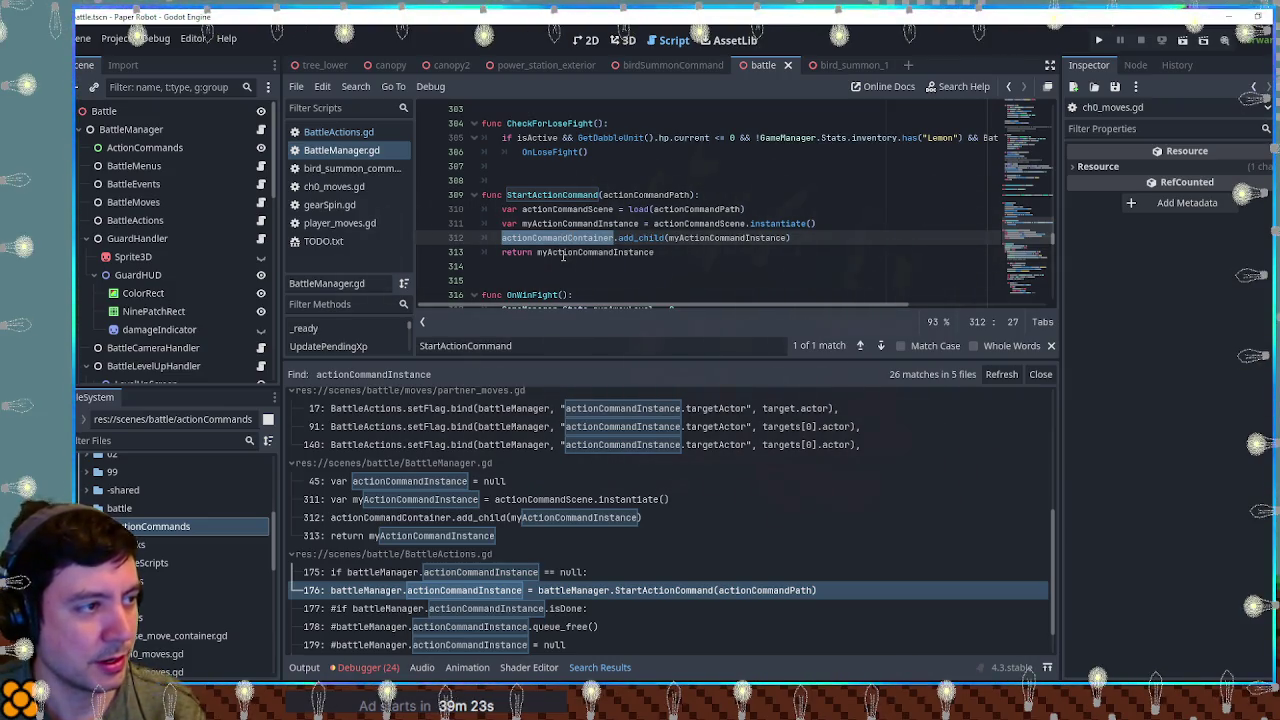
click(355, 137)
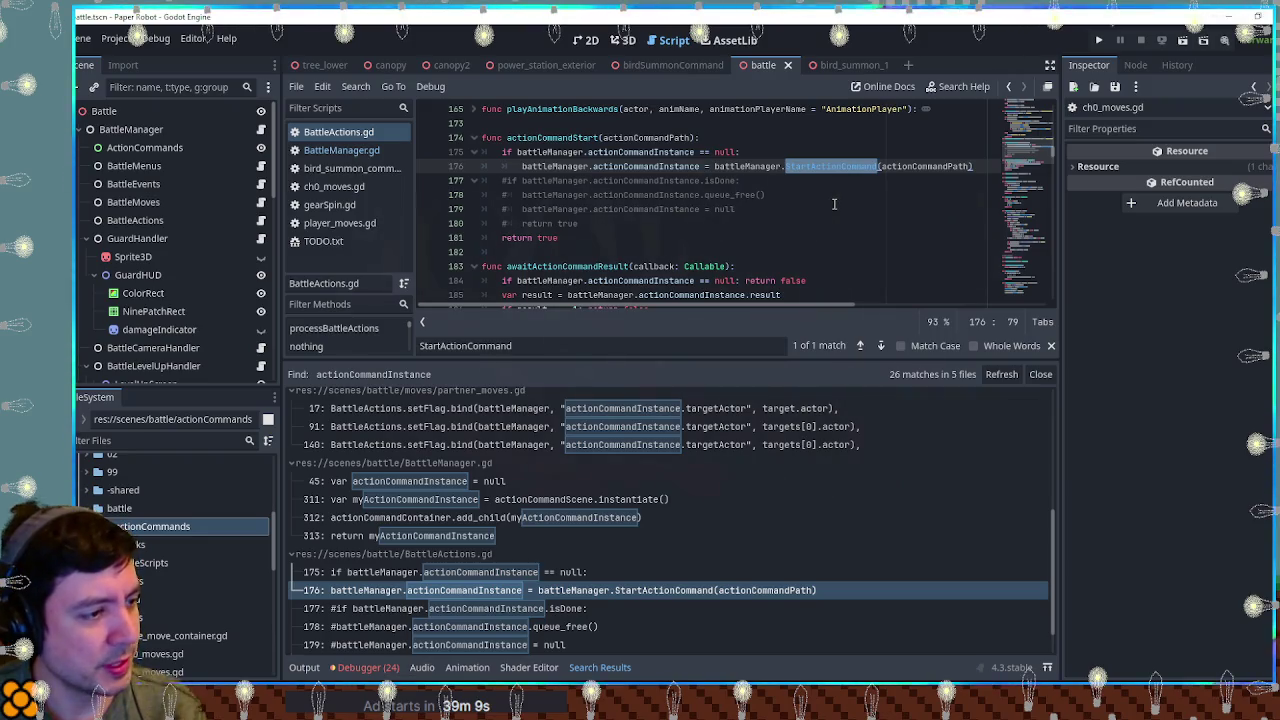
scroll(757, 532, down, 1)
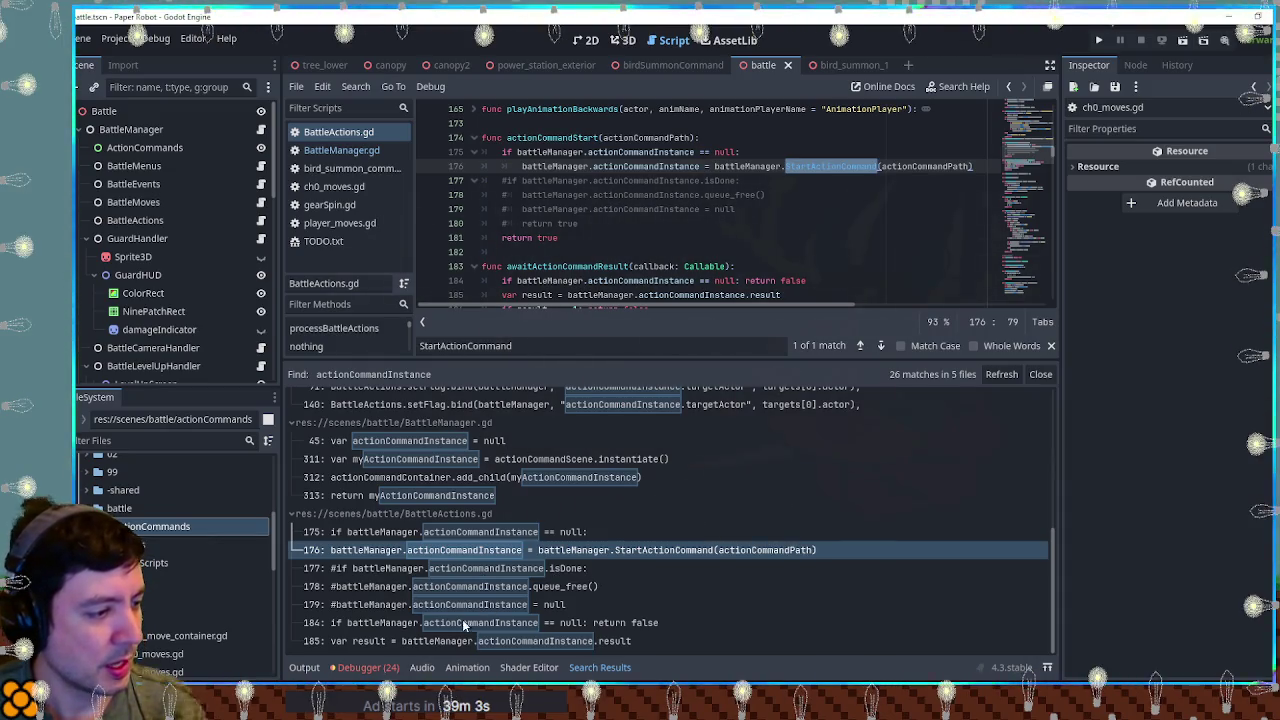
Step: Jump to the line 185 match in BattleActions.gd's awaitActionCommandResult function
click(438, 640)
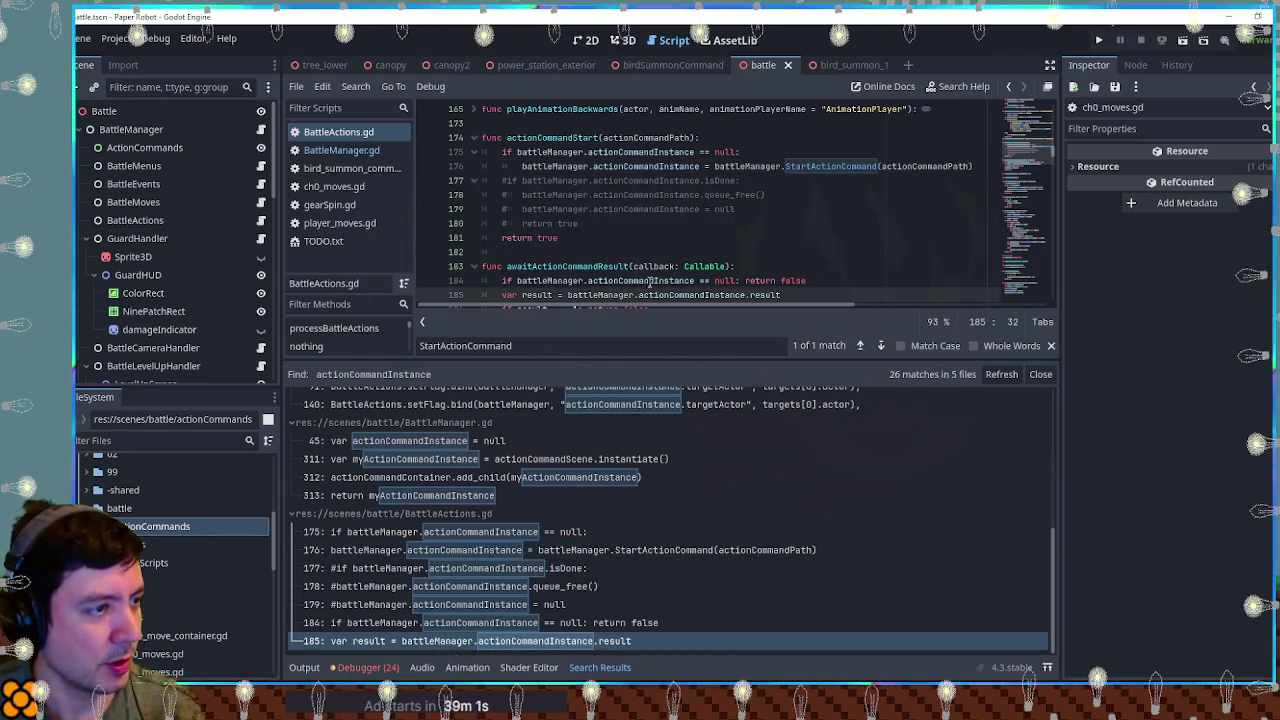
scroll(650, 283, down, 2)
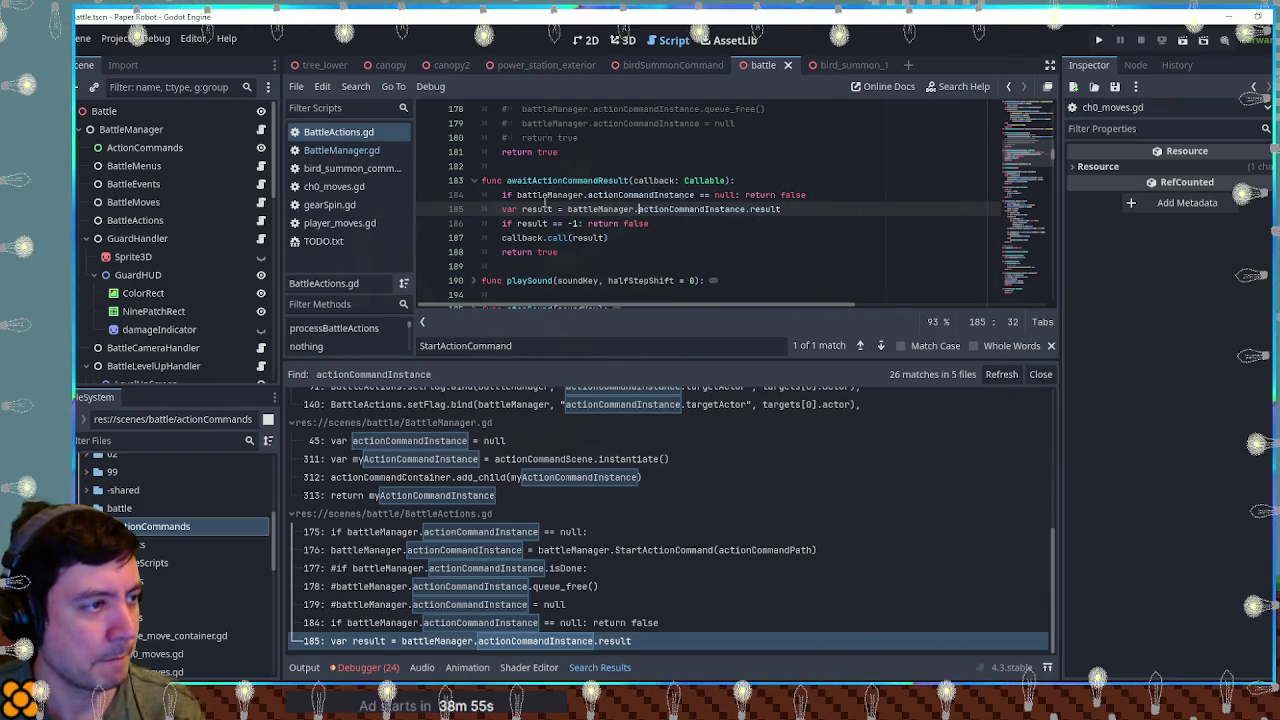
scroll(575, 238, down, 1)
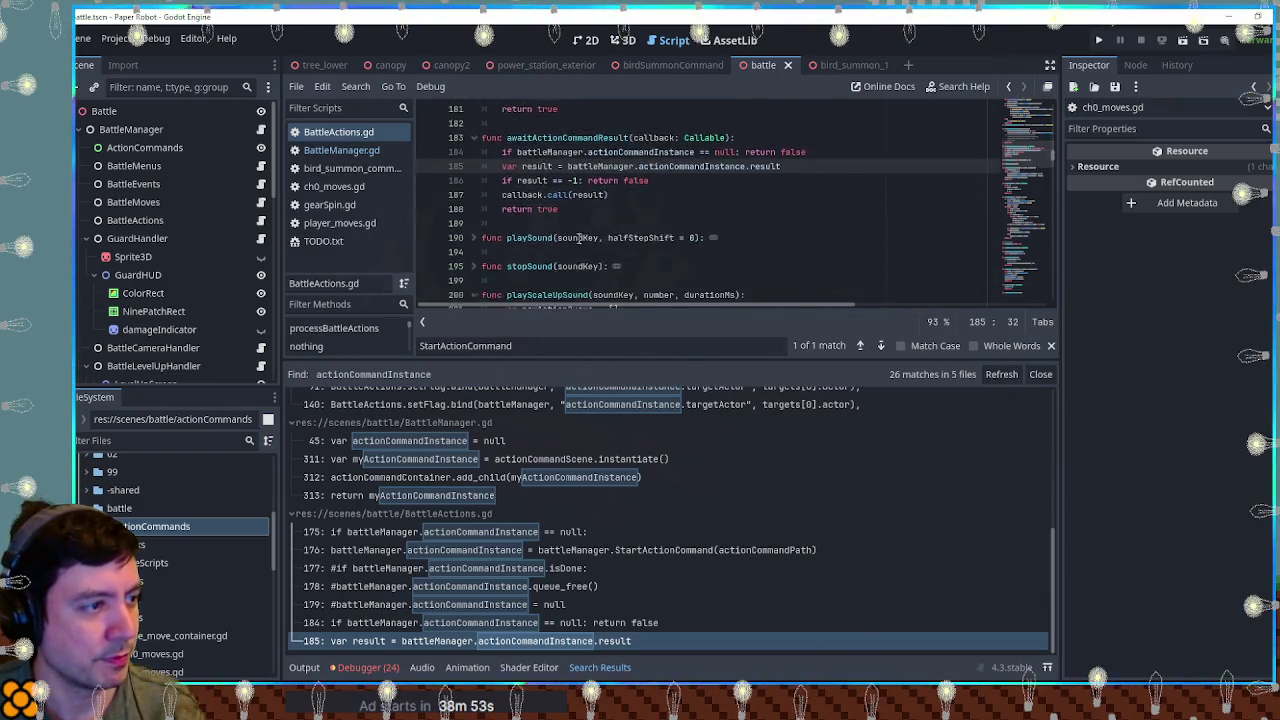
scroll(575, 238, down, 1)
scroll(550, 220, up, 1)
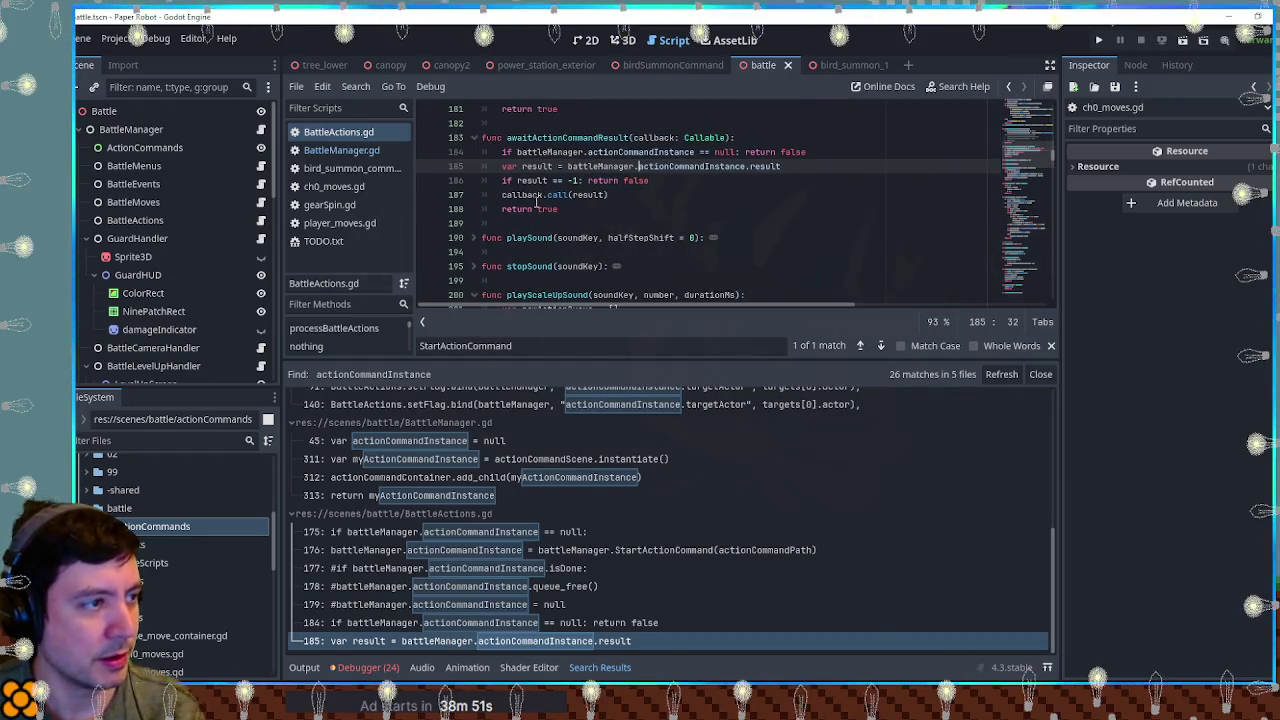
Step: Select actionCommandInstance on line 184 and open Find in Files for it
drag(516, 151, 736, 151)
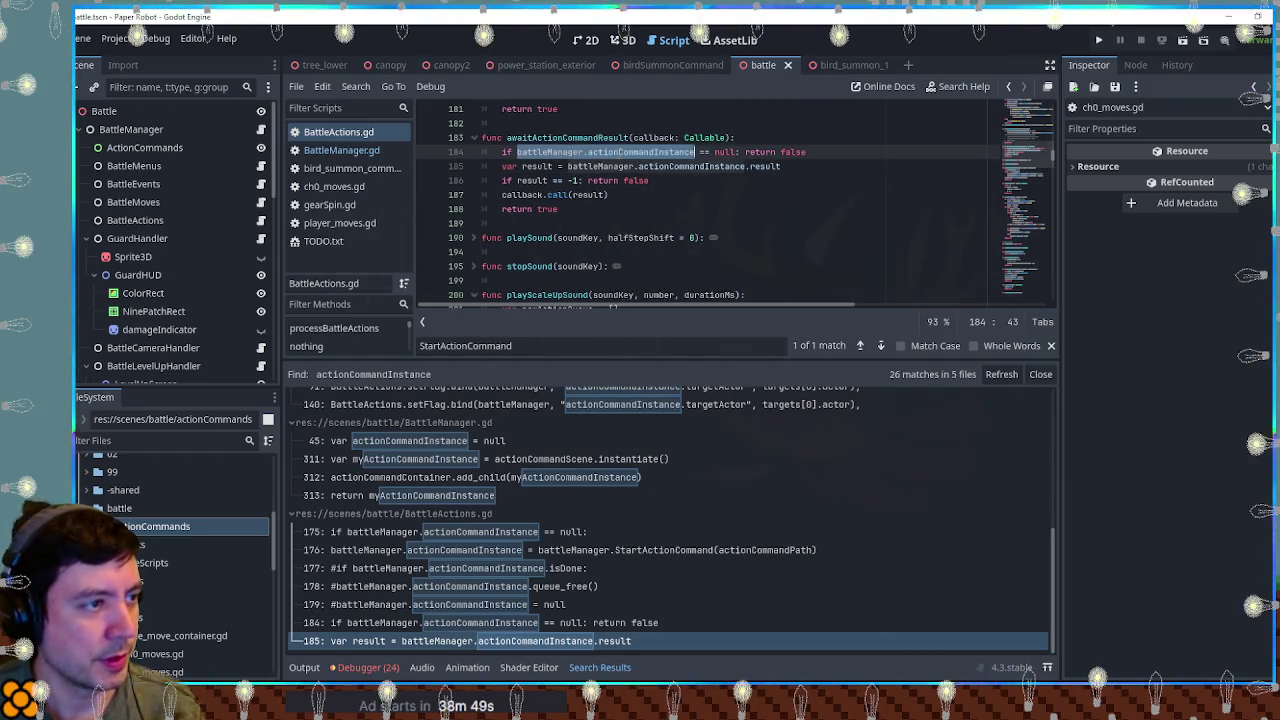
click(736, 151)
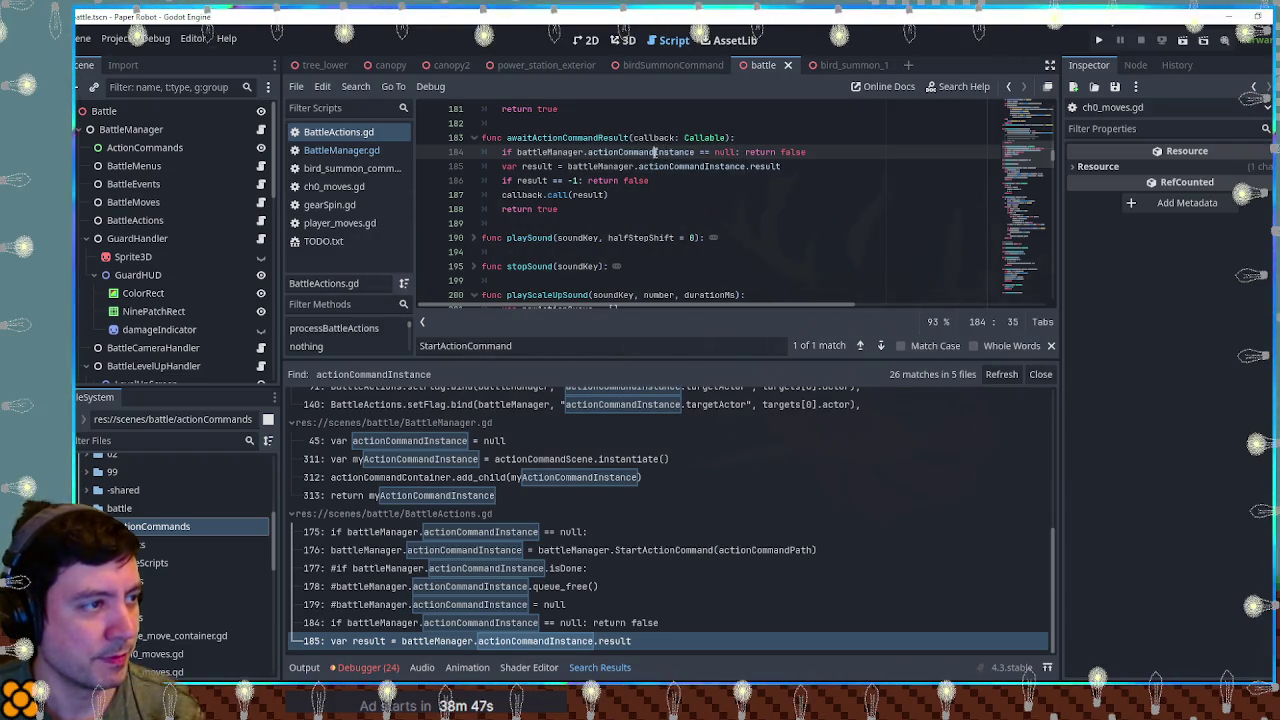
double_click(655, 151)
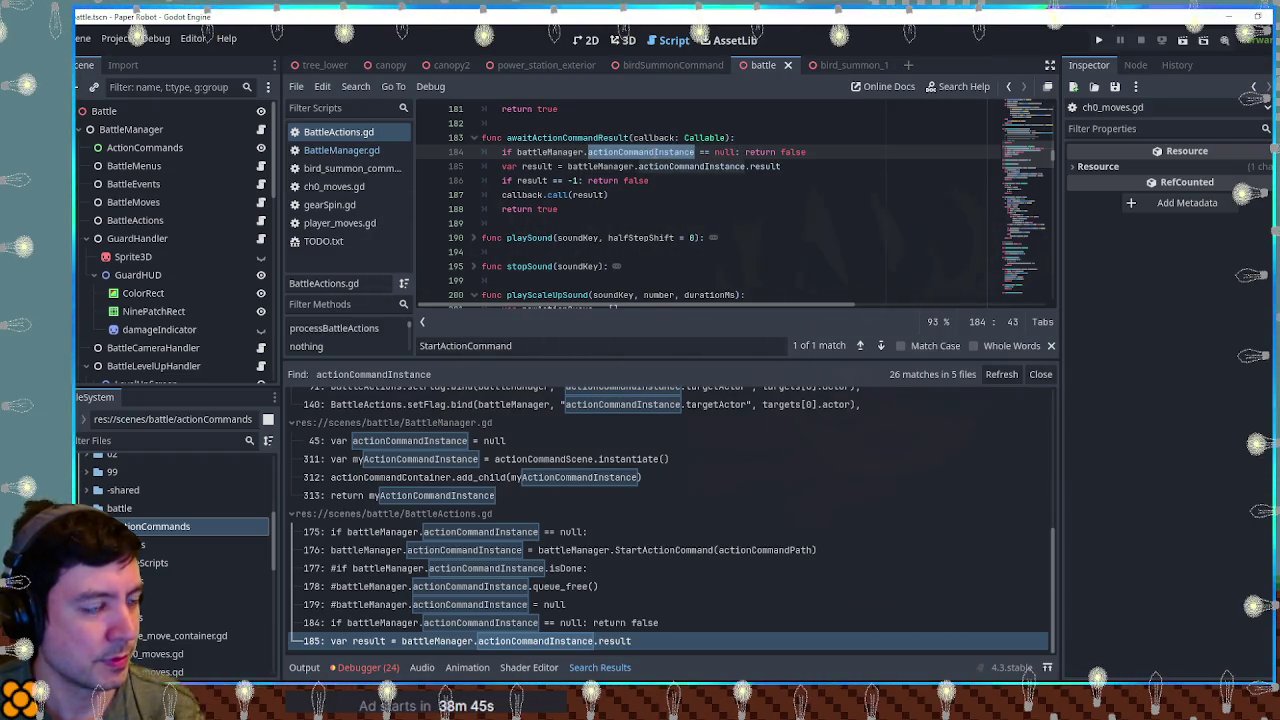
key(ctrl+shift+f)
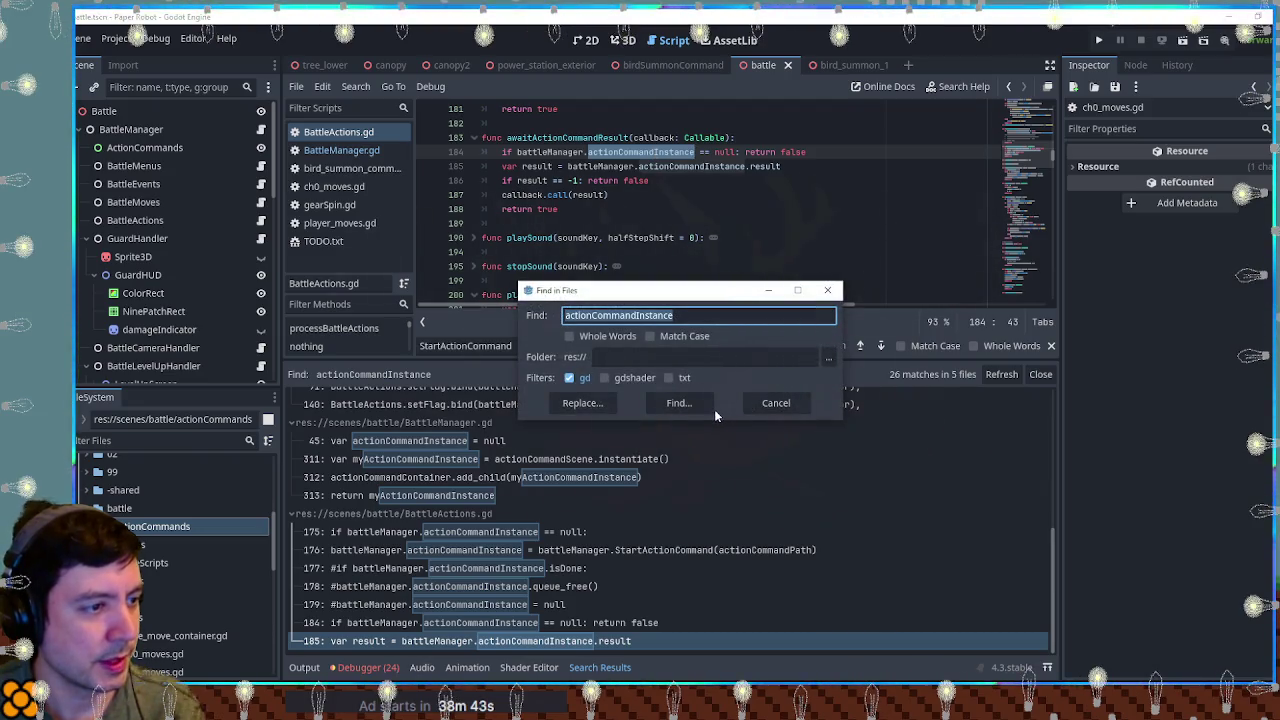
Step: Search all .gd scripts for actionCommandInstance, review the 26 matches, then run the game
click(676, 405)
scroll(741, 425, up, 2)
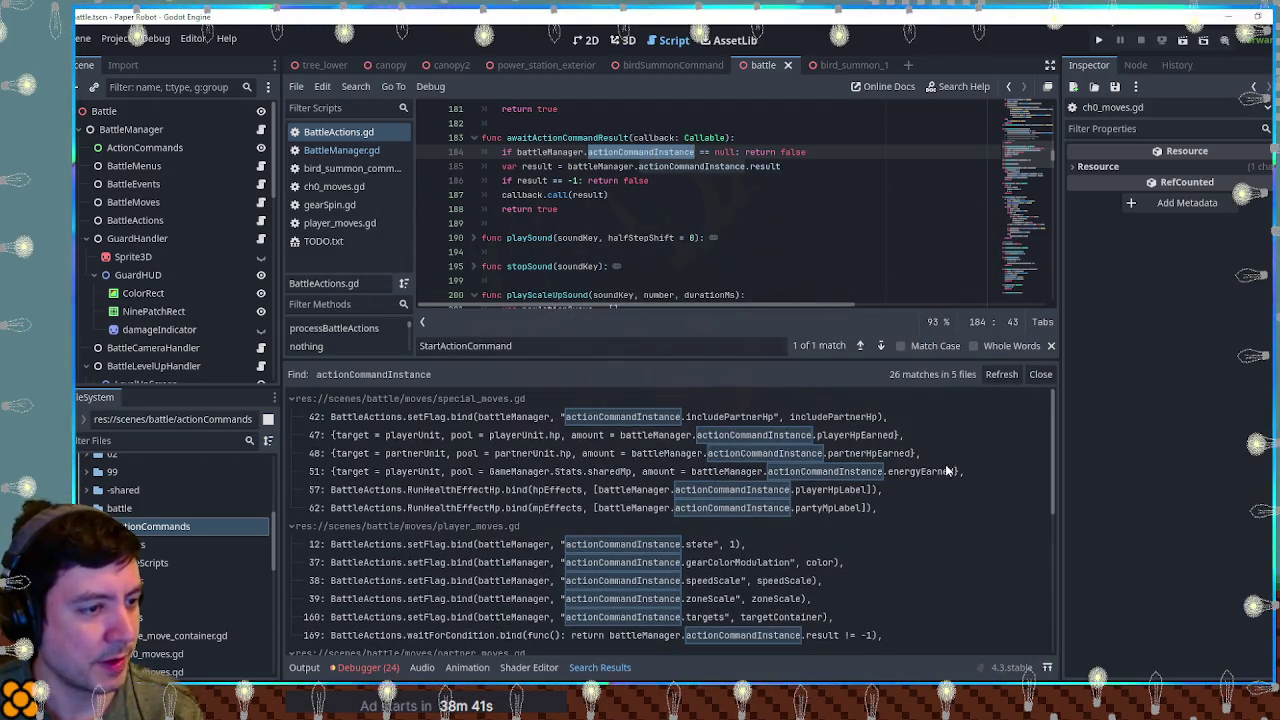
scroll(947, 470, down, 5)
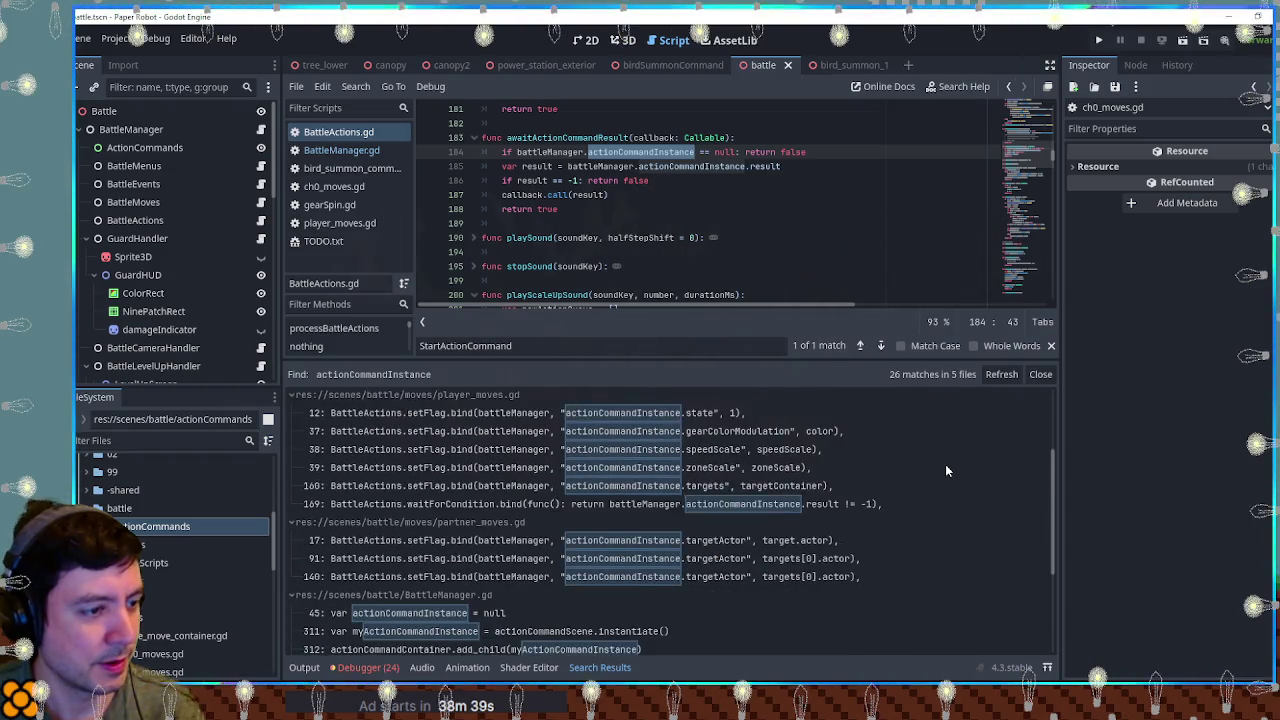
scroll(947, 470, down, 2)
scroll(947, 470, down, 2)
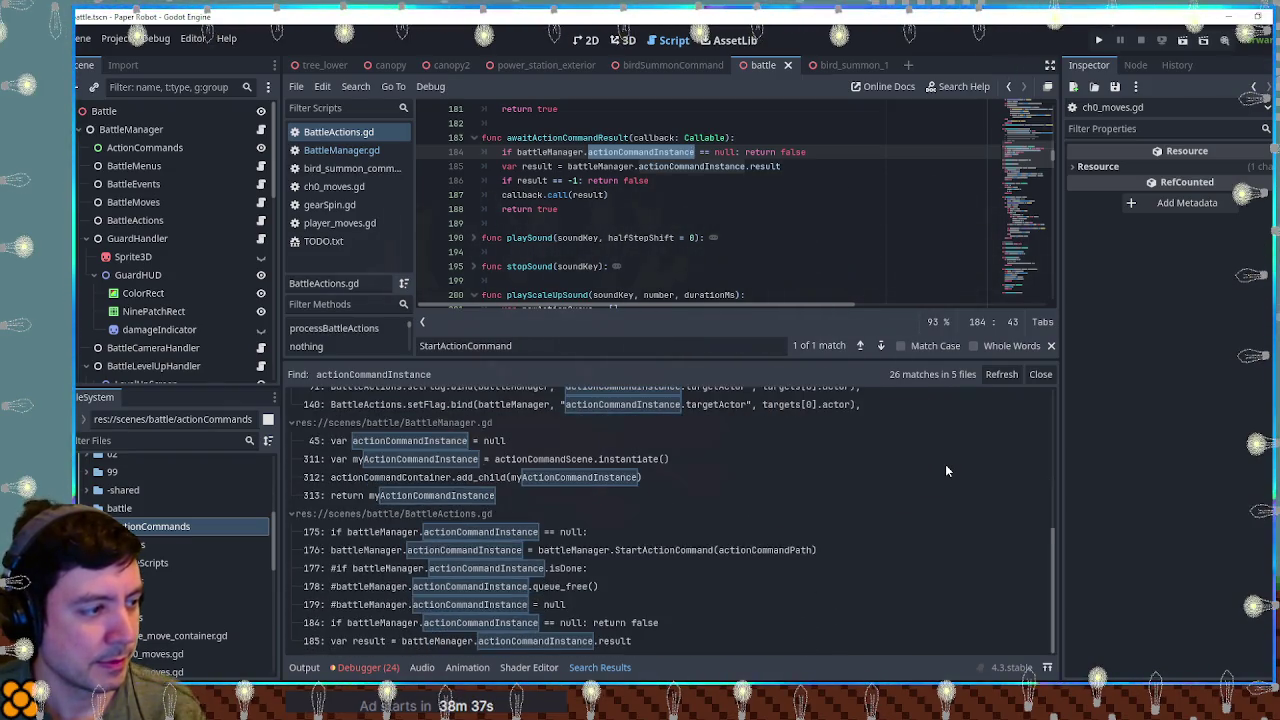
click(822, 210)
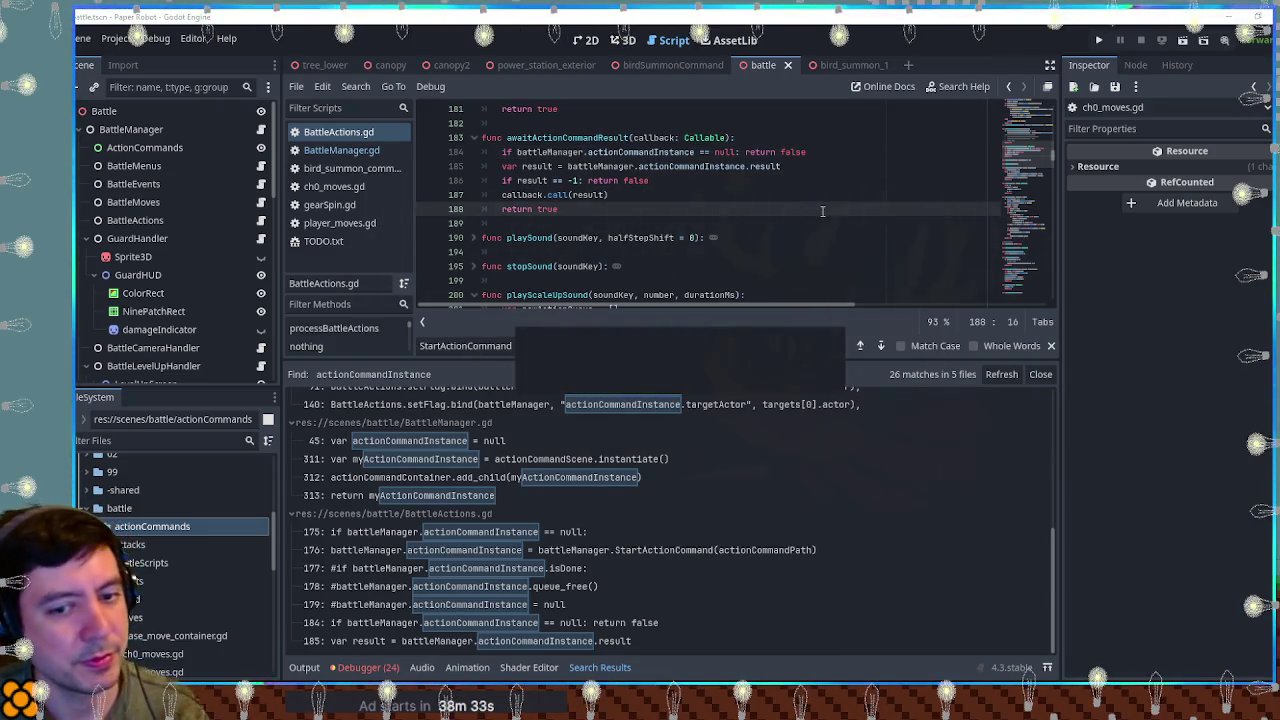
key(F5)
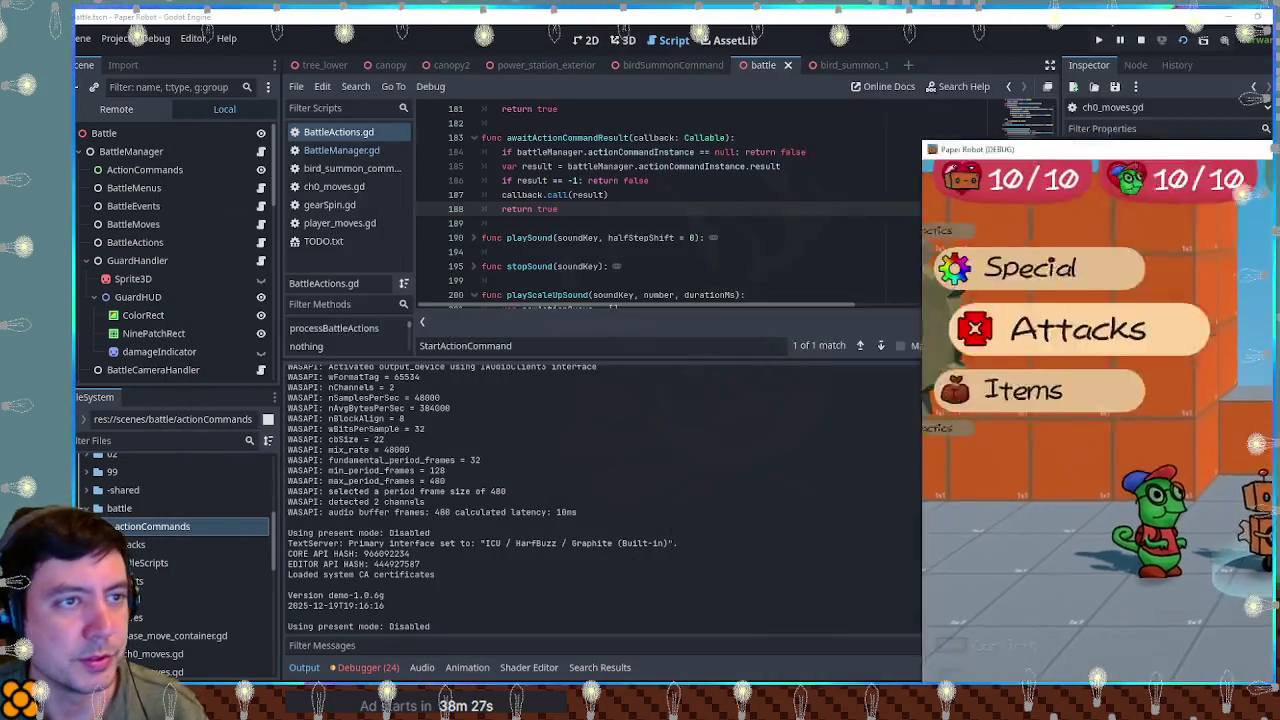
Step: Inspect the live BattleManager node in the Remote tree down to its null Action Command Instance
click(116, 109)
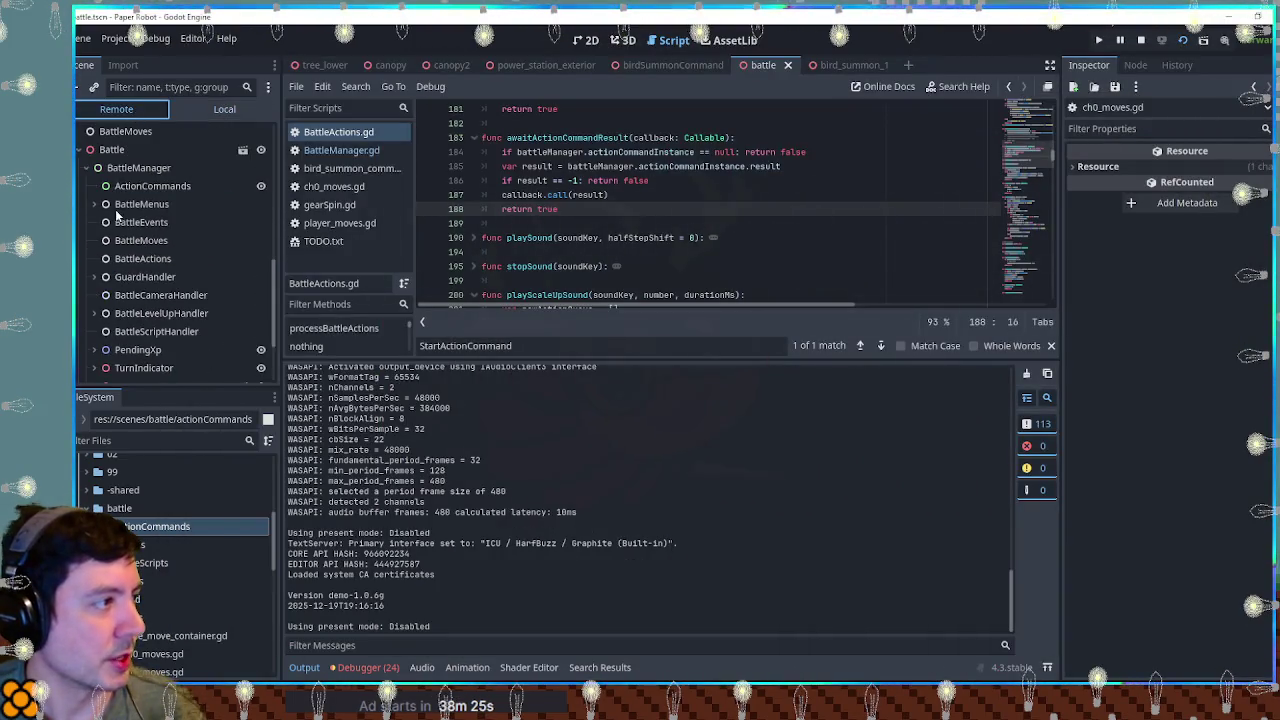
click(138, 168)
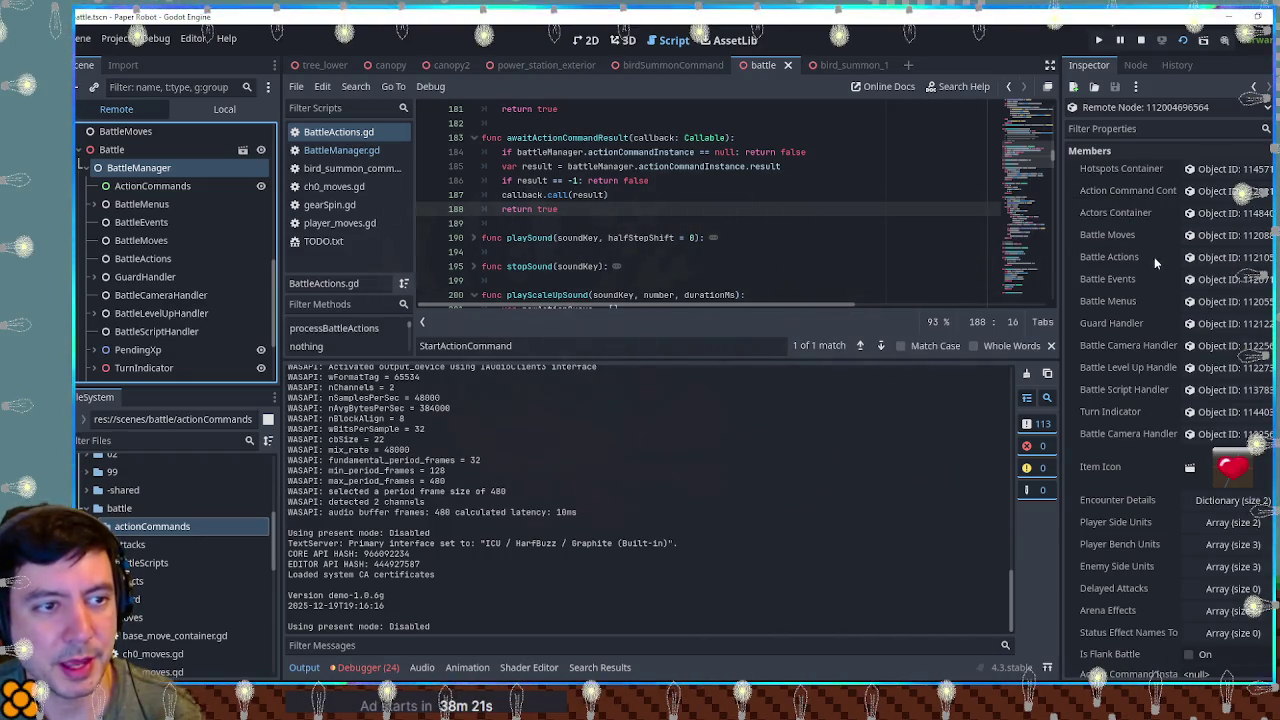
scroll(1150, 265, down, 3)
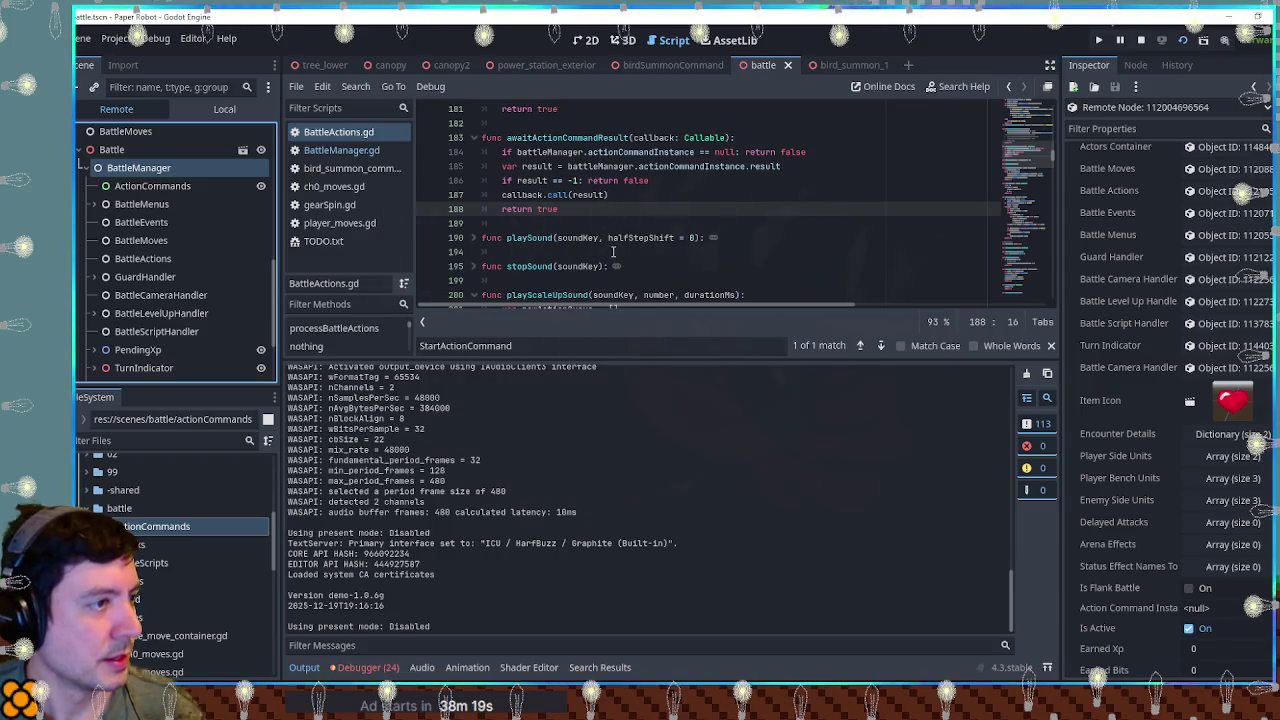
scroll(1101, 331, down, 5)
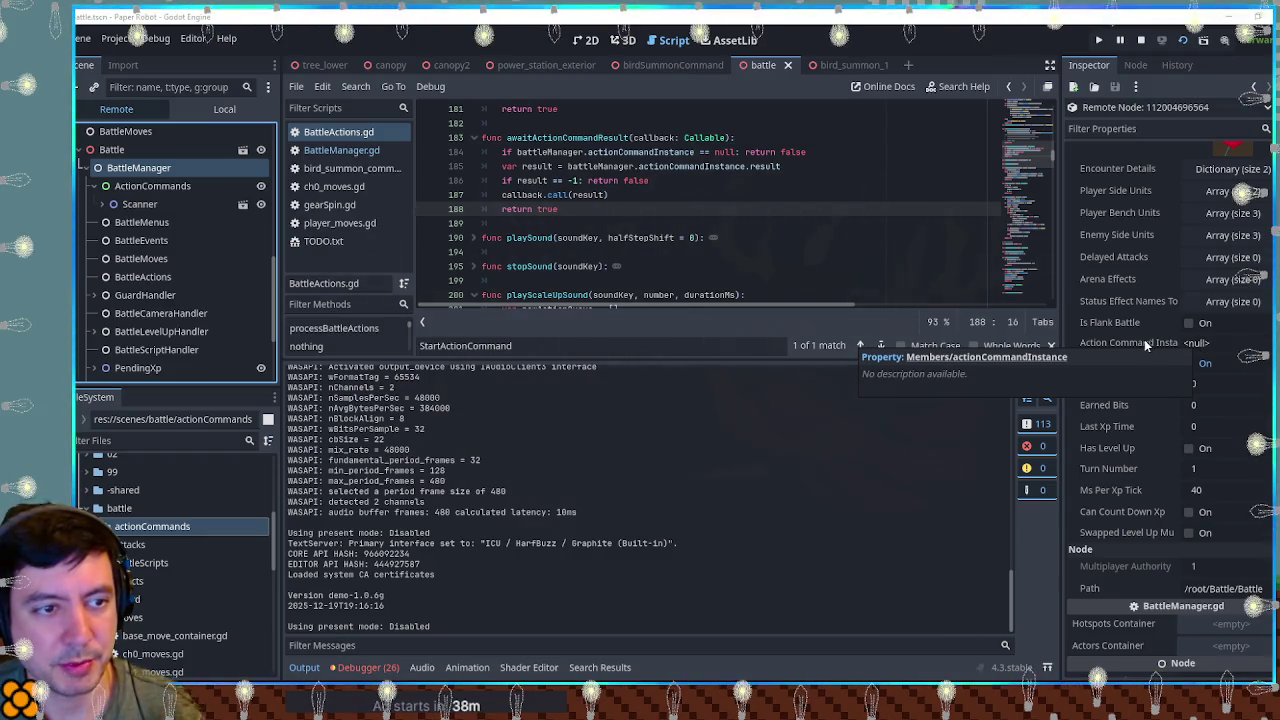
Step: Compare the live ActionCommands and BattleManager nodes' properties in the Inspector several times
click(166, 188)
click(140, 168)
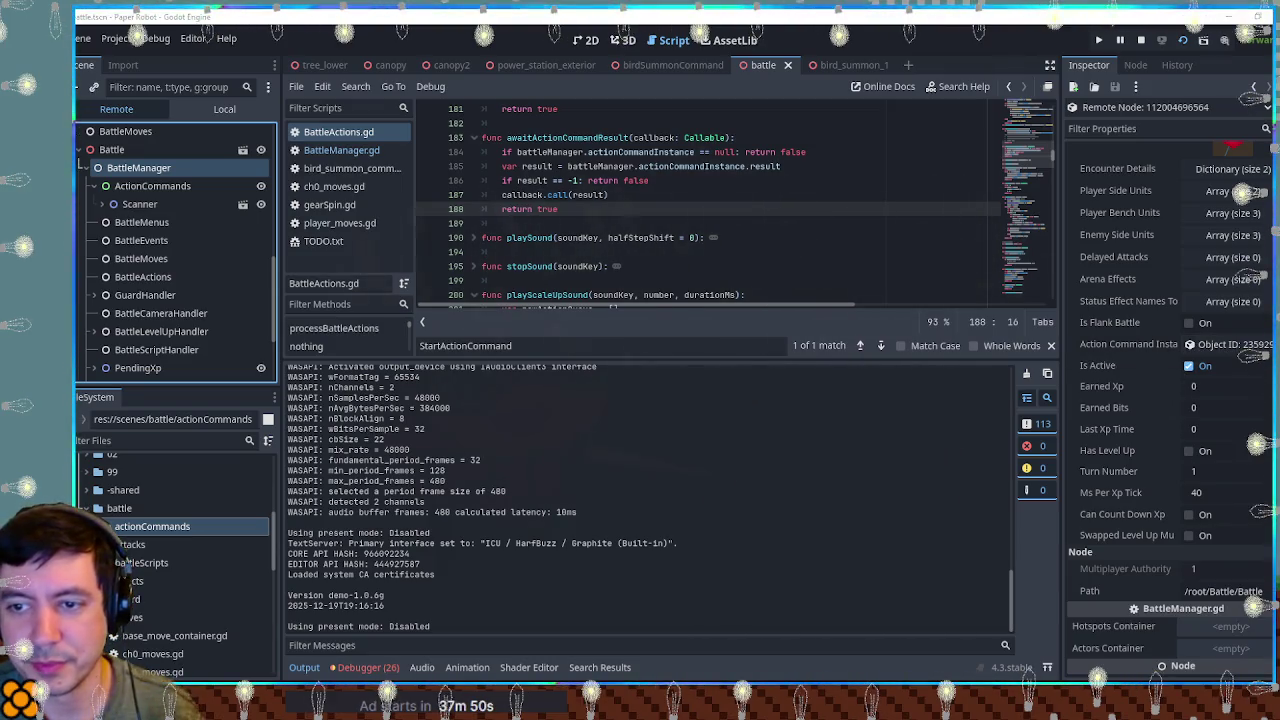
click(140, 169)
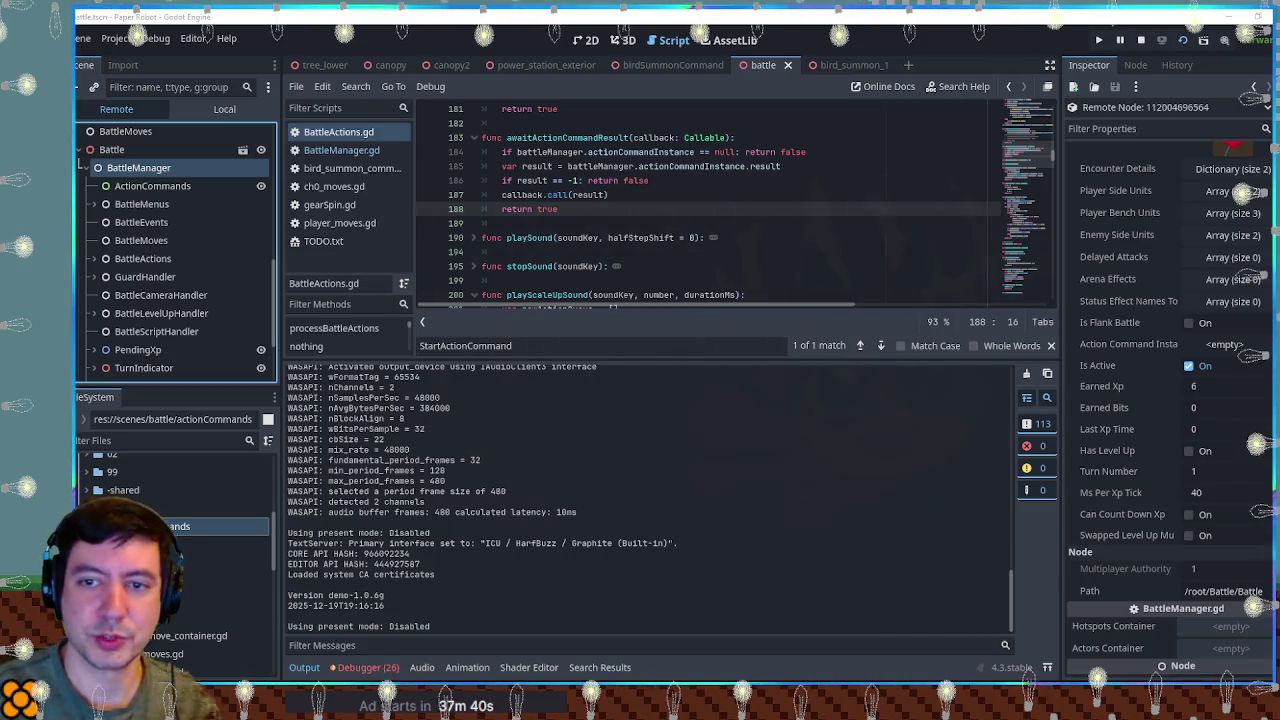
click(129, 188)
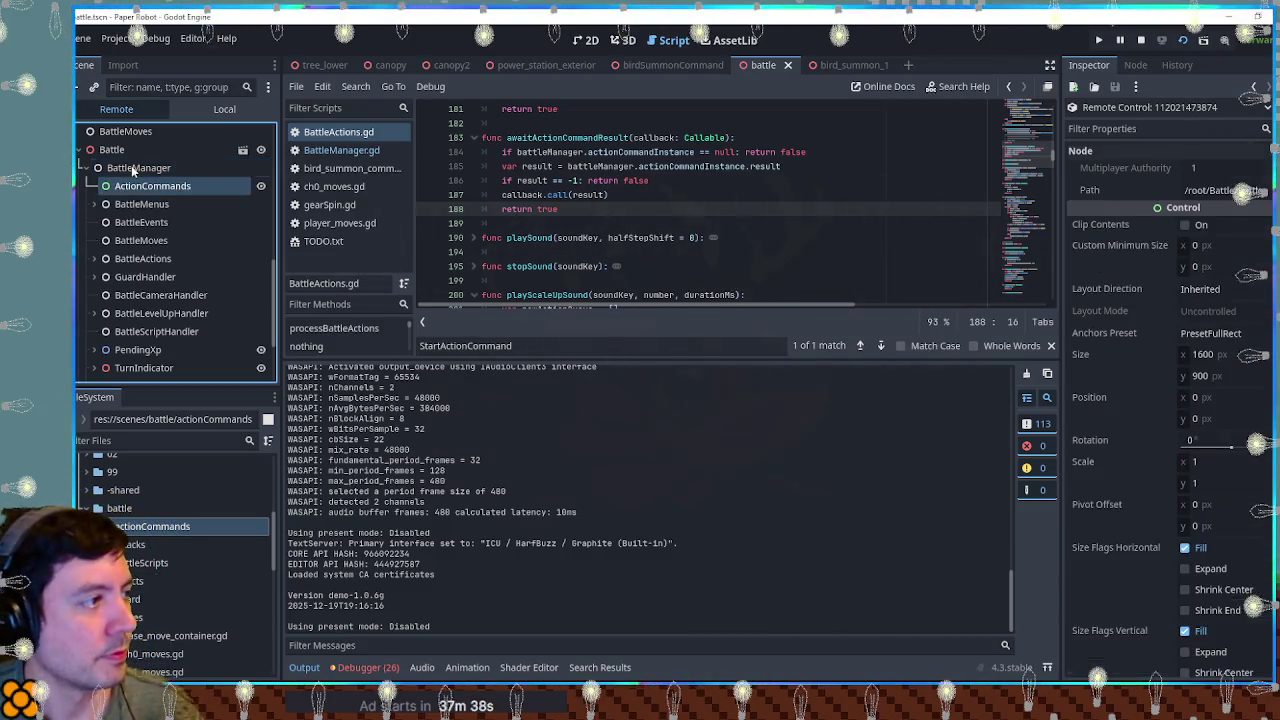
click(132, 170)
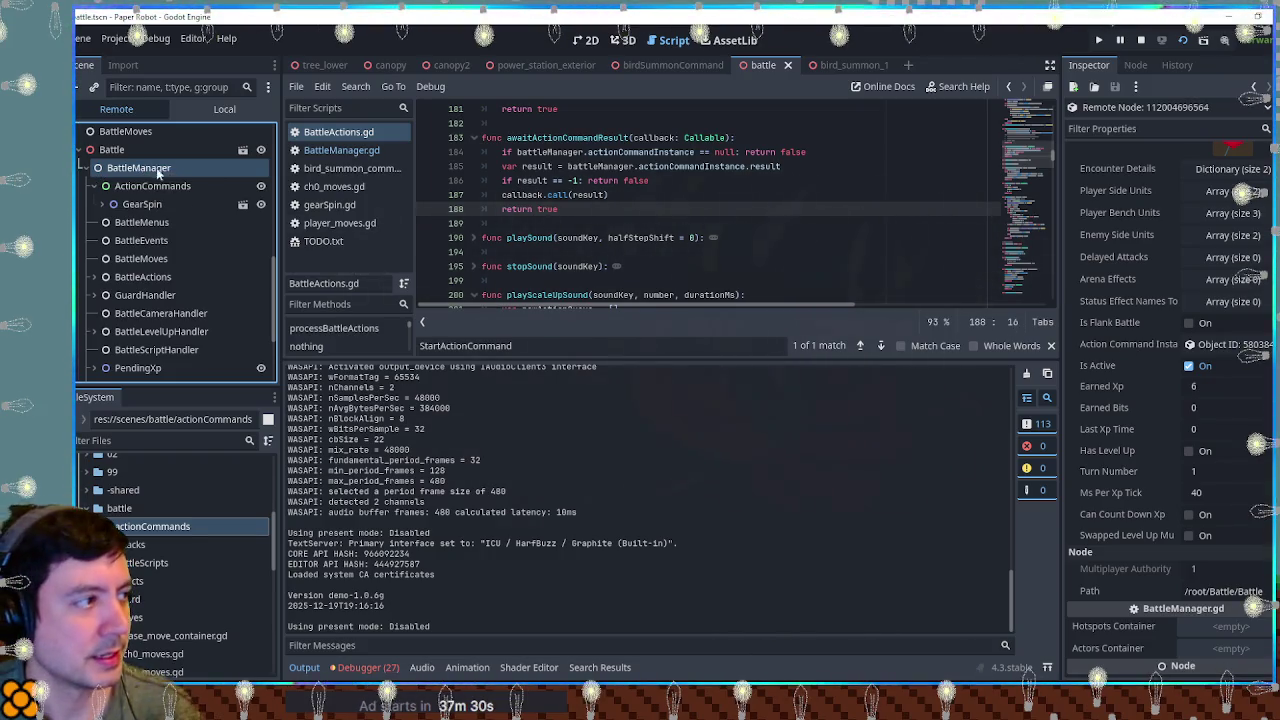
click(175, 188)
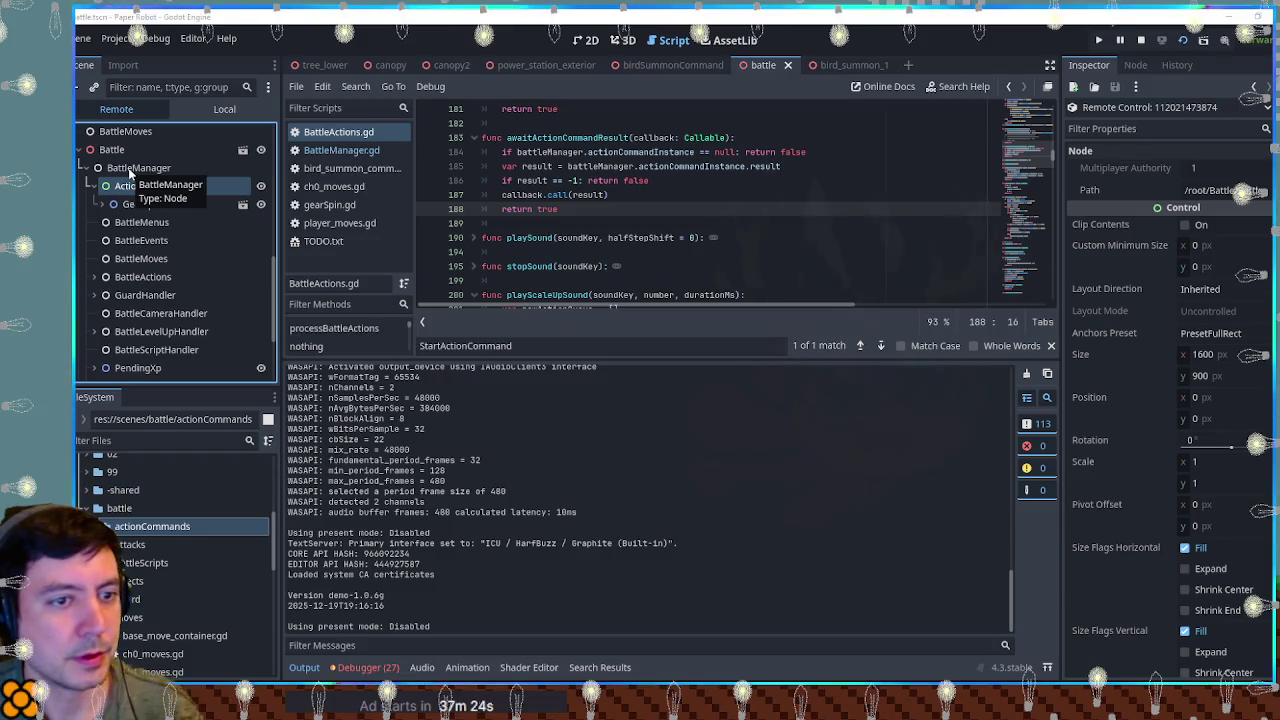
click(130, 172)
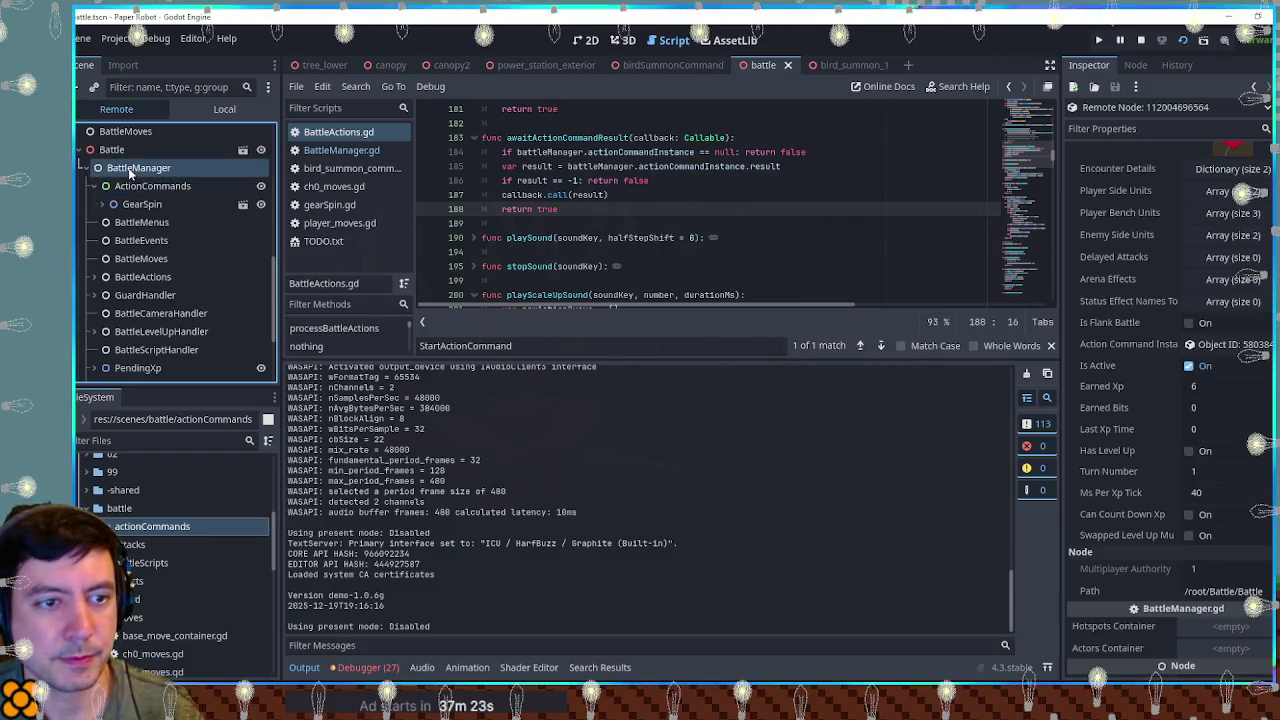
click(131, 173)
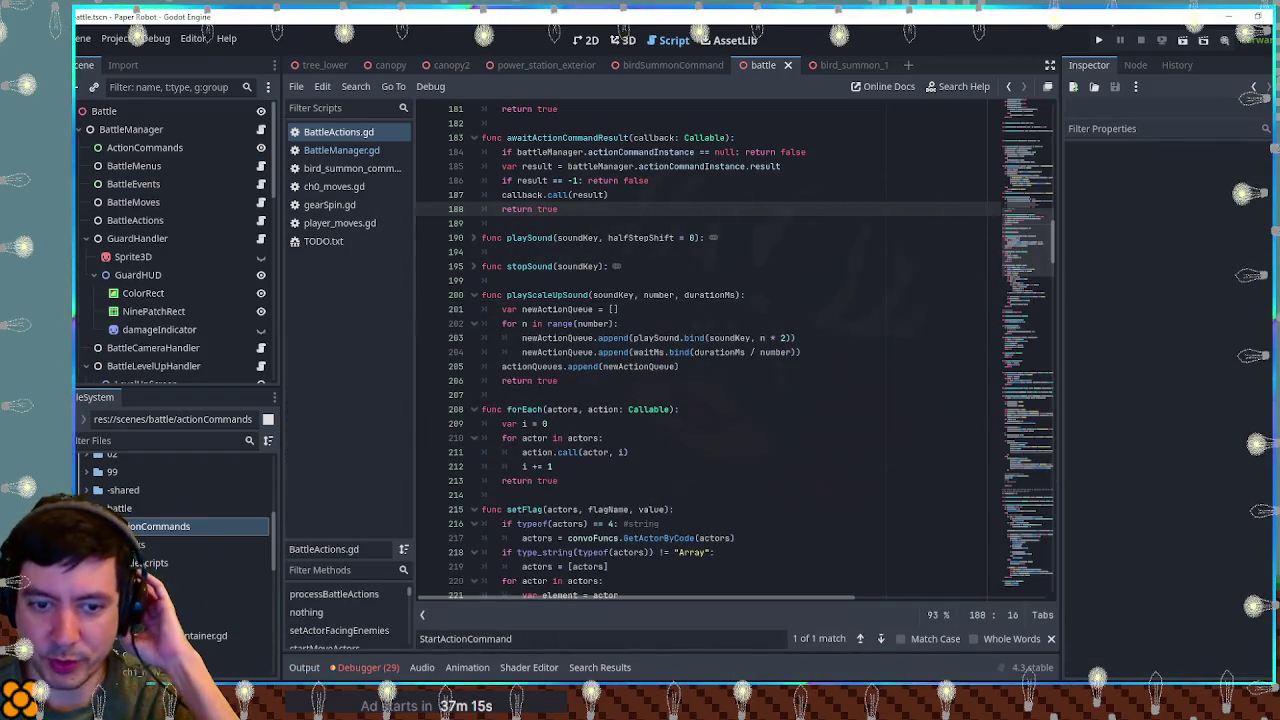
Step: Open player_moves.gd and search it for actionCommandInstance near the awaitActionCommandResult call
click(333, 225)
drag(1020, 380, 1020, 128)
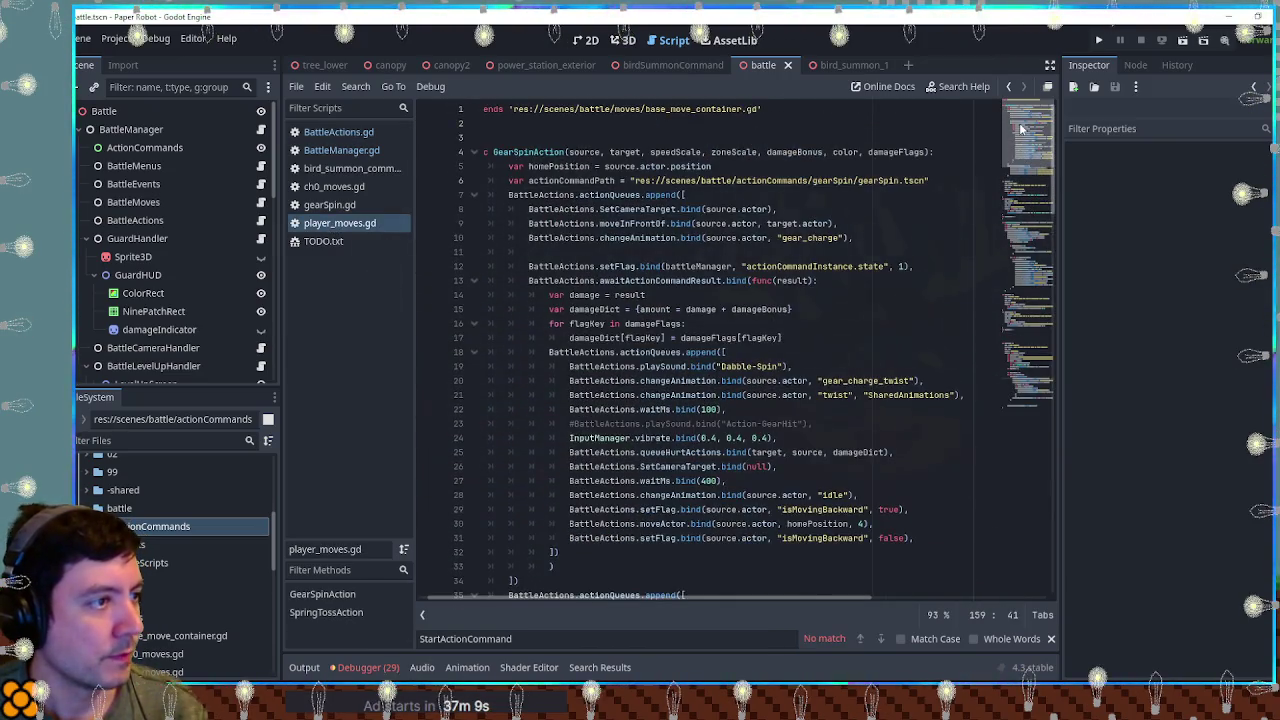
double_click(652, 280)
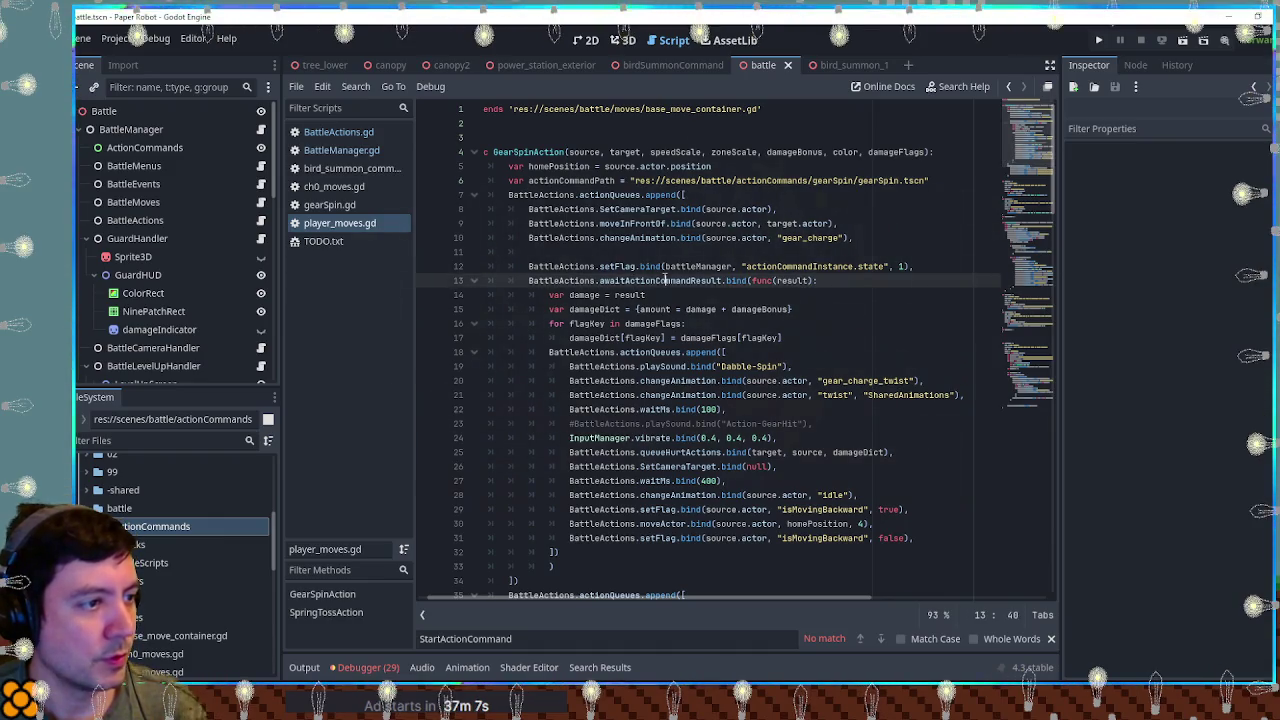
double_click(815, 266)
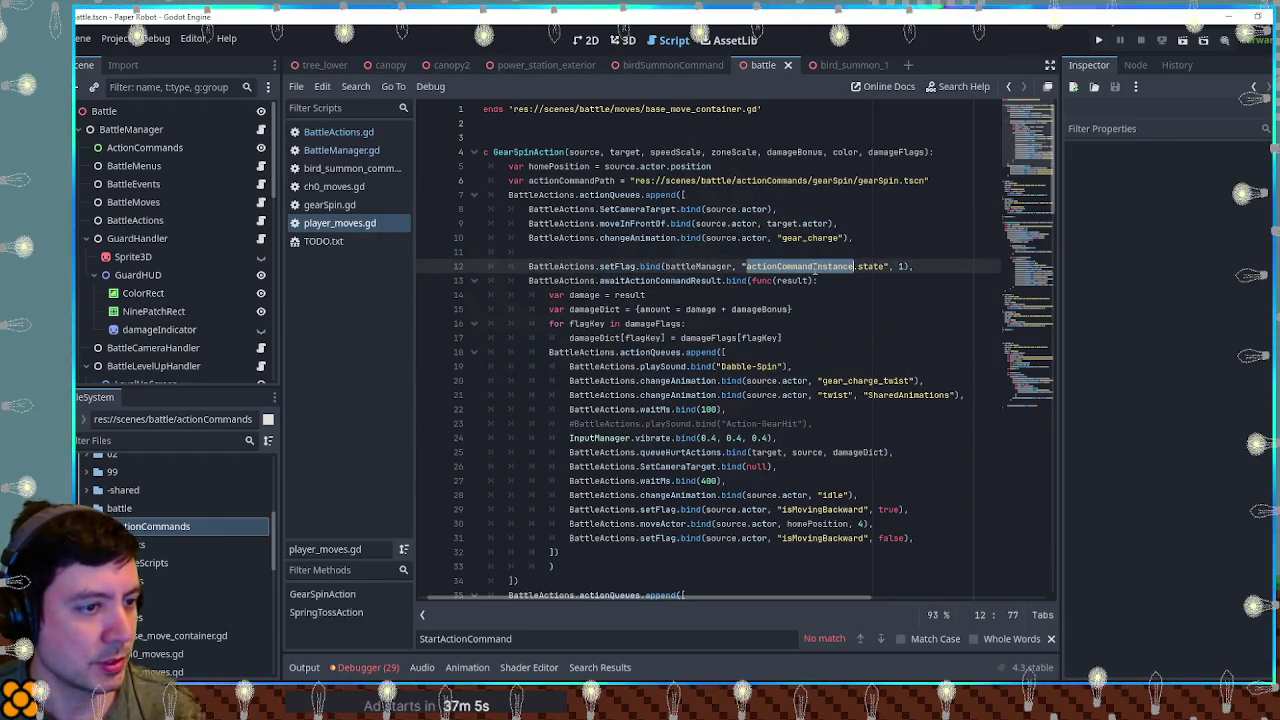
key(ctrl+f)
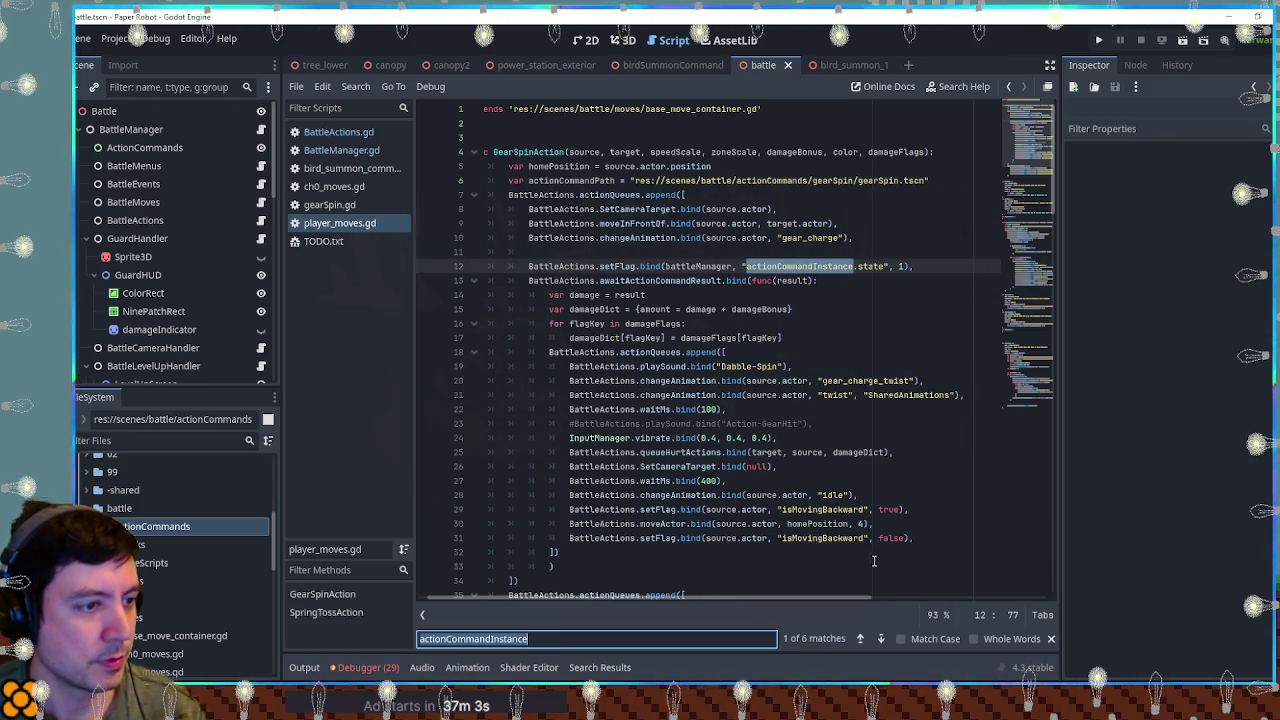
scroll(706, 437, down, 1)
key(Escape)
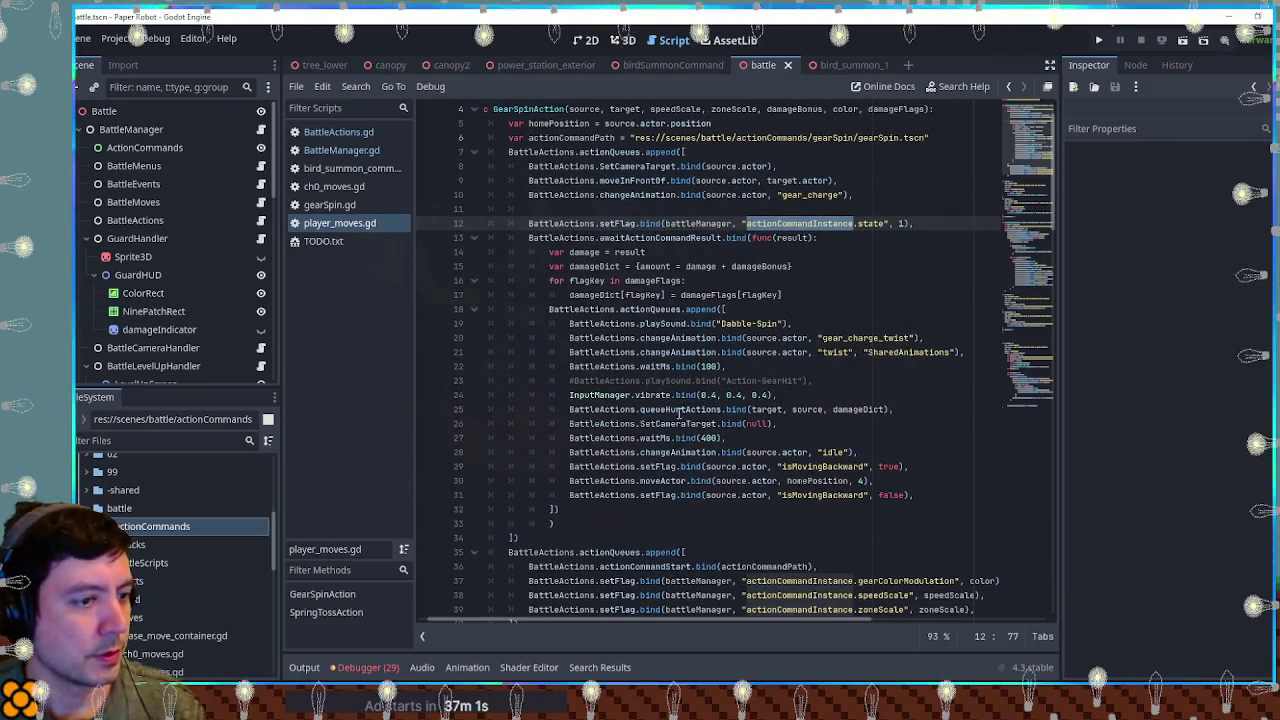
Step: Highlight GearSpinAction's nested queue of attack actions in lines 20–32
drag(581, 418, 940, 495)
click(940, 495)
drag(483, 338, 757, 453)
click(809, 467)
drag(483, 338, 560, 523)
click(929, 506)
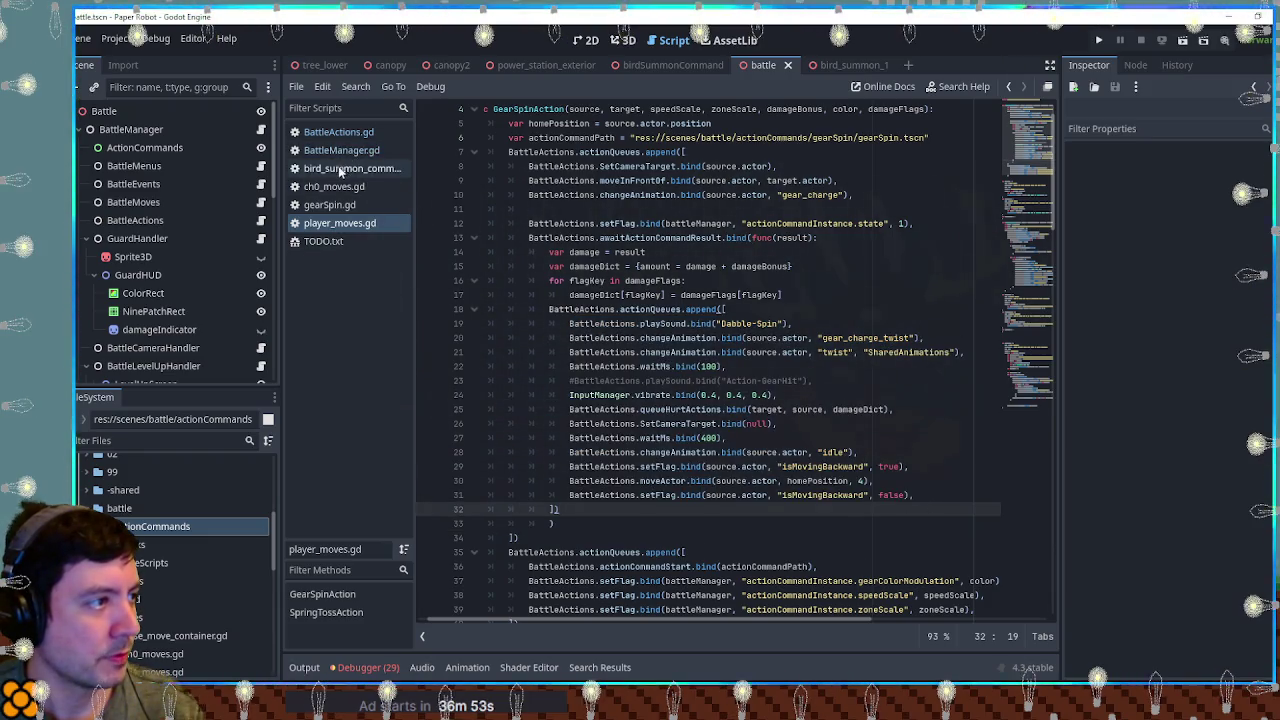
Step: Collapse the actionCommands subfolders and open the gearSpin scene and gearSpin.gd script
click(100, 526)
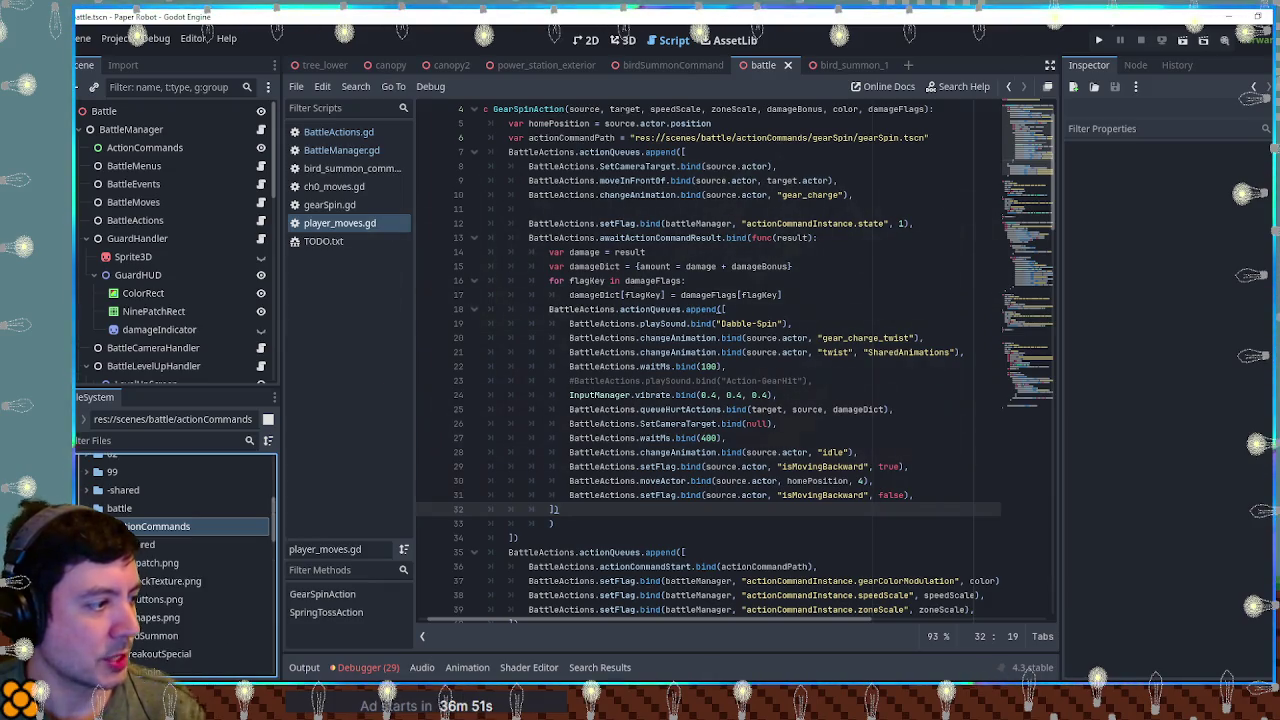
click(105, 544)
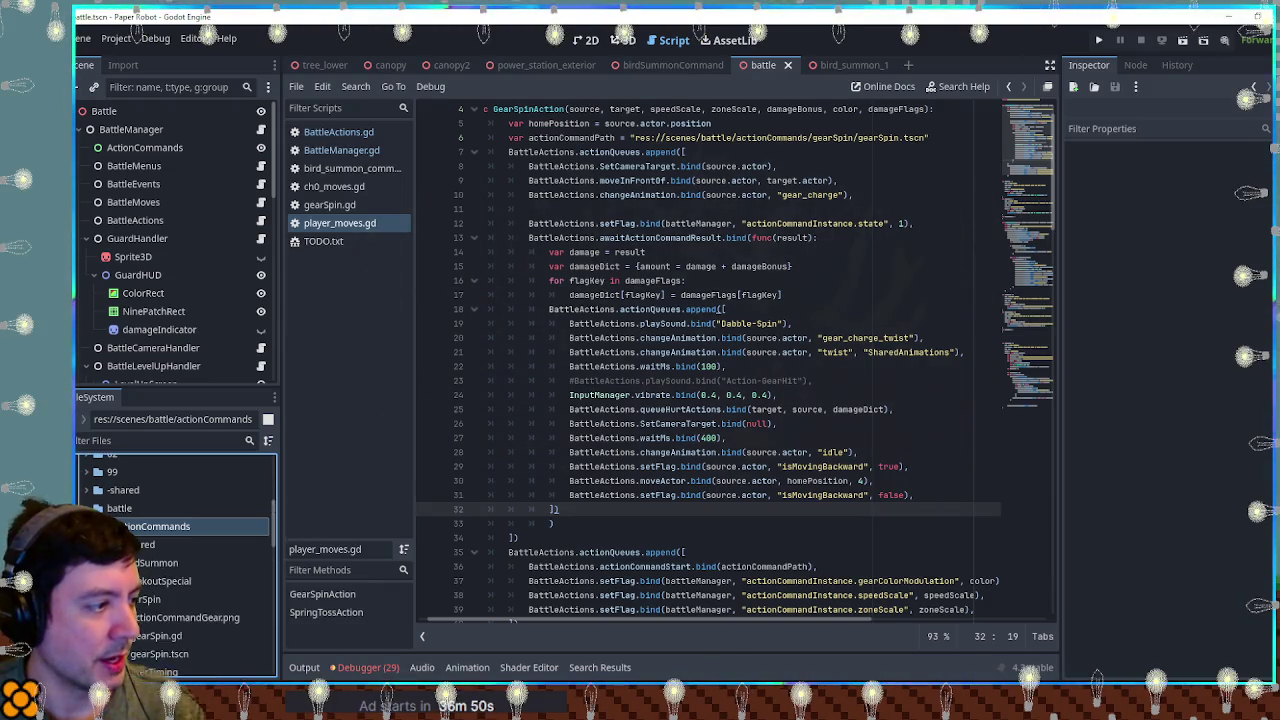
double_click(160, 653)
double_click(158, 637)
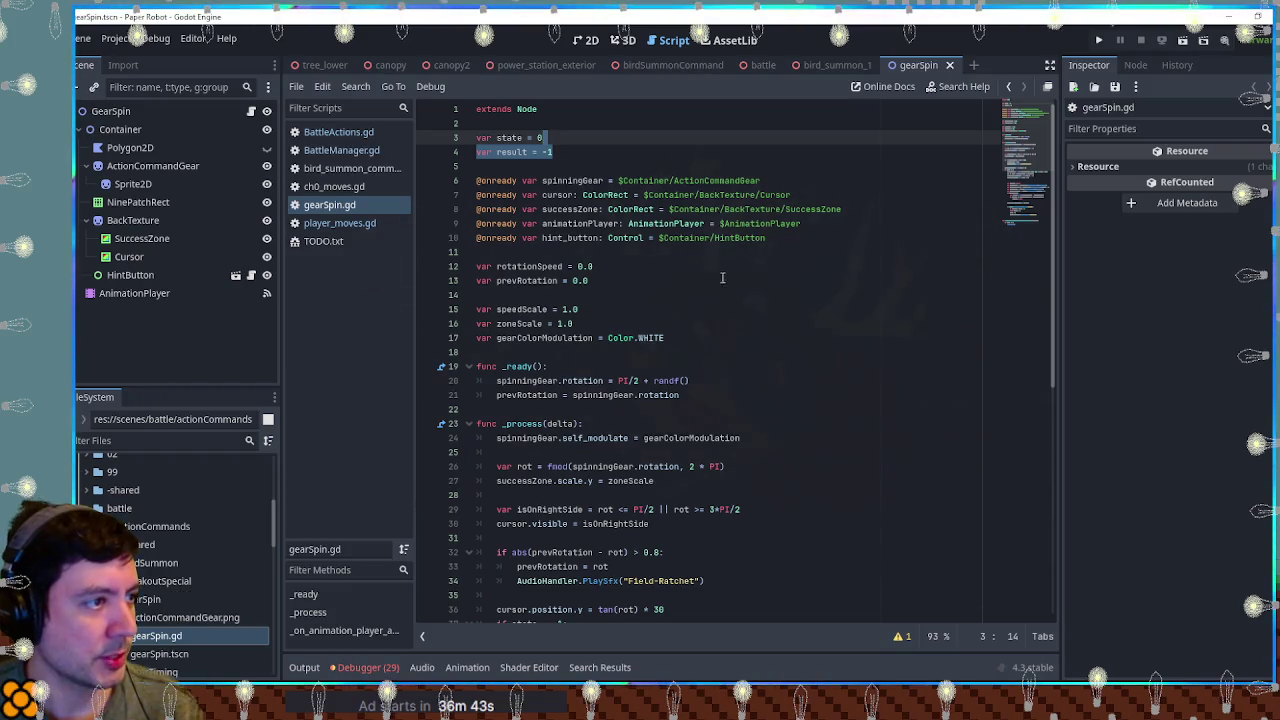
Step: Scroll gearSpin.gd past the jump-press result logic to its final queue_free call
scroll(1034, 152, down, 2)
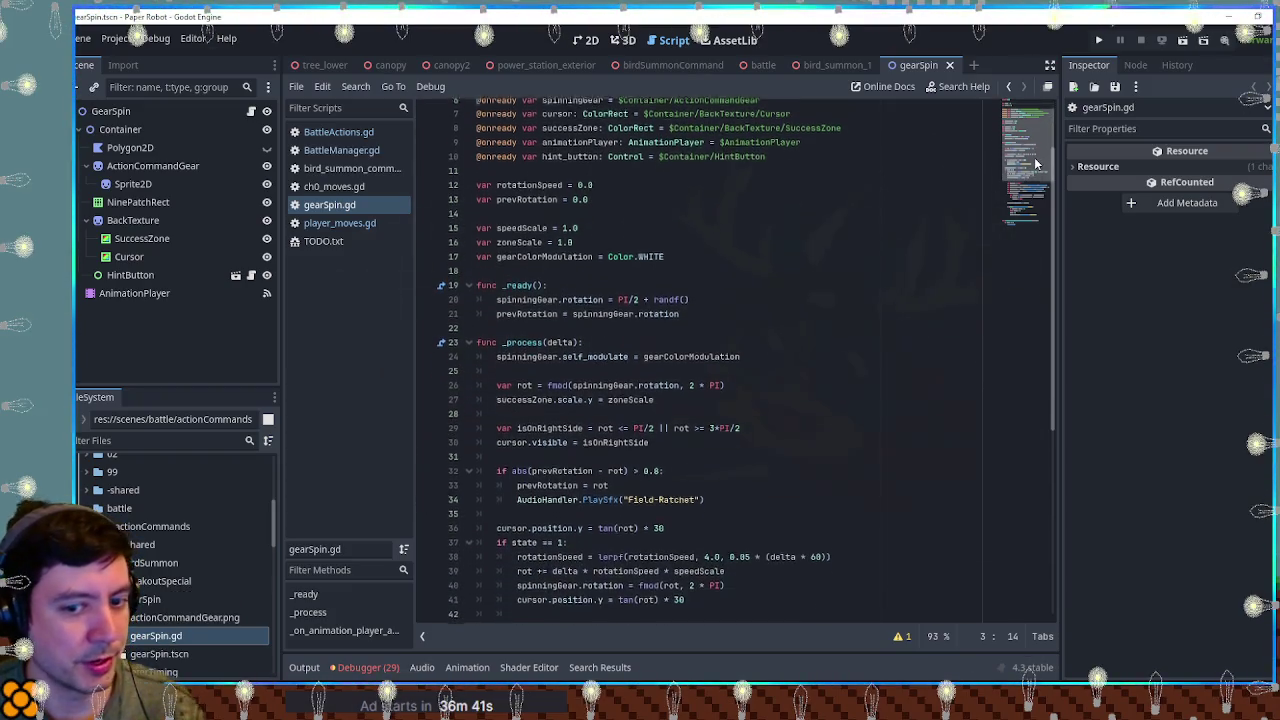
drag(1036, 165, 1038, 207)
scroll(1038, 207, down, 1)
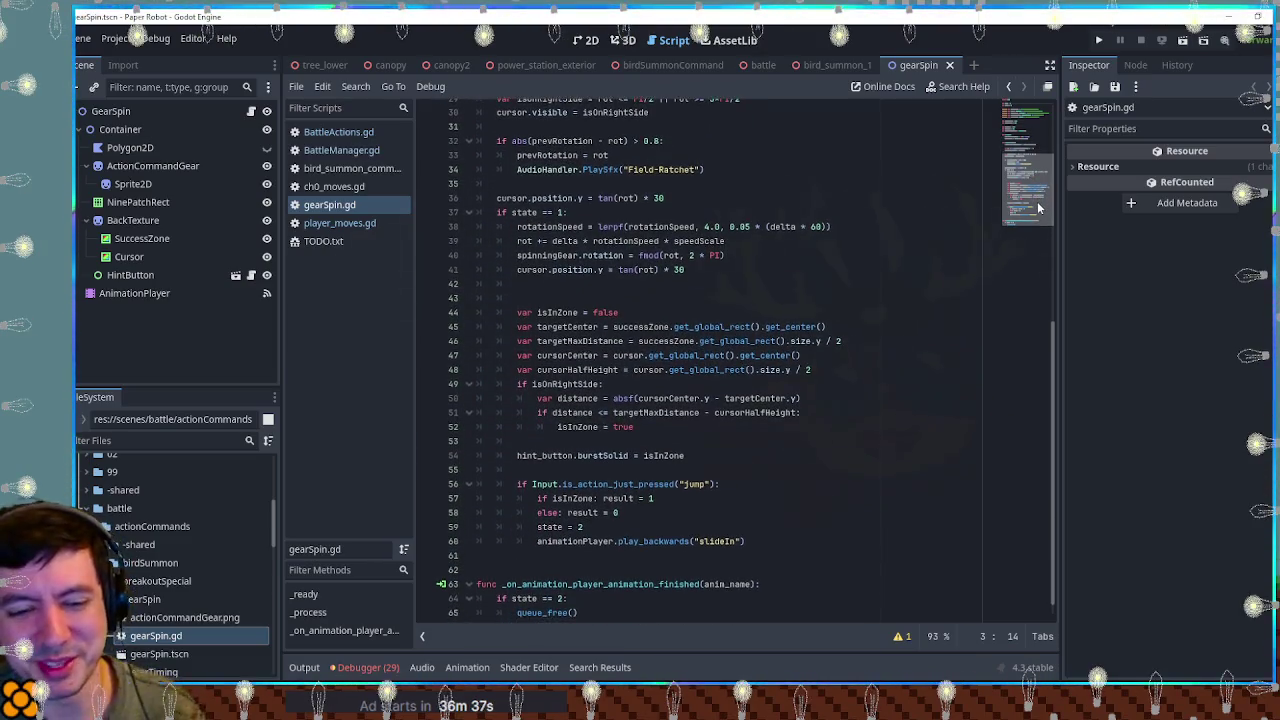
scroll(1040, 226, down, 1)
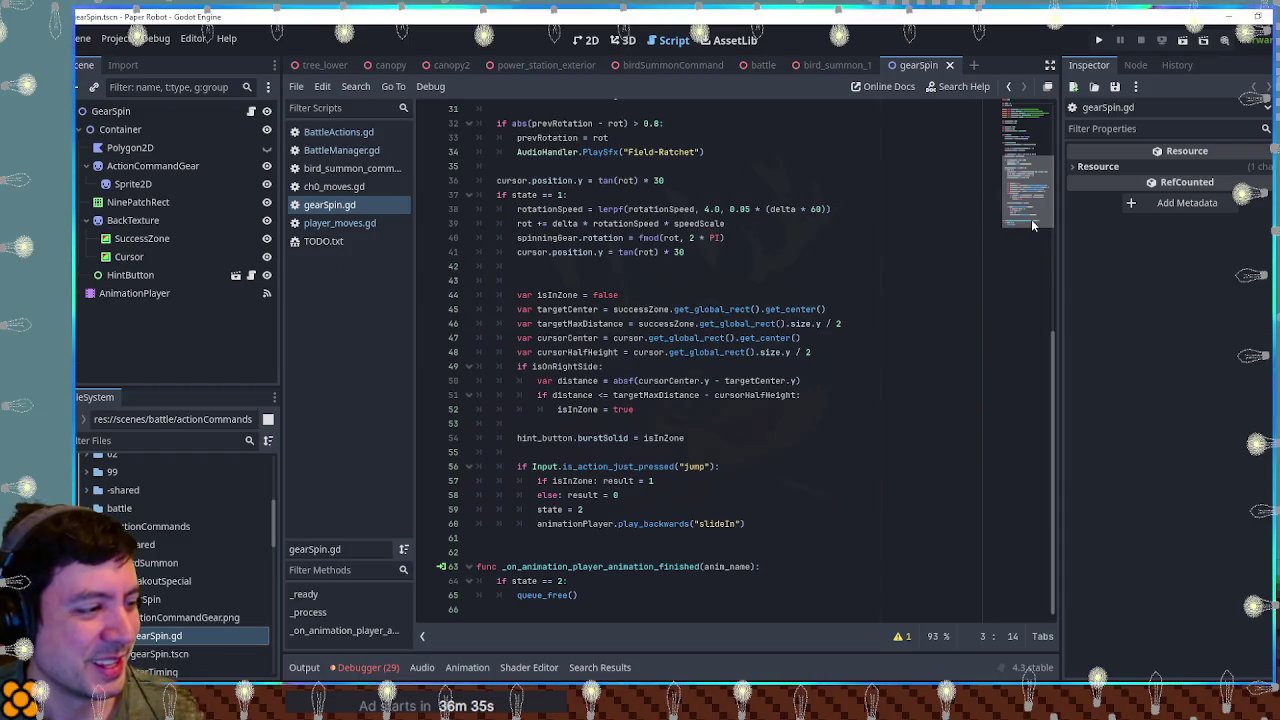
Step: Check the Debugger's Errors (29) list, then collapse it and return to gearSpin.gd's _process code
scroll(909, 291, up, 3)
click(366, 668)
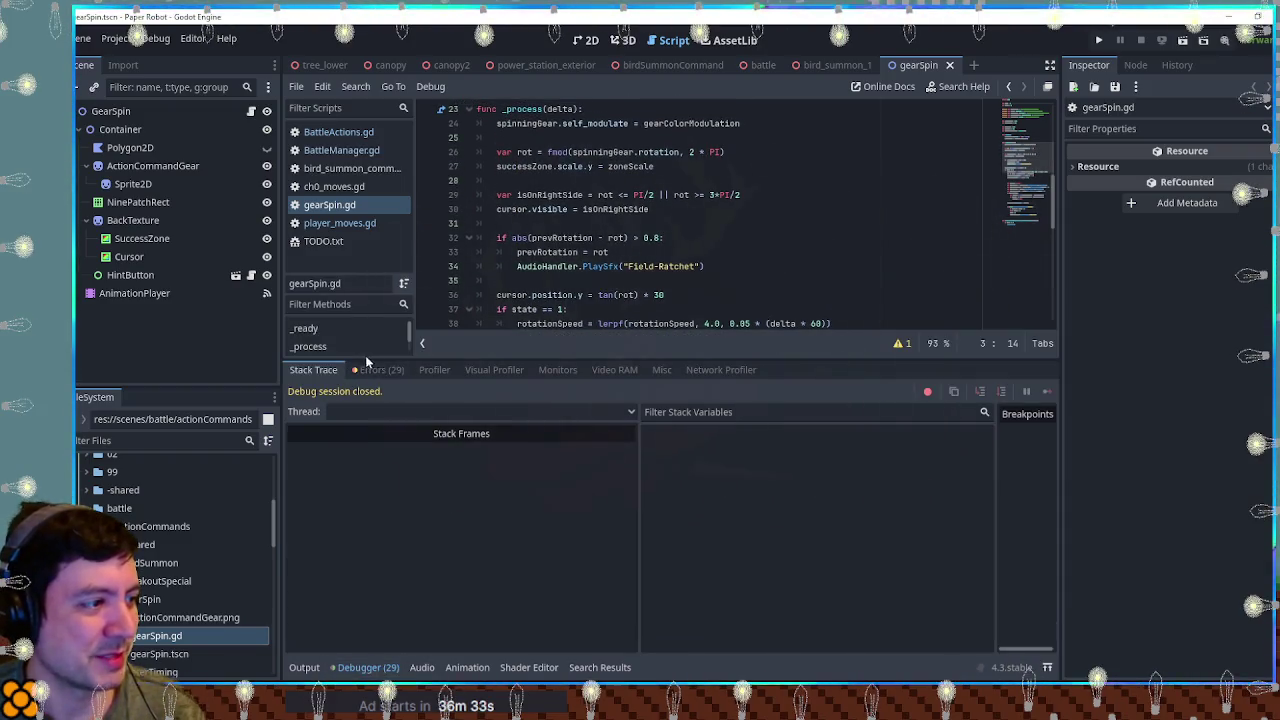
click(383, 370)
scroll(700, 548, down, 5)
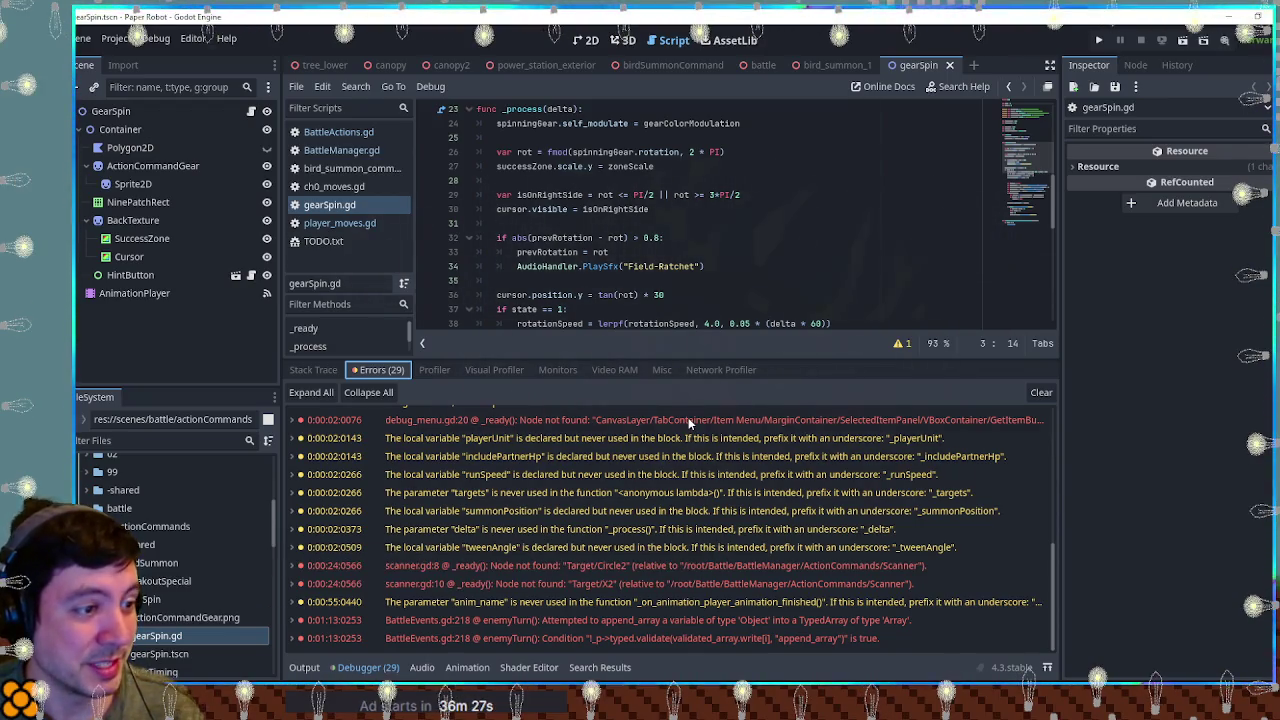
mouse_move(688, 420)
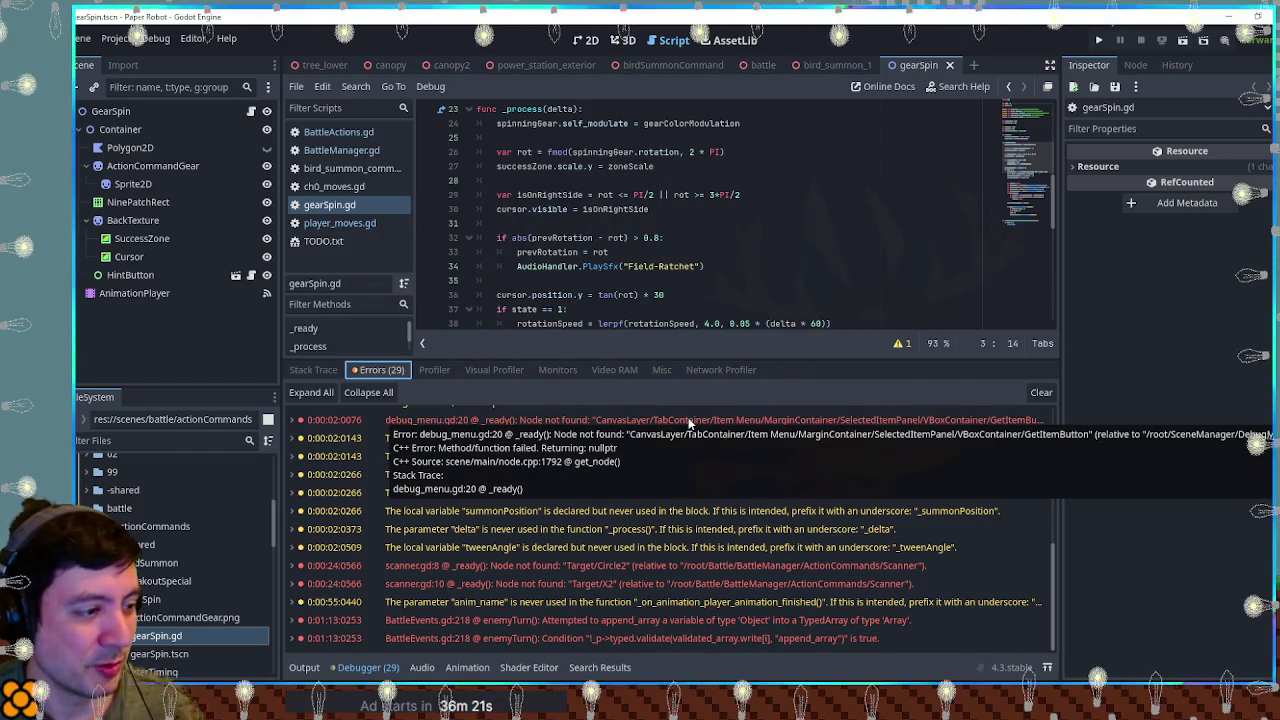
click(794, 246)
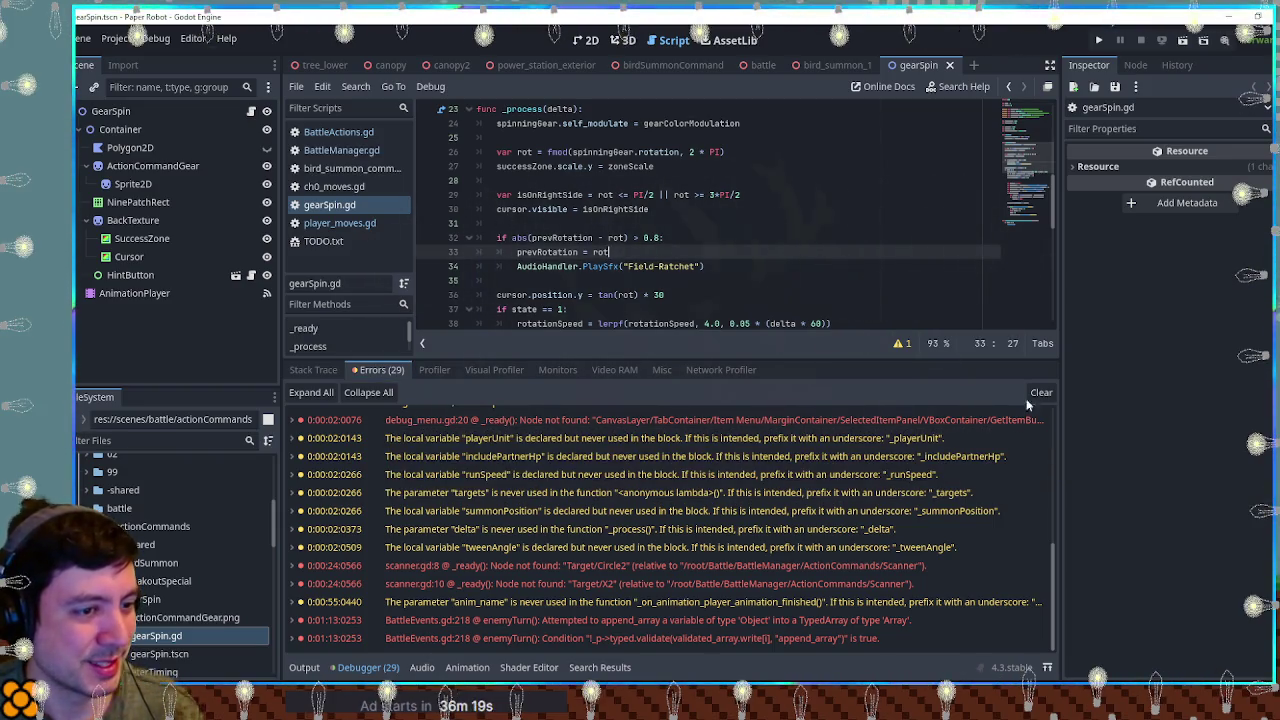
click(366, 667)
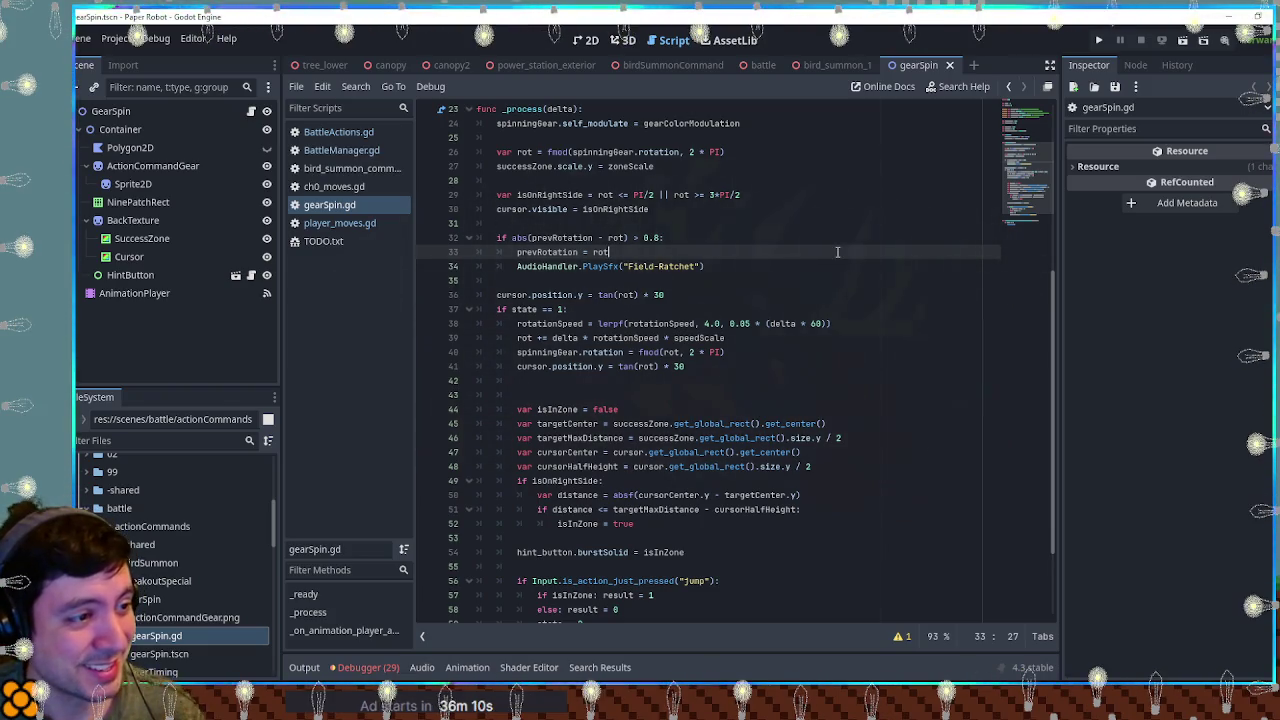
Step: Review gearSpin.gd's is_action_just_pressed check, result assignment and queue_free, then close the gearSpin scene
scroll(1038, 200, down, 3)
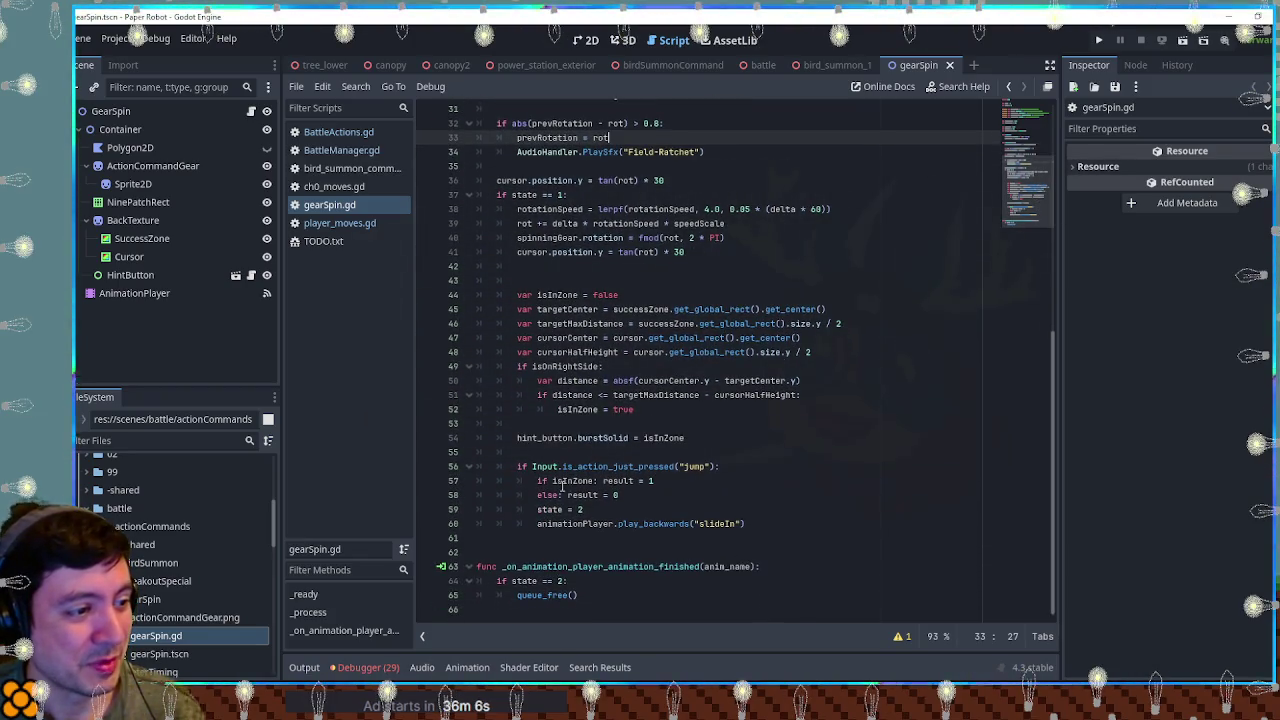
double_click(648, 466)
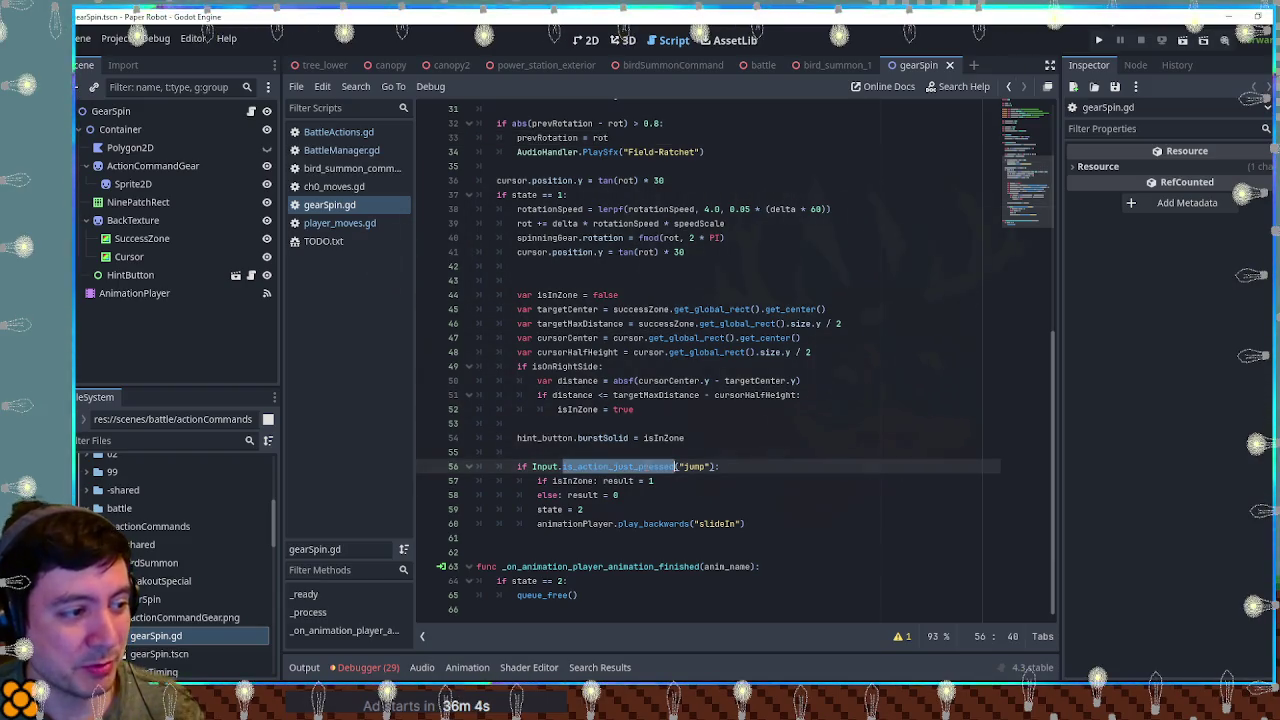
double_click(575, 495)
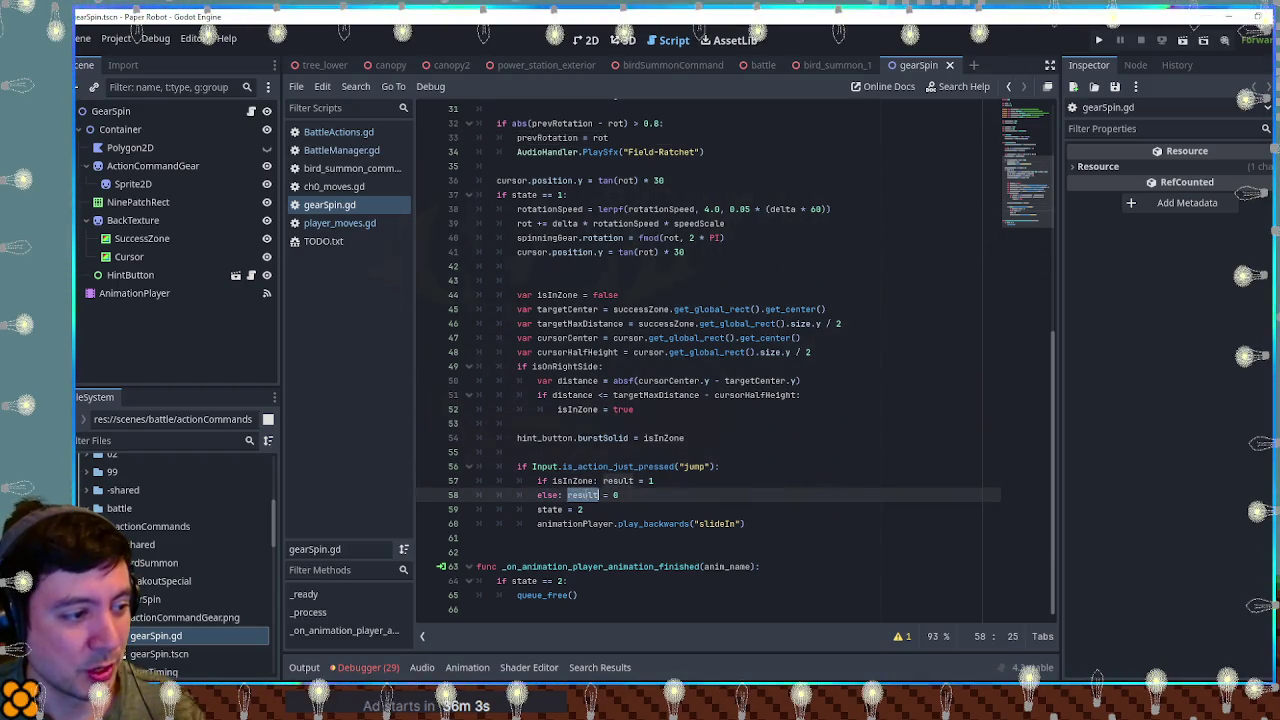
double_click(560, 595)
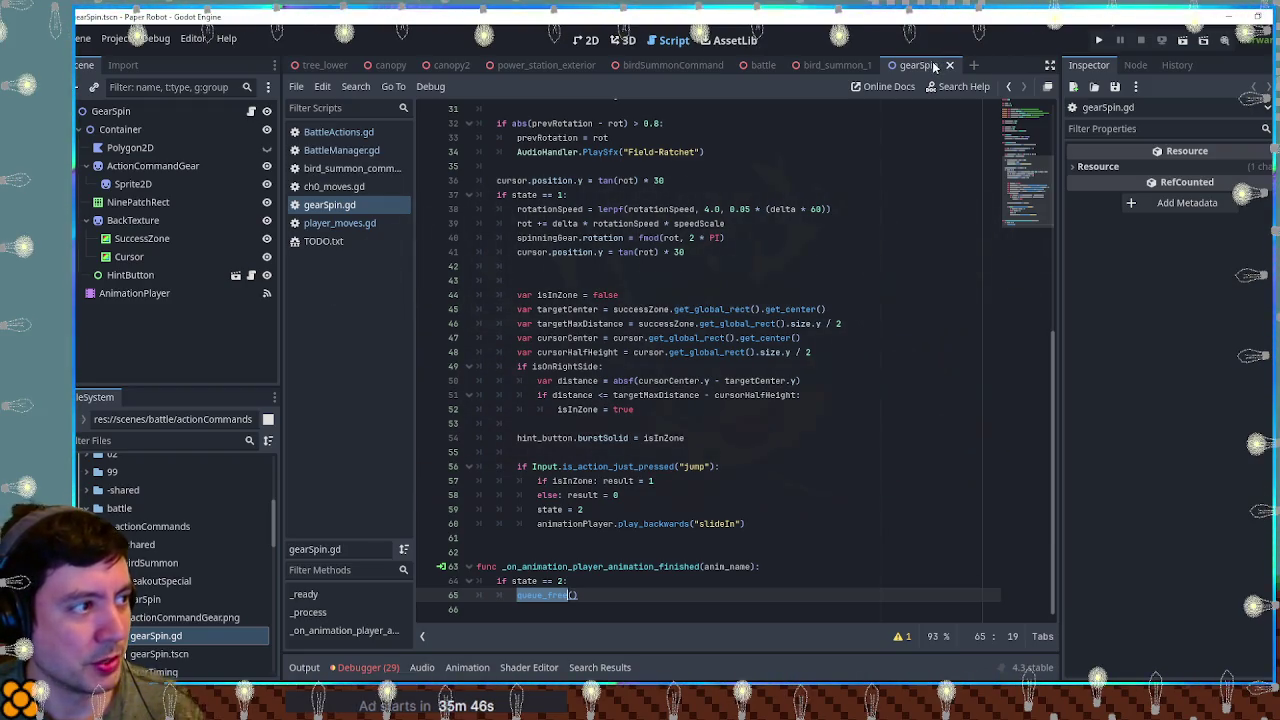
middle_click(933, 66)
Step: Select actionCommandInstance on line 184 of BattleActions.gd
click(352, 153)
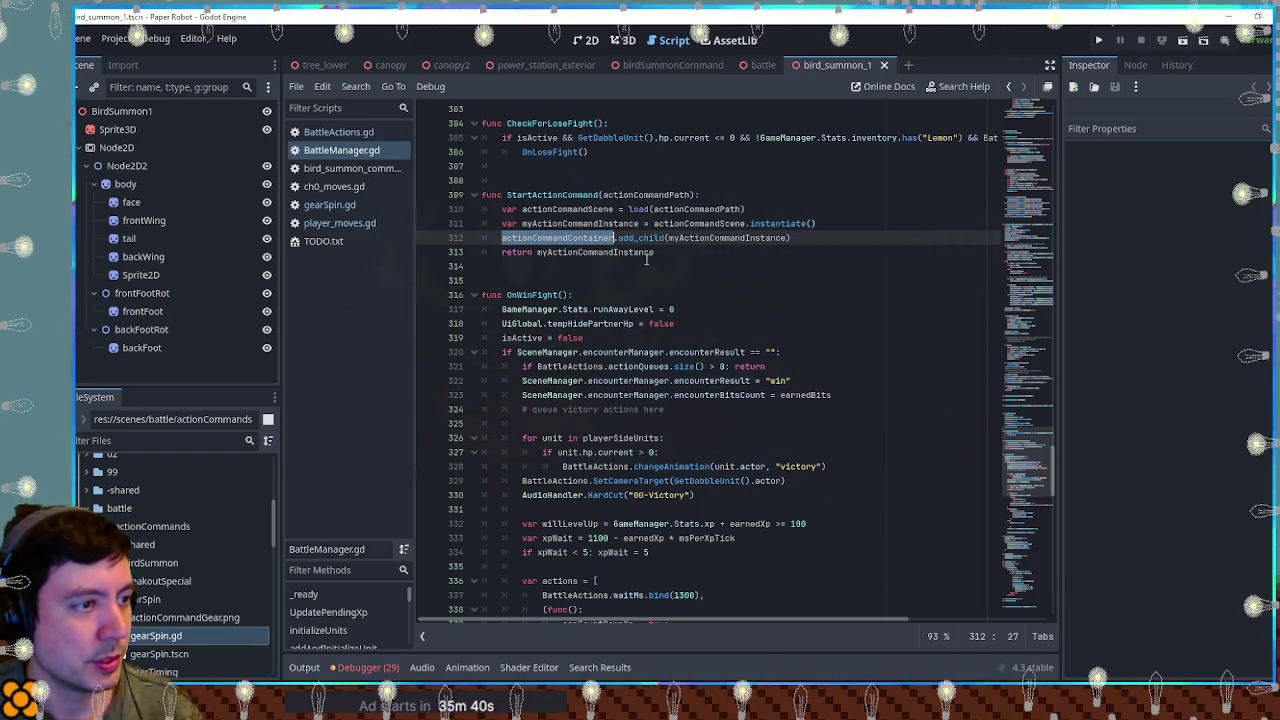
key(alt+Left)
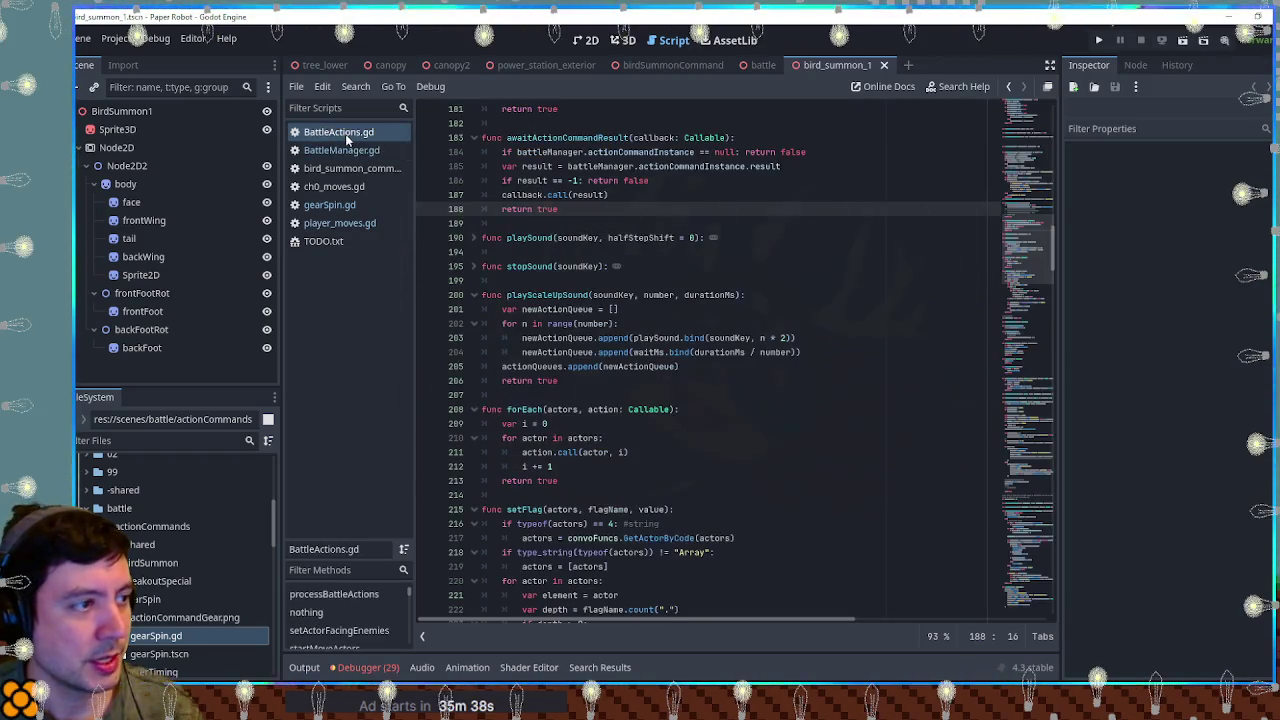
double_click(636, 152)
key(ctrl+c)
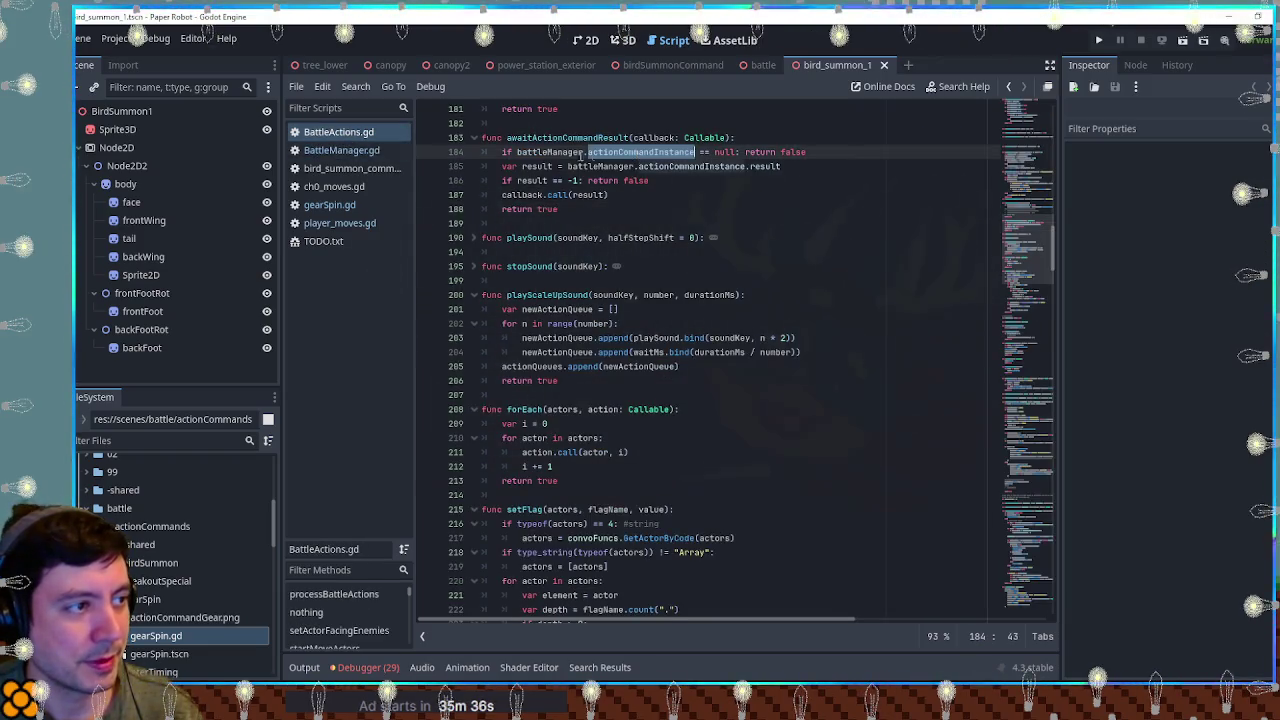
click(598, 152)
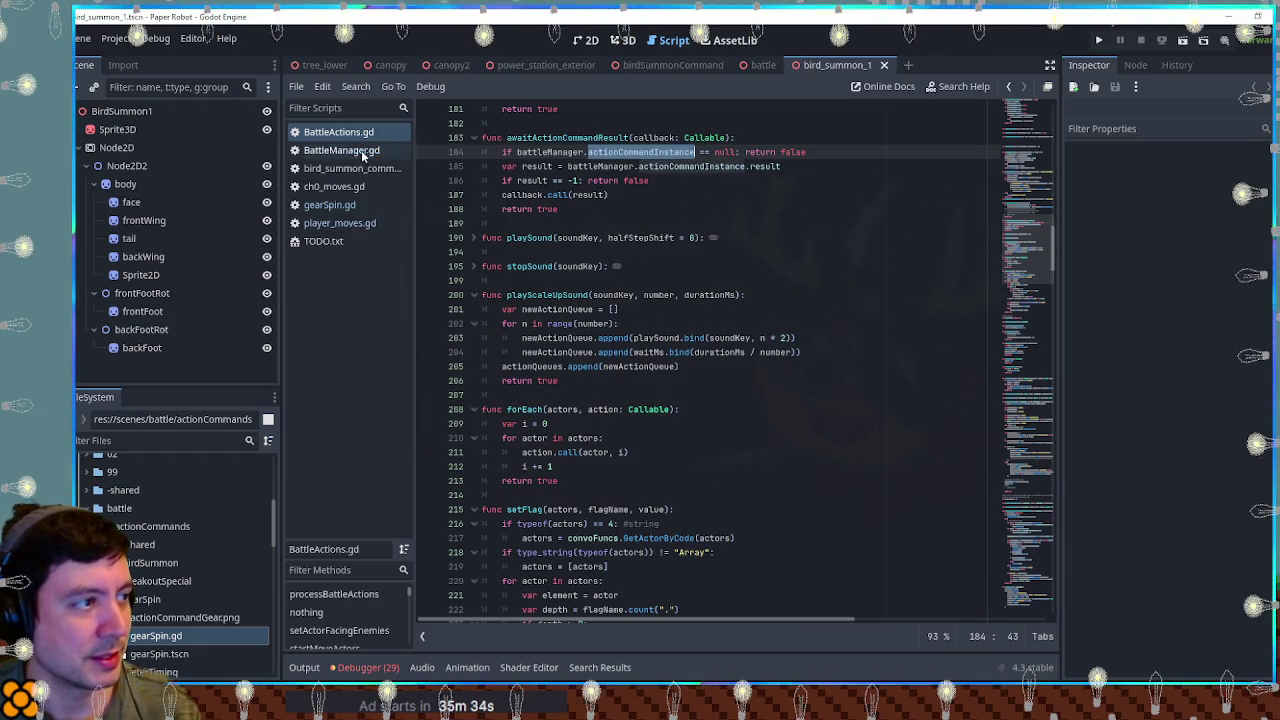
Step: Find the _process function in BattleManager.gd by searching for 'process'
click(341, 150)
key(ctrl+f)
text(process)
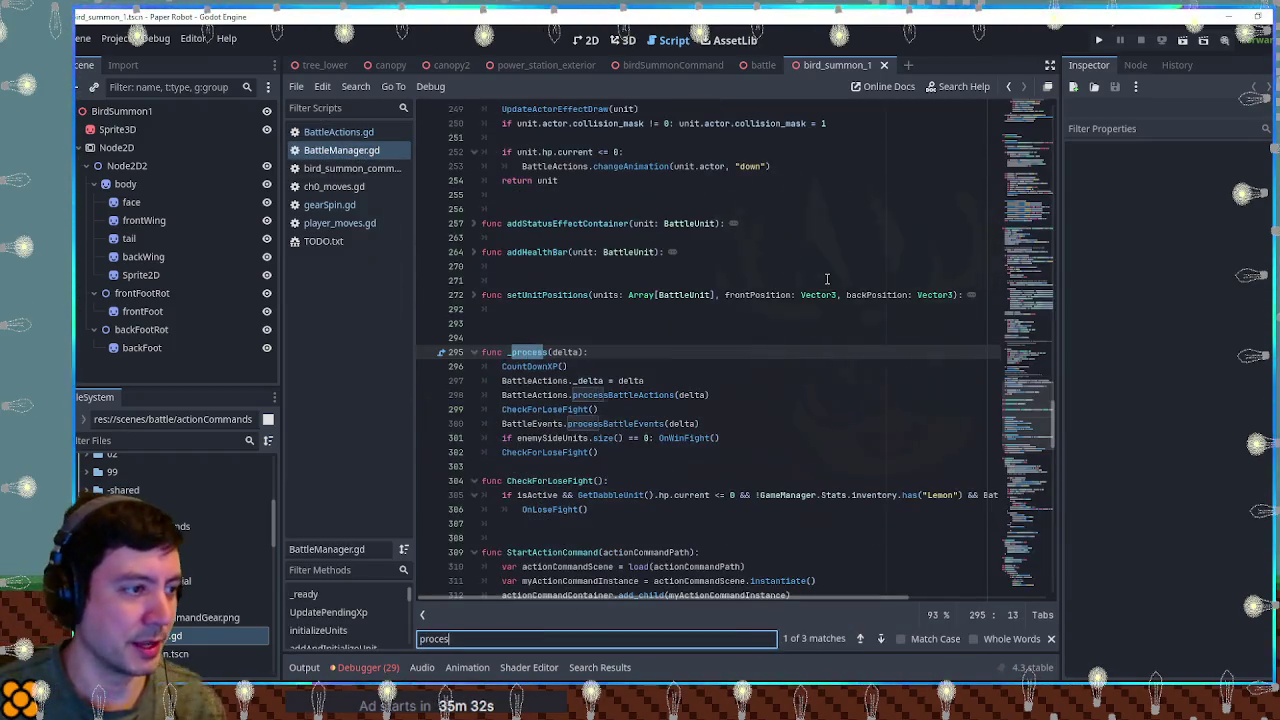
click(635, 351)
Step: Write 'SceneManager.' on a new _process line and jump to SceneManager's definition
key(Return)
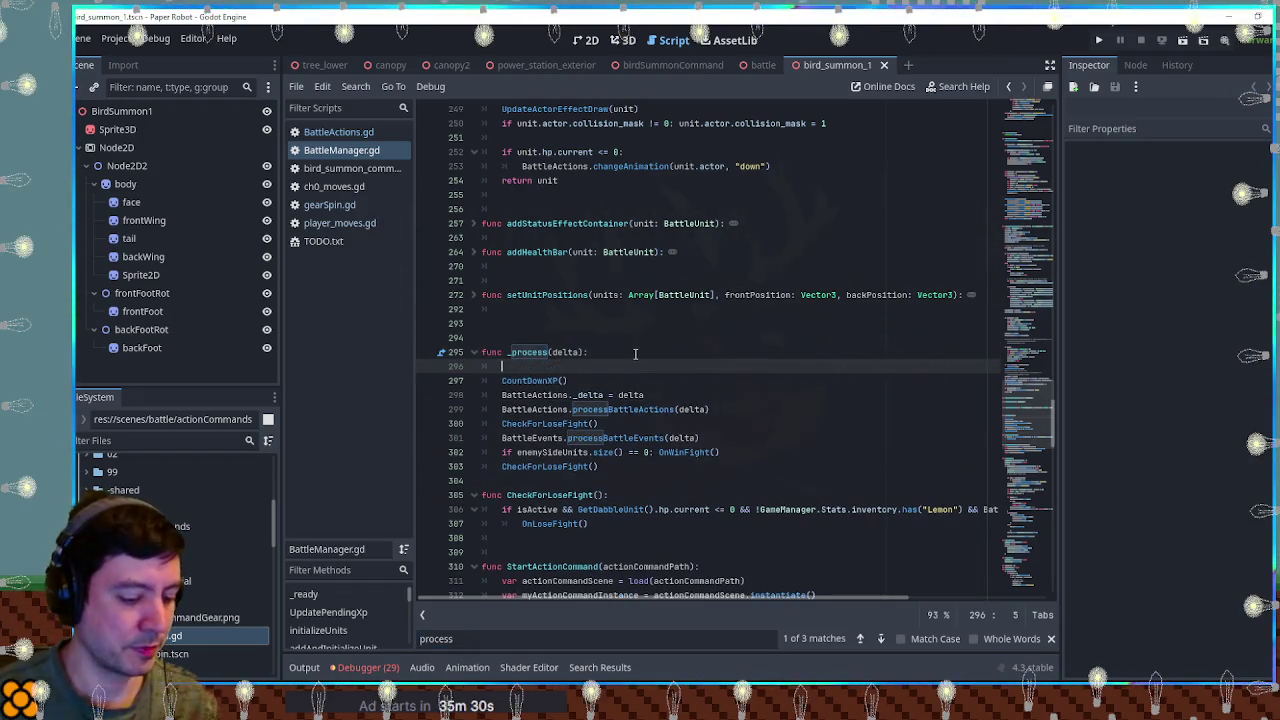
key(ctrl+v)
key(ctrl+z)
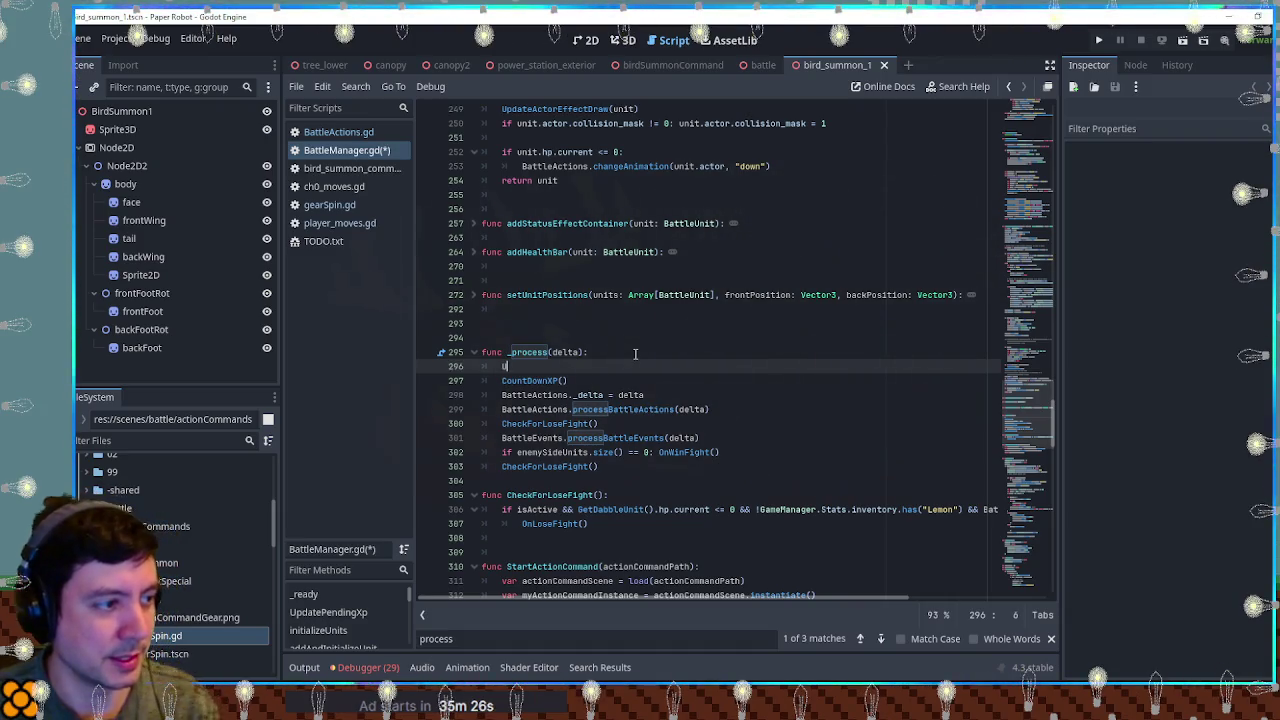
text(i)
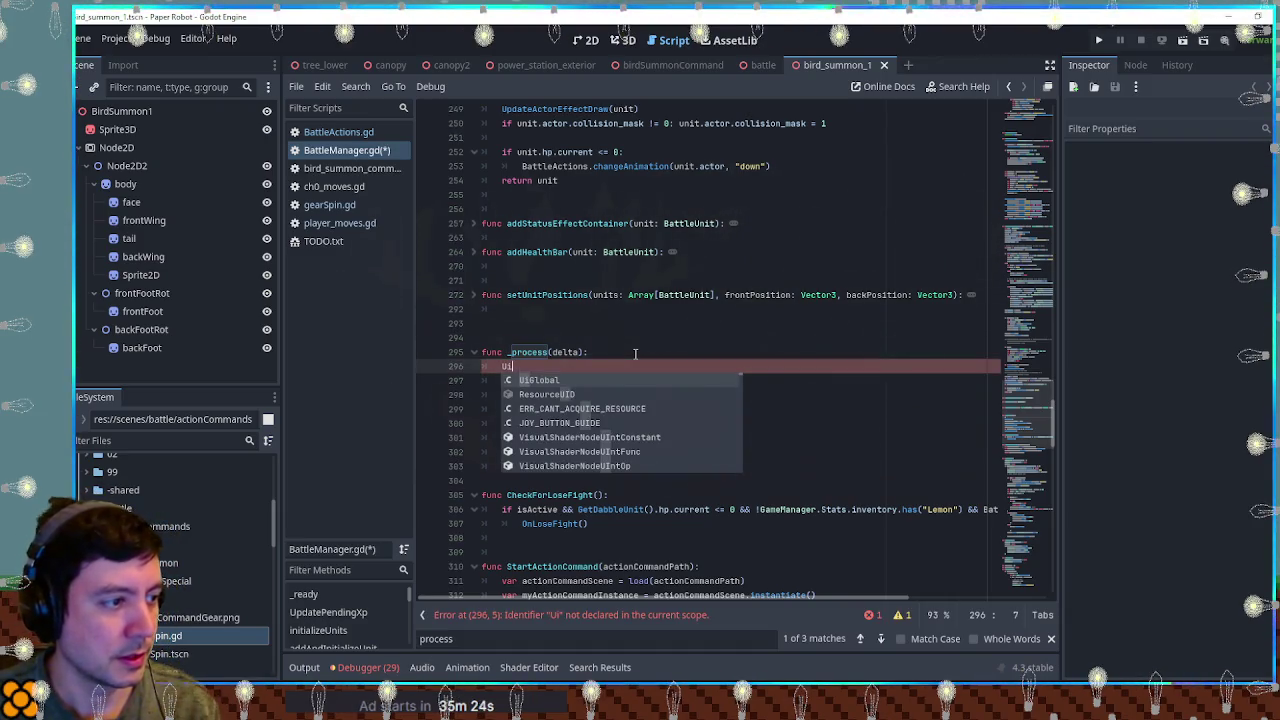
key(BackSpace)
key(BackSpace)
text(e)
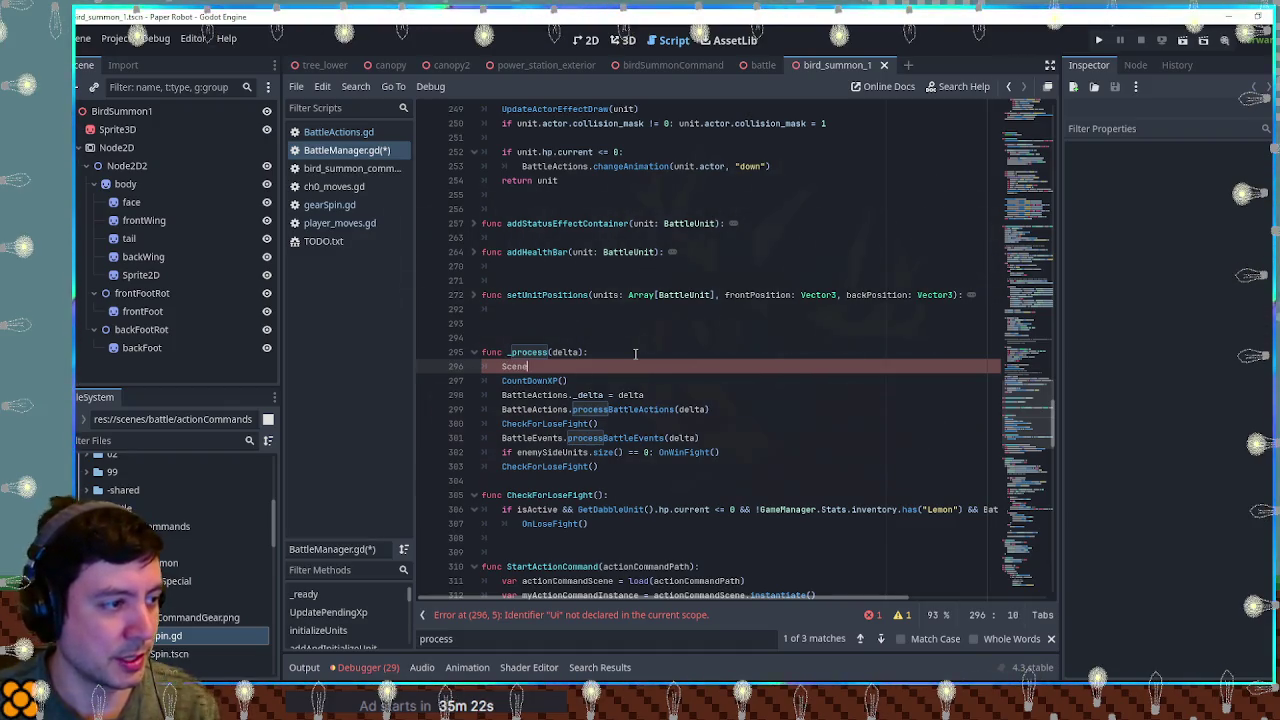
text(.Manager.deb)
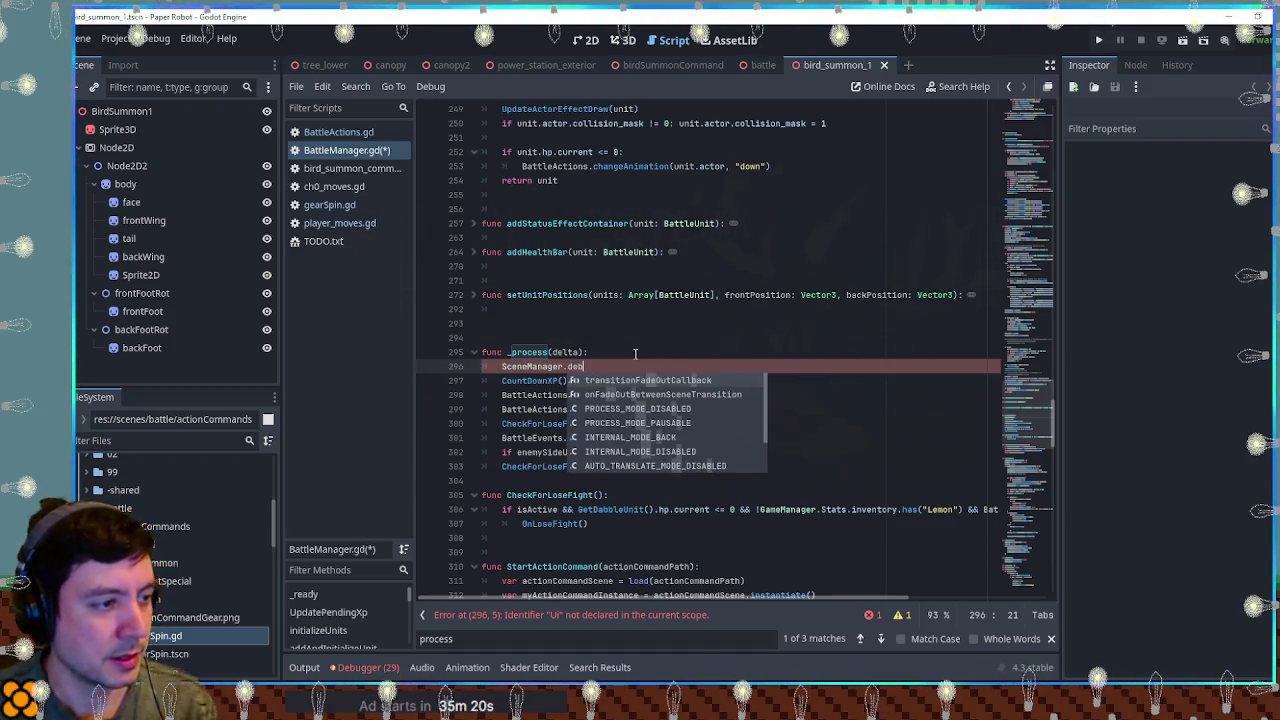
key(BackSpace)
key(BackSpace)
key(BackSpace)
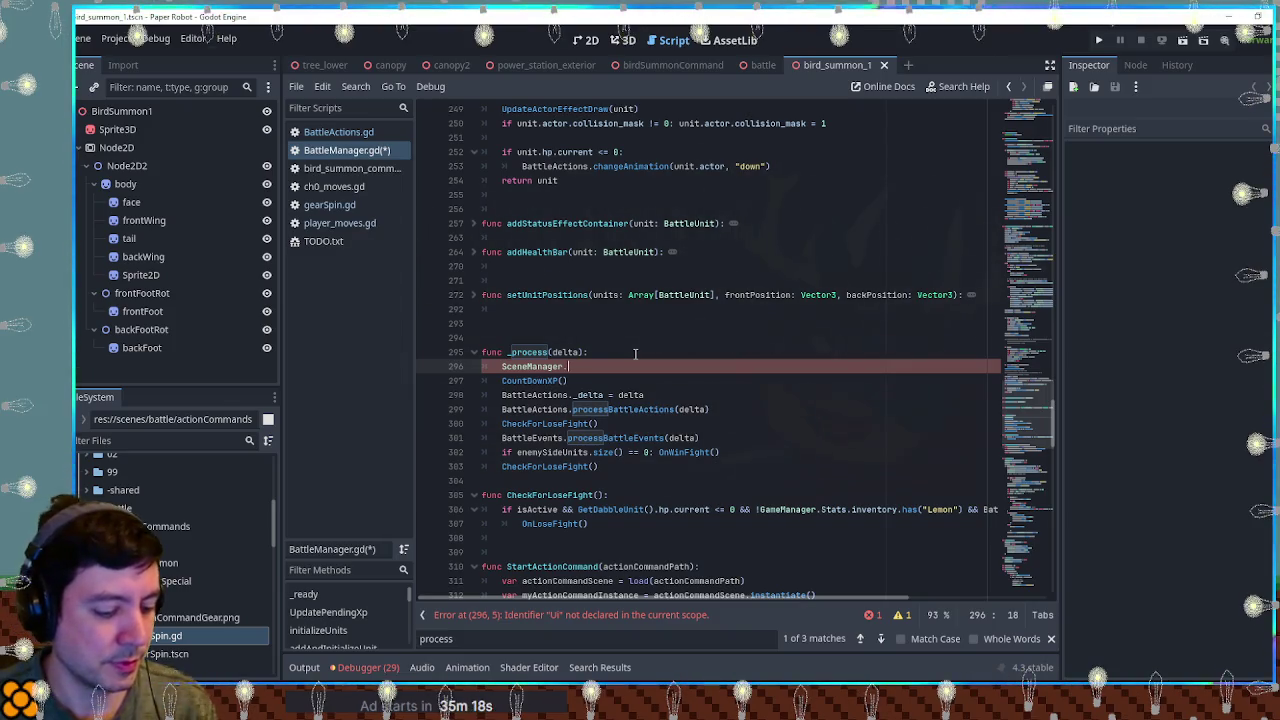
key(ctrl+BackSpace)
key(ctrl+BackSpace)
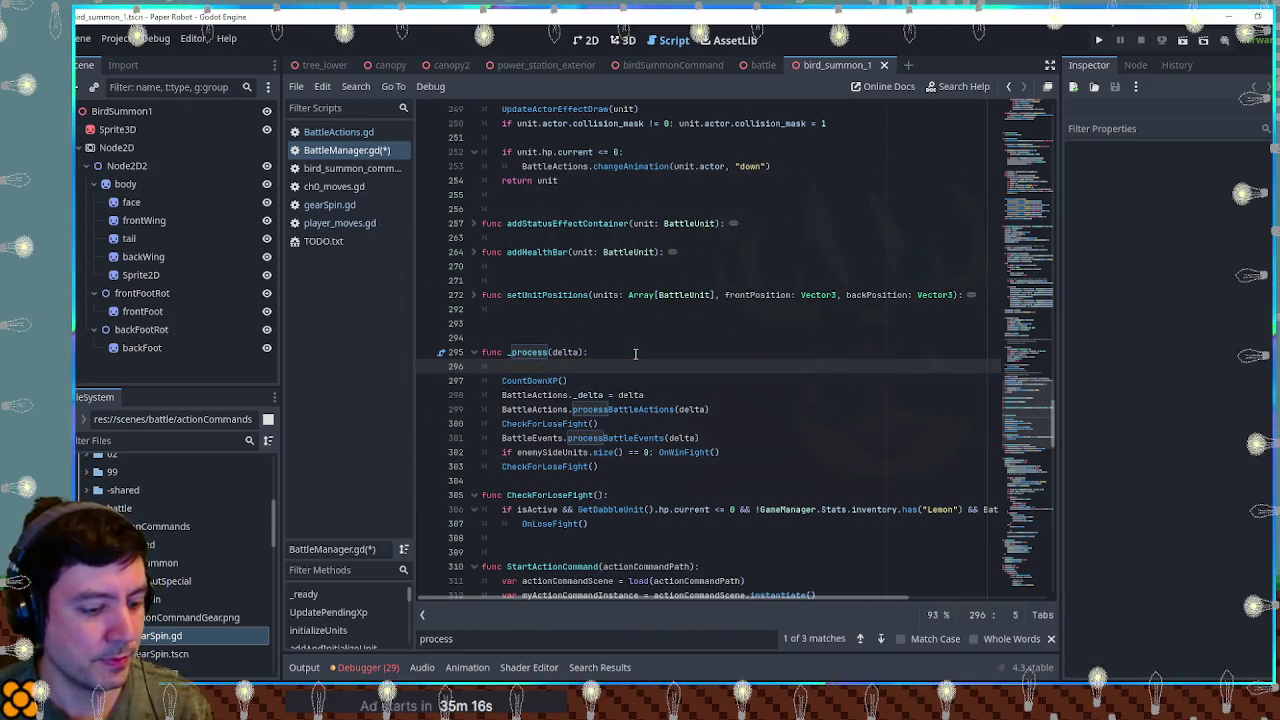
text(SceneManager.)
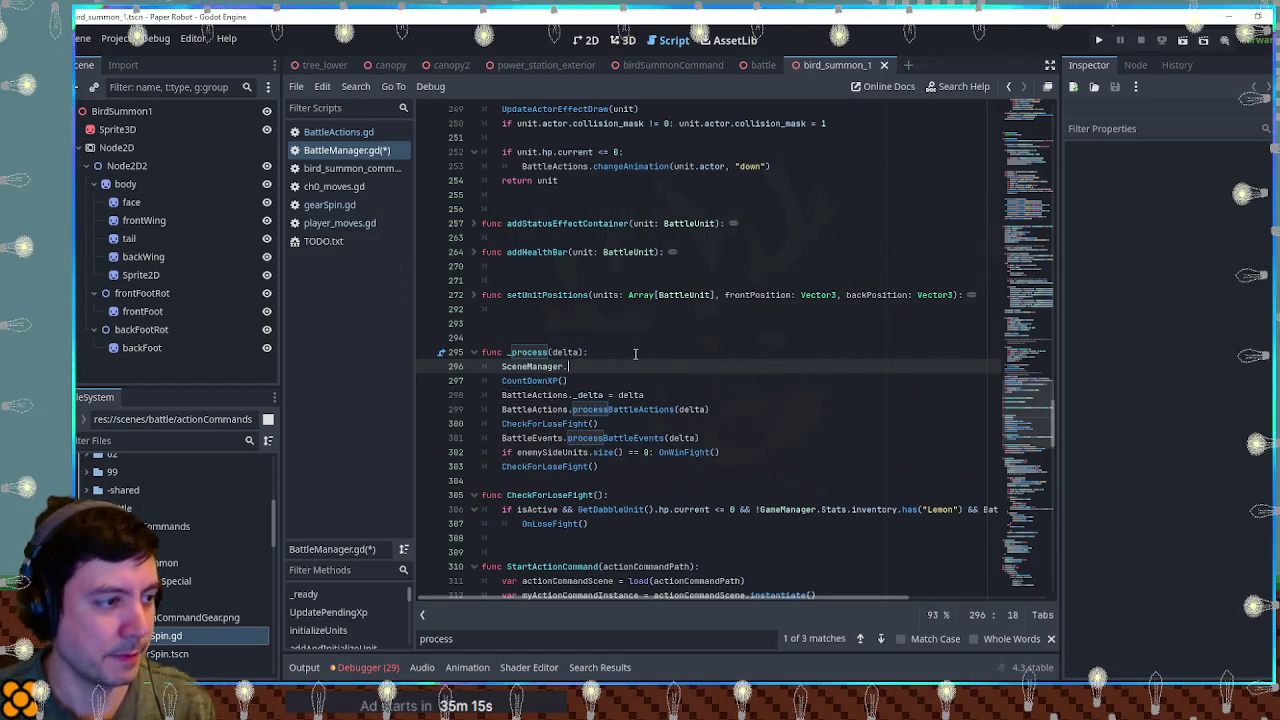
key(Escape)
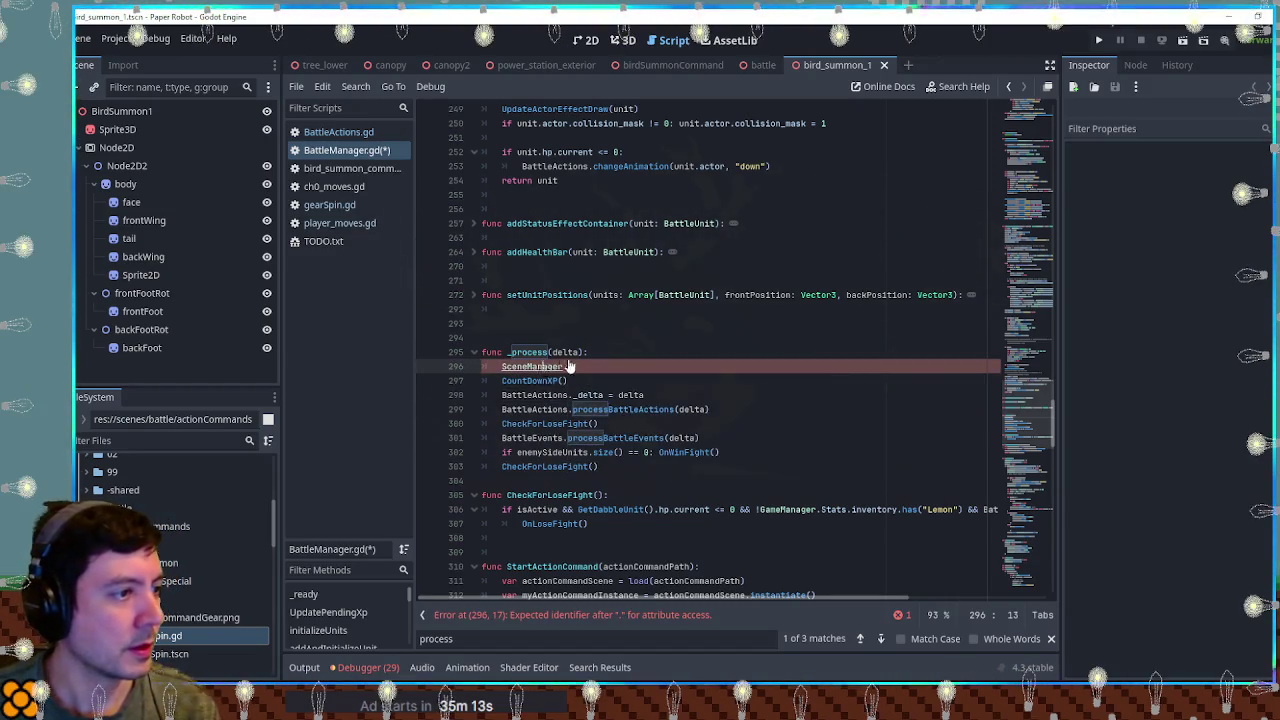
ctrl+click(560, 366)
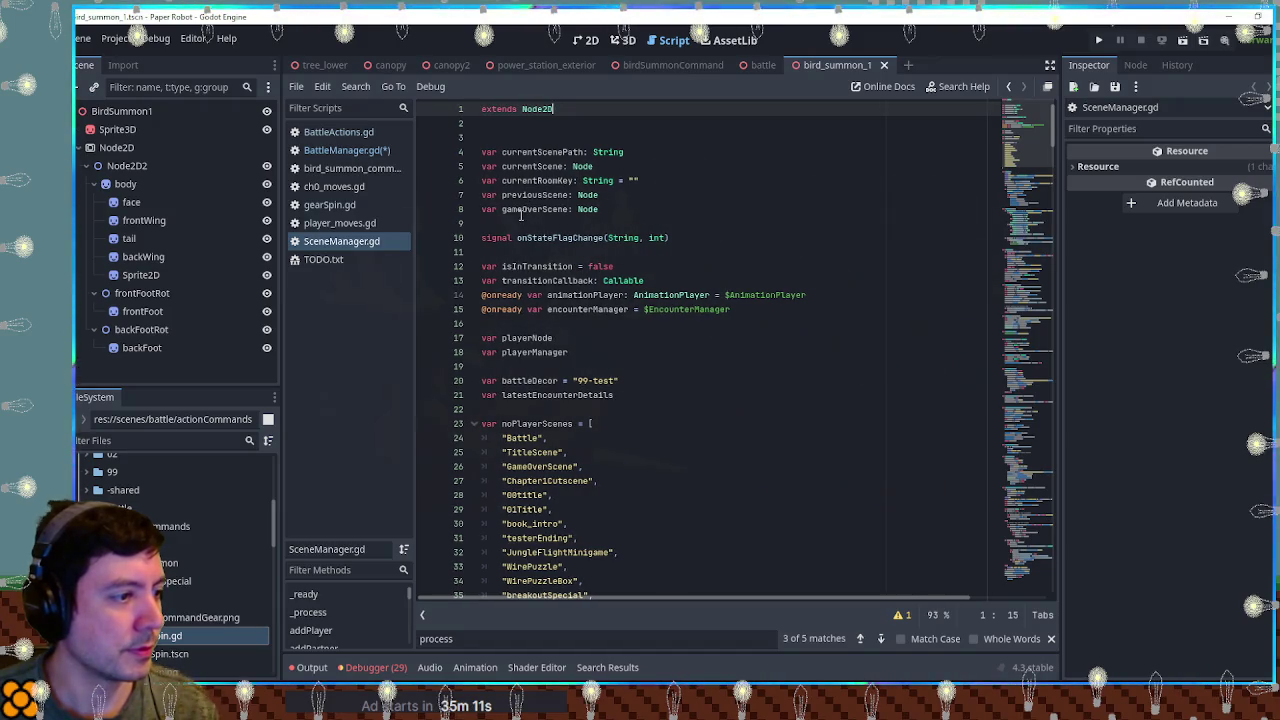
Step: Search all project files for metricsLog, finding two matches in debug_menu.gd
key(ctrl+shift+f)
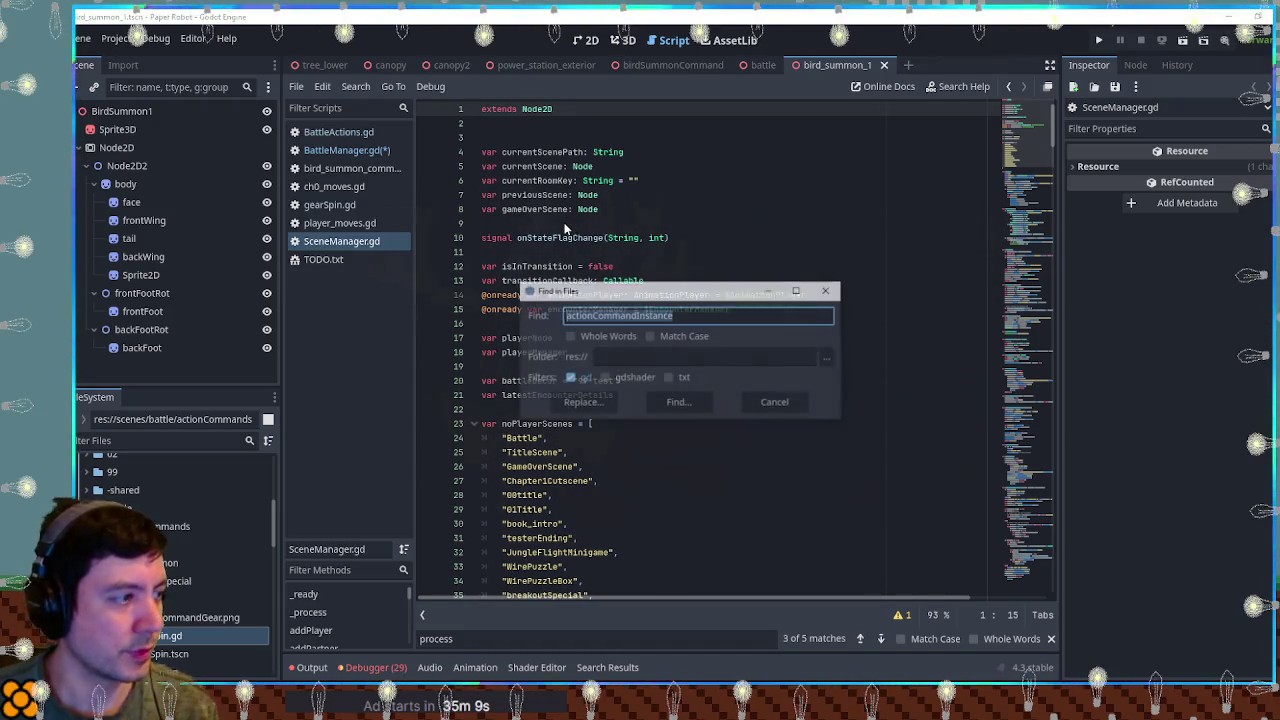
text(me)
text(e)
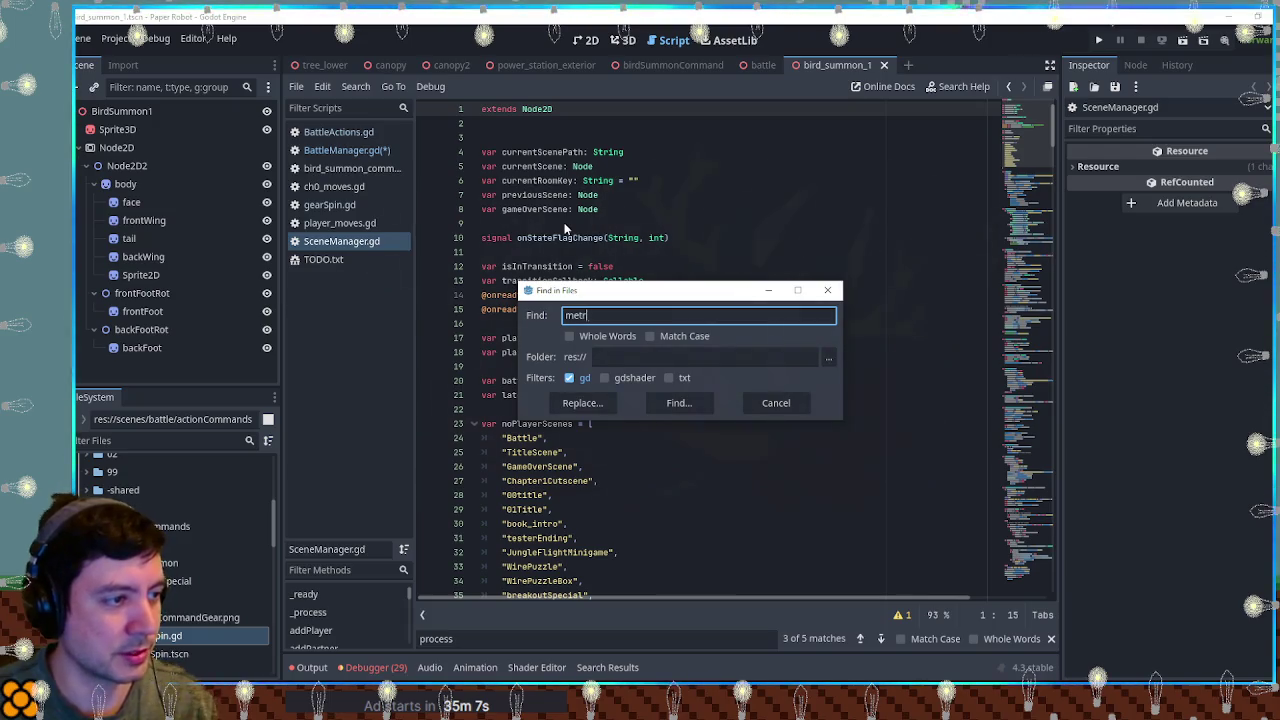
text(Log)
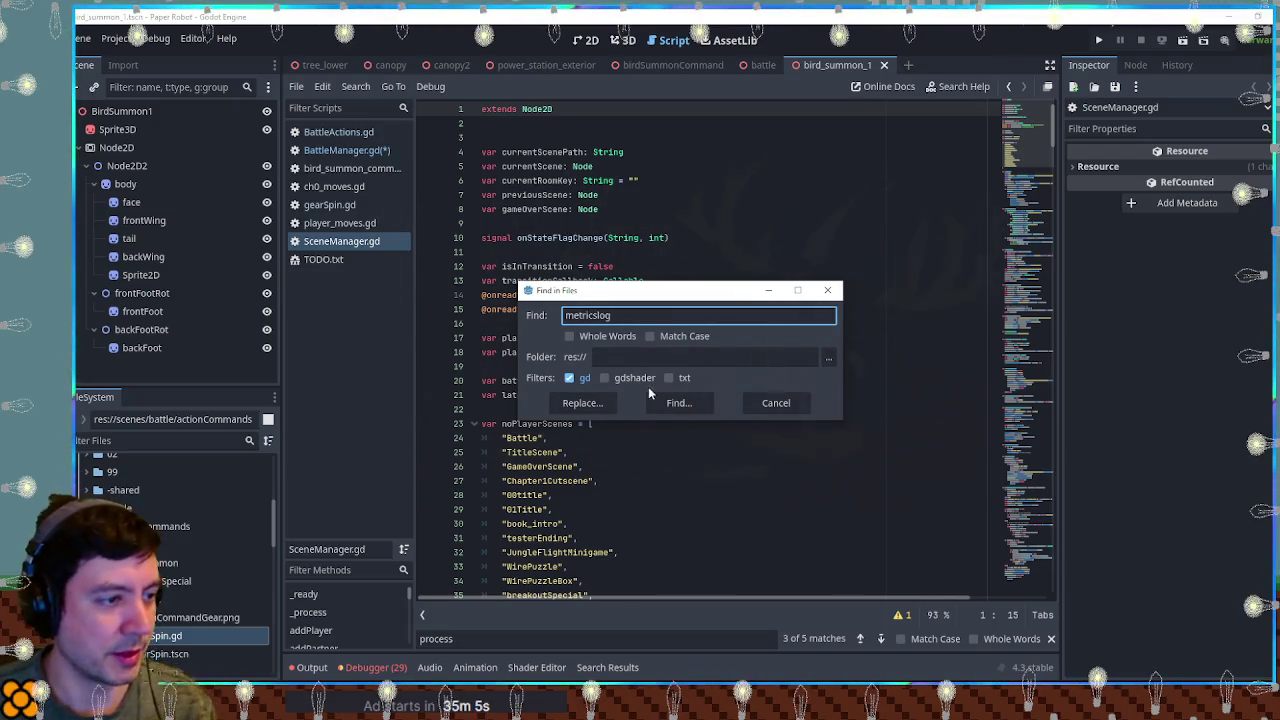
click(680, 402)
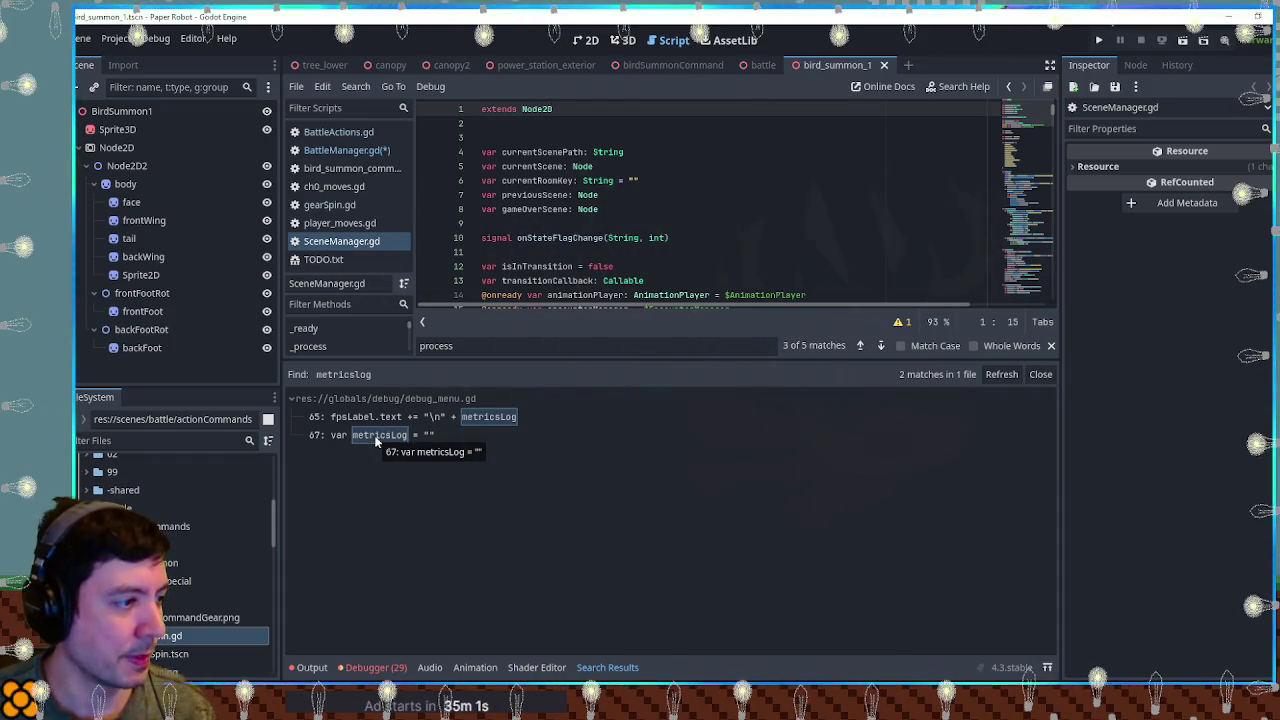
click(707, 266)
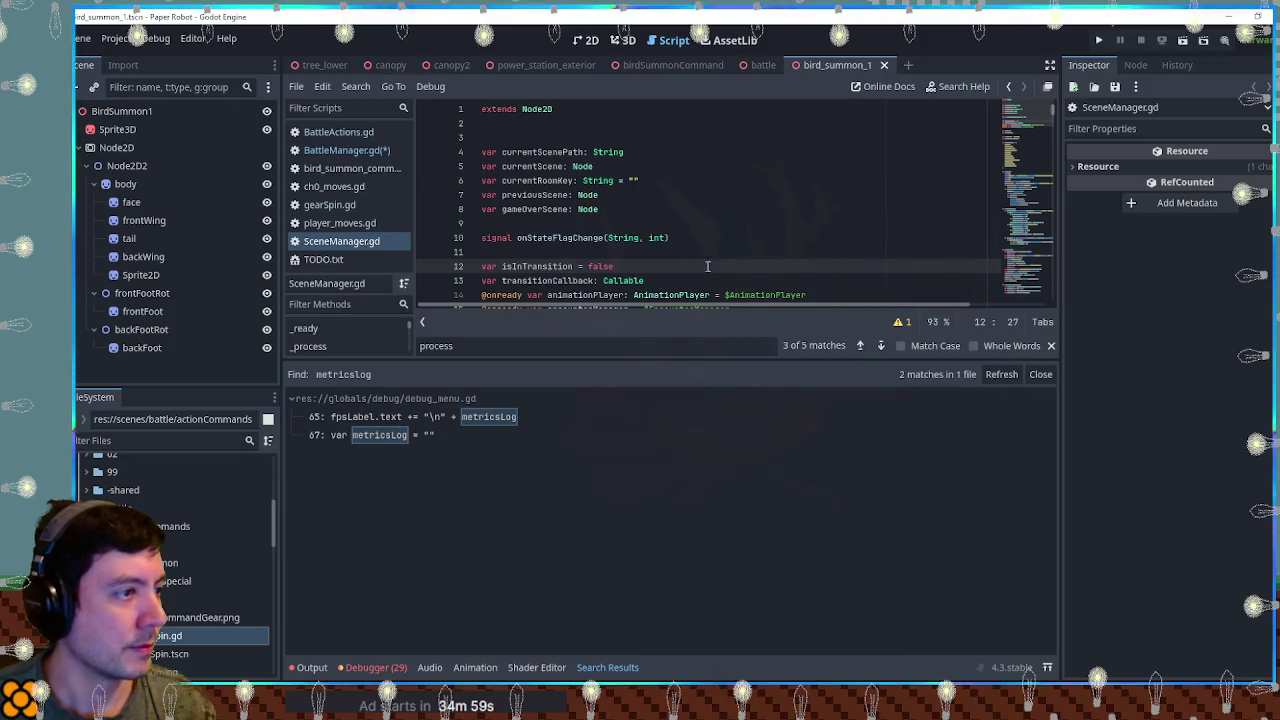
click(145, 440)
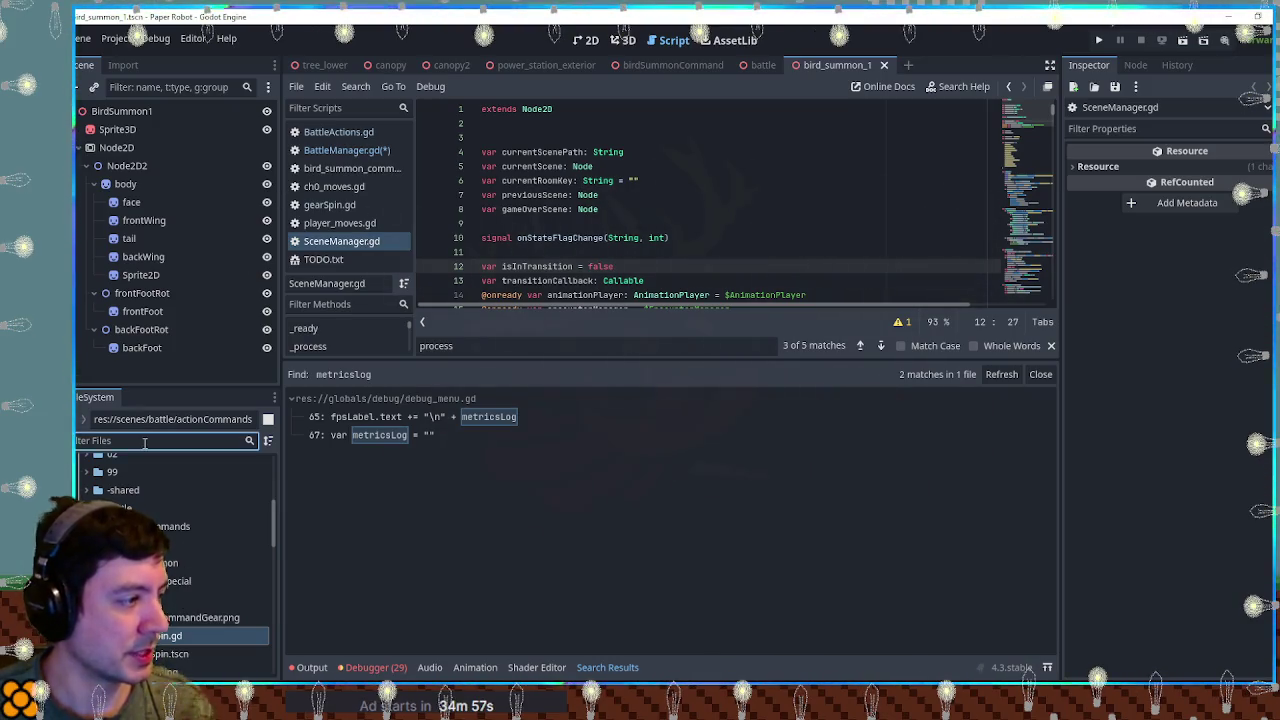
Step: Open SceneManager.tscn from a FileSystem filter and search its script for 'debug'
text(emana)
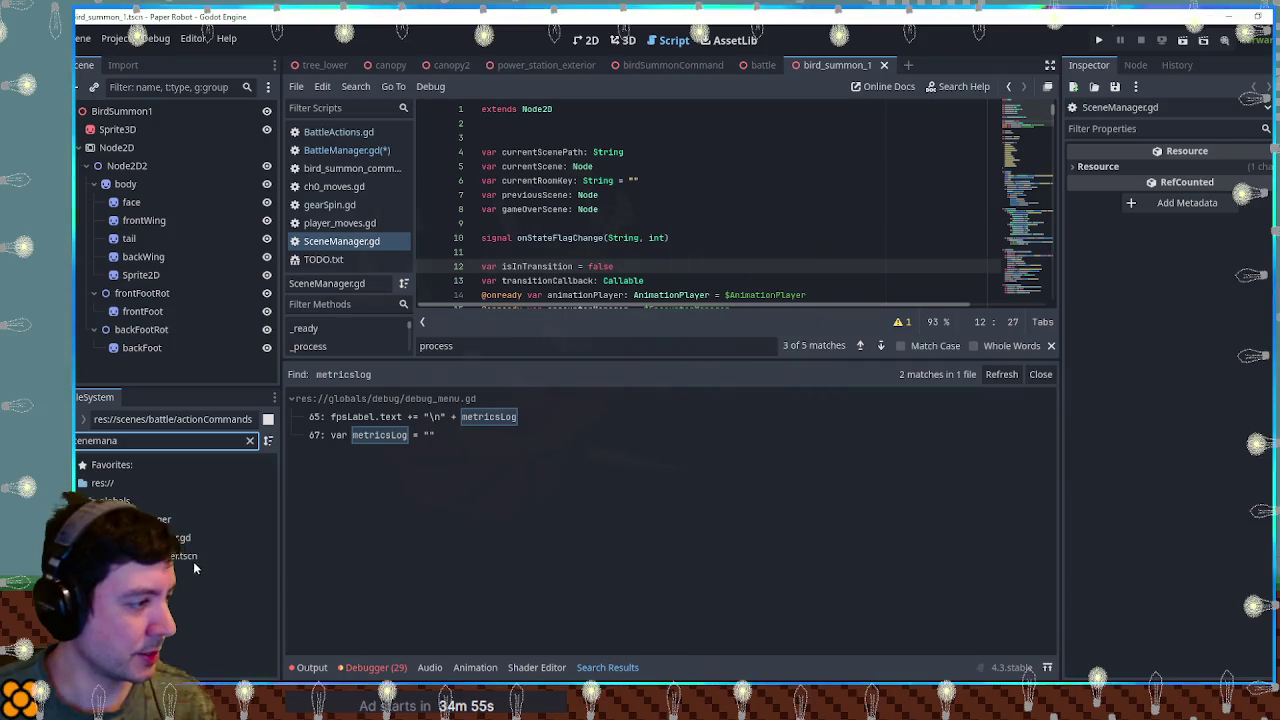
double_click(190, 558)
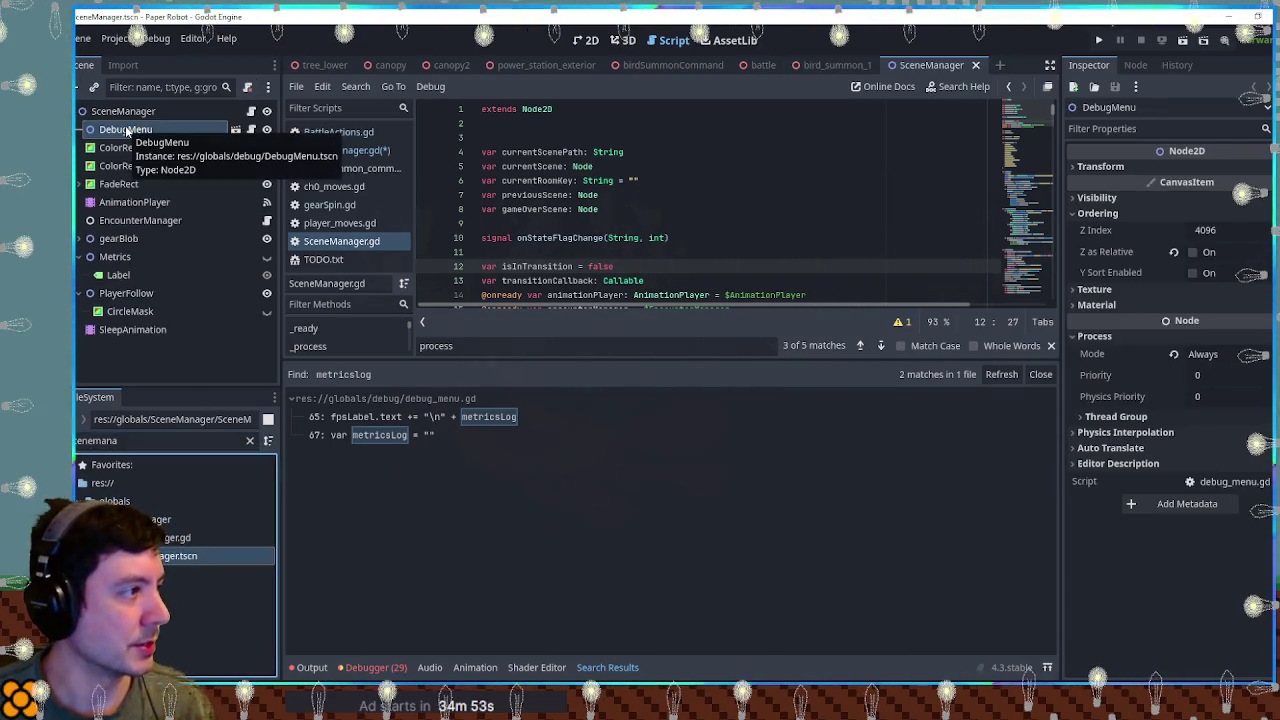
scroll(735, 247, down, 4)
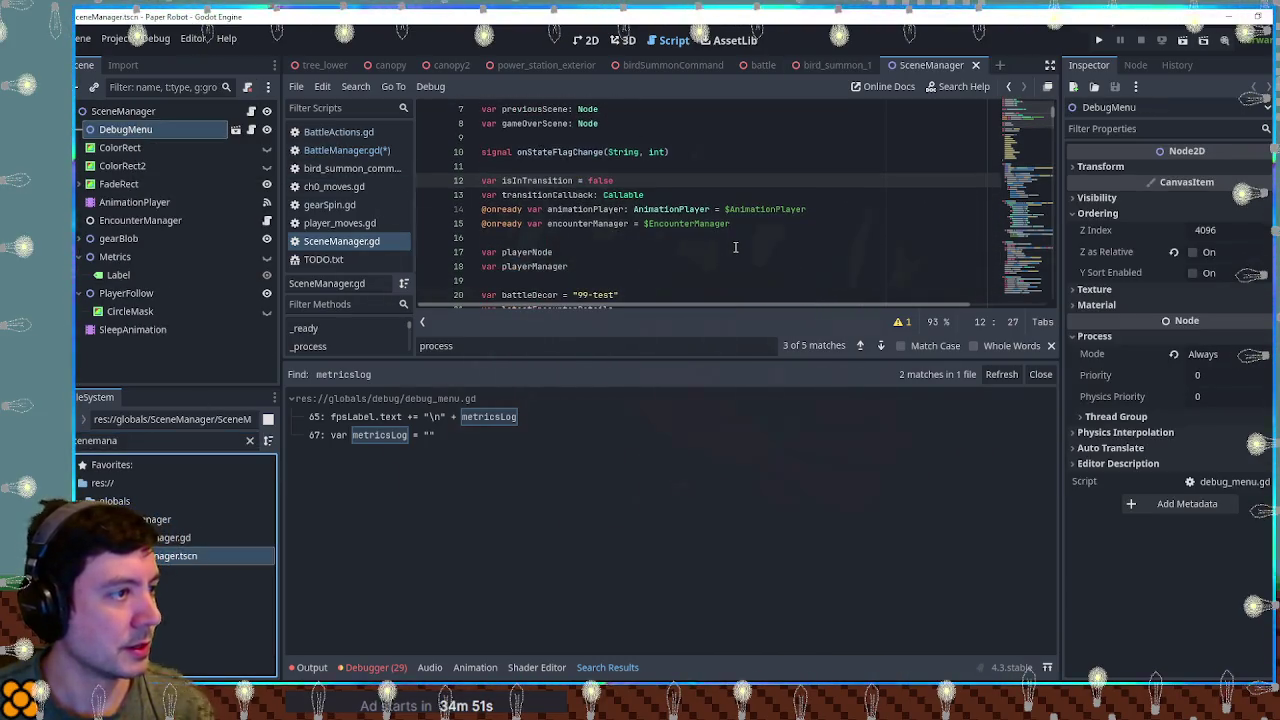
click(735, 247)
key(ctrl+f)
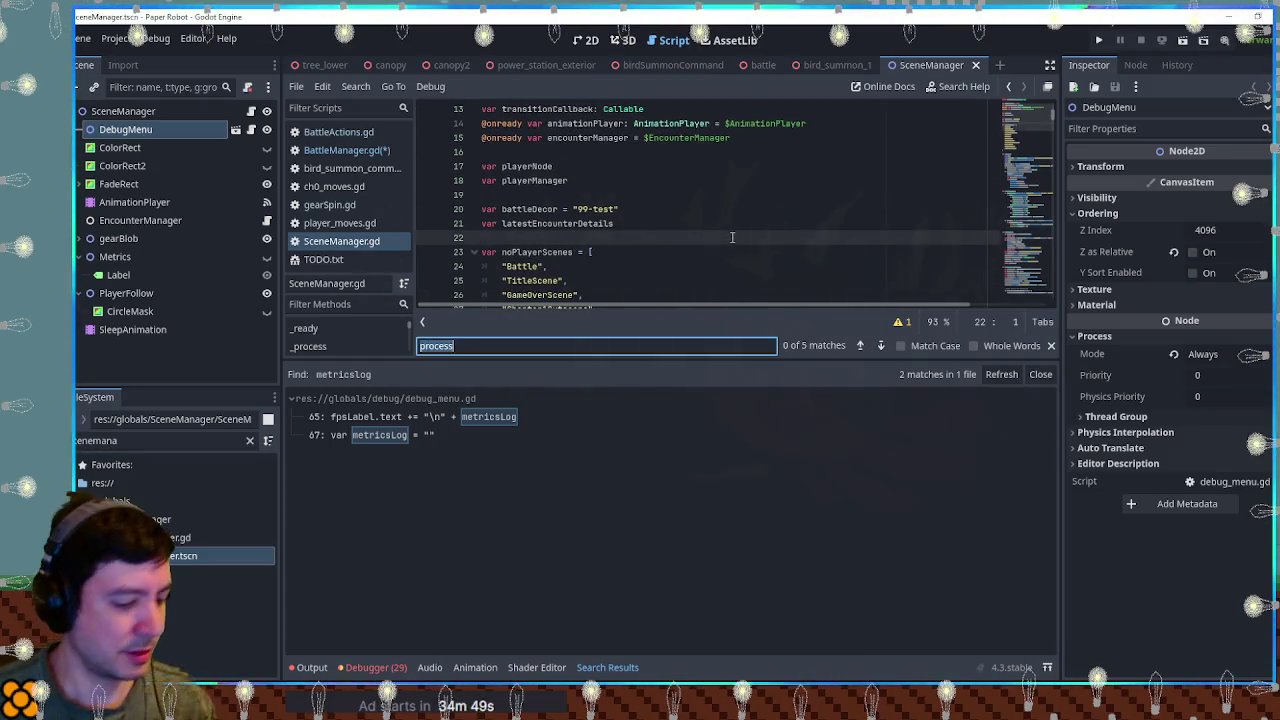
text(debug)
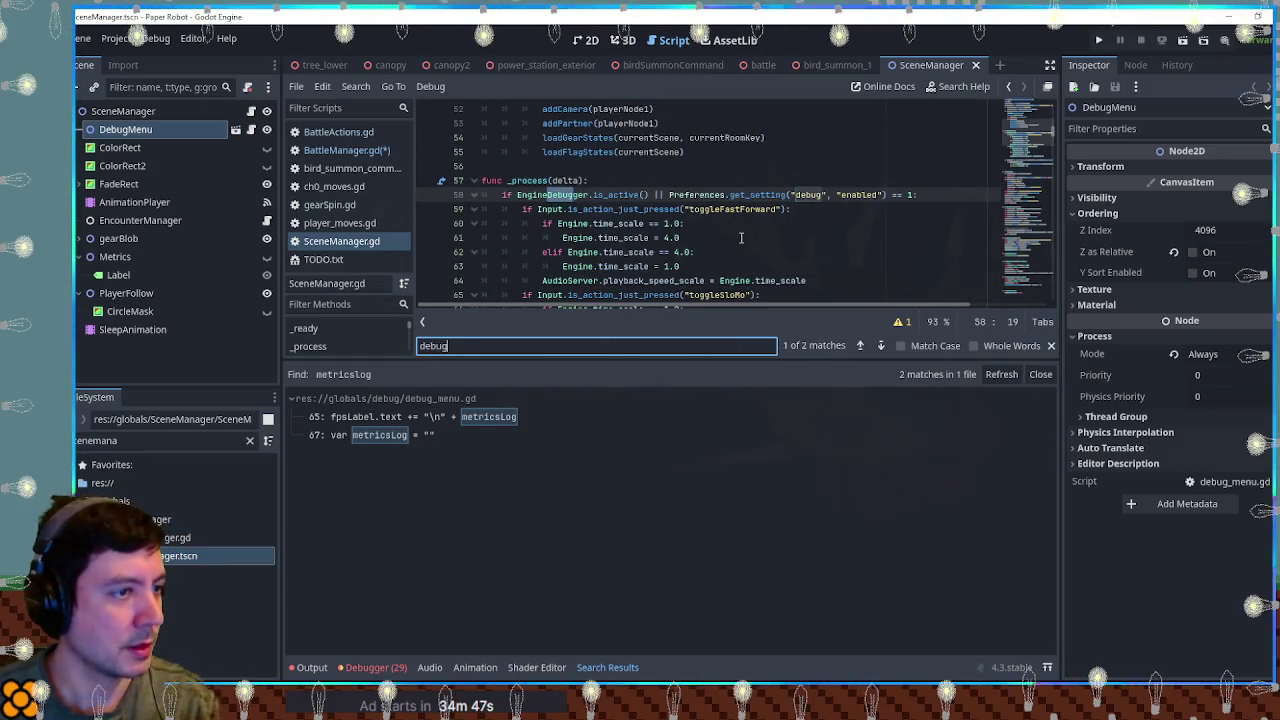
key(Escape)
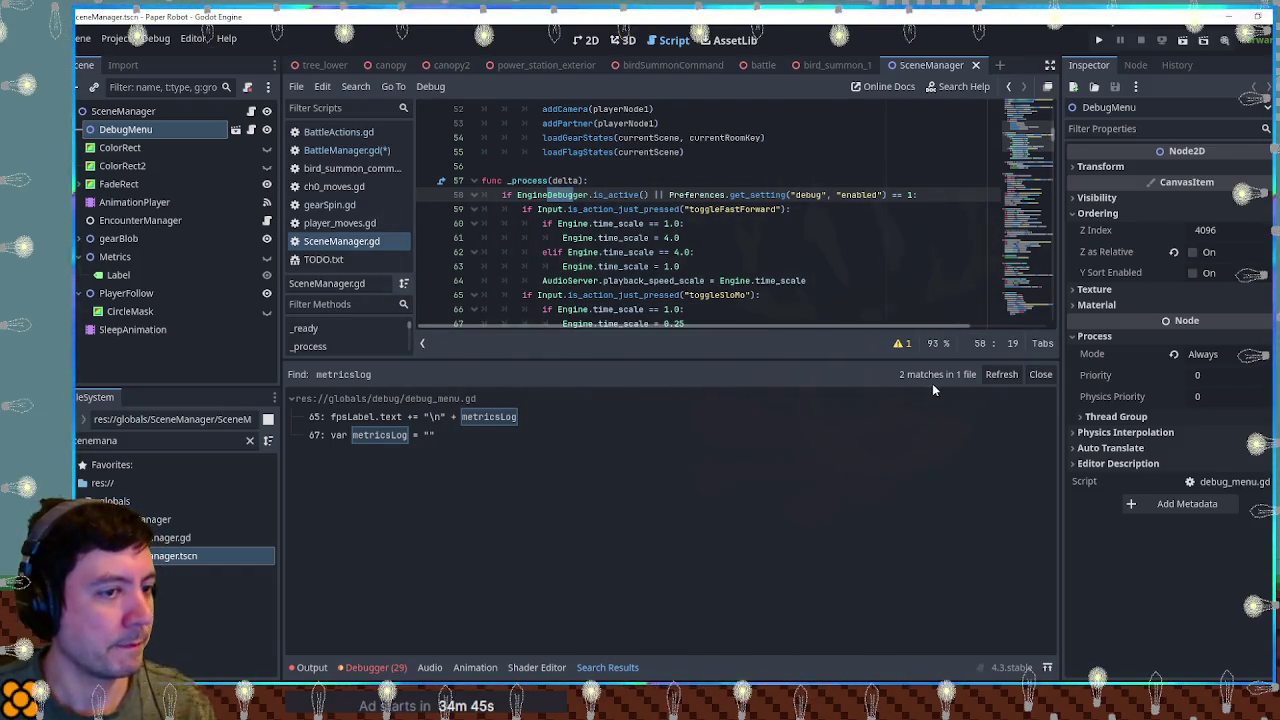
click(1040, 374)
Step: Re-run the metricsLog project search and open debug_menu.gd at its line-67 declaration
click(630, 322)
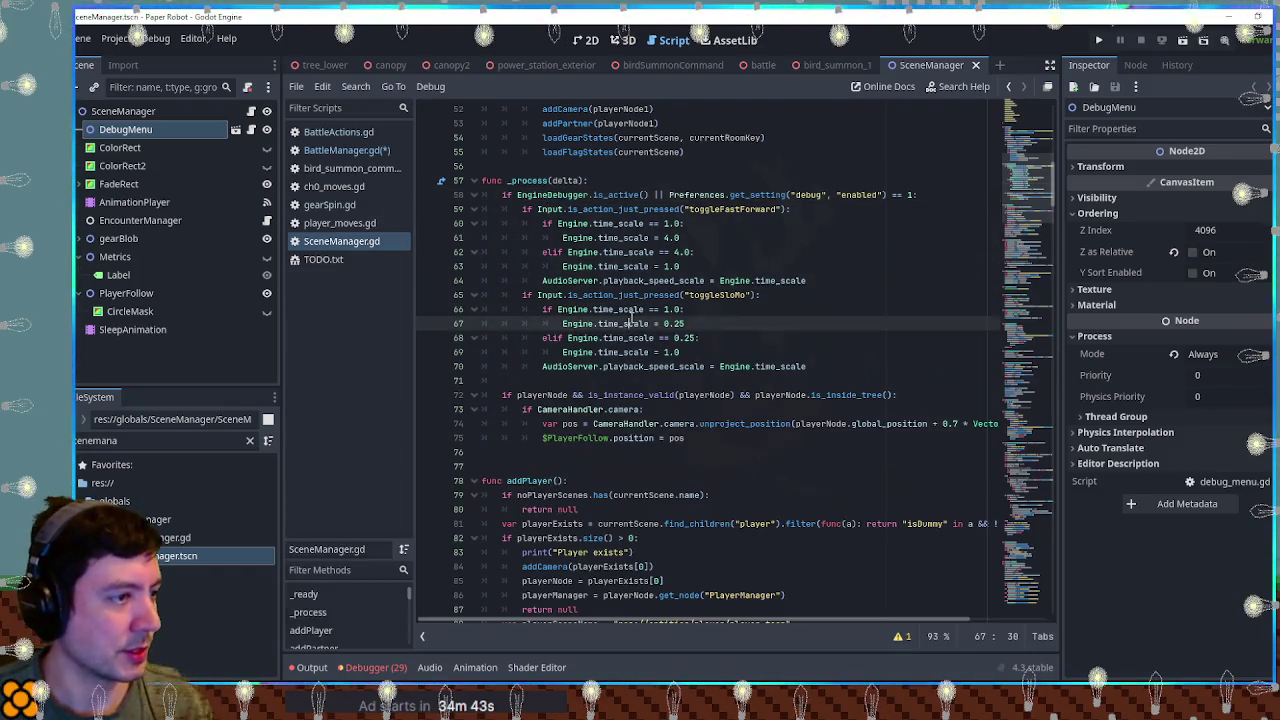
key(ctrl+shift+f)
text(metricslog)
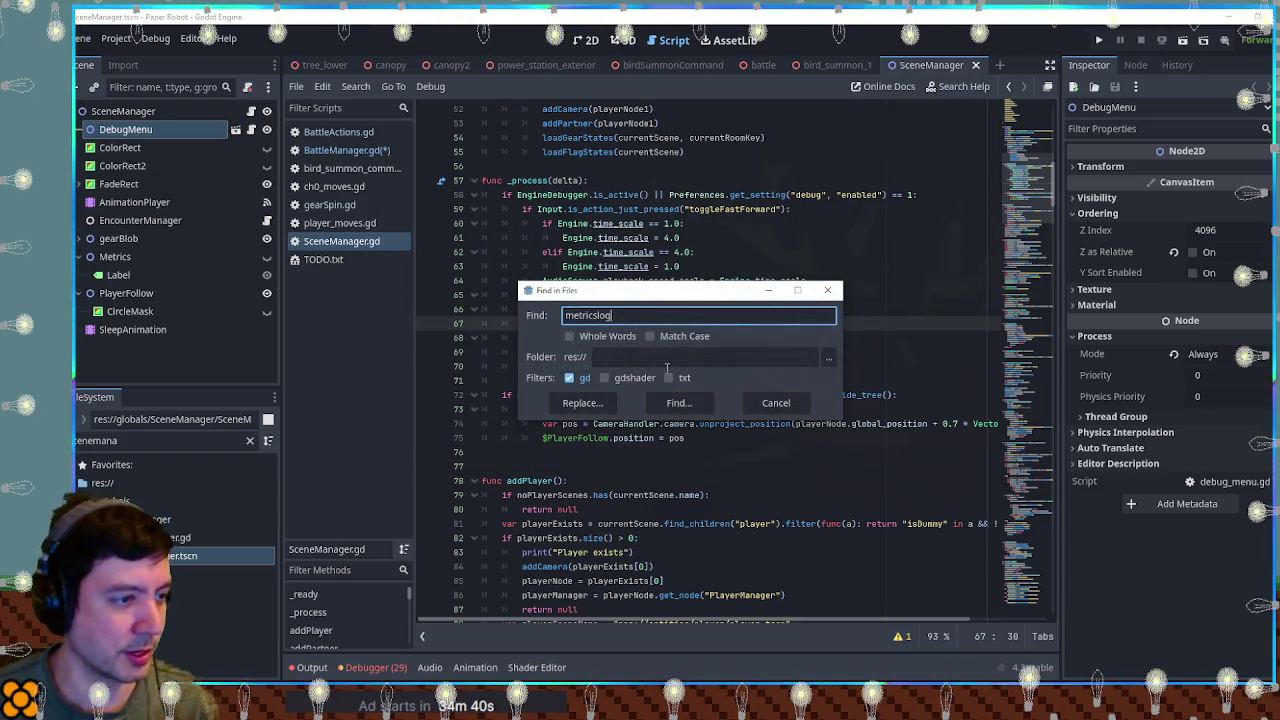
click(684, 405)
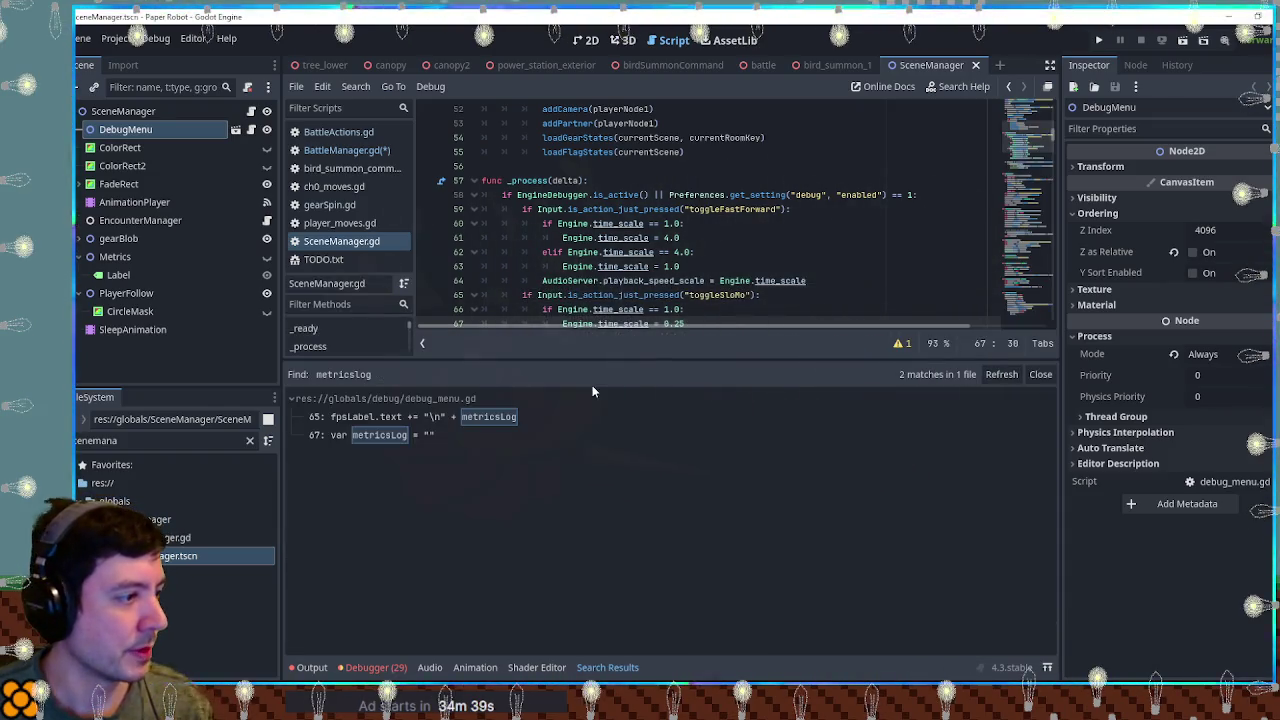
click(374, 432)
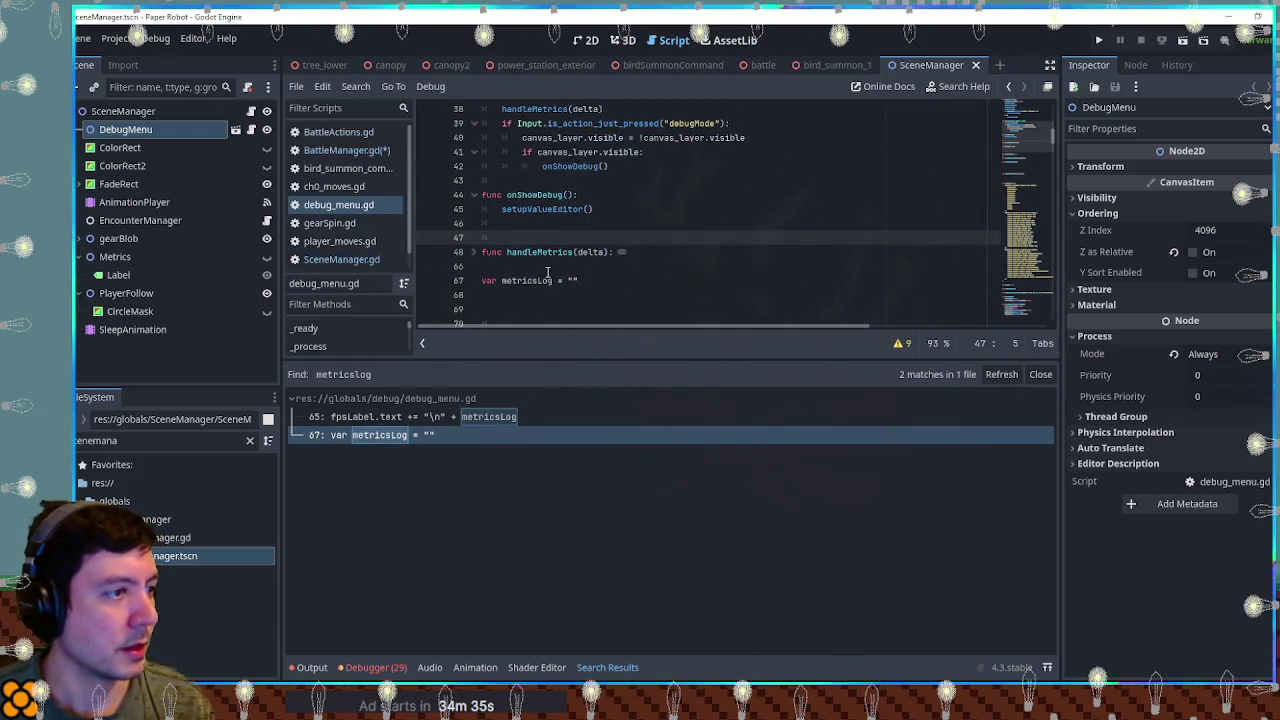
mouse_move(500, 237)
mouse_down()
mouse_move(449, 118)
mouse_move(470, 98)
mouse_up()
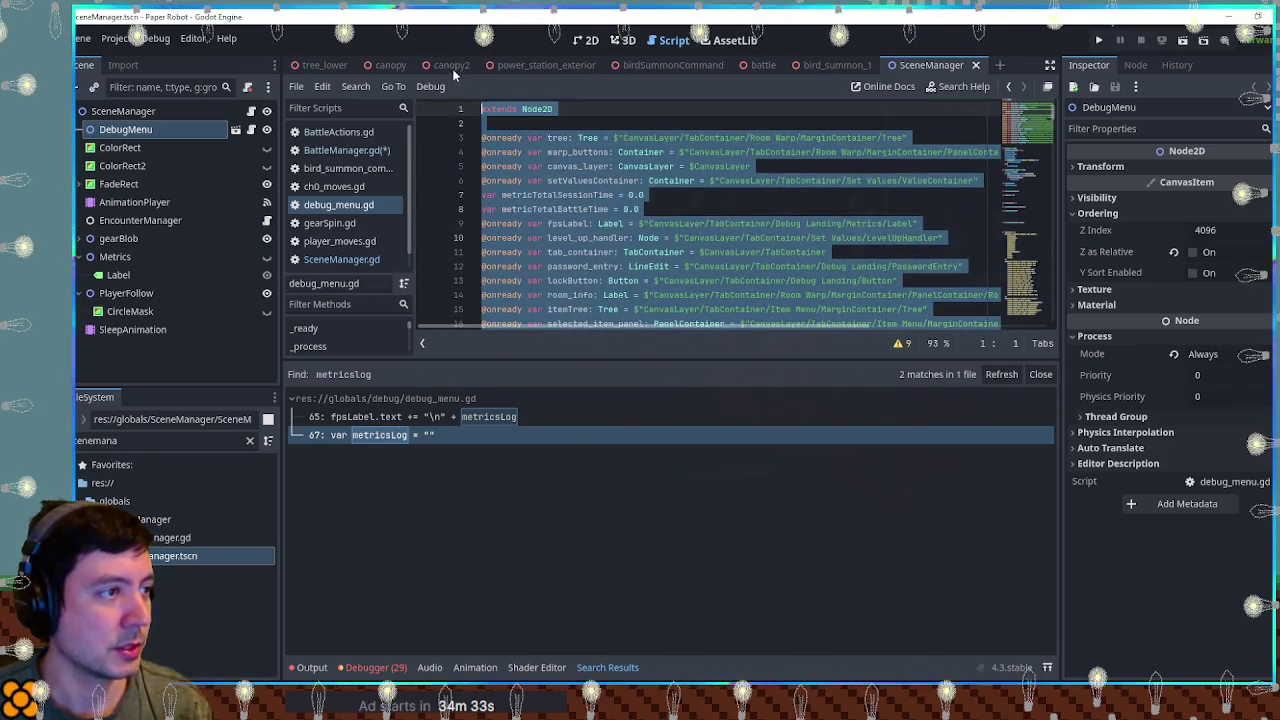
click(678, 252)
scroll(660, 230, down, 5)
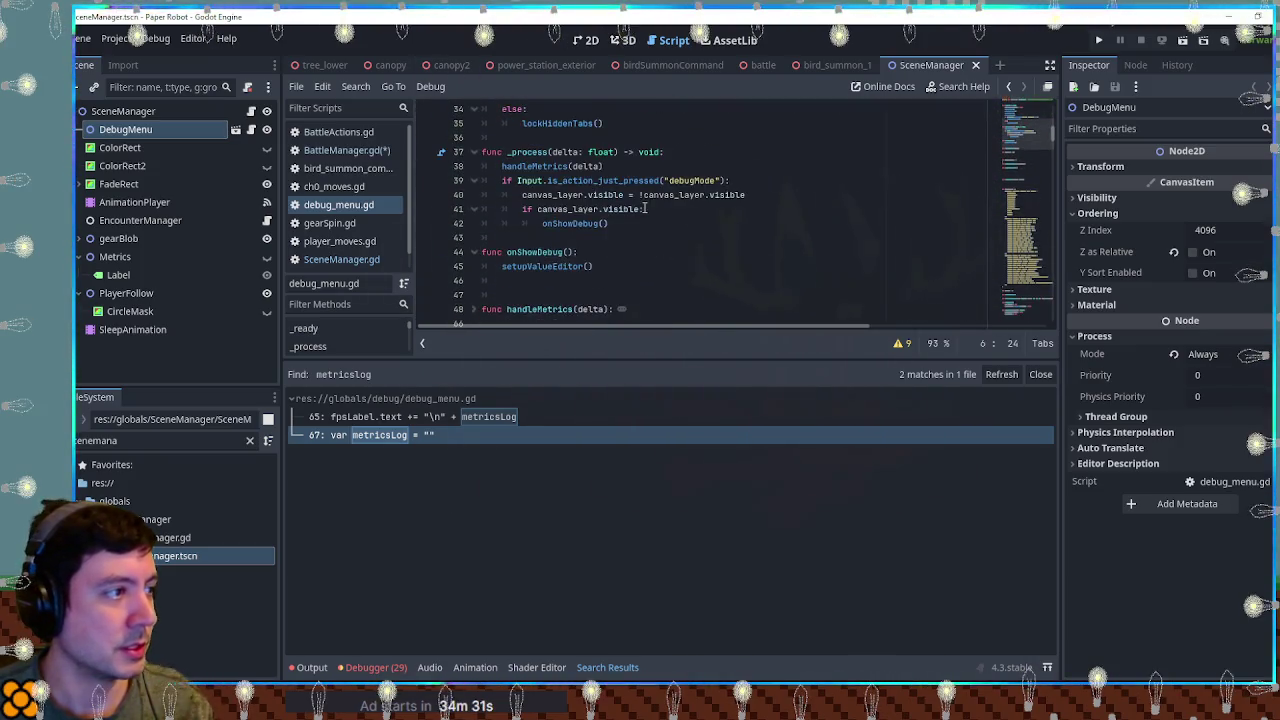
click(128, 31)
click(128, 31)
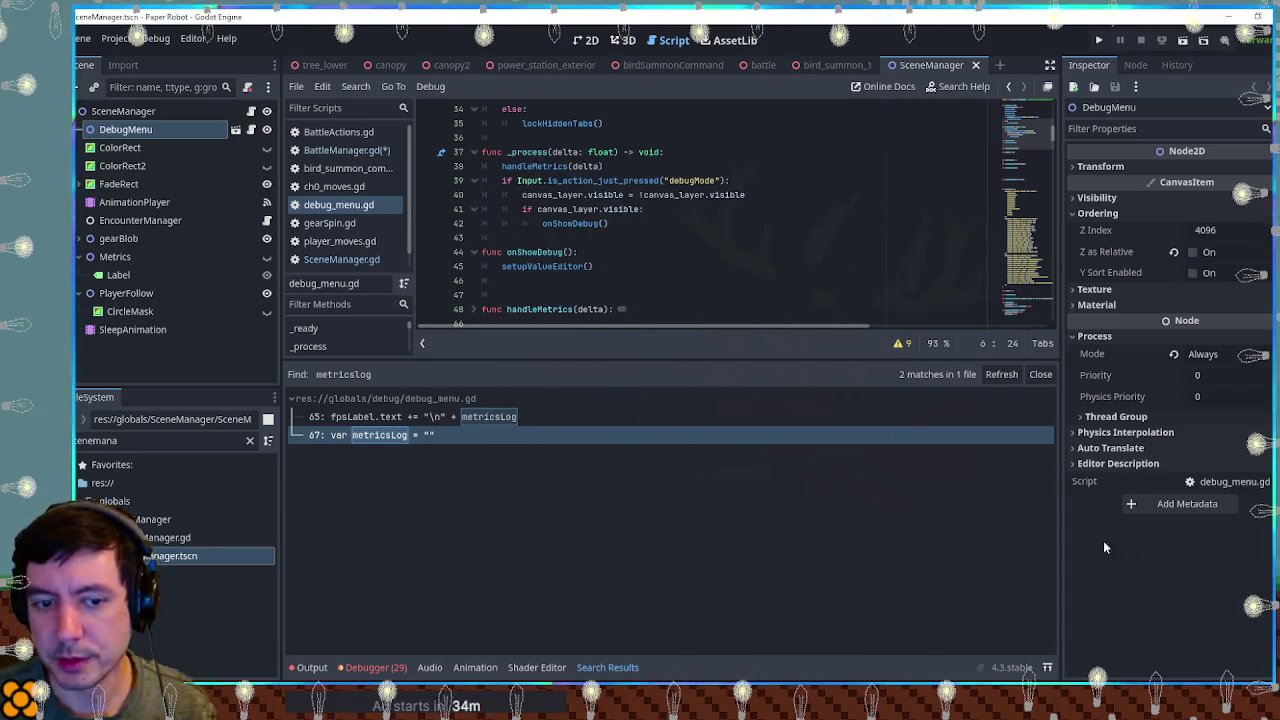
click(660, 252)
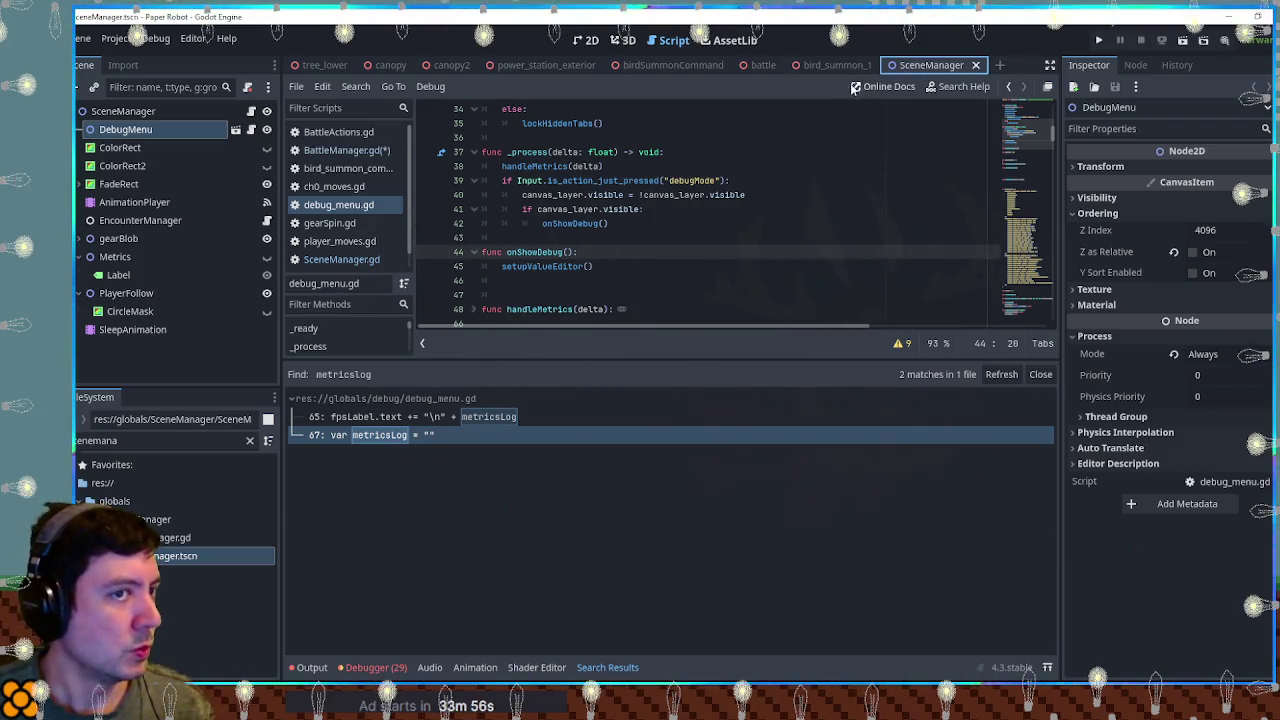
key(Up)
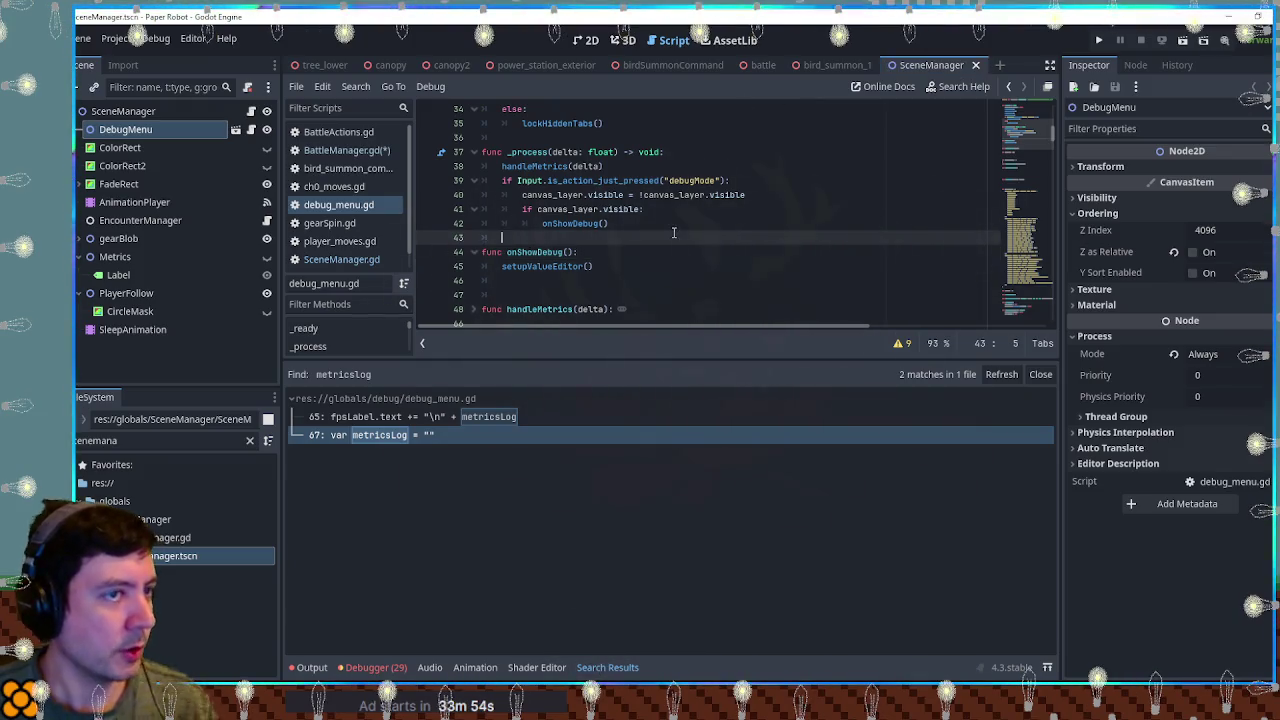
Step: Close the SceneManager scene and run the battle scene, which stops on a parser error
middle_click(922, 68)
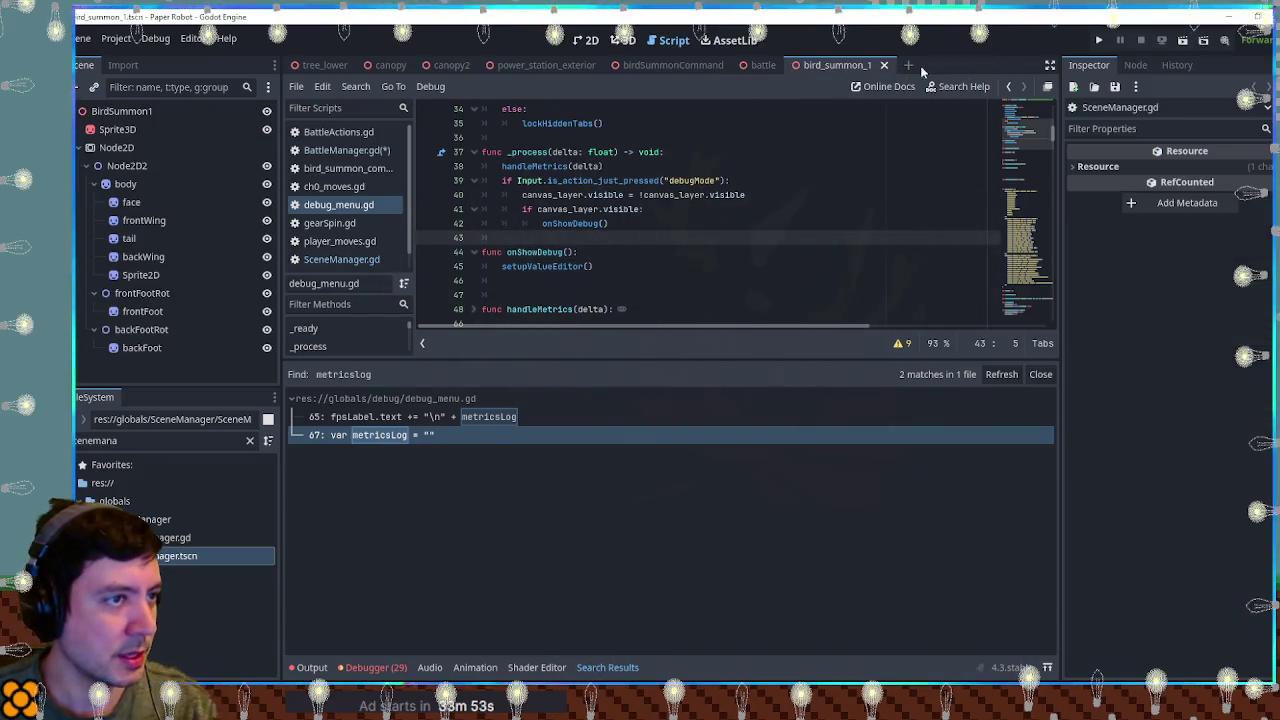
click(760, 65)
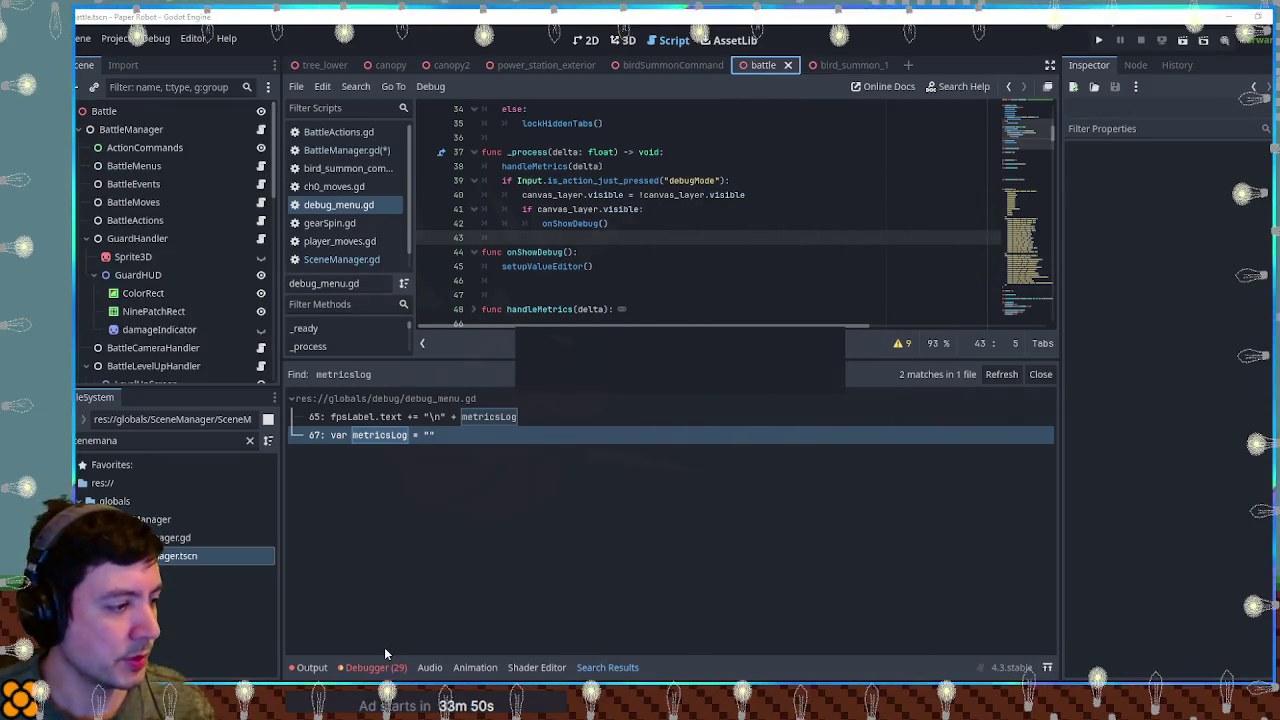
key(F5)
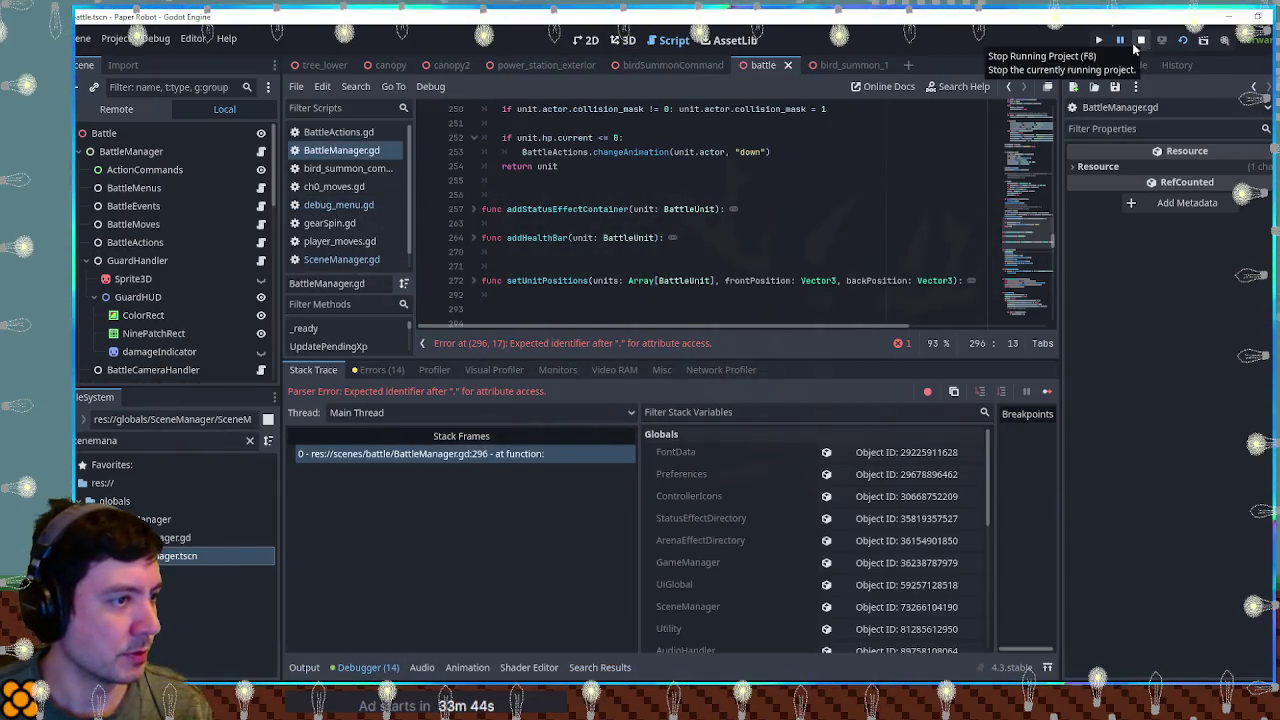
click(828, 194)
Step: Delete the stray SceneManager line 296 from BattleManager's _process and save
click(389, 453)
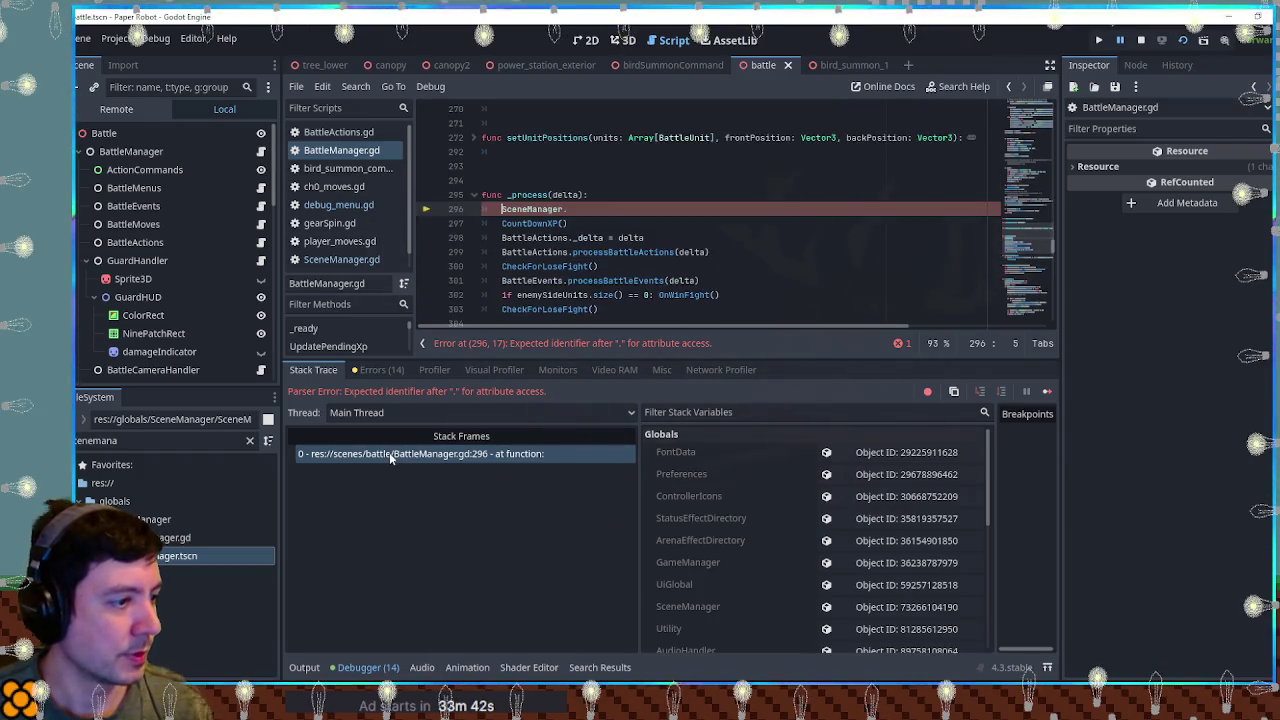
key(BackSpace)
key(BackSpace)
key(BackSpace)
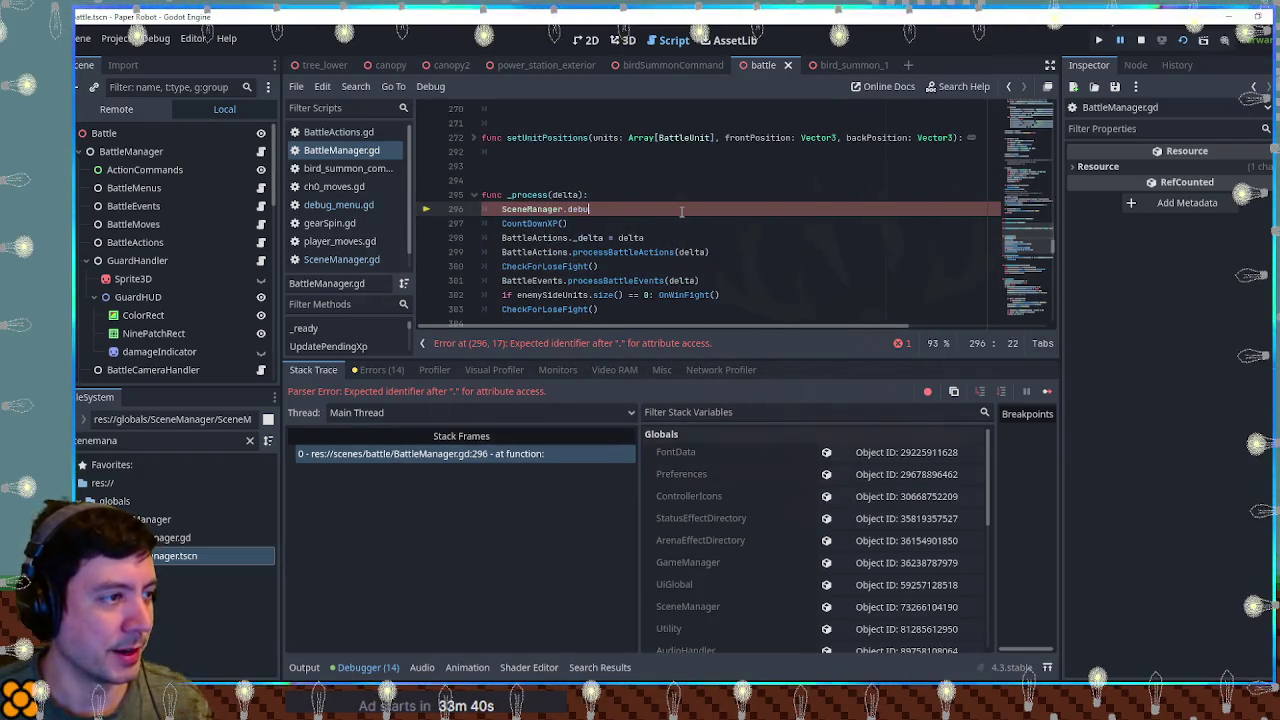
key(ctrl+shift+k)
key(ctrl+s)
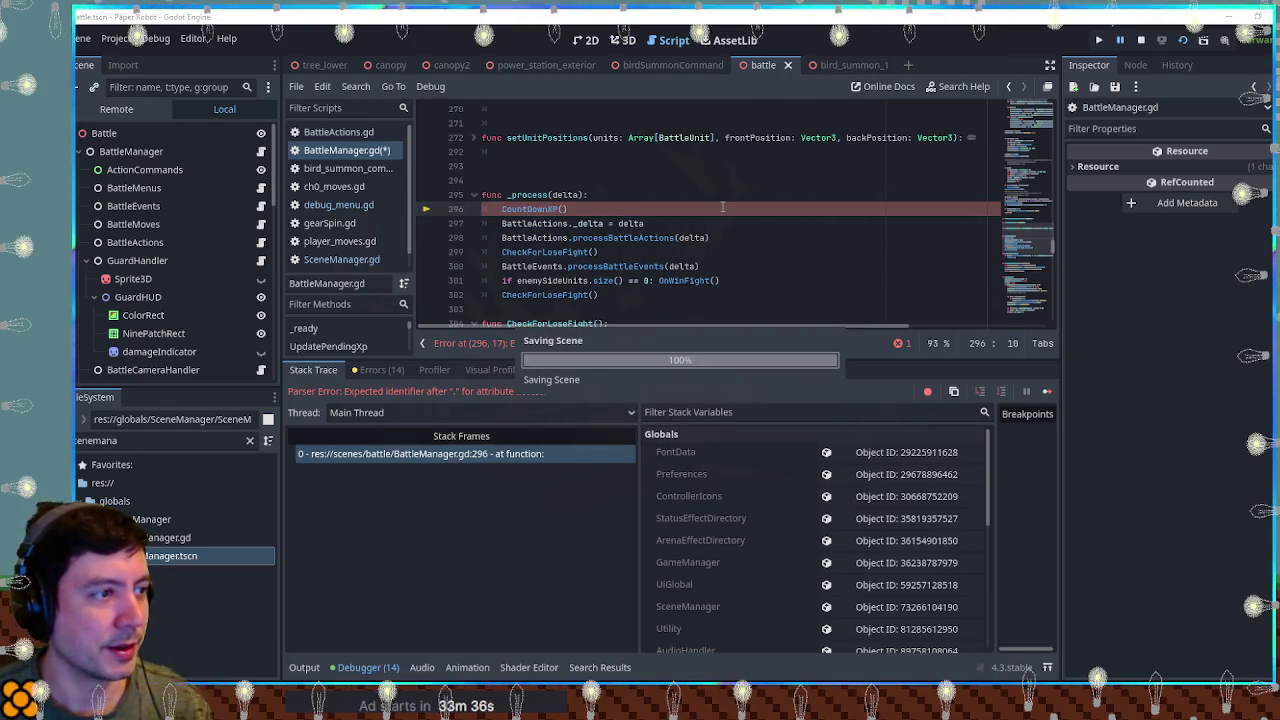
click(977, 174)
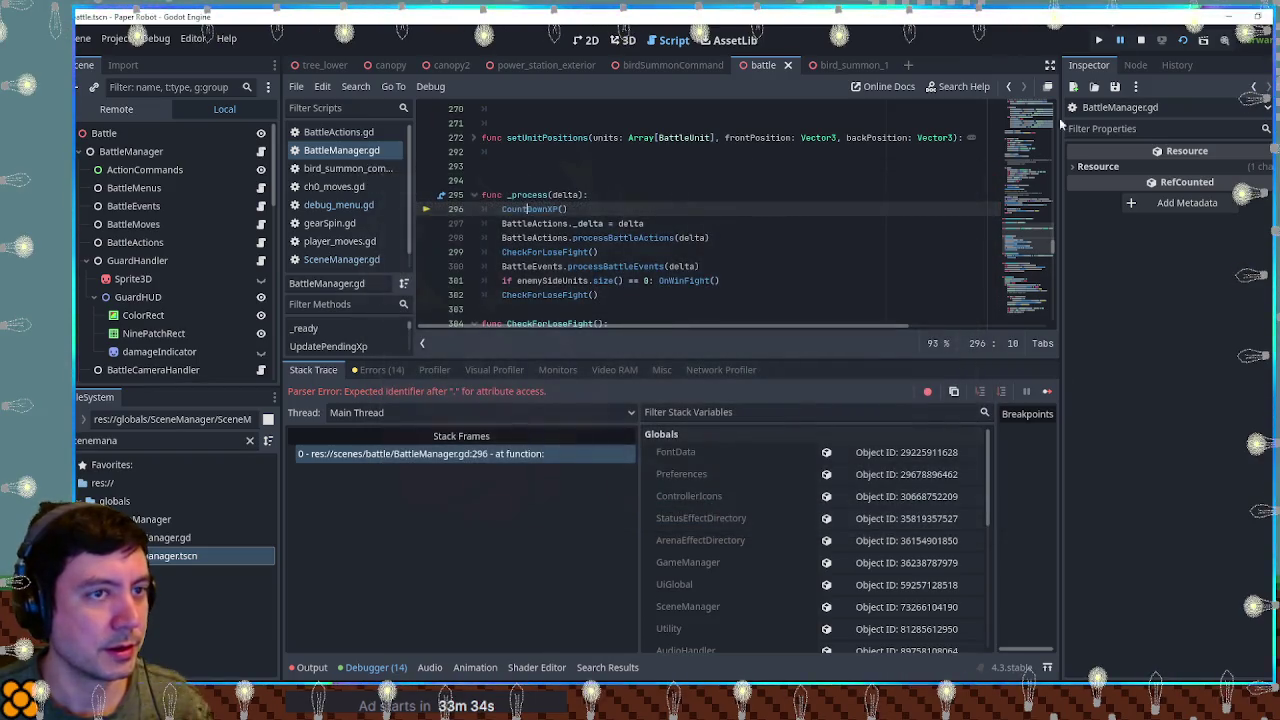
click(824, 224)
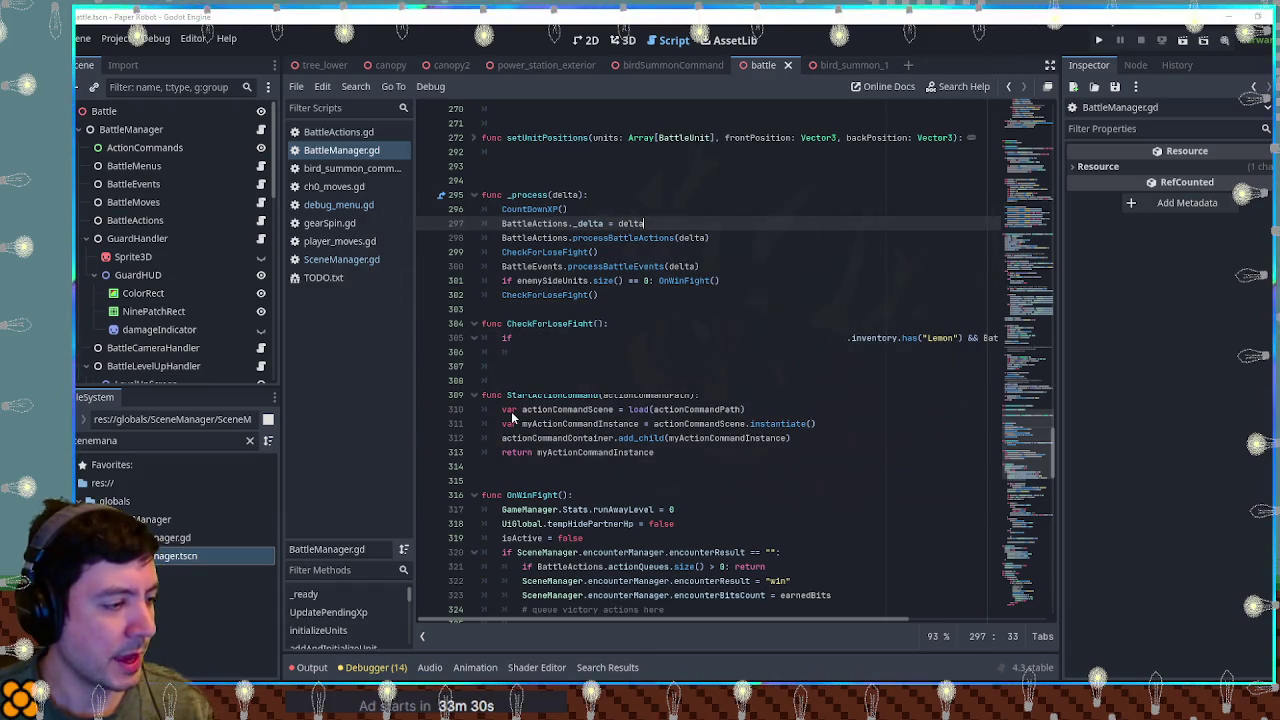
key(ctrl+s)
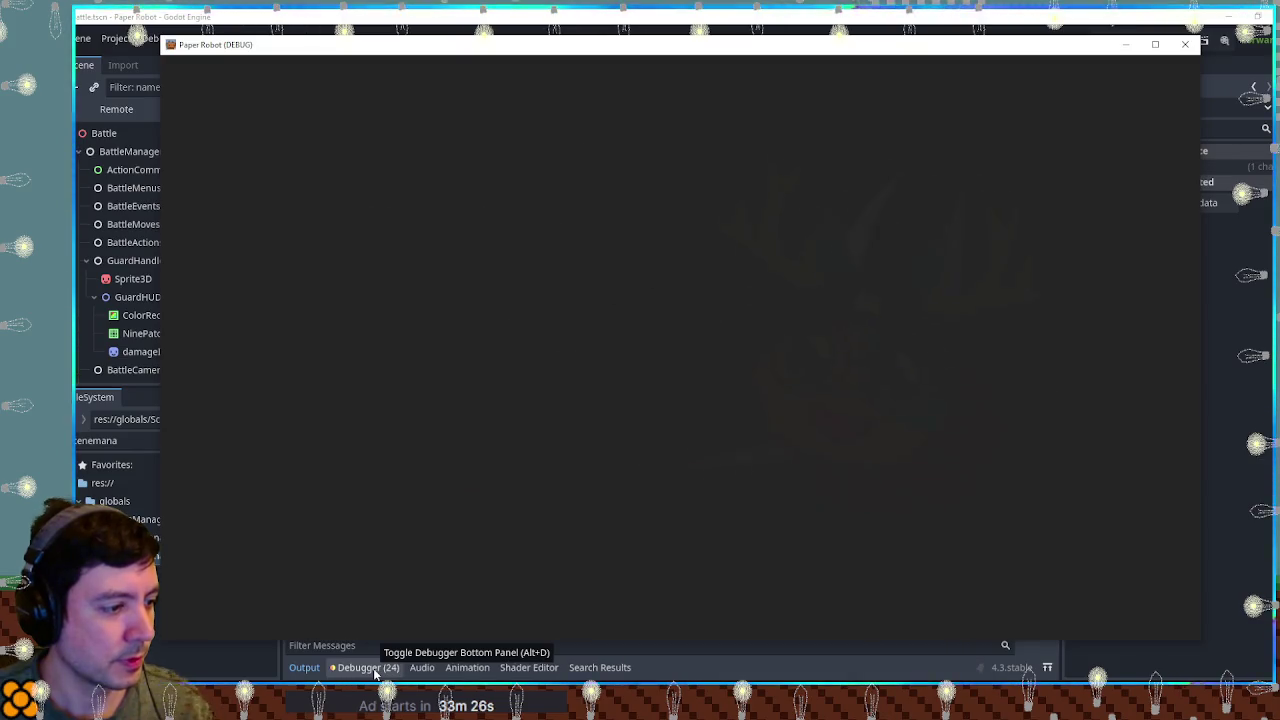
Step: Look through the Debugger's Profiler, Monitors, Misc and other tabs, ending on the 24-warning Errors list
click(375, 672)
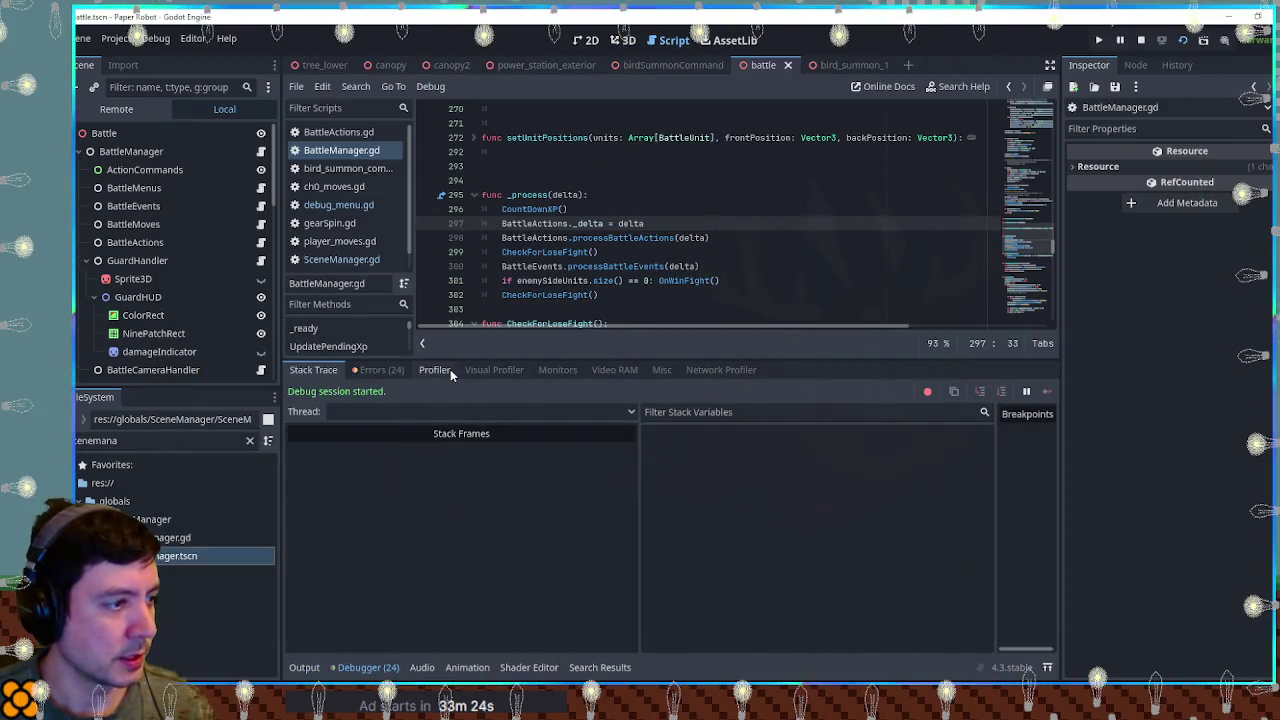
click(435, 371)
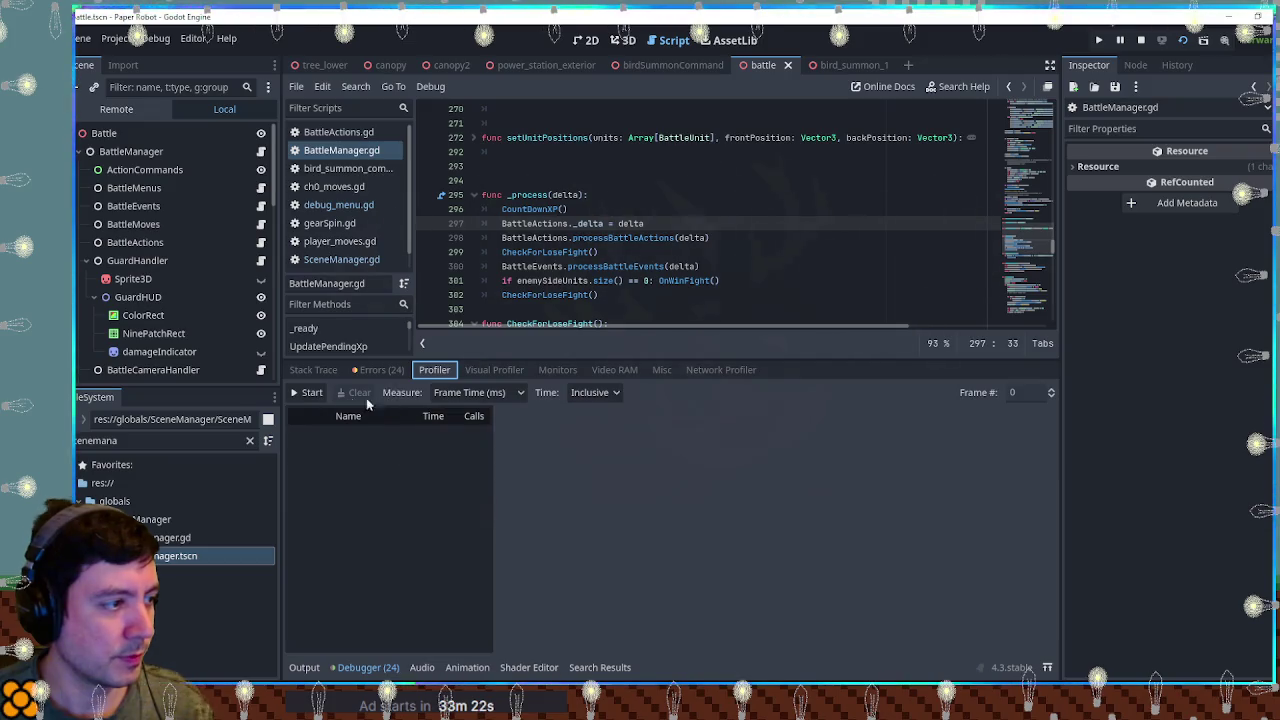
click(557, 370)
scroll(361, 442, down, 5)
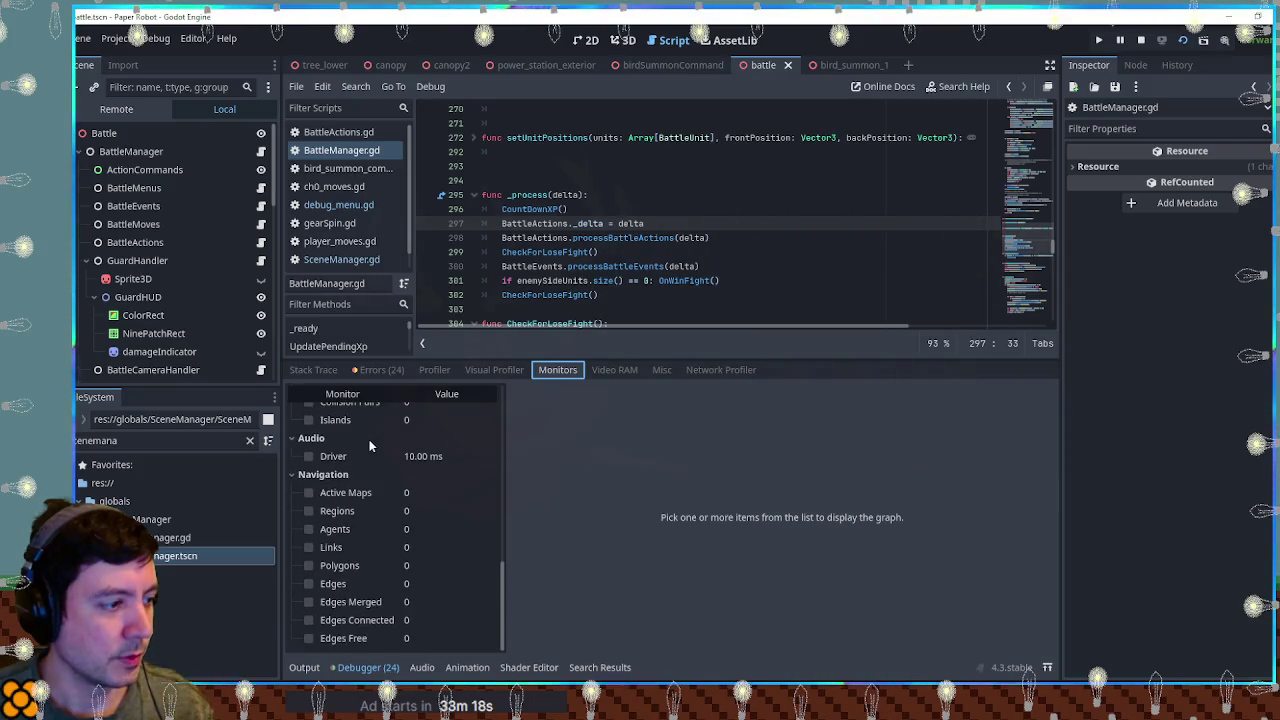
scroll(370, 442, up, 5)
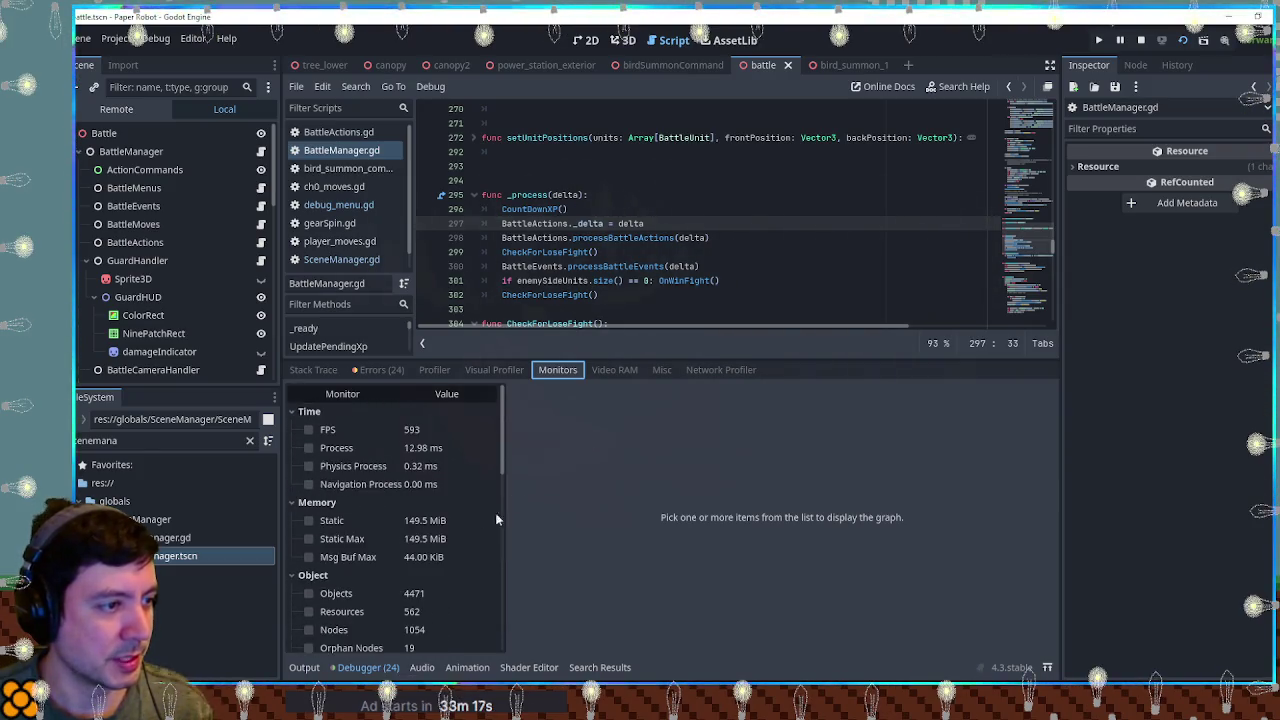
click(662, 370)
click(614, 370)
click(557, 370)
click(485, 373)
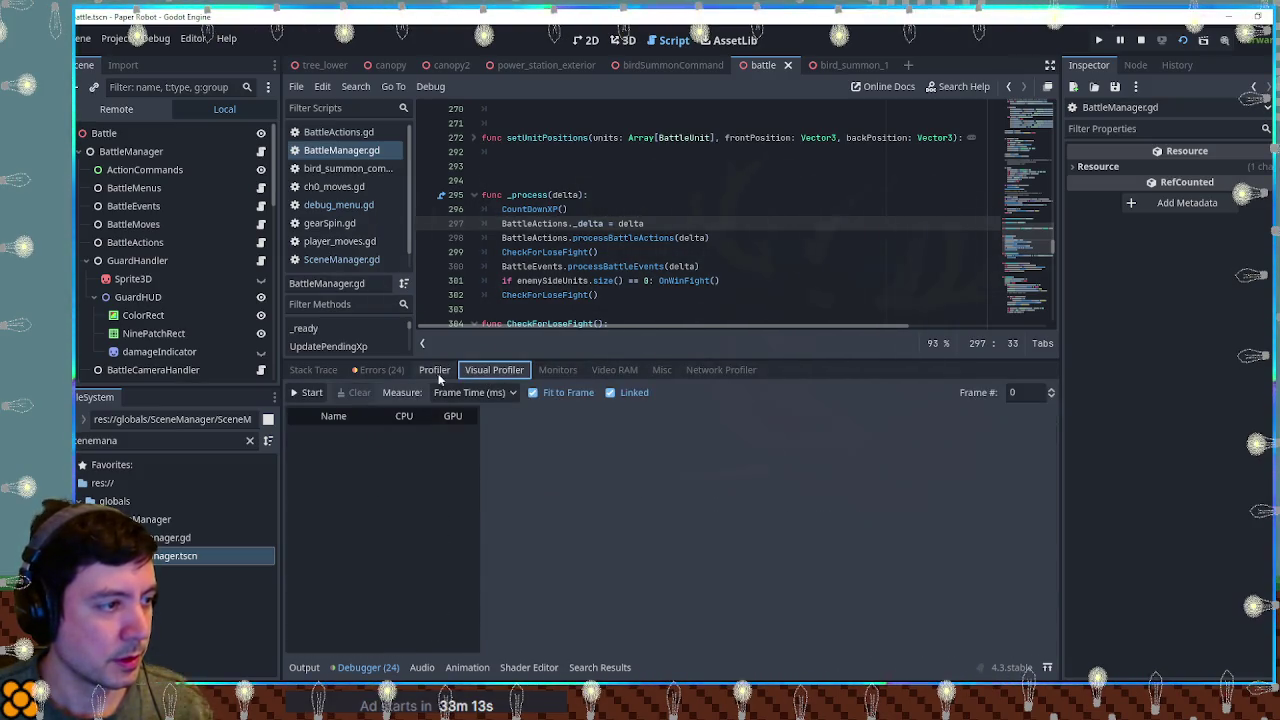
click(435, 372)
click(376, 371)
click(322, 371)
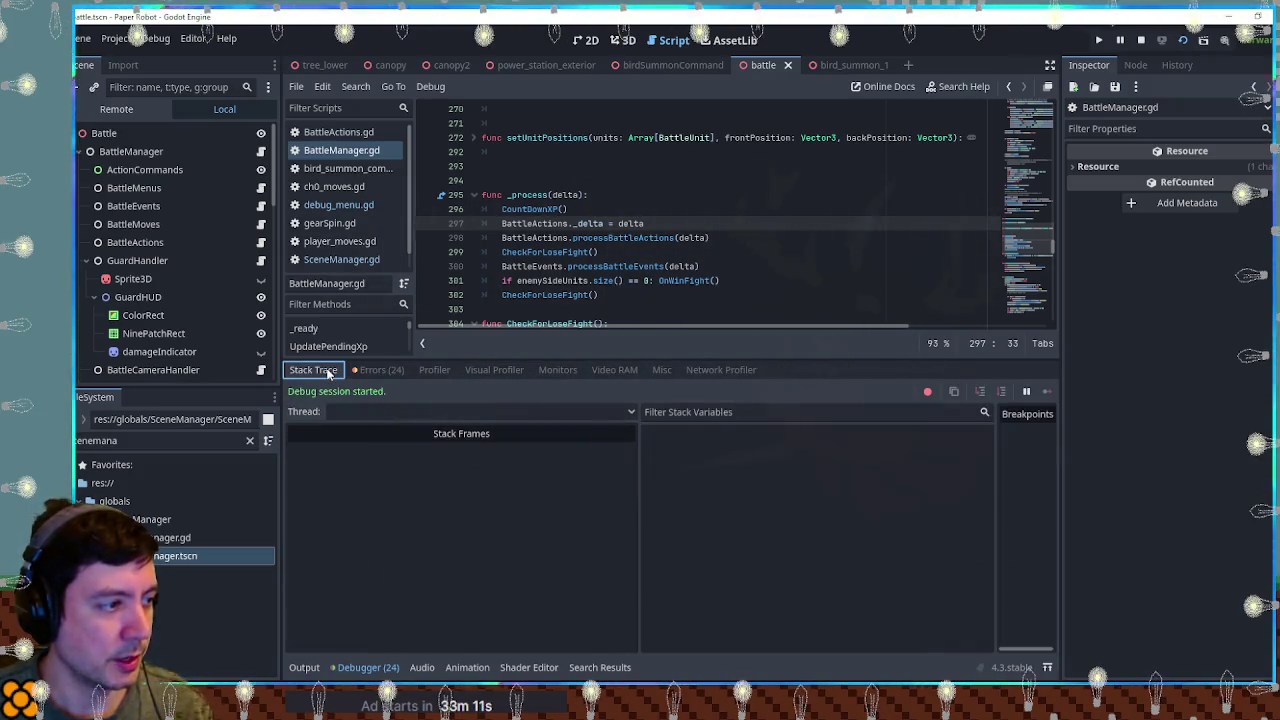
click(376, 371)
click(435, 371)
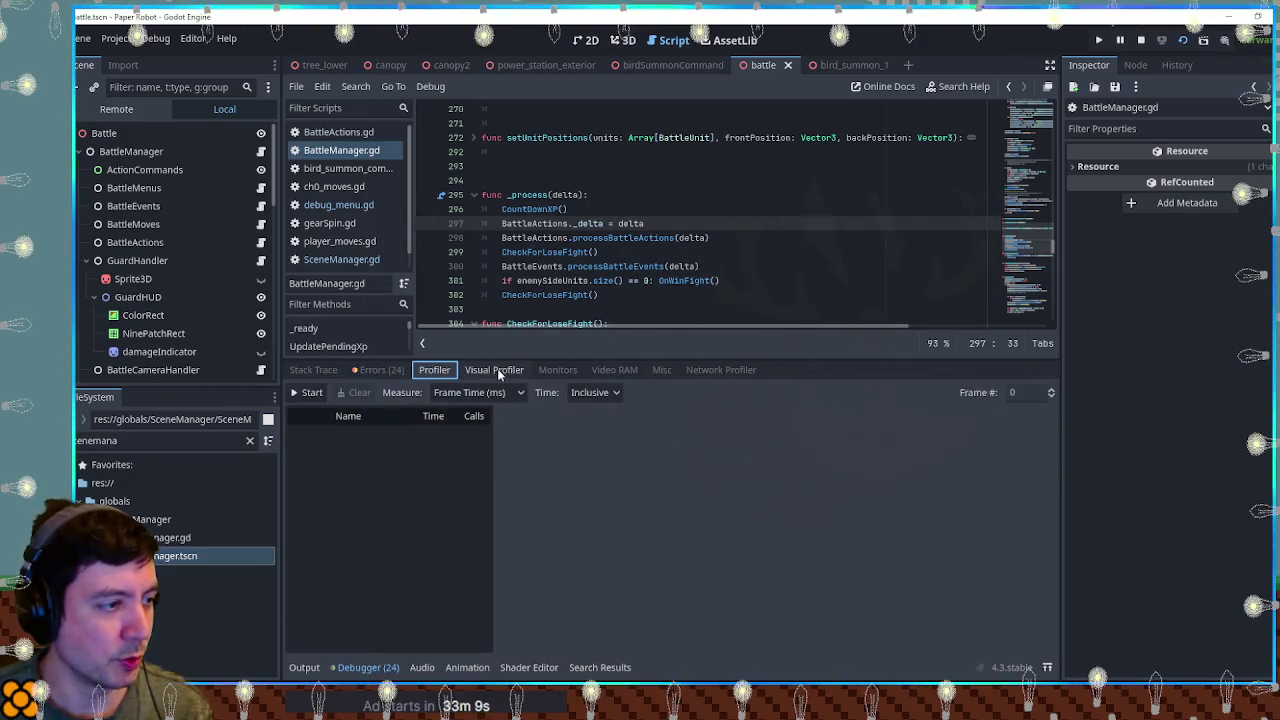
click(497, 369)
click(557, 370)
click(376, 371)
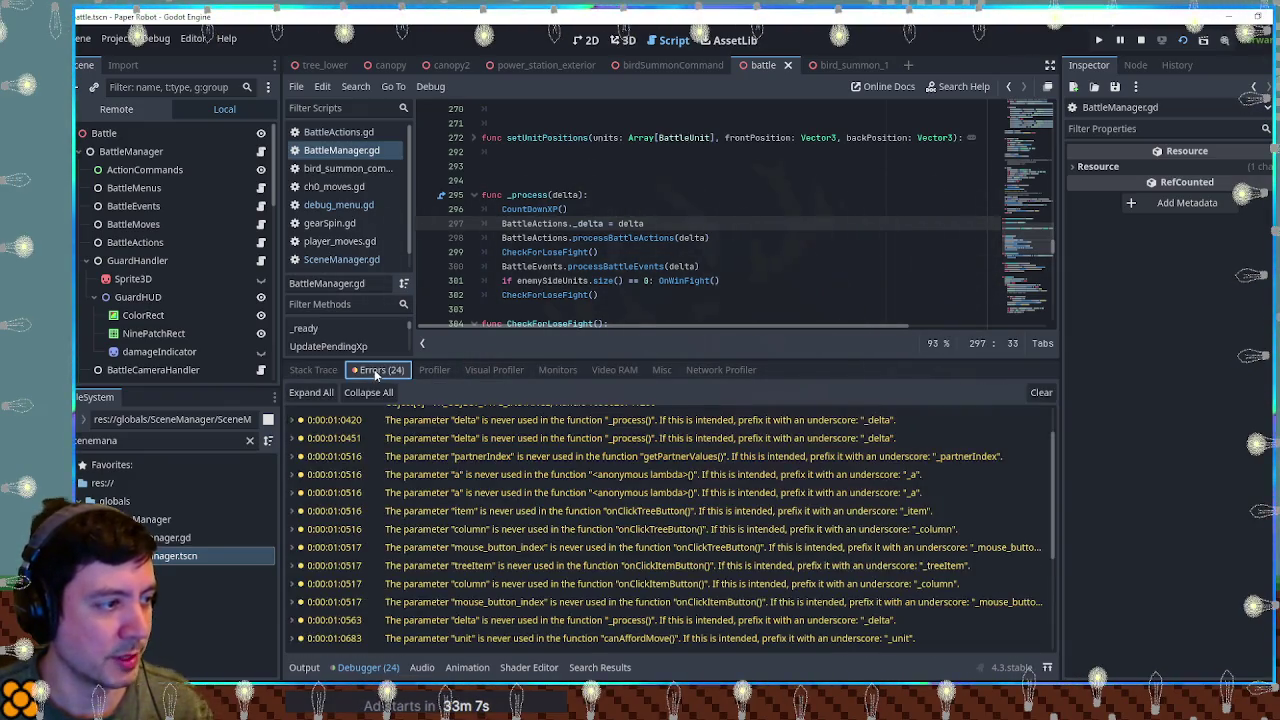
click(434, 370)
click(376, 370)
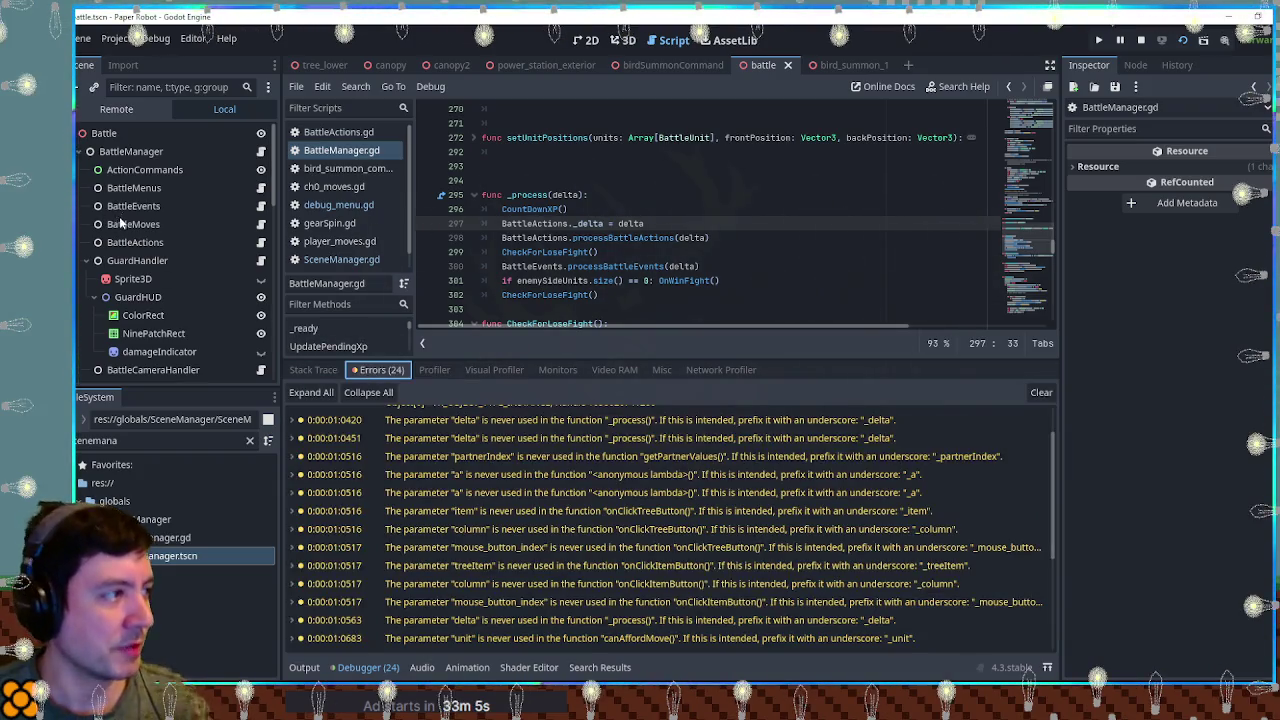
click(125, 151)
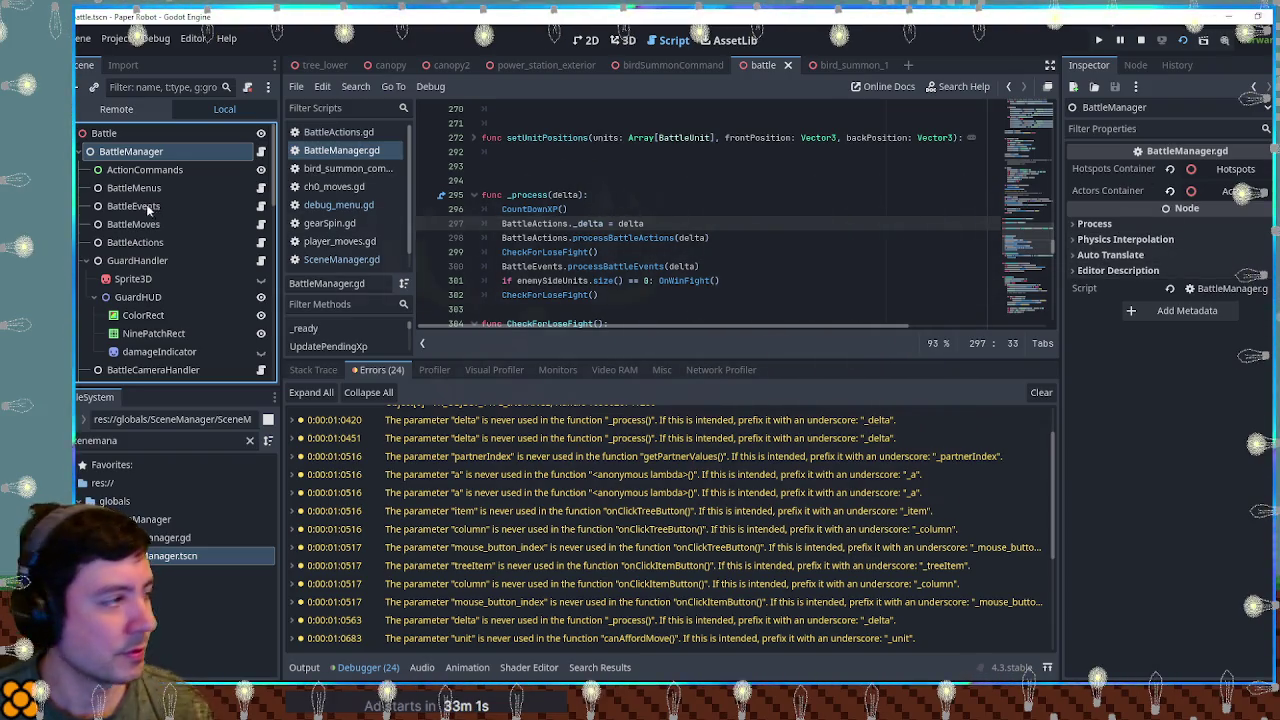
Step: In the Remote tree, check BattleManager's Action Command Instance, then ActionCommands and its GearSpin node
click(116, 109)
click(130, 168)
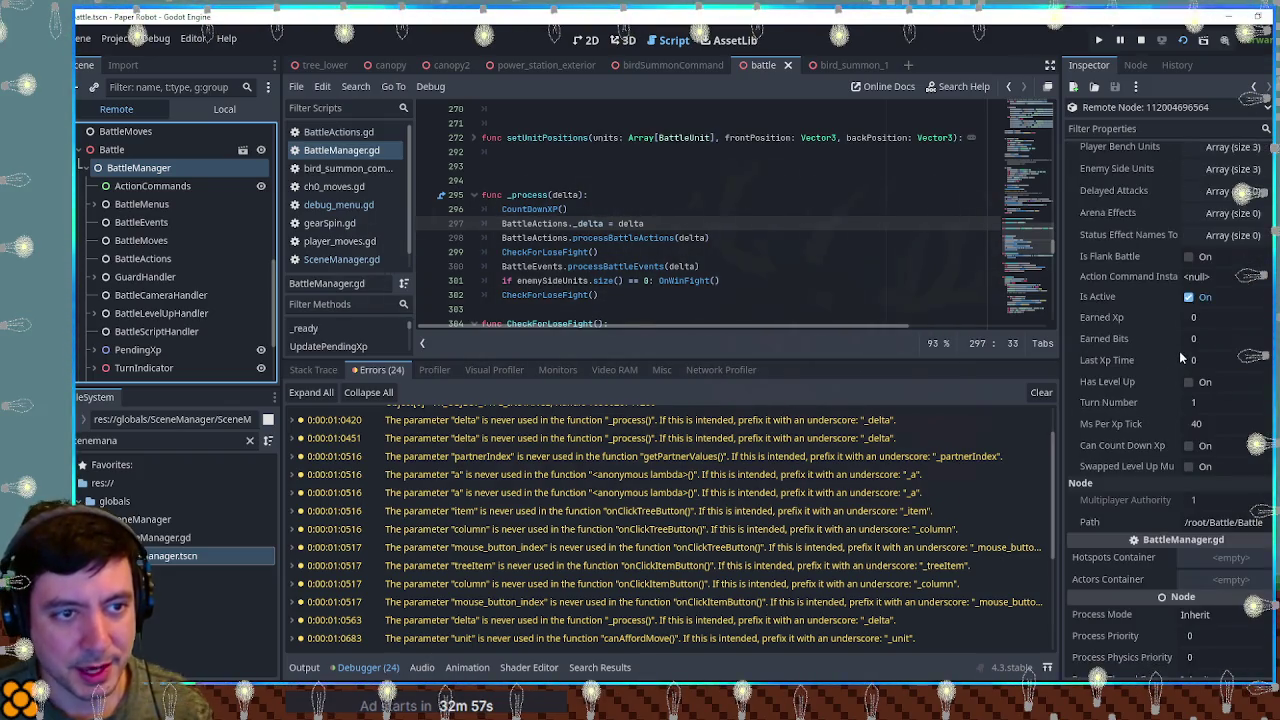
right_click(1105, 278)
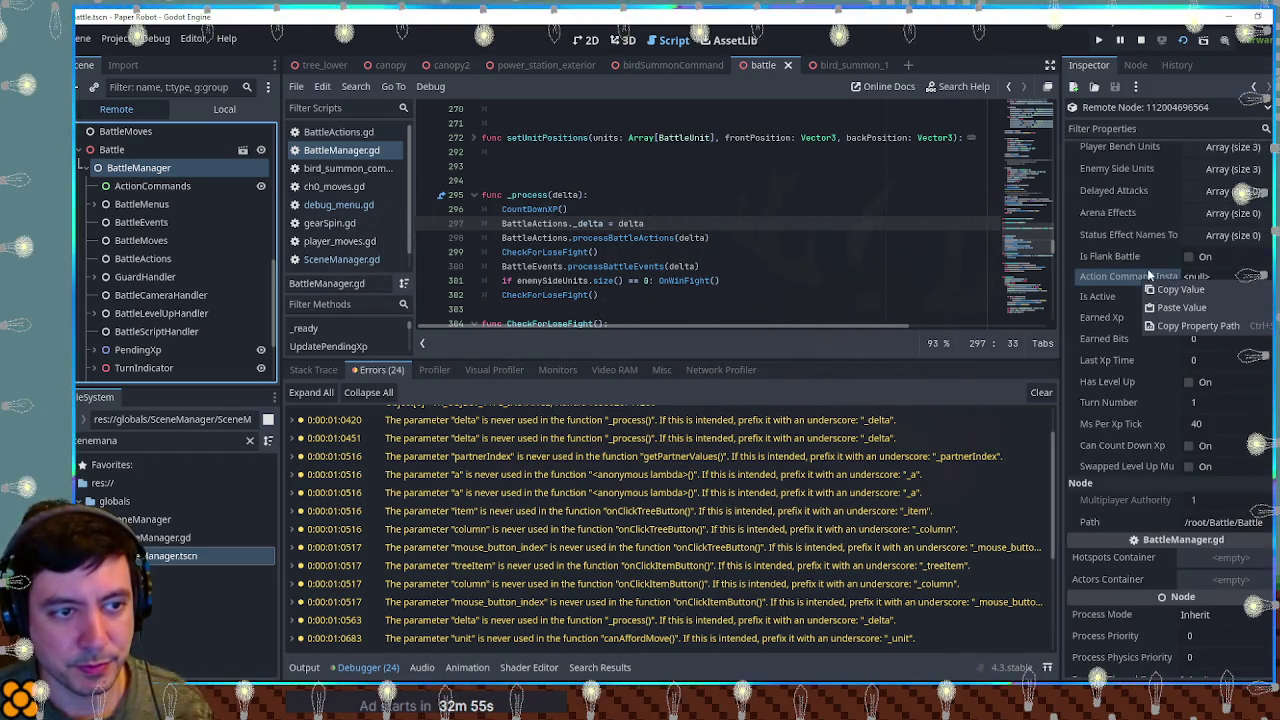
right_click(1105, 278)
click(1210, 280)
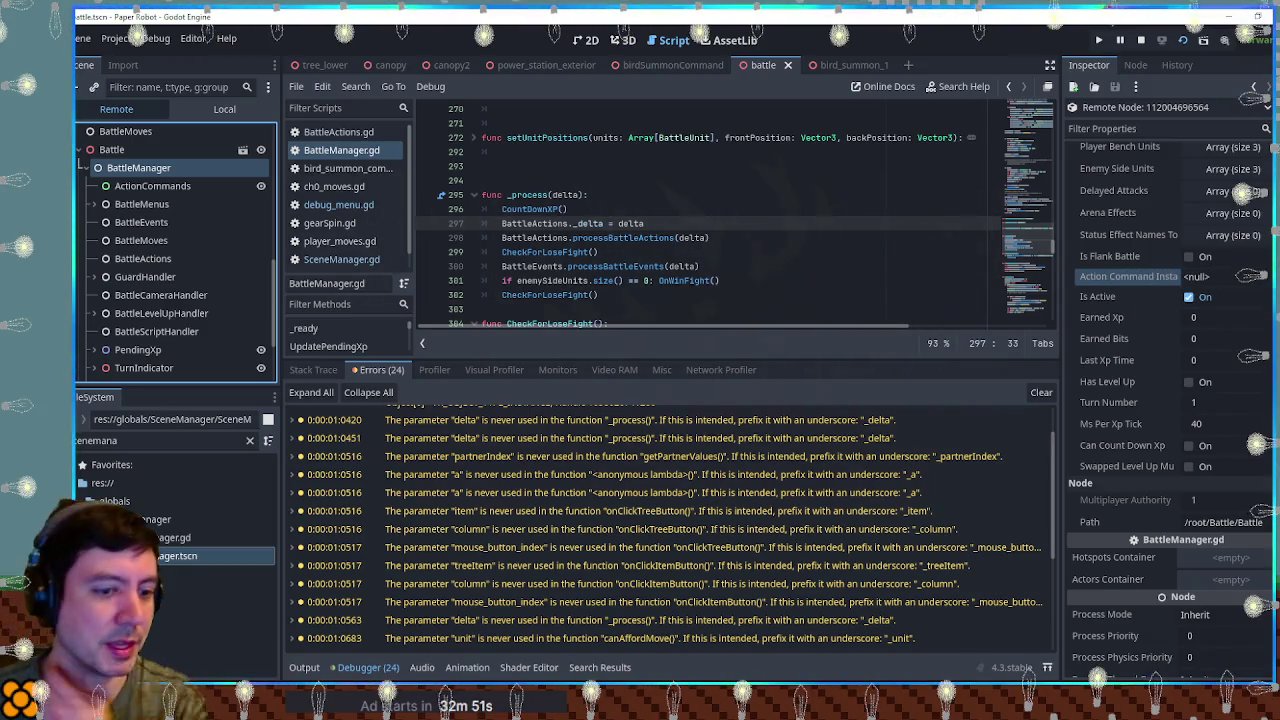
key(alt+Tab)
key(alt+Tab)
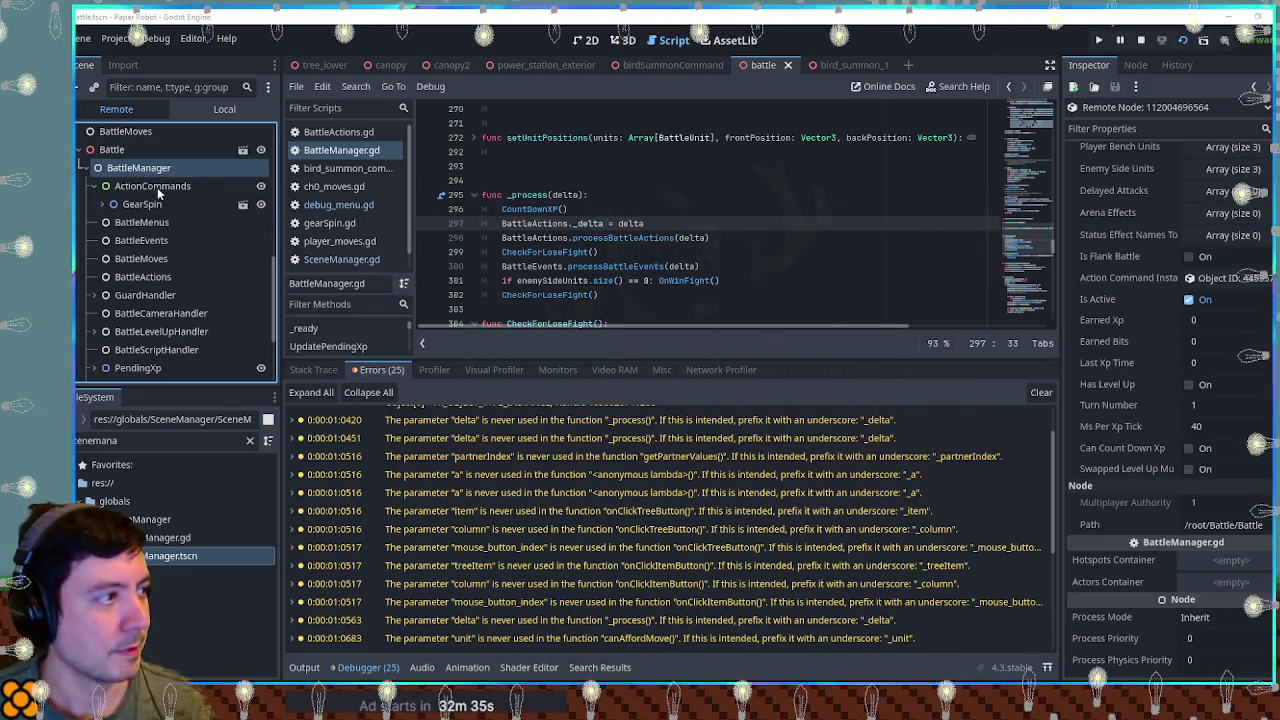
click(157, 187)
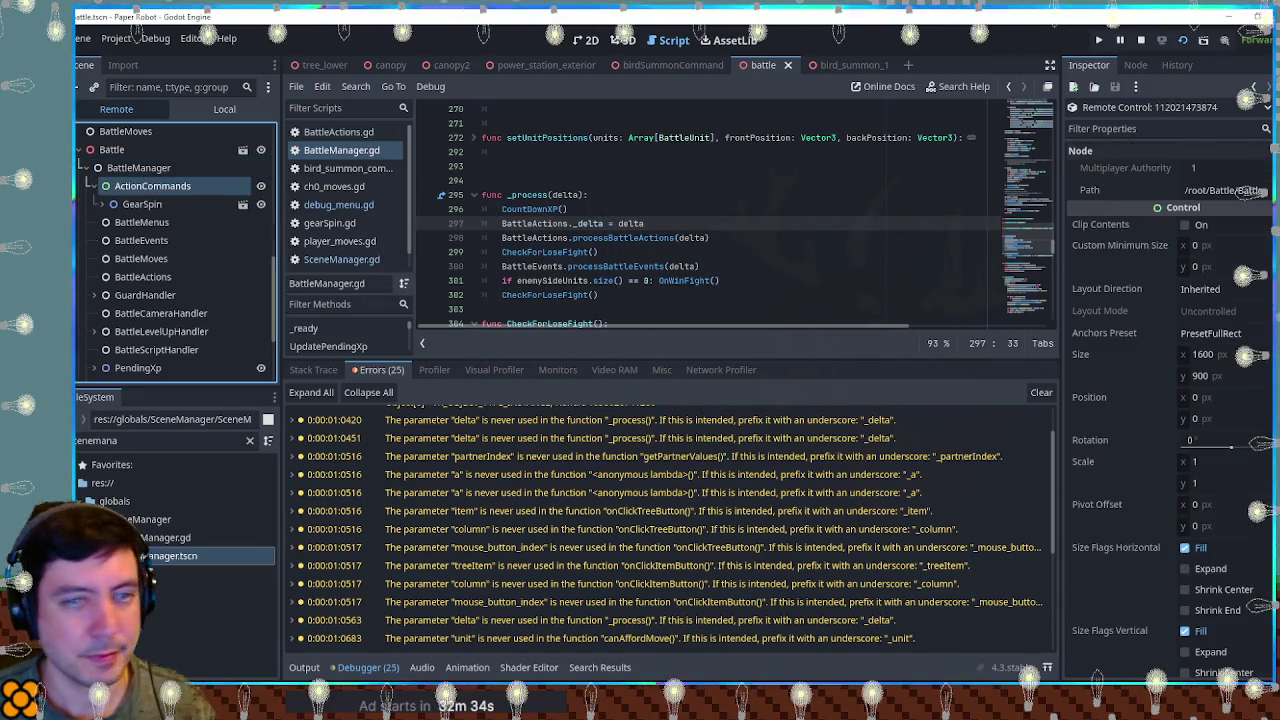
click(143, 170)
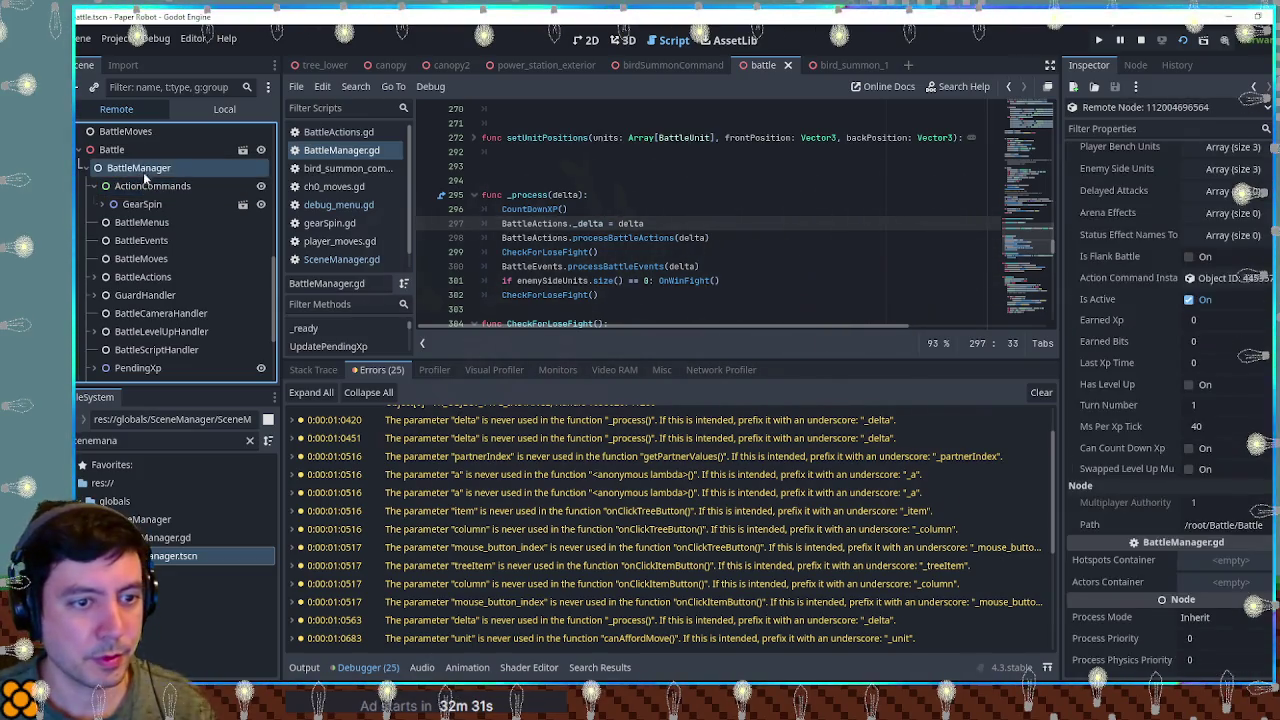
click(147, 203)
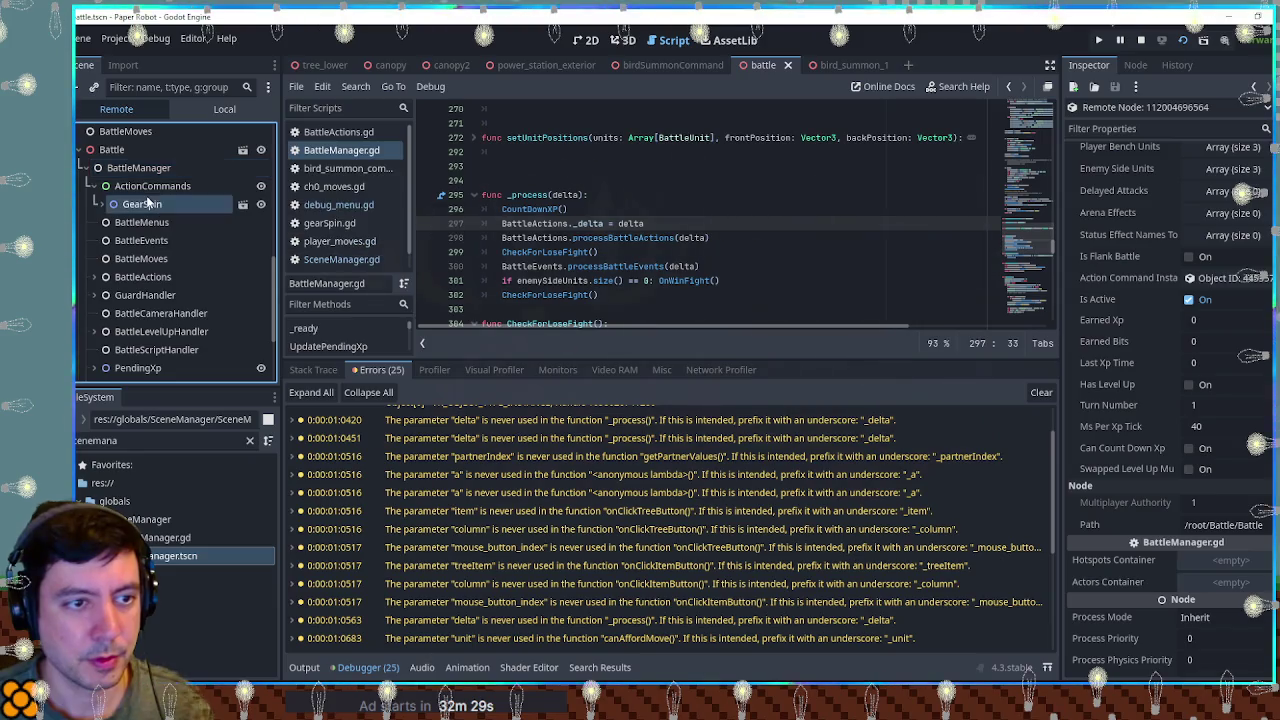
click(146, 186)
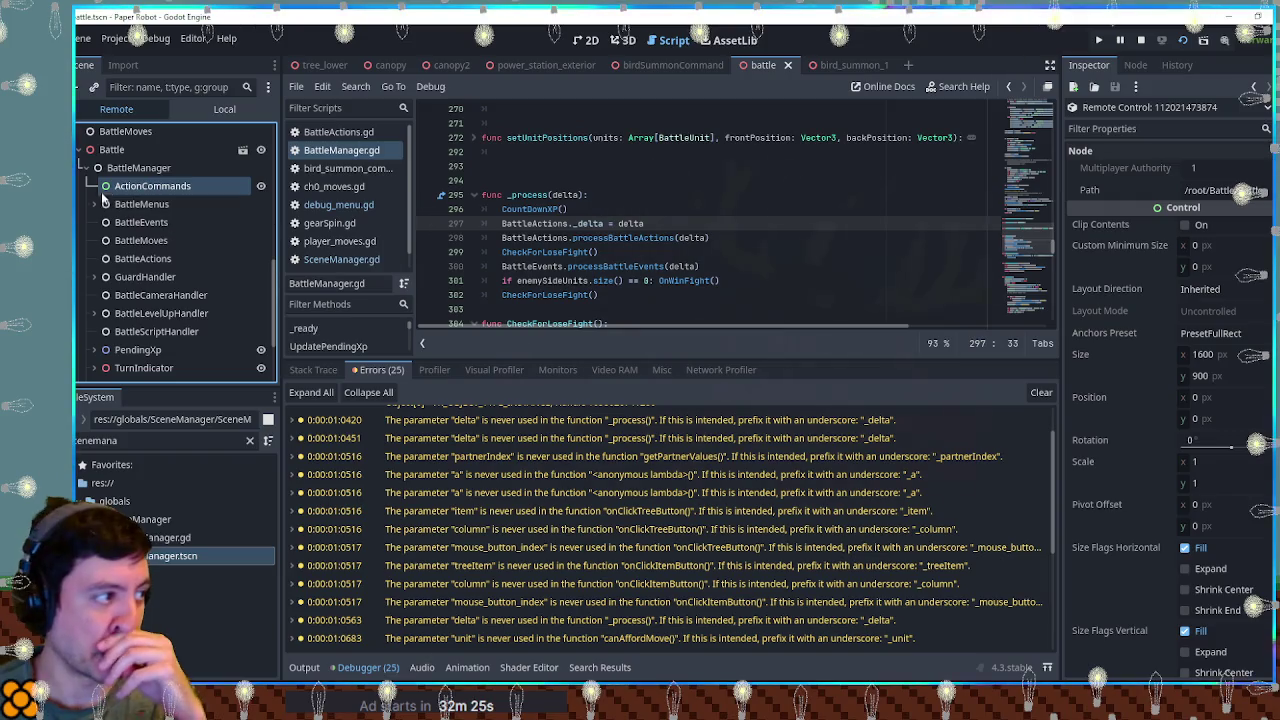
click(136, 168)
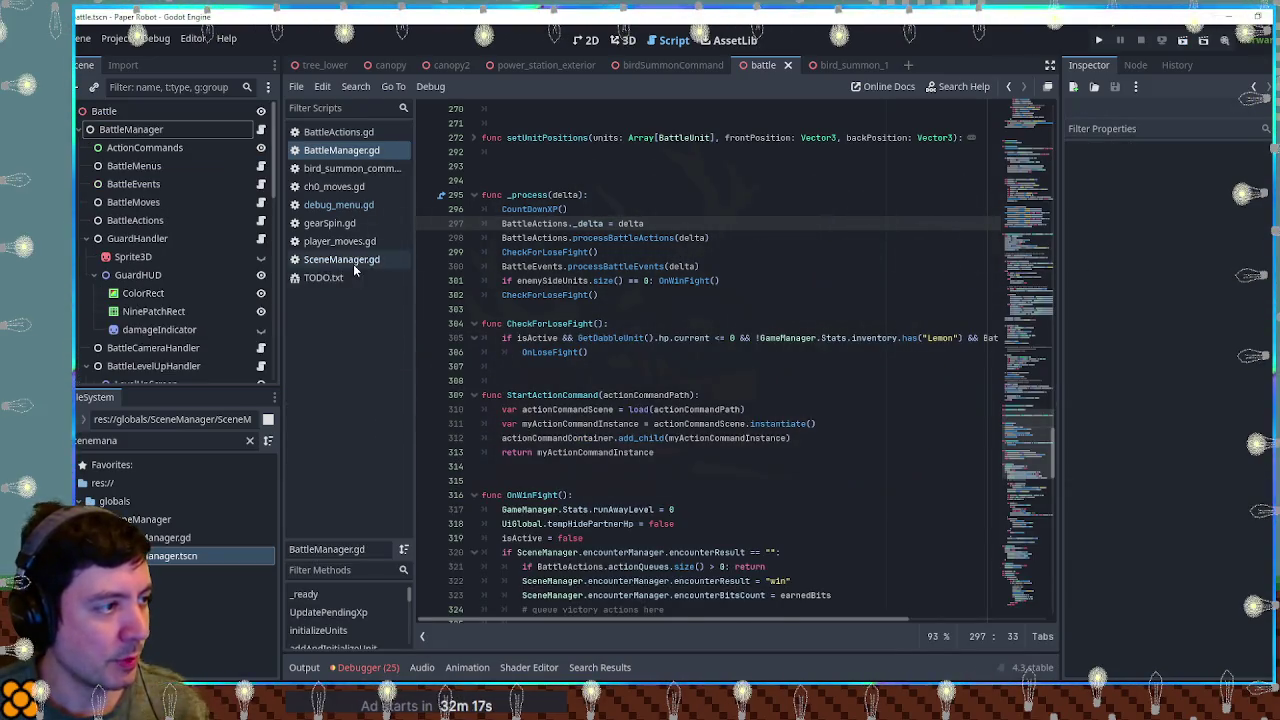
Step: Add SceneManager.get_node("DebugMenu").metricsLog = str(actionCommandInstance == null) to _process, then run the battle
click(352, 261)
click(1035, 115)
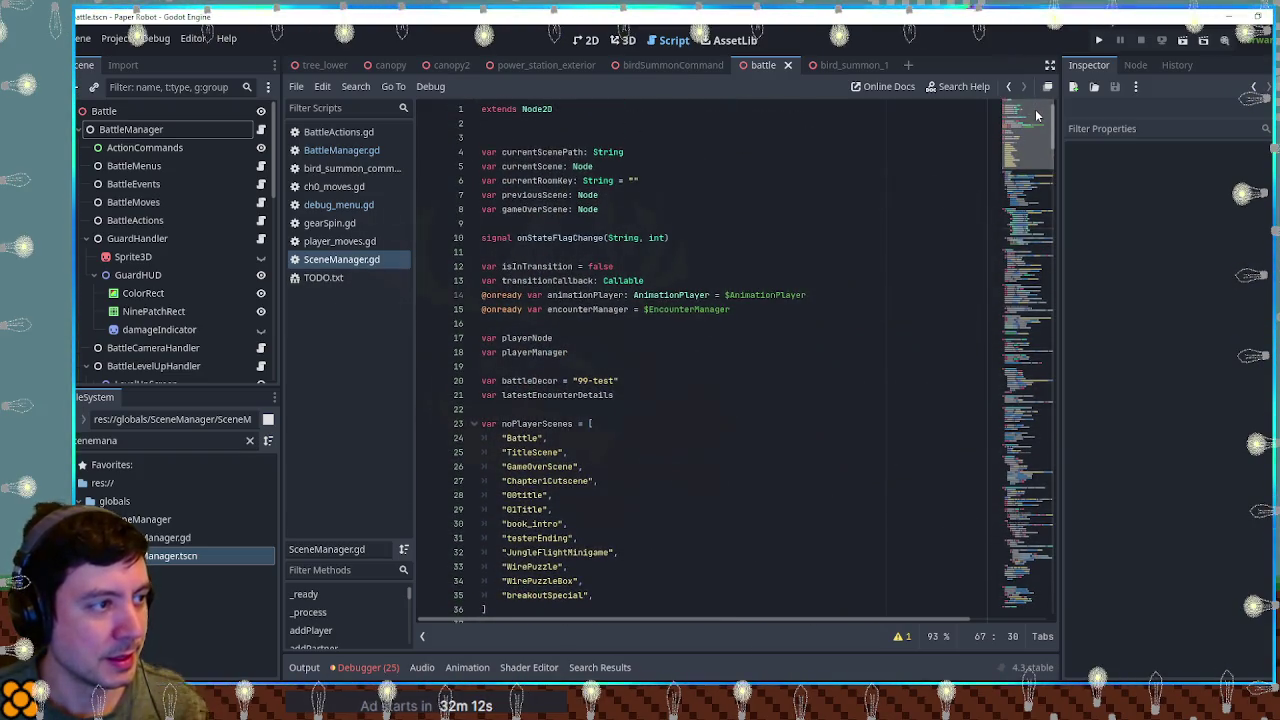
click(345, 150)
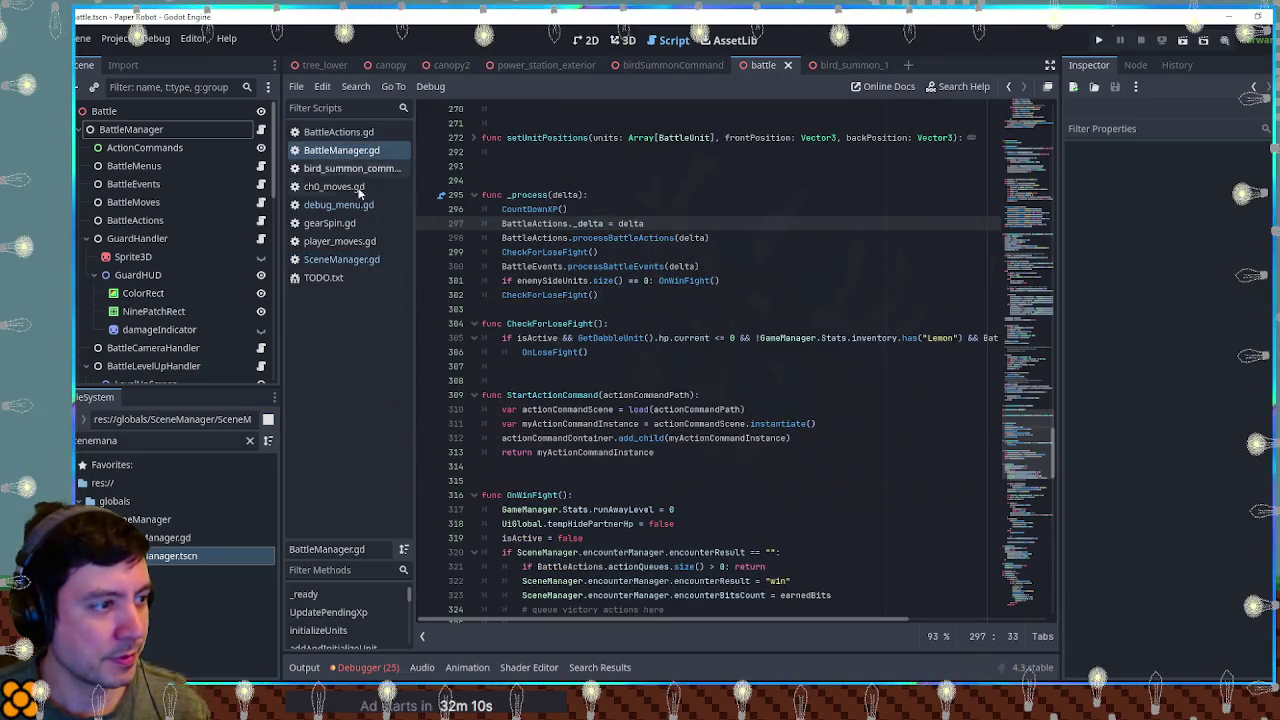
click(595, 196)
key(Return)
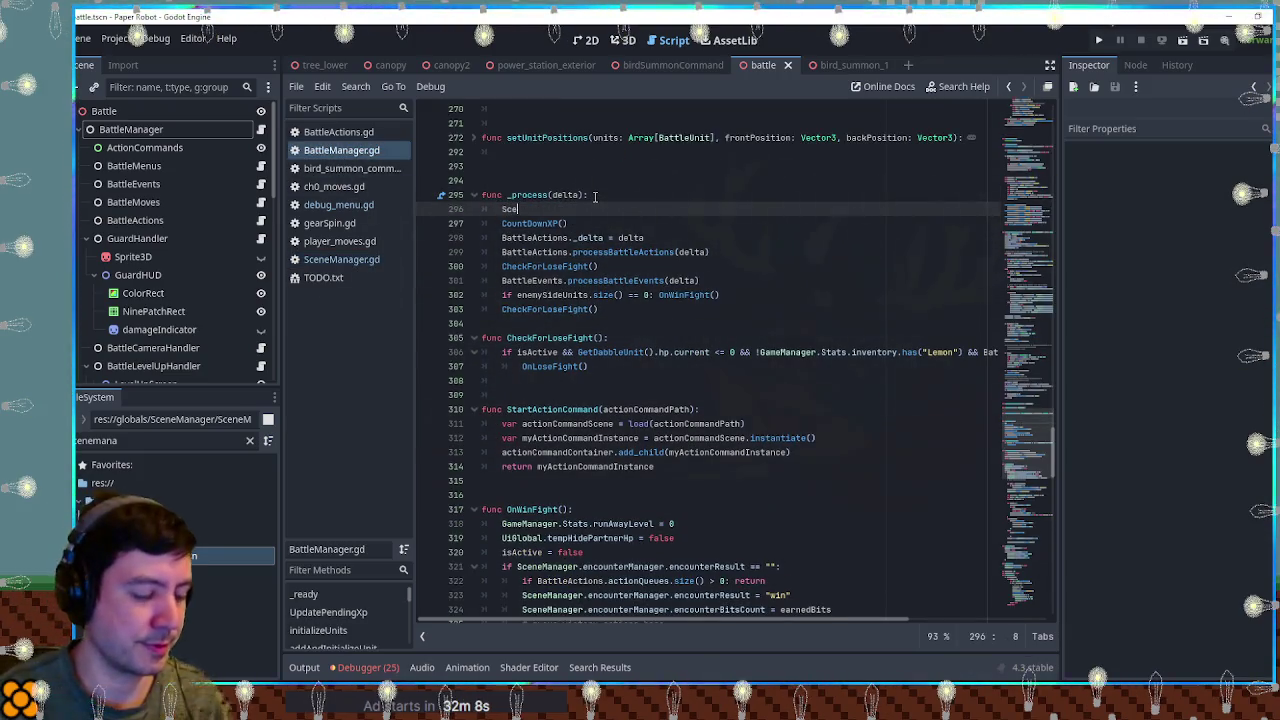
text(neManager.get_)
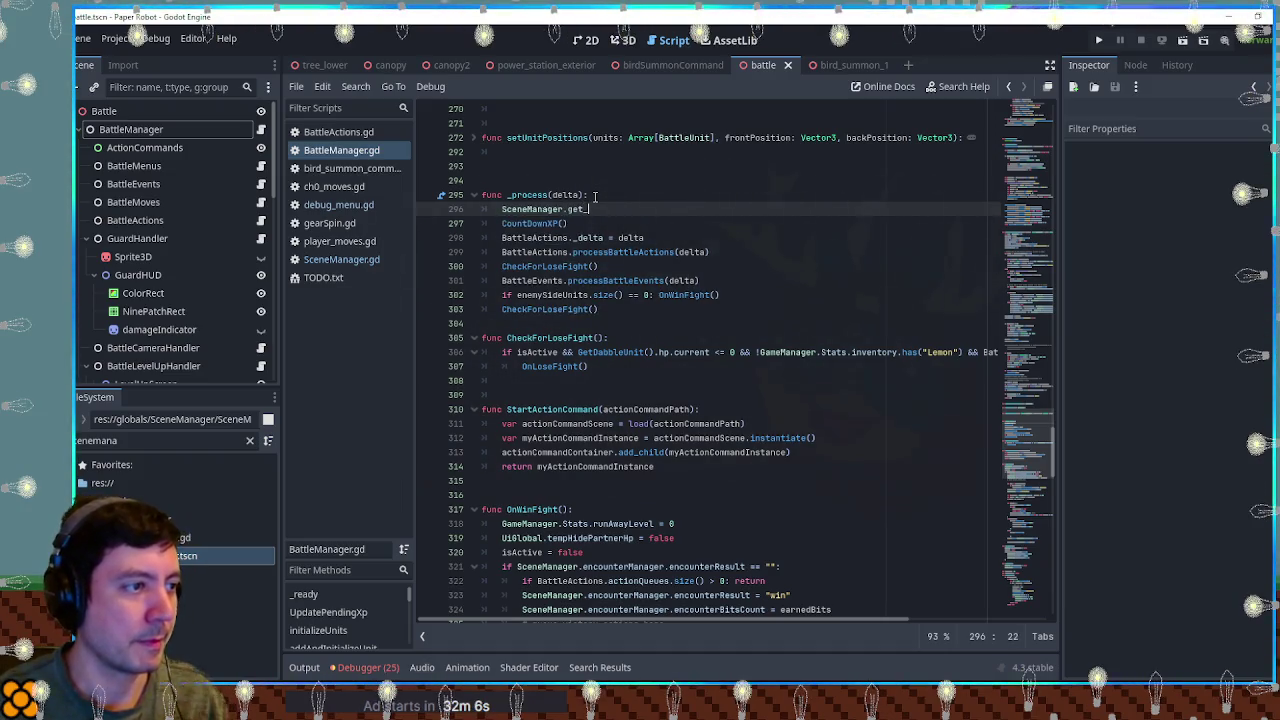
text(node(")
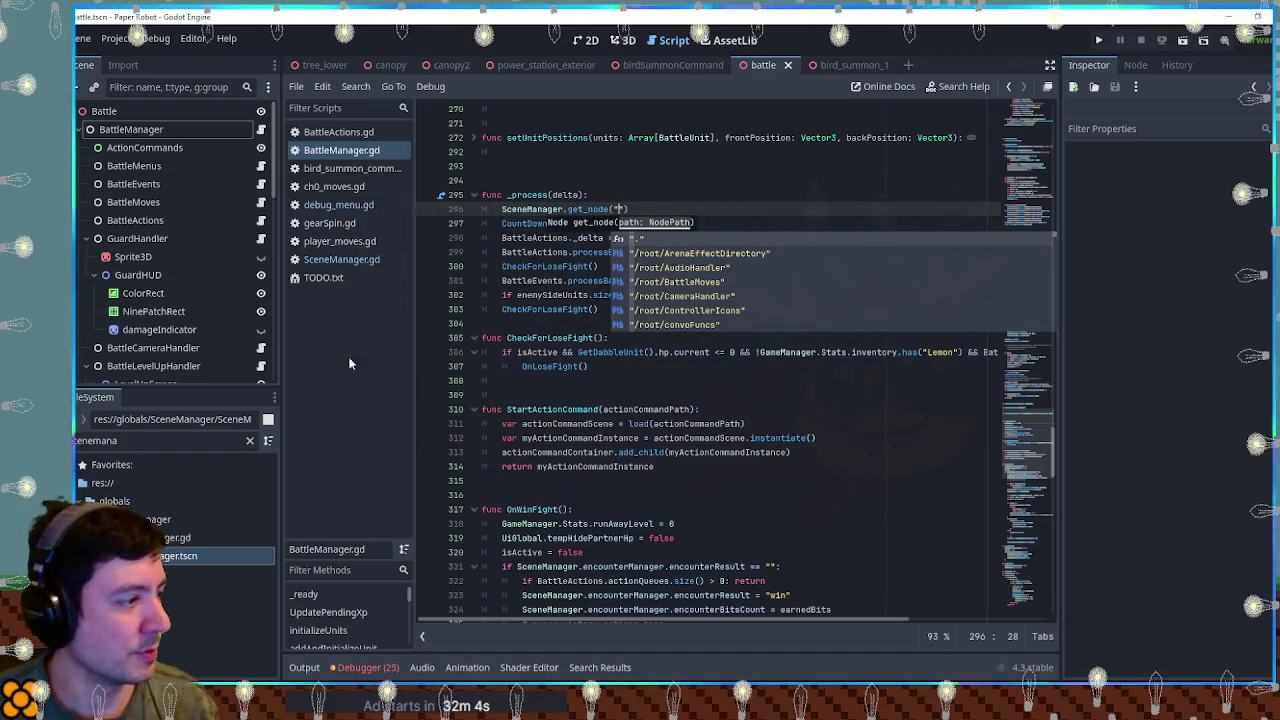
double_click(180, 556)
click(121, 130)
drag(121, 130, 695, 208)
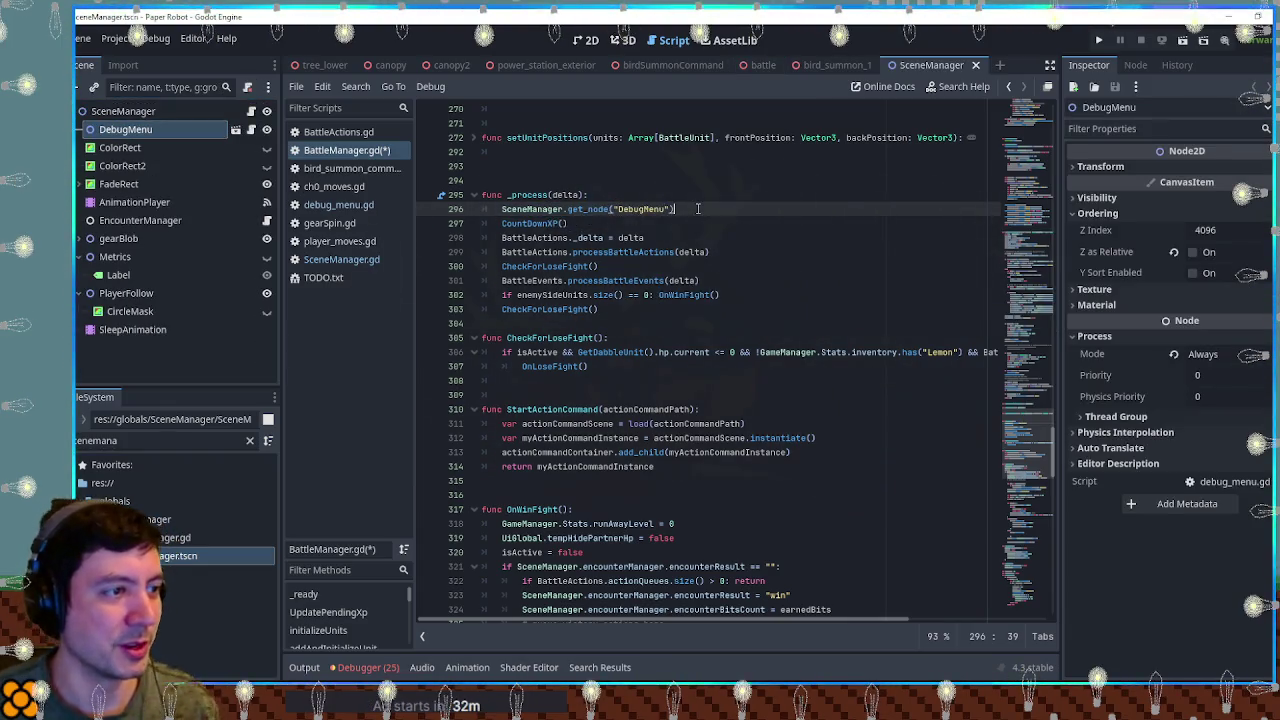
text(.metrics)
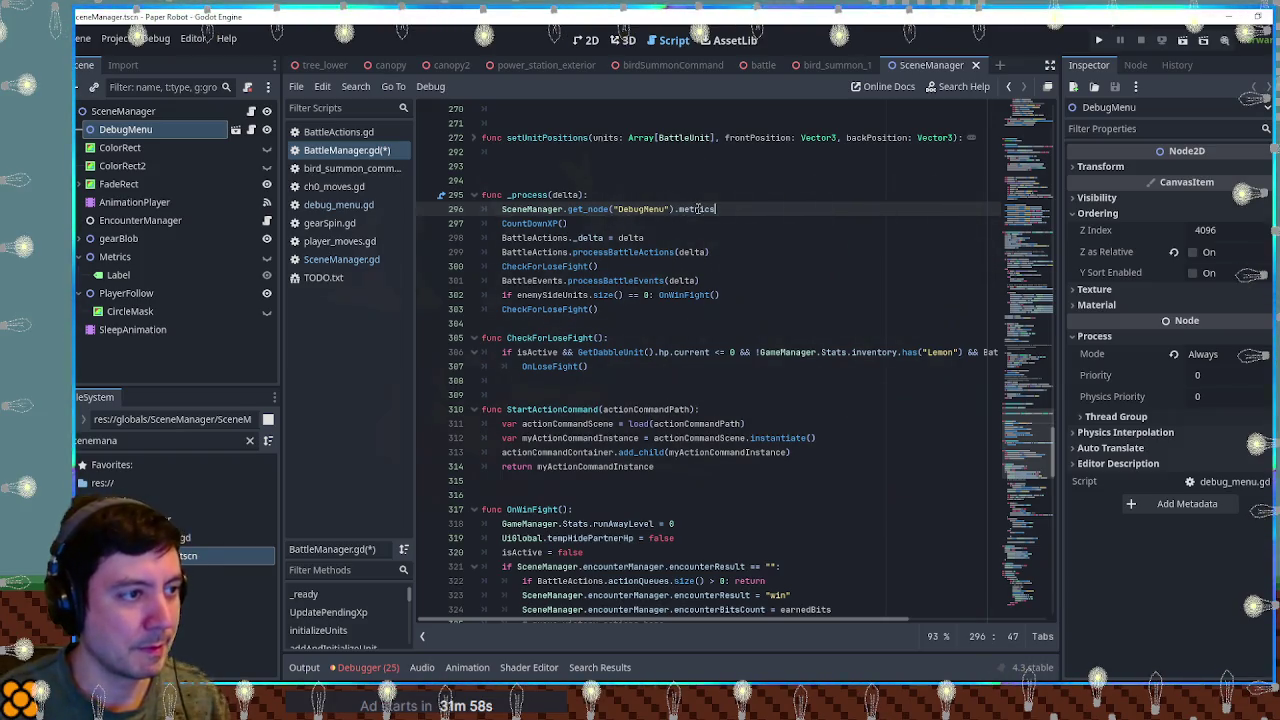
text(Log =)
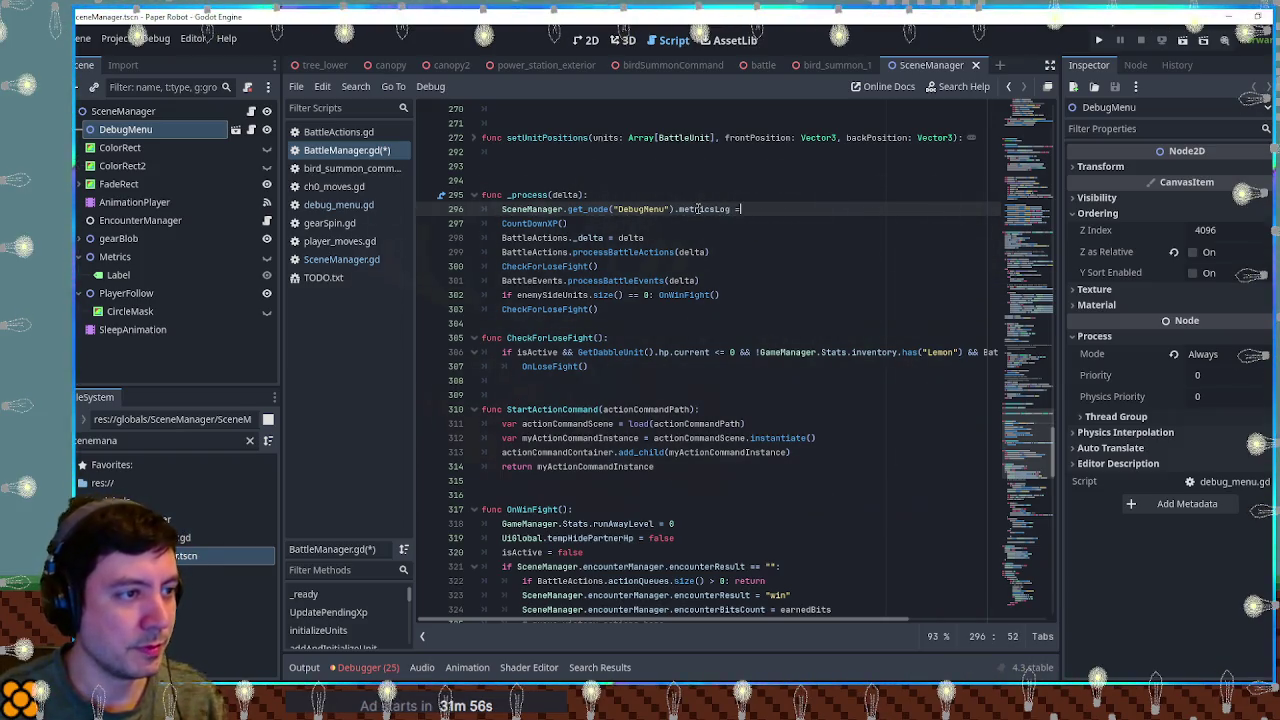
text( str()
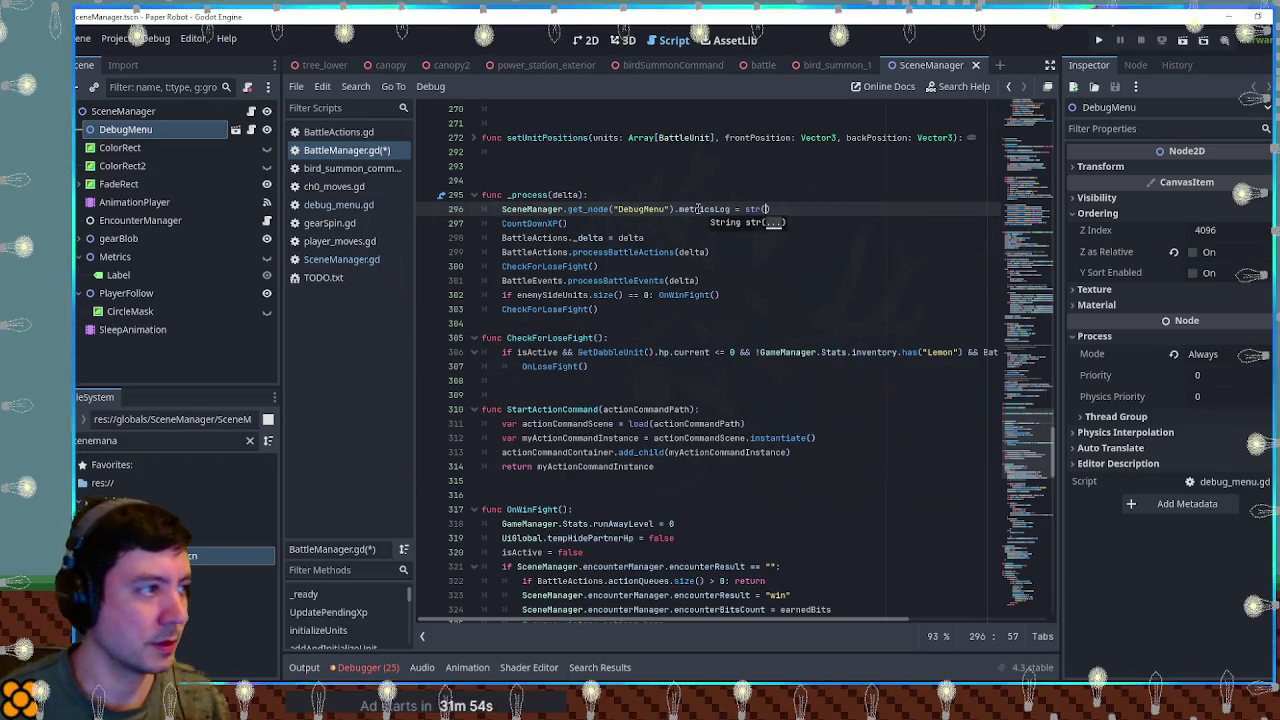
text(actio)
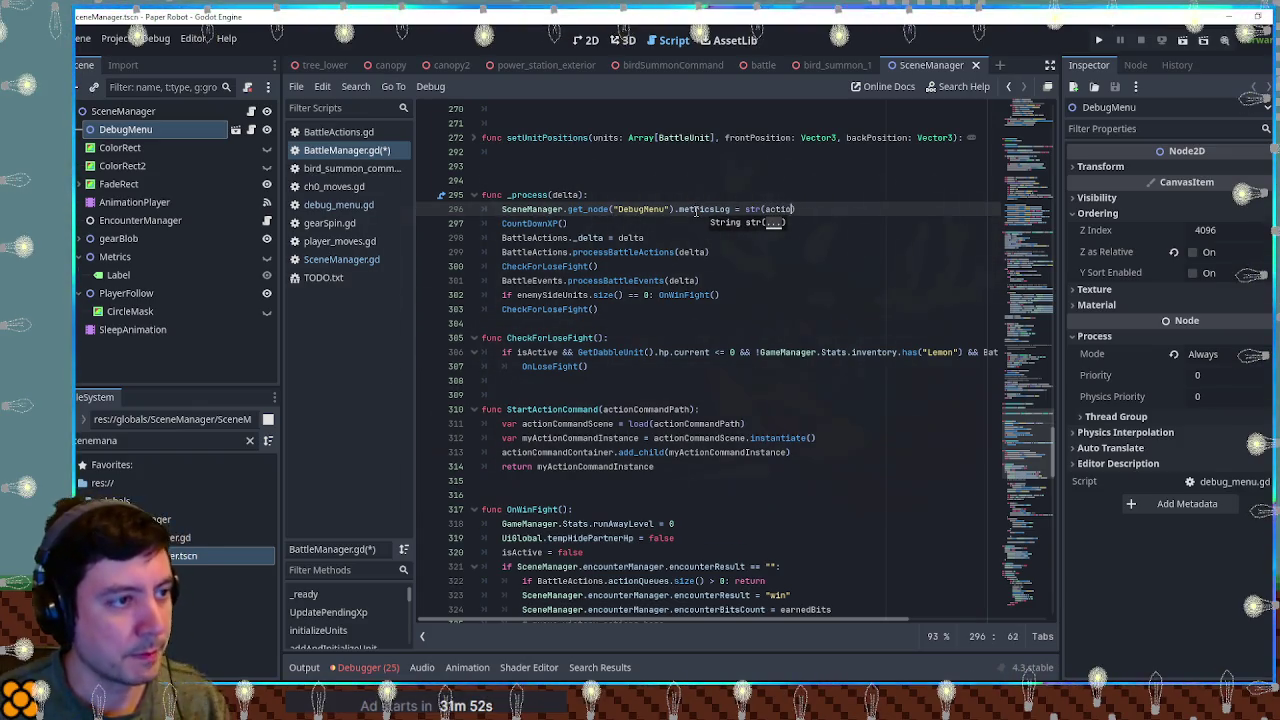
text(nCommandInstance ==)
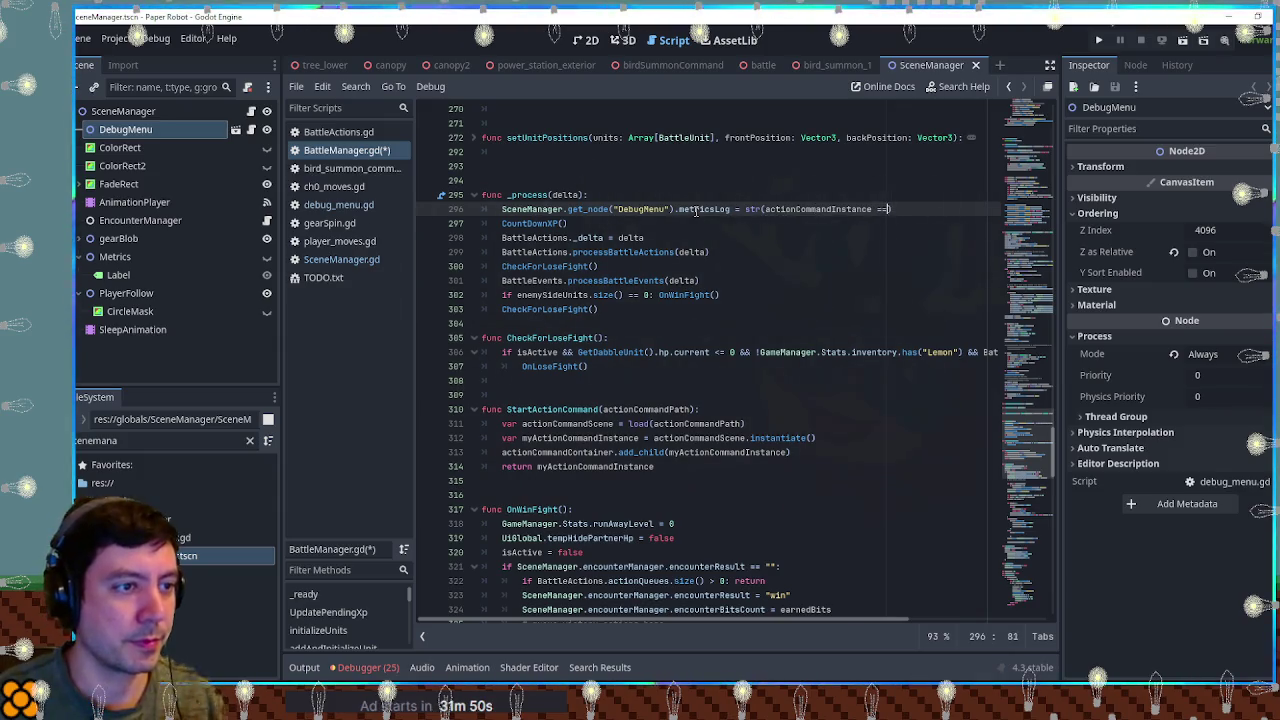
text( null)
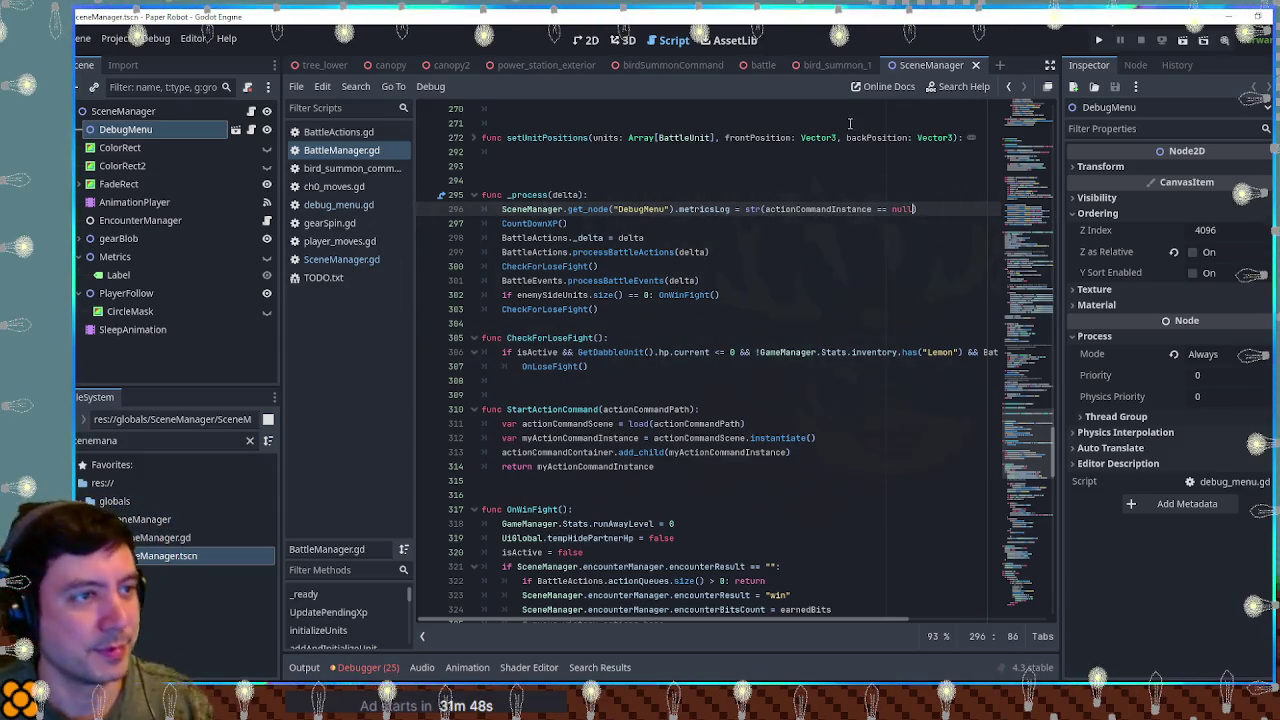
click(763, 65)
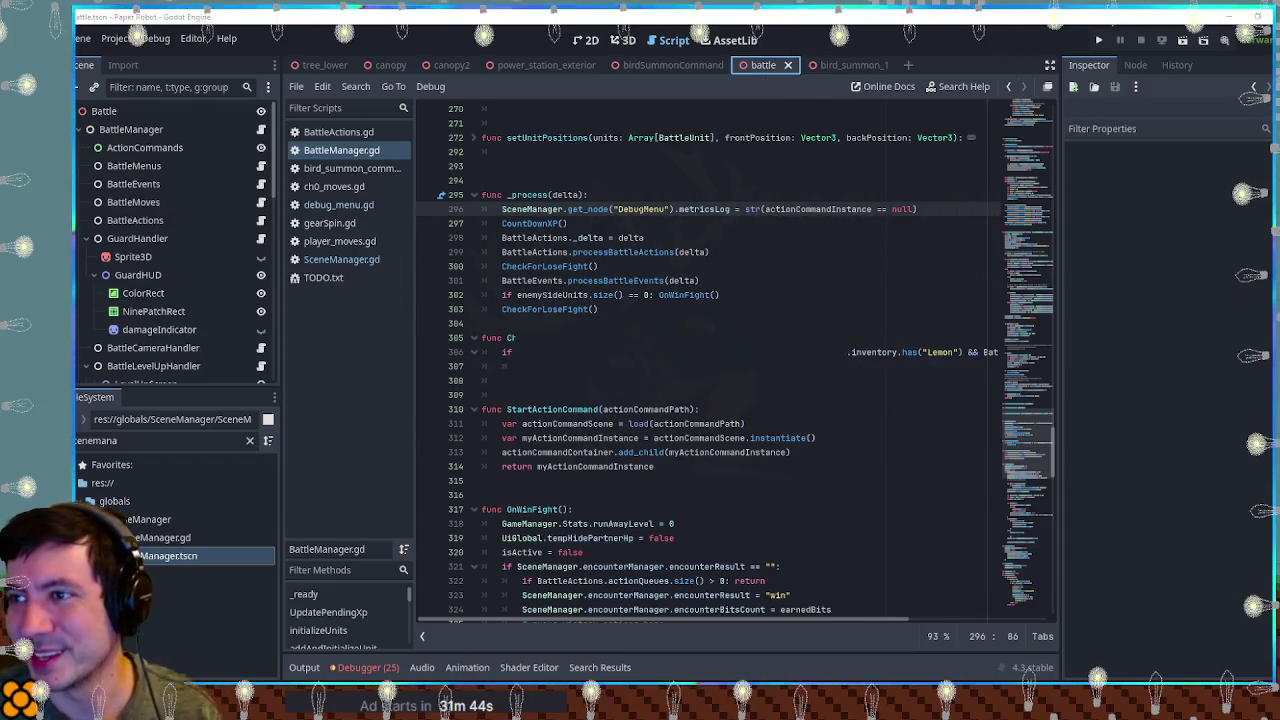
key(F5)
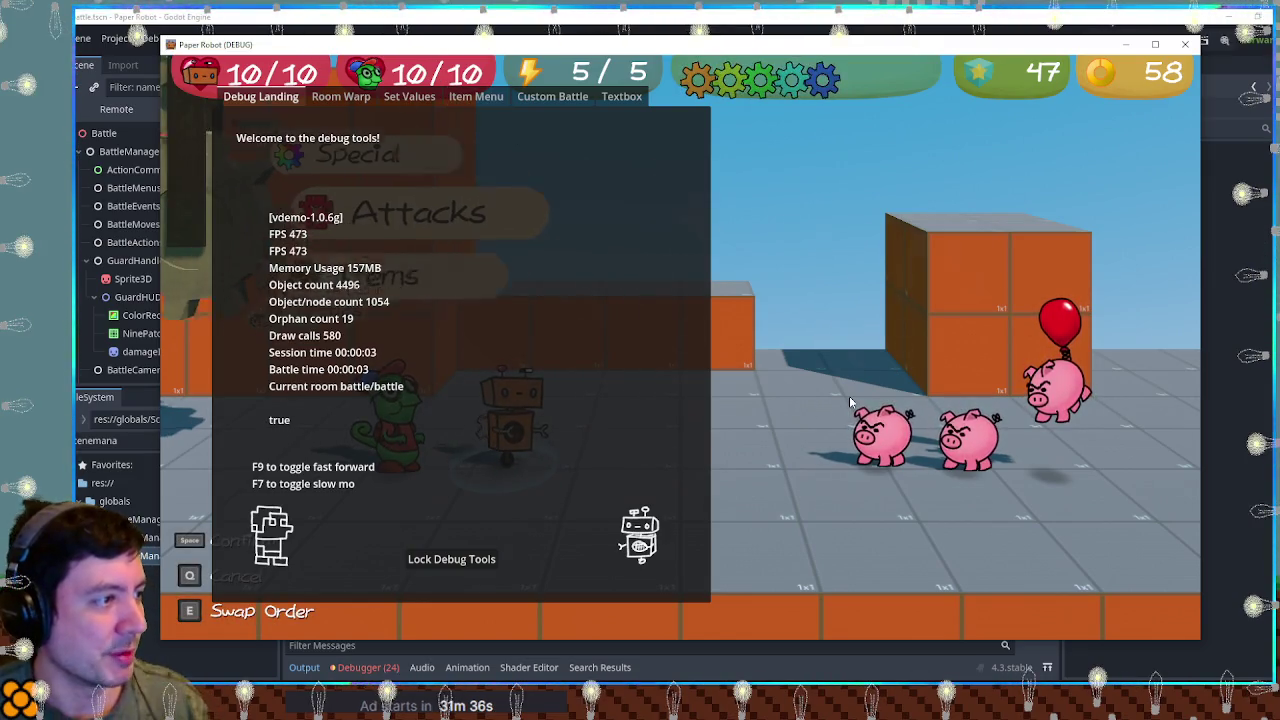
Step: Attack Piggle with the Spin attack, timing the strike while watching the debug readout
key(space)
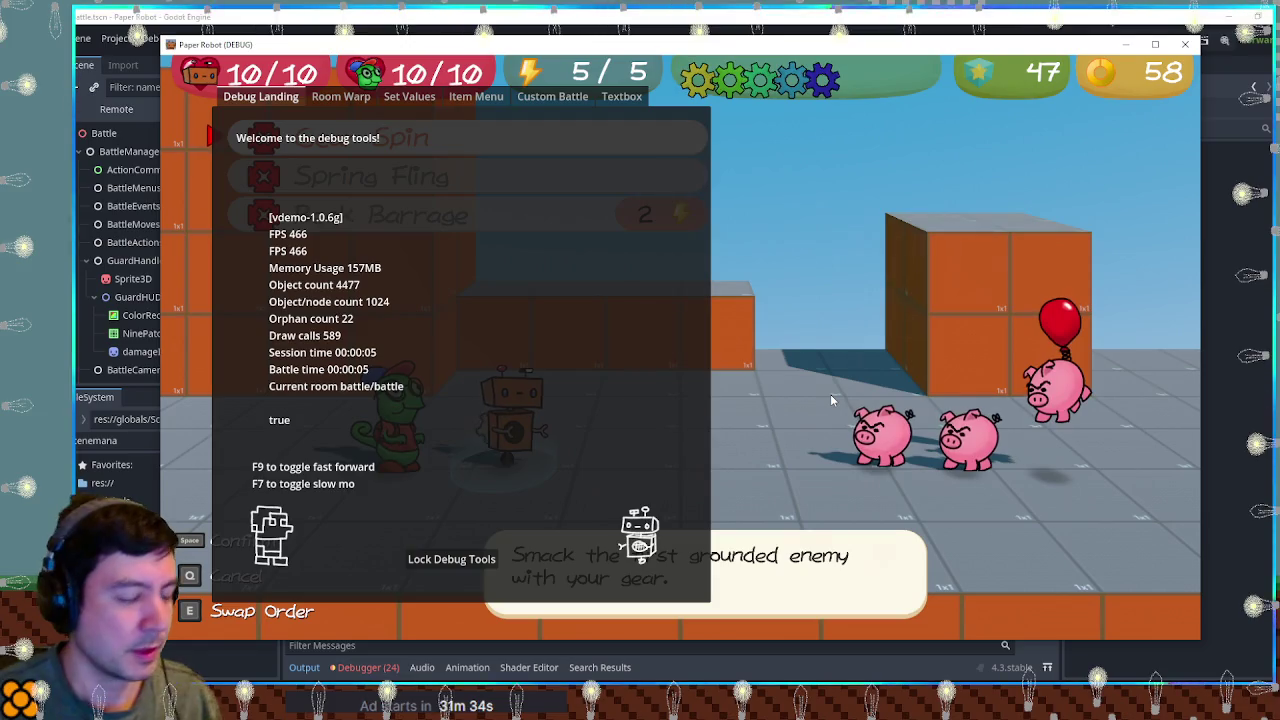
key(space)
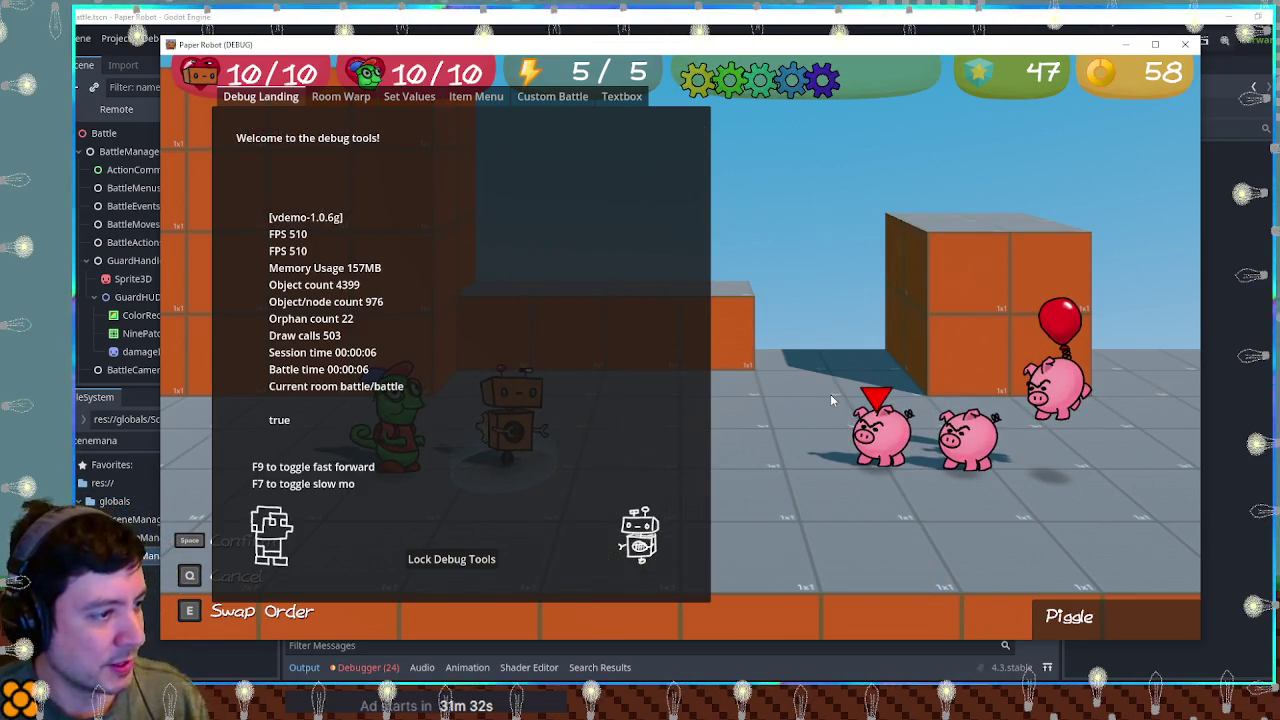
key(space)
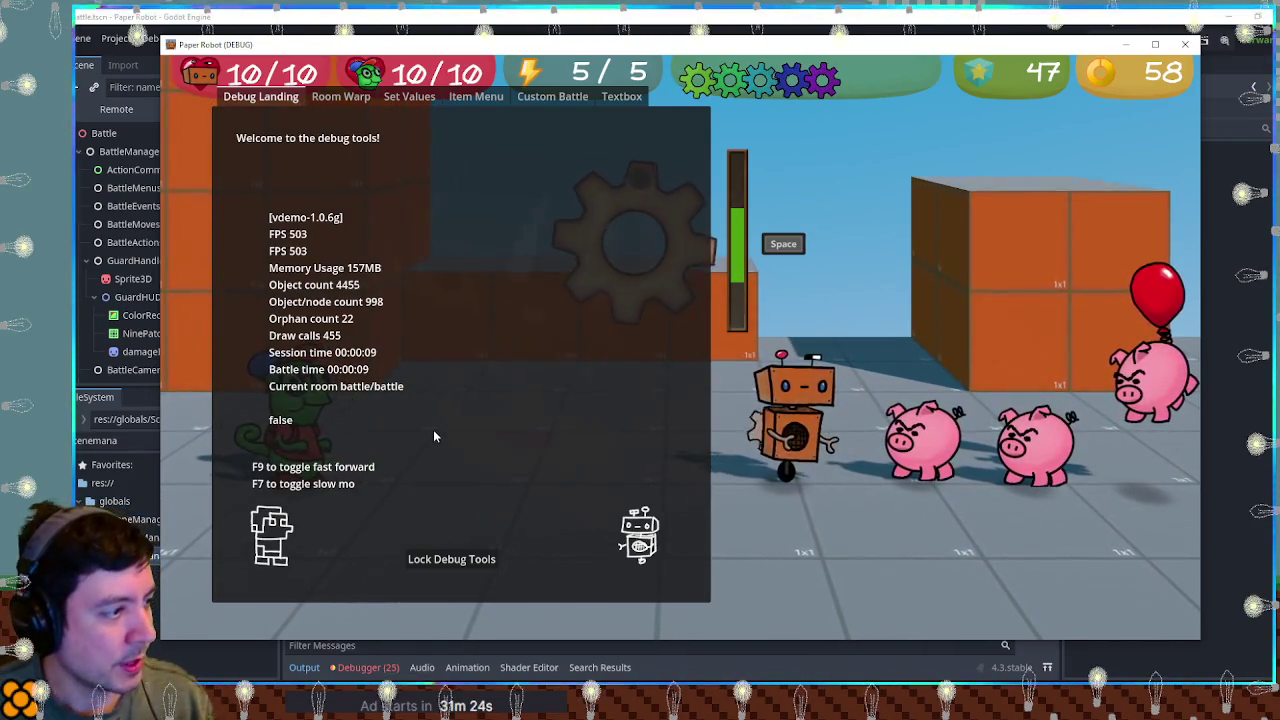
key(space)
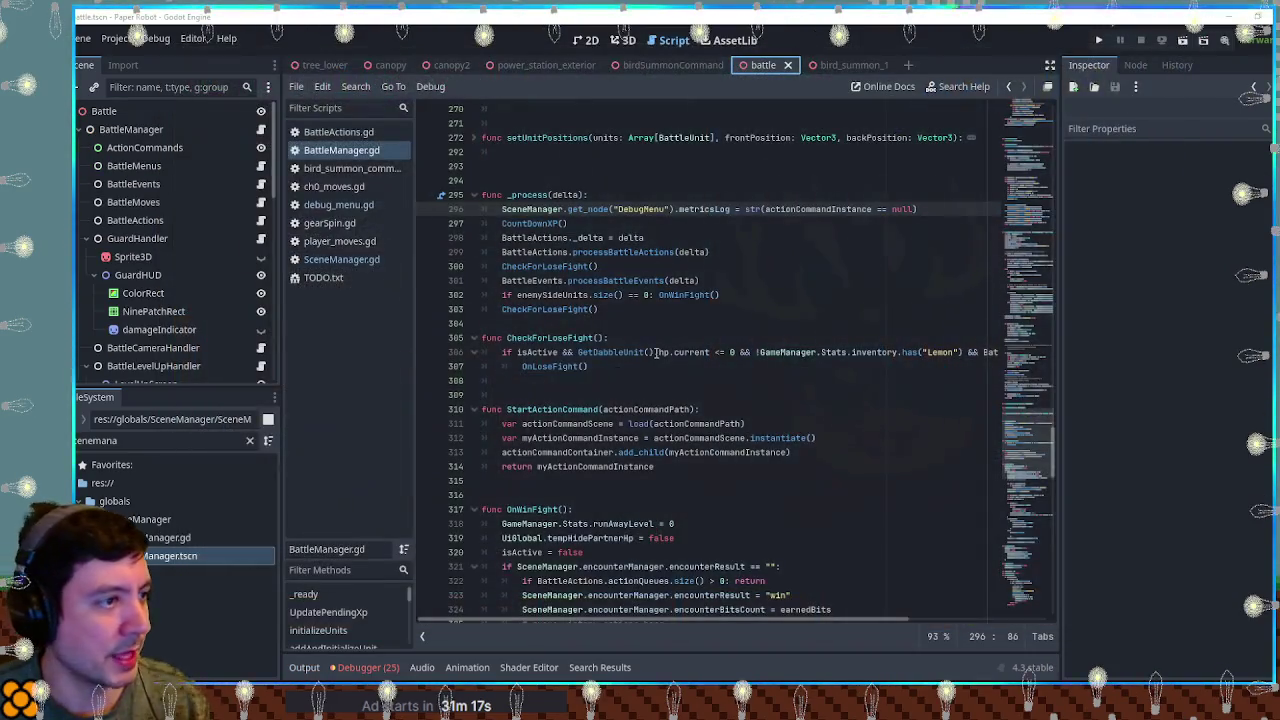
Step: Comment out the metricsLog debug line 296, save BattleManager.gd, and close SceneManager.gd
click(704, 321)
click(508, 209)
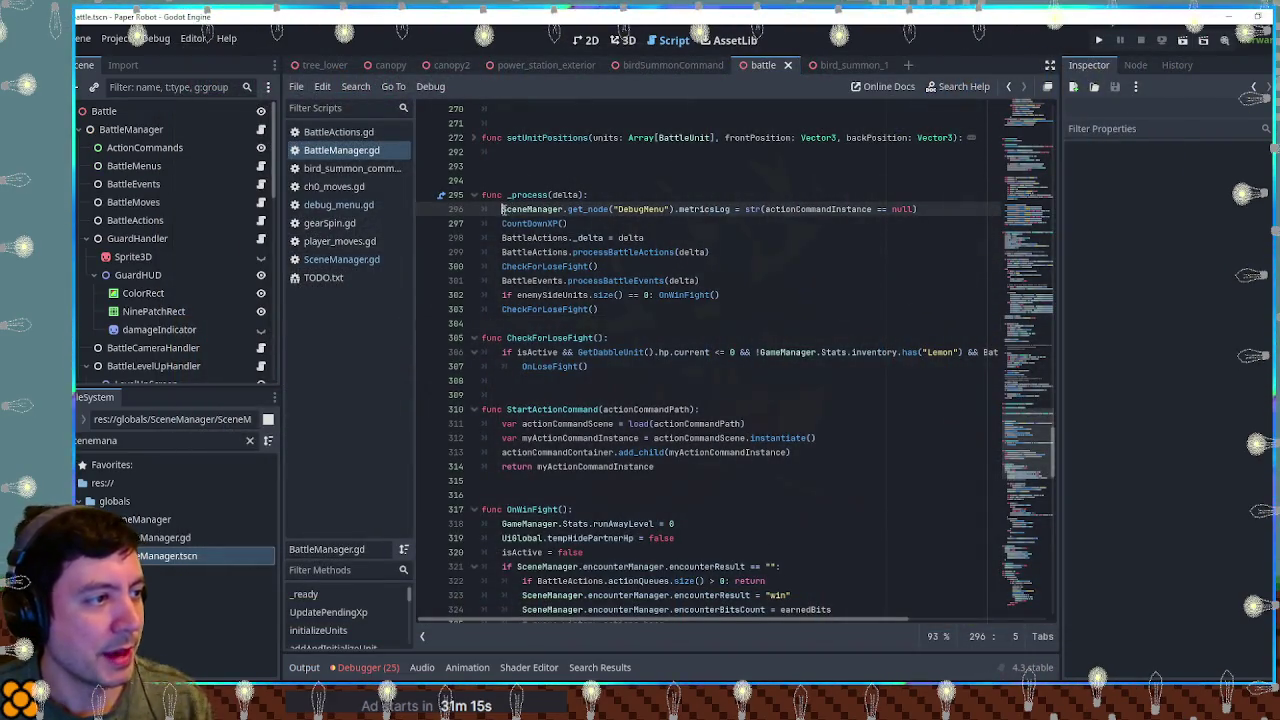
key(ctrl+k)
key(ctrl+s)
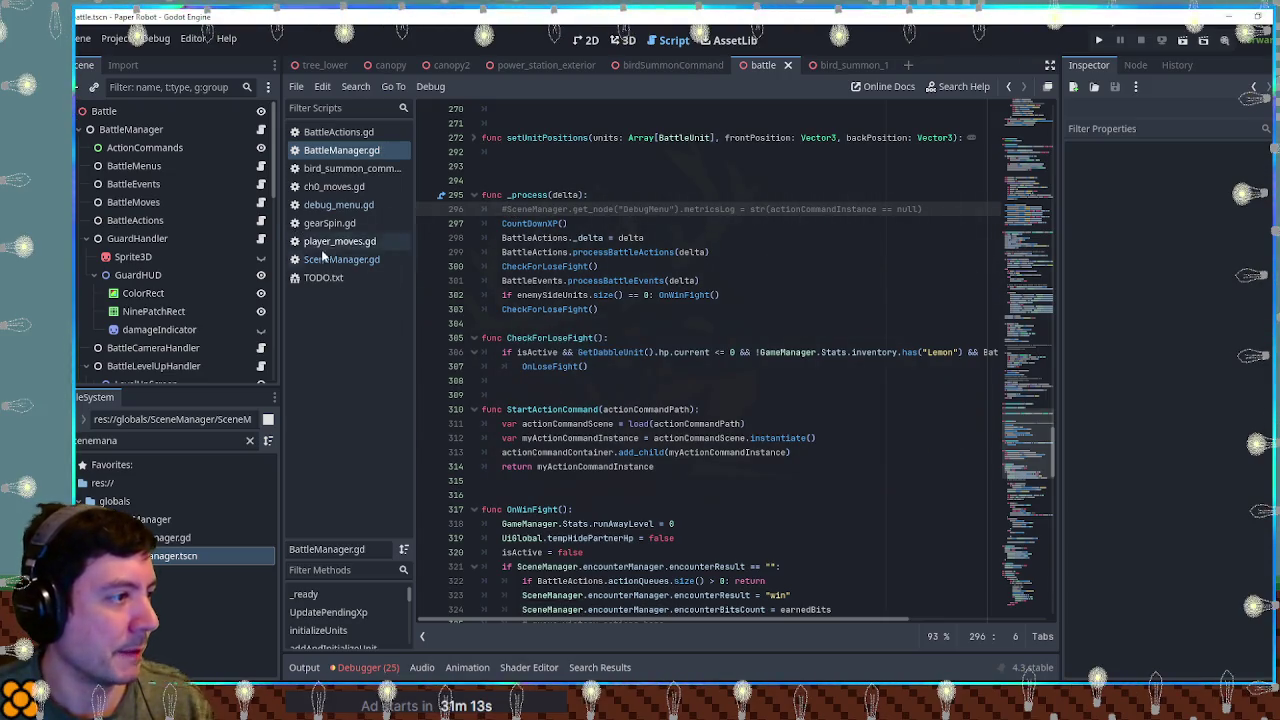
middle_click(332, 259)
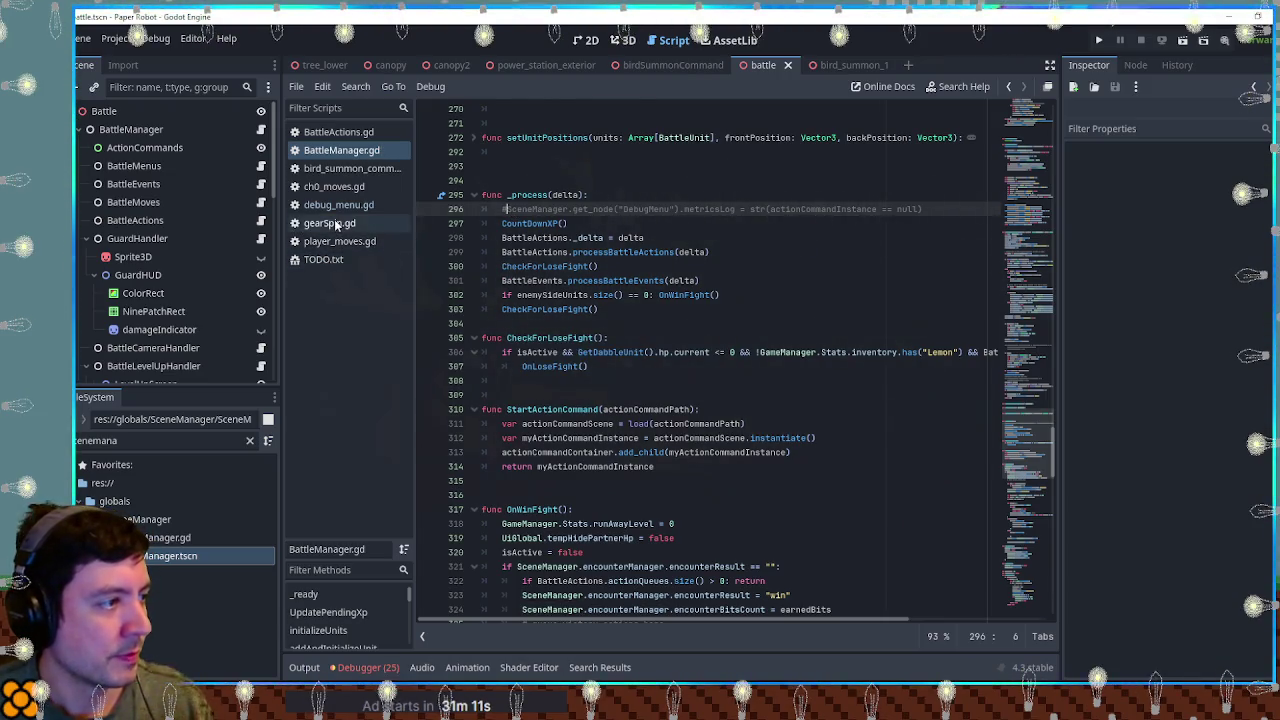
Step: Review the state variable on line 64 of gearSpin.gd, then close that script
click(332, 225)
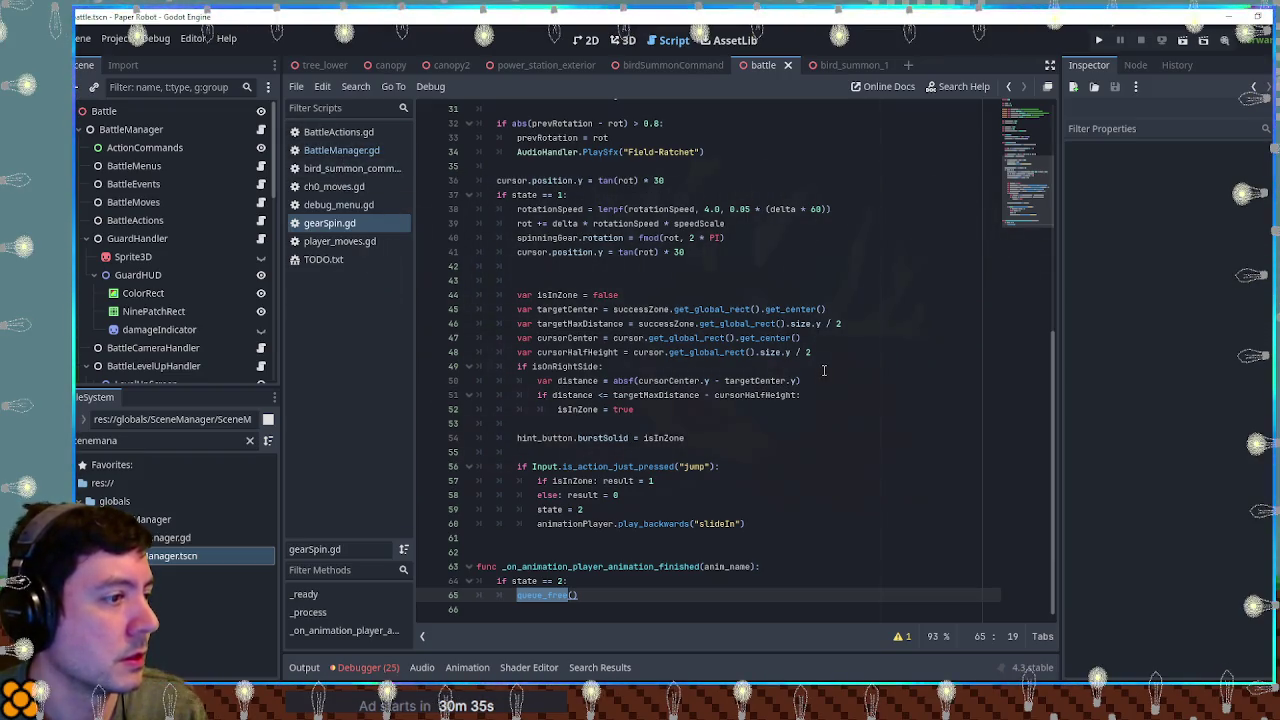
click(334, 152)
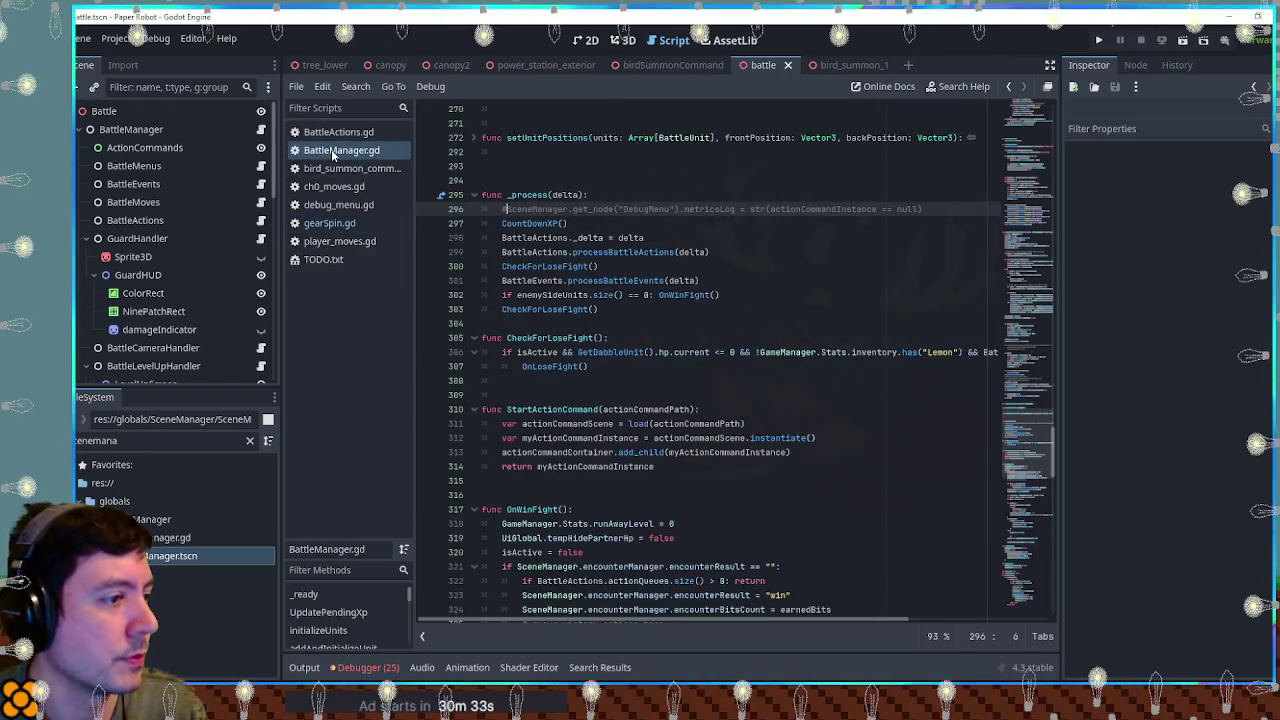
click(330, 223)
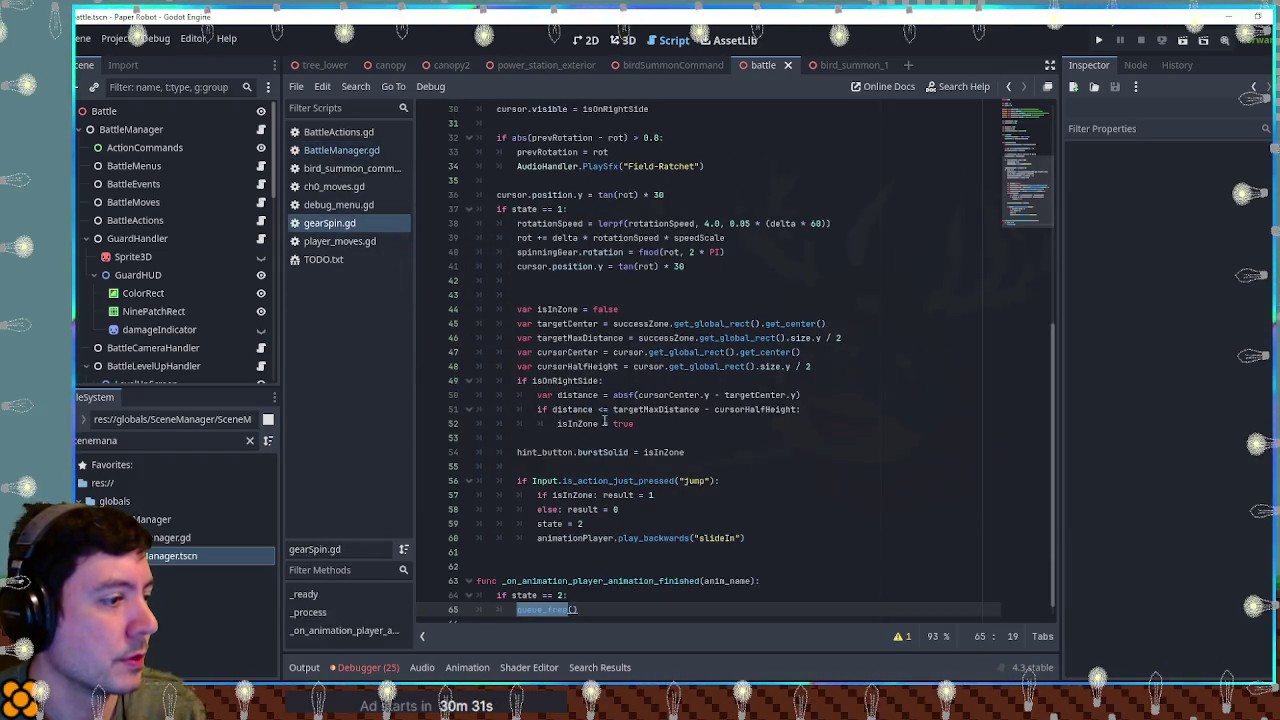
double_click(524, 580)
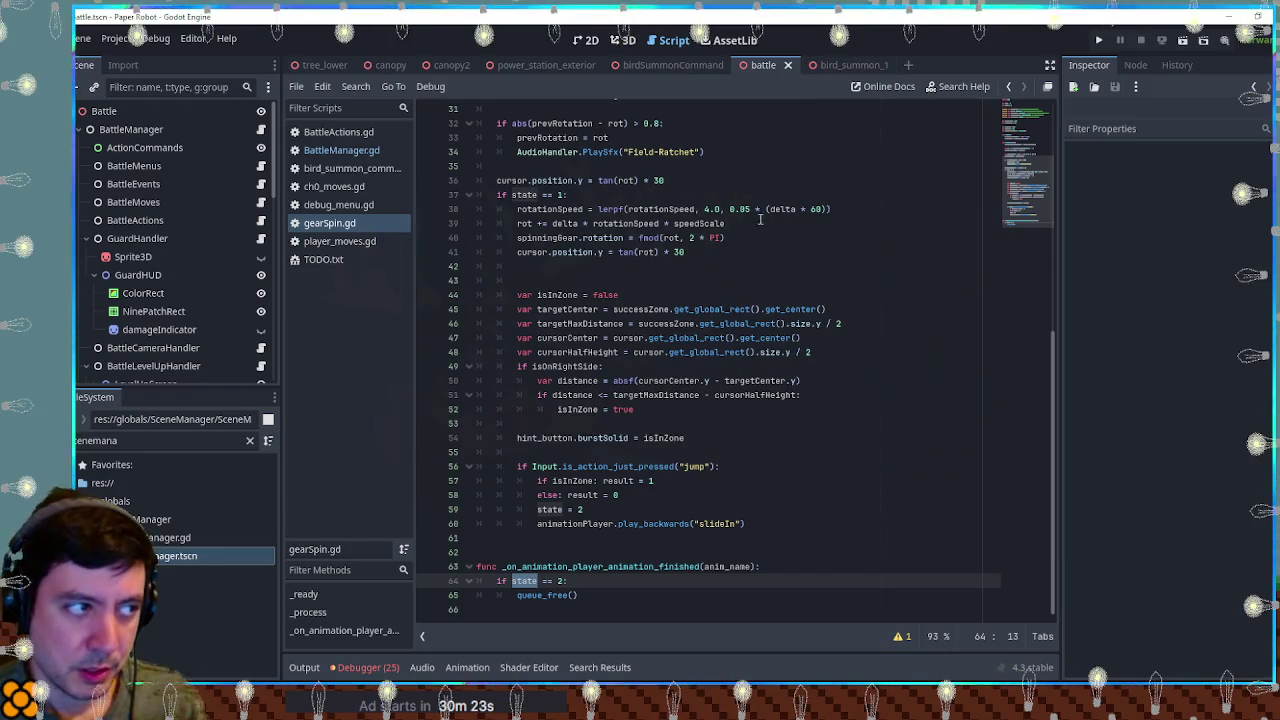
middle_click(338, 228)
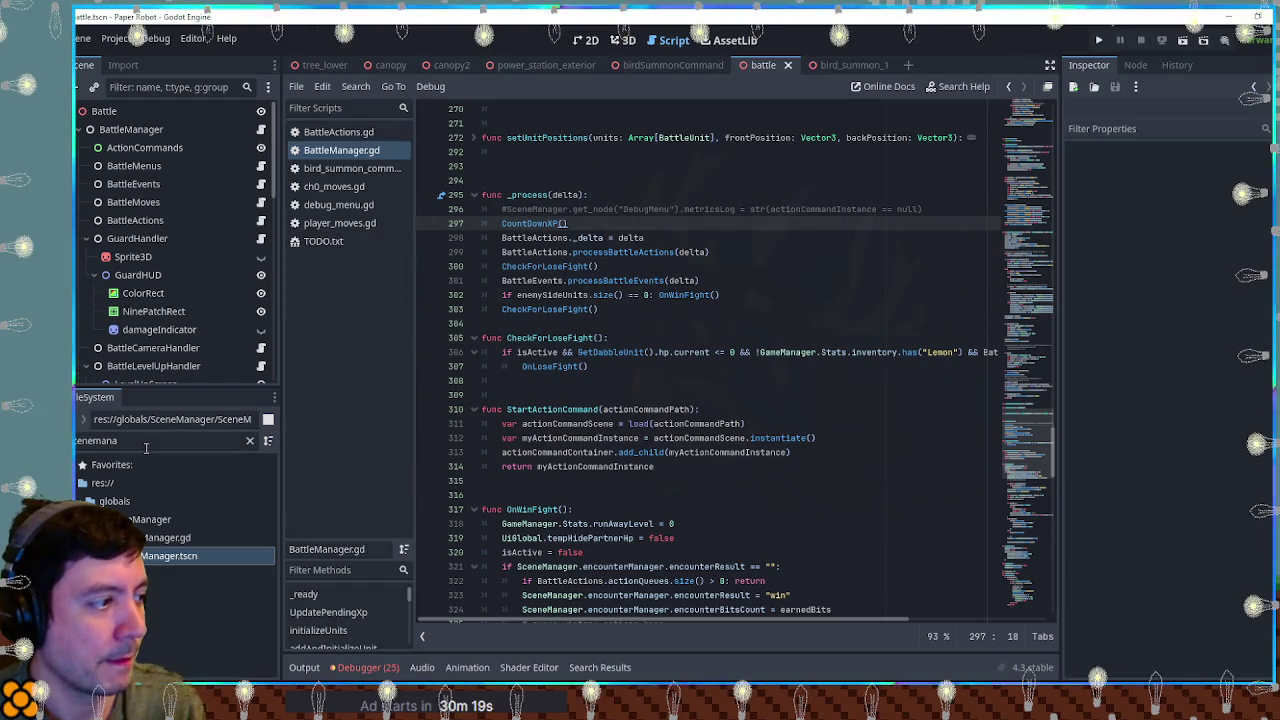
Step: Open BattleActions.gd by filtering the FileSystem dock for 'battl action'
click(88, 441)
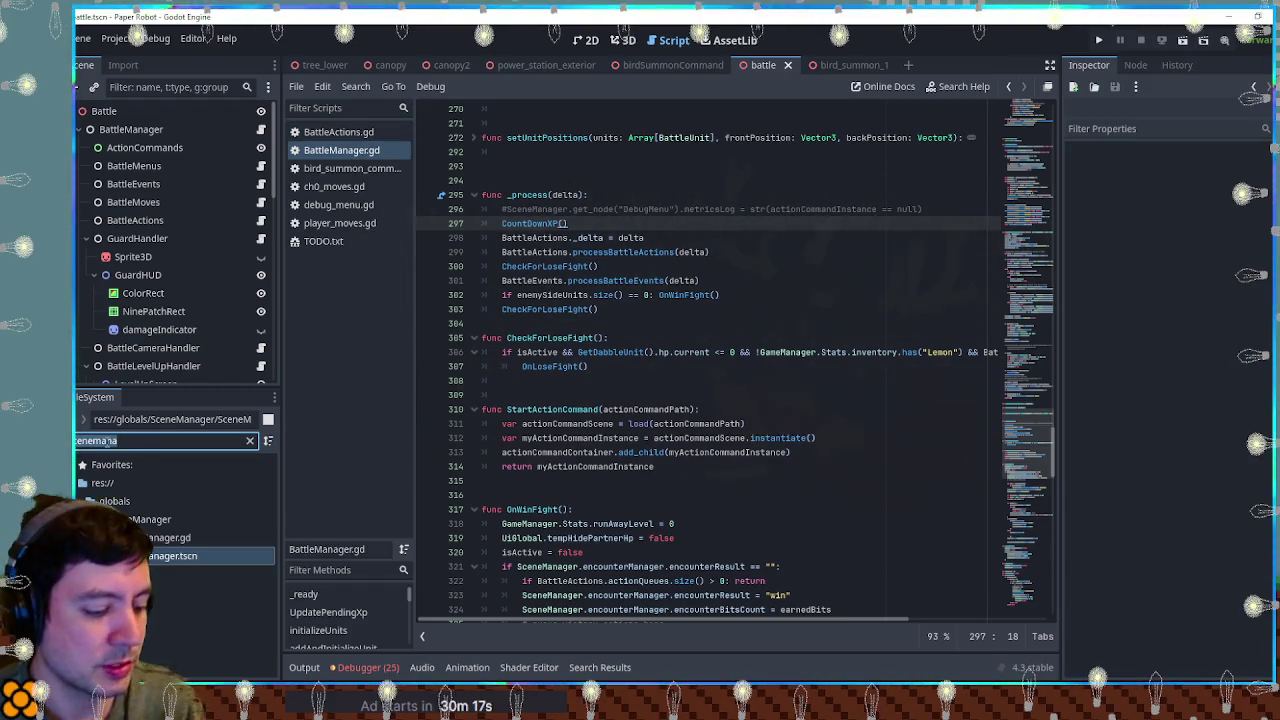
key(ctrl+a)
text(battl ac)
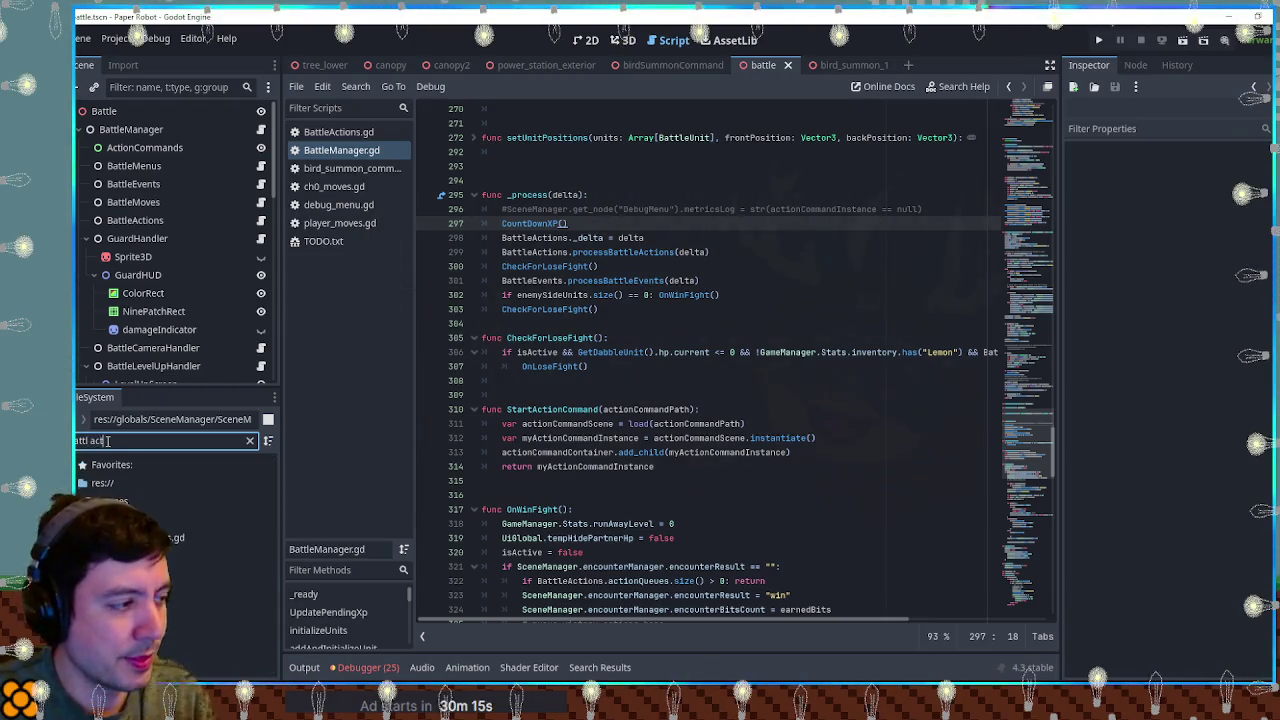
text(tion)
click(163, 538)
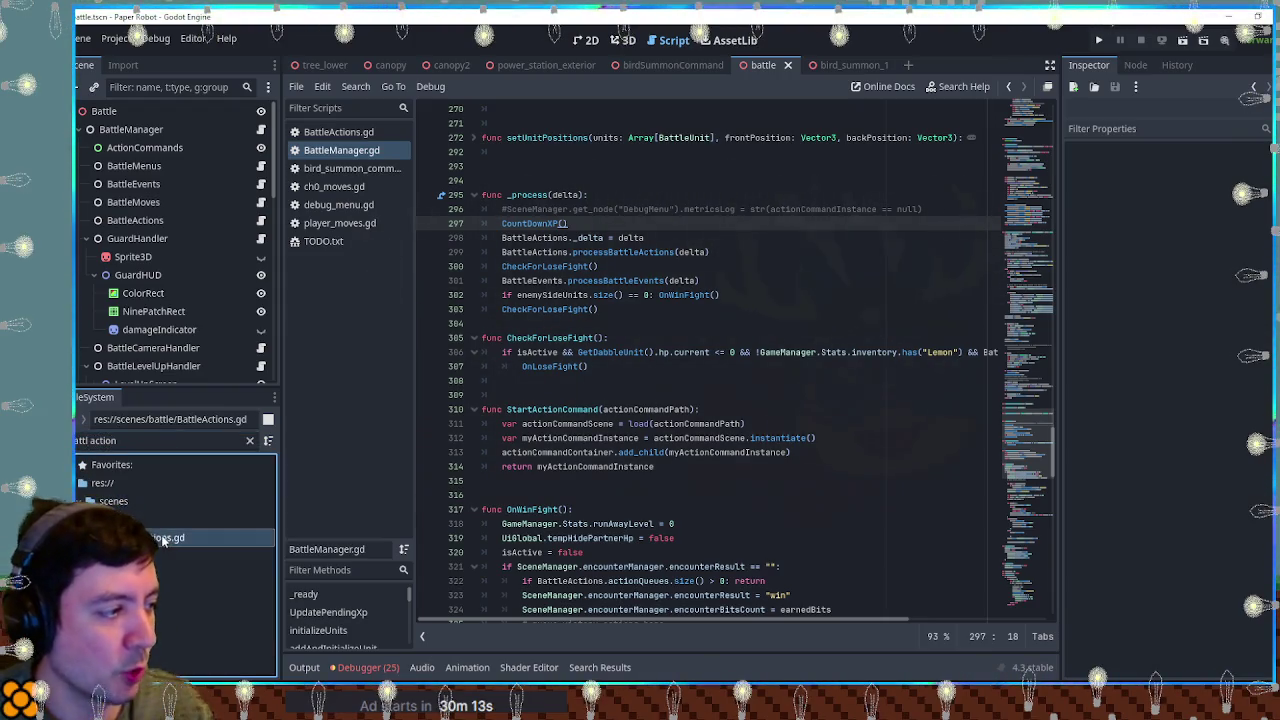
double_click(163, 540)
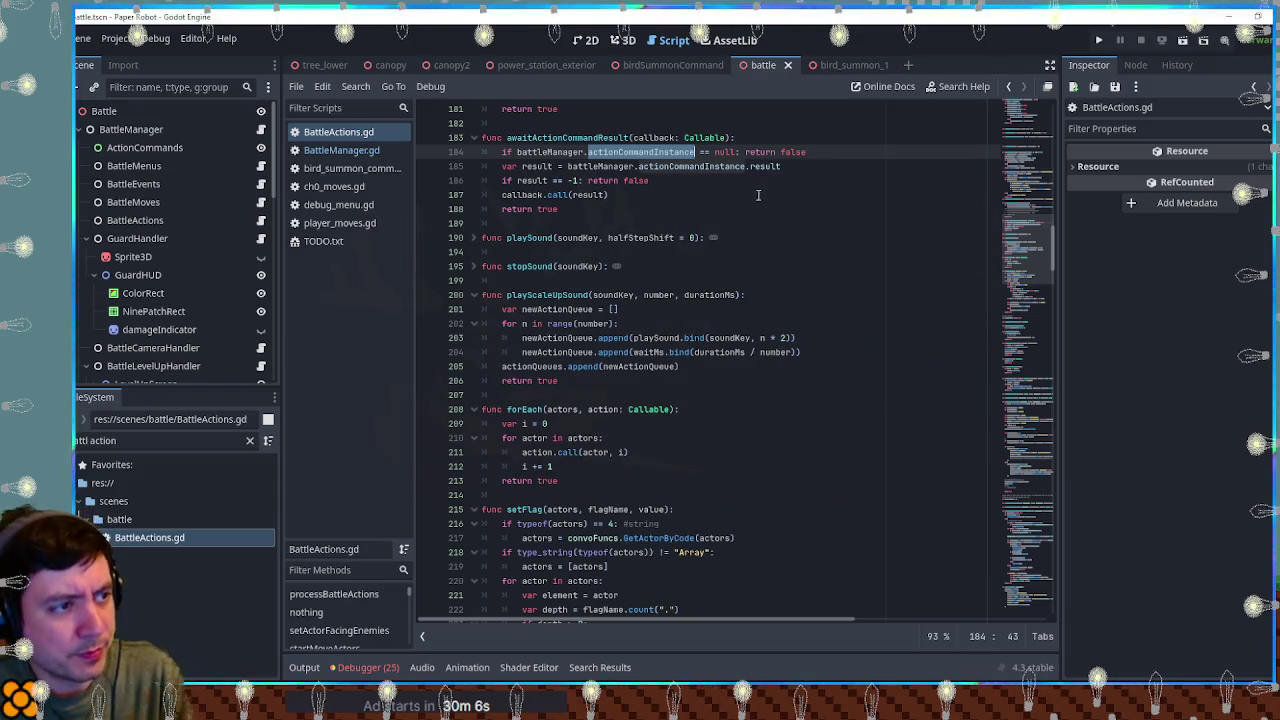
Step: Search the project for battleManager.actionCommandInstance, selected on line 184
click(576, 152)
drag(517, 152, 694, 152)
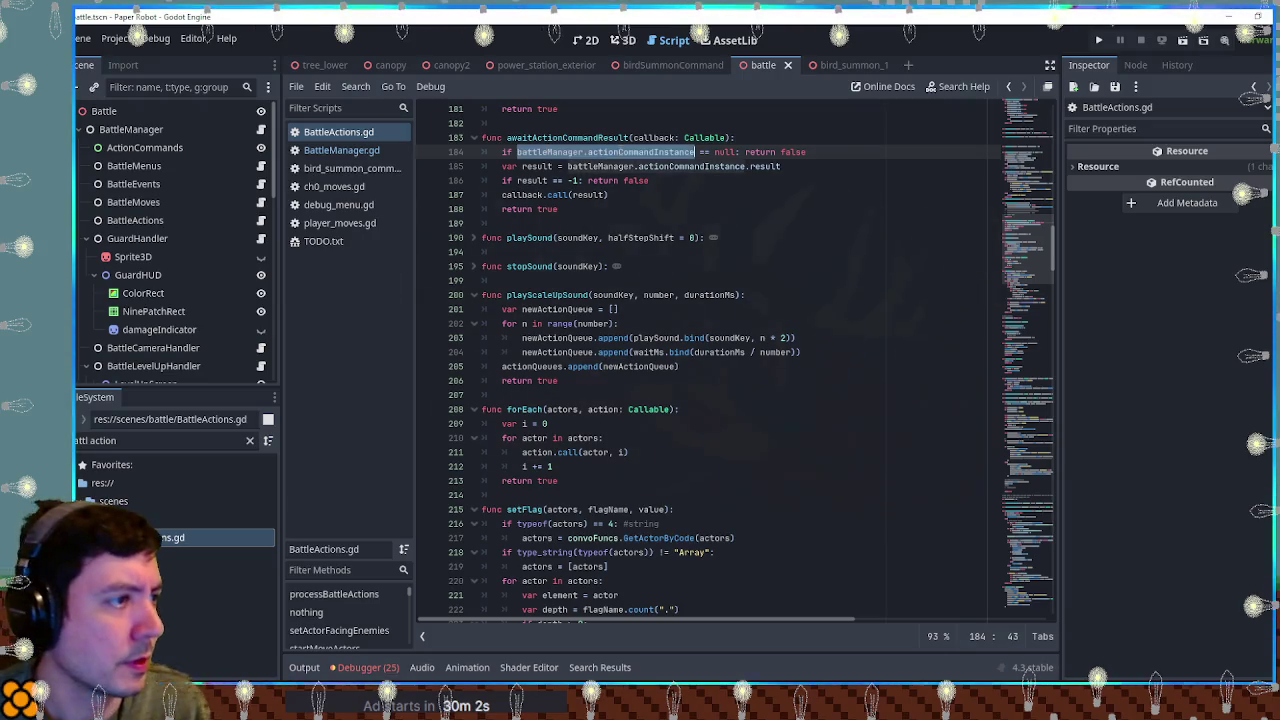
key(ctrl+shift+f)
click(690, 406)
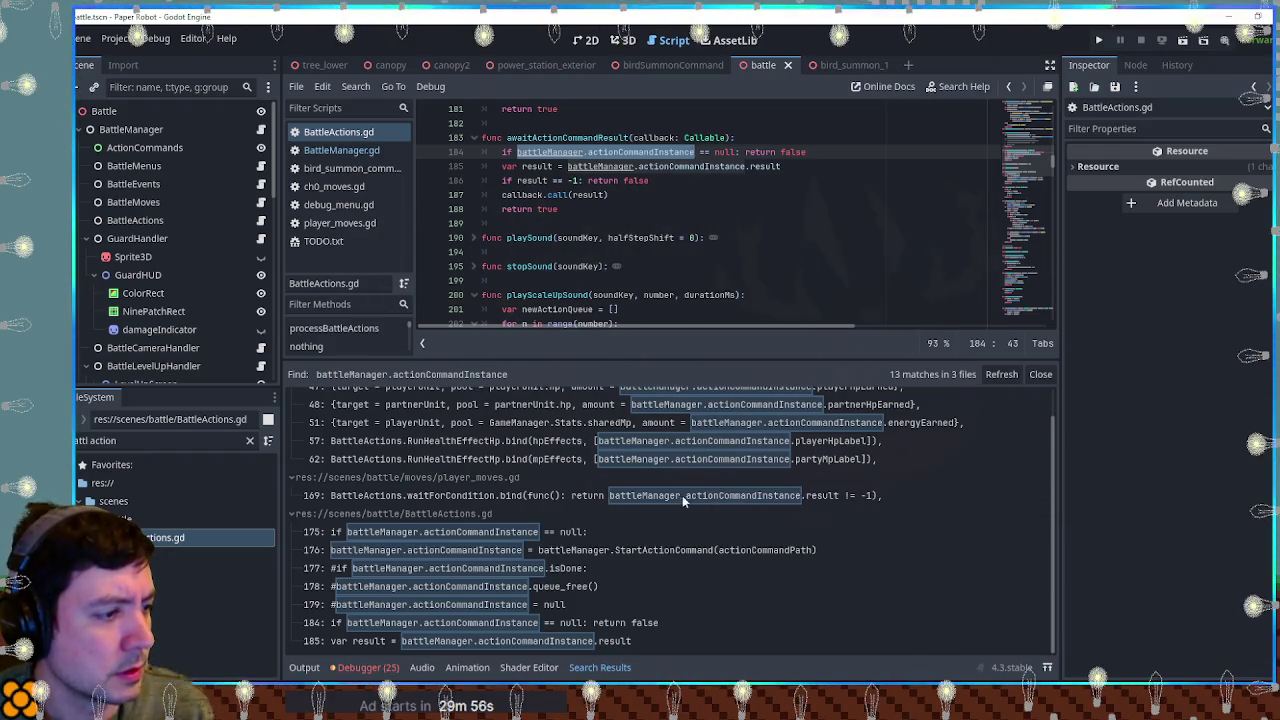
Step: Search the whole project for actionCommandInstance, taken from commented line 179
click(500, 604)
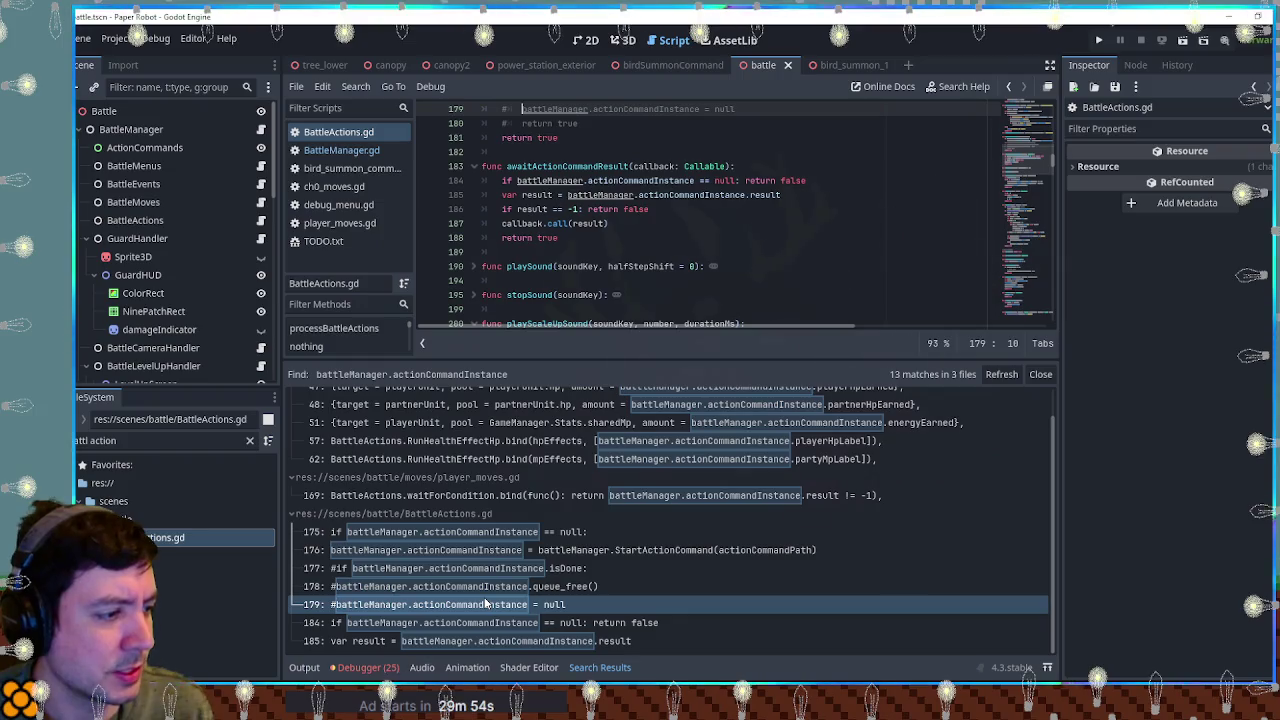
scroll(600, 195, up, 5)
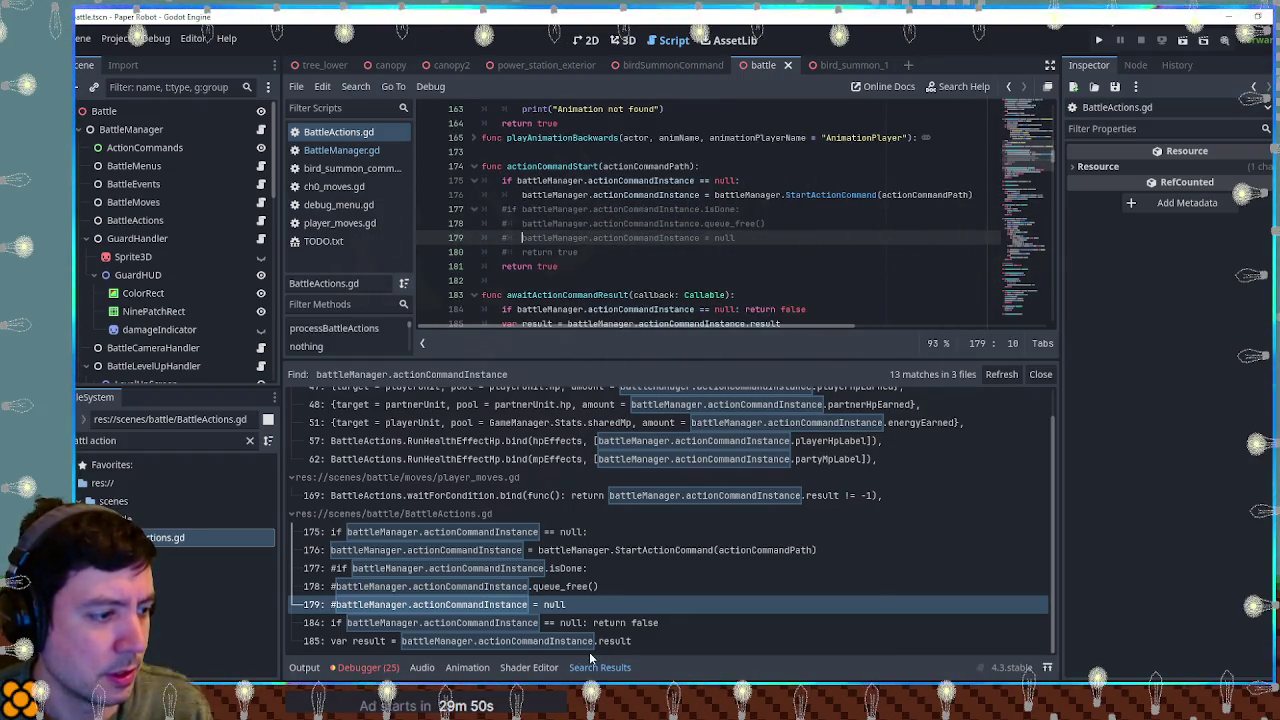
double_click(620, 238)
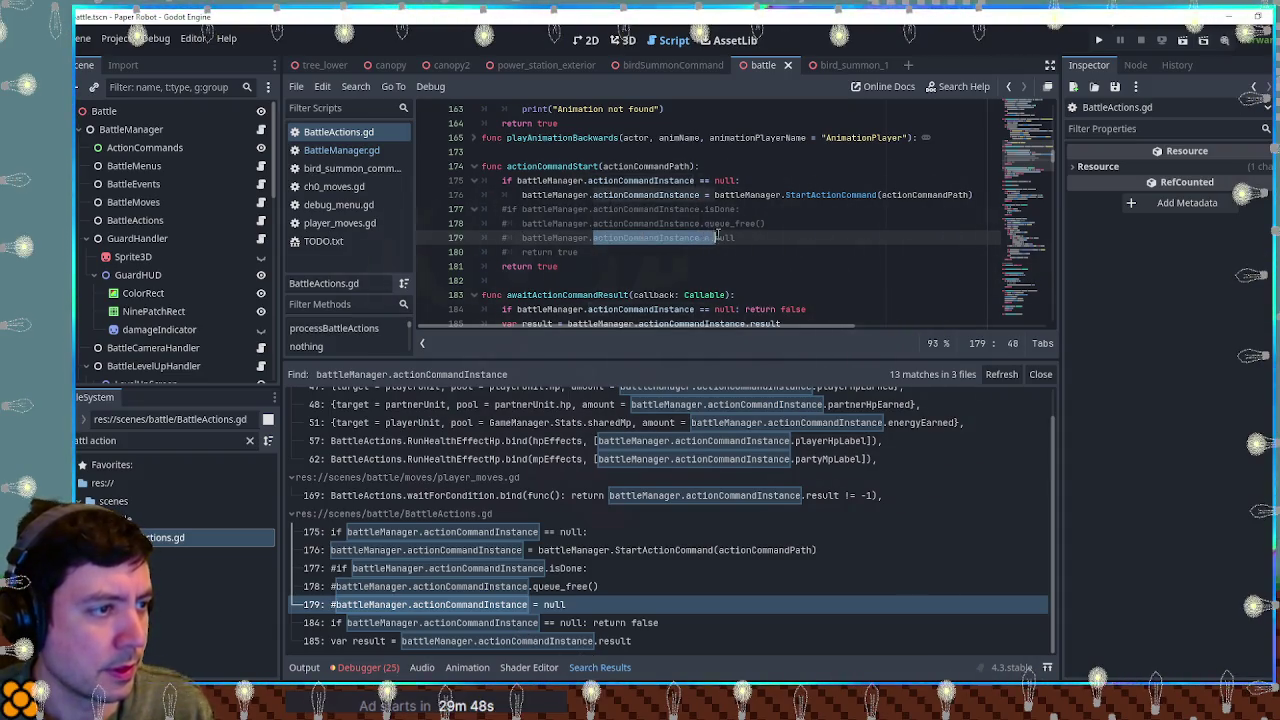
key(ctrl+shift+f)
click(670, 403)
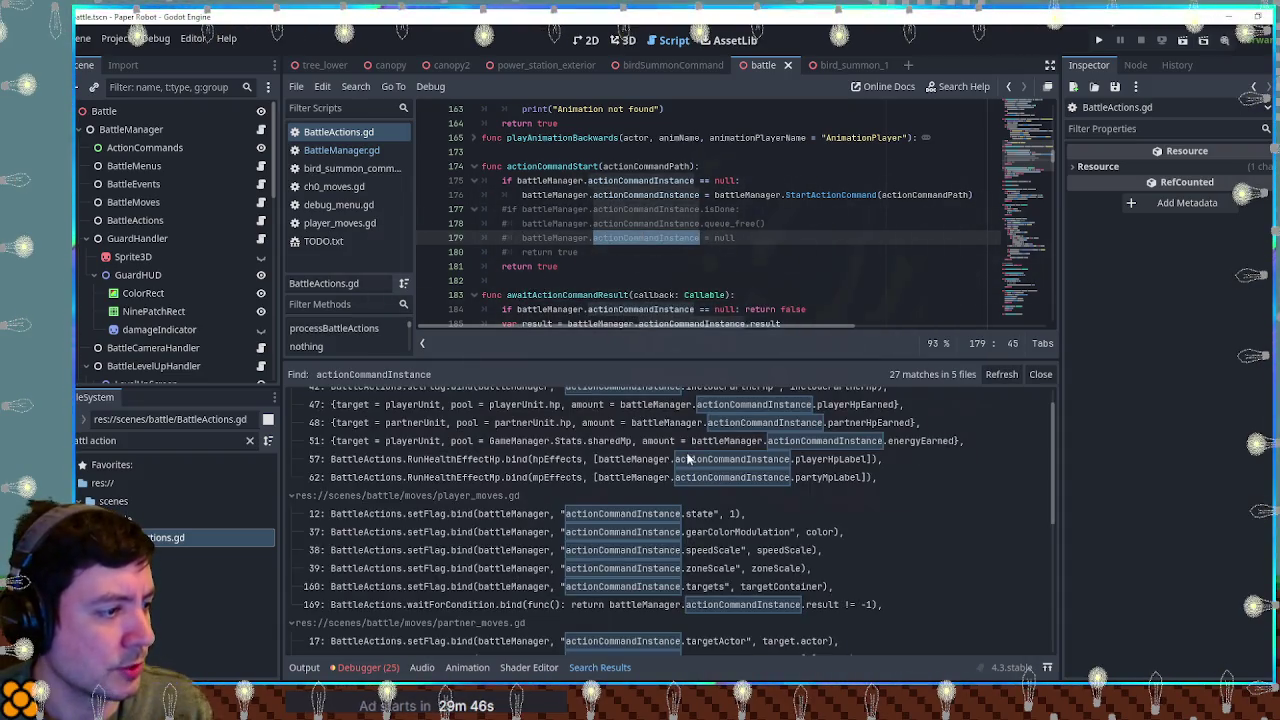
Step: Collapse the special_moves.gd, player_moves.gd and partner_moves.gd result groups
scroll(720, 509, down, 10)
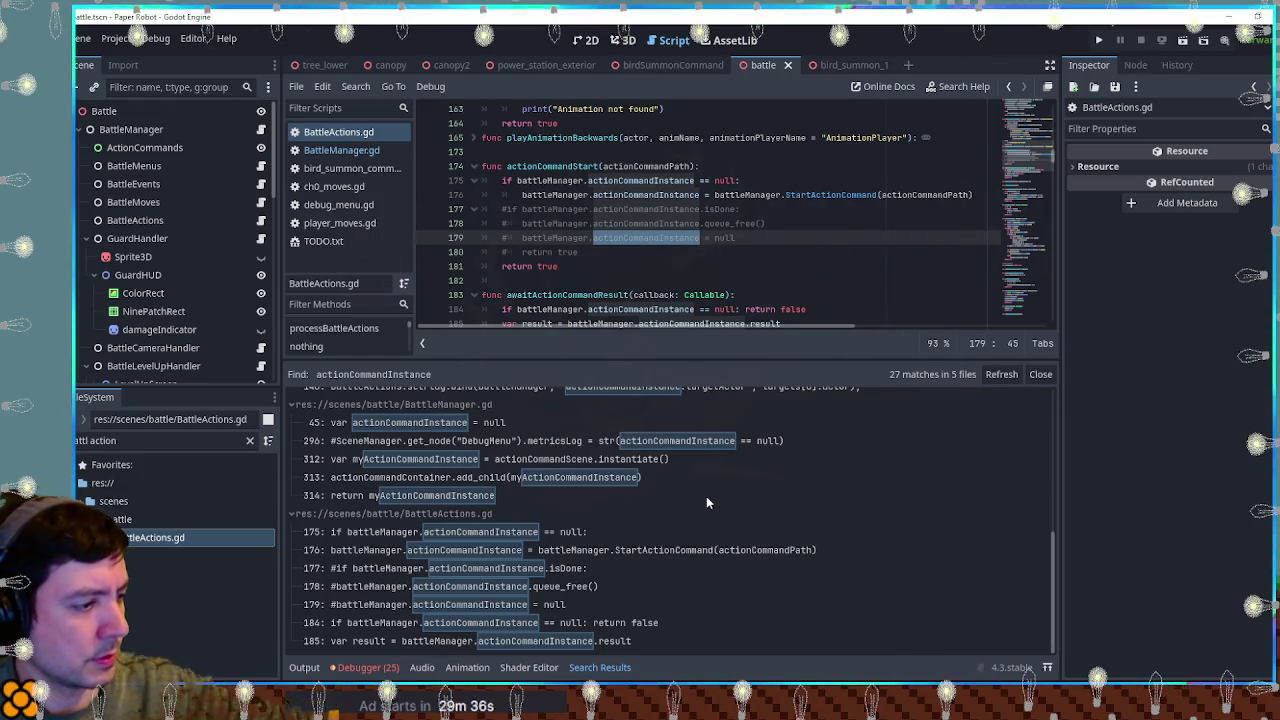
scroll(706, 503, up, 3)
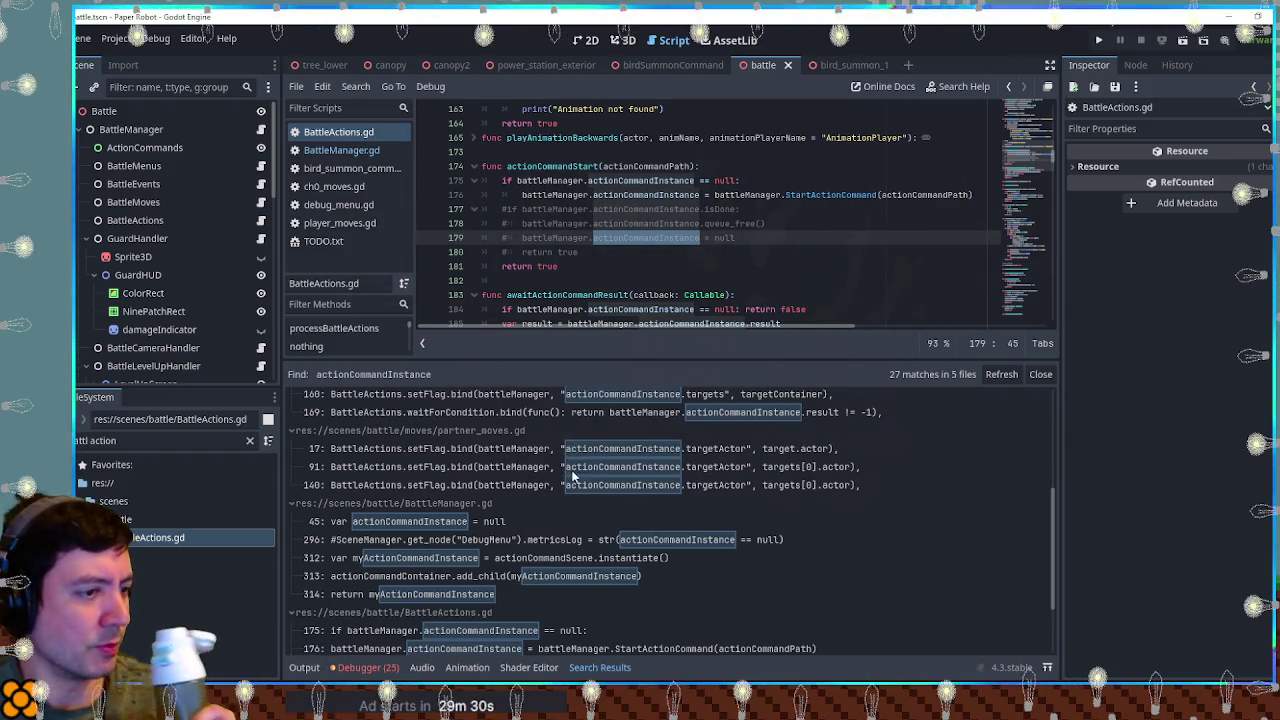
scroll(600, 490, up, 3)
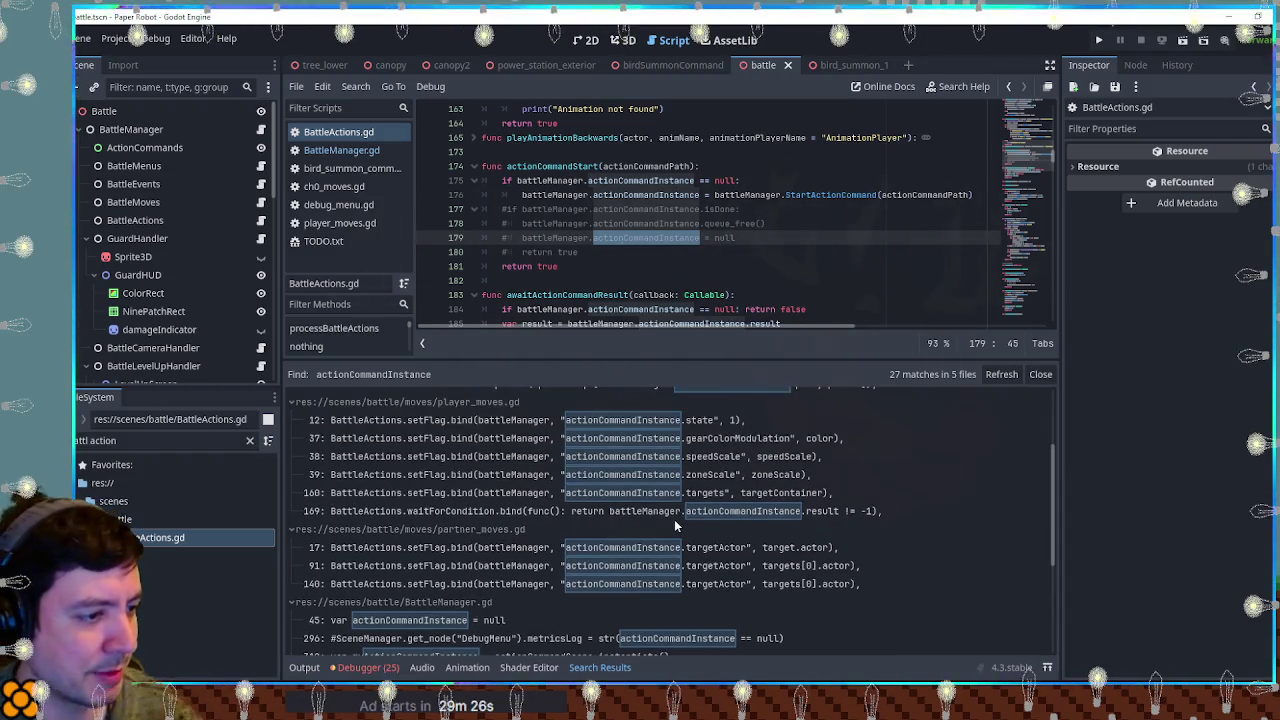
scroll(674, 519, up, 3)
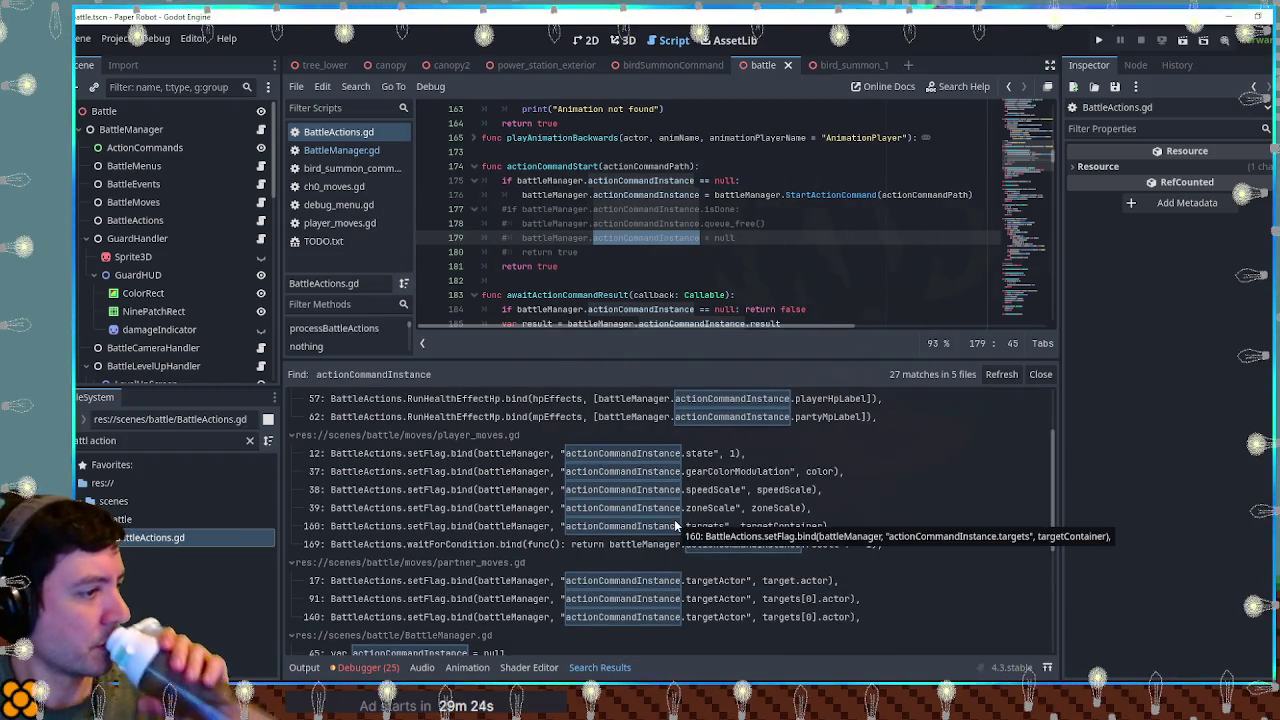
scroll(676, 524, up, 3)
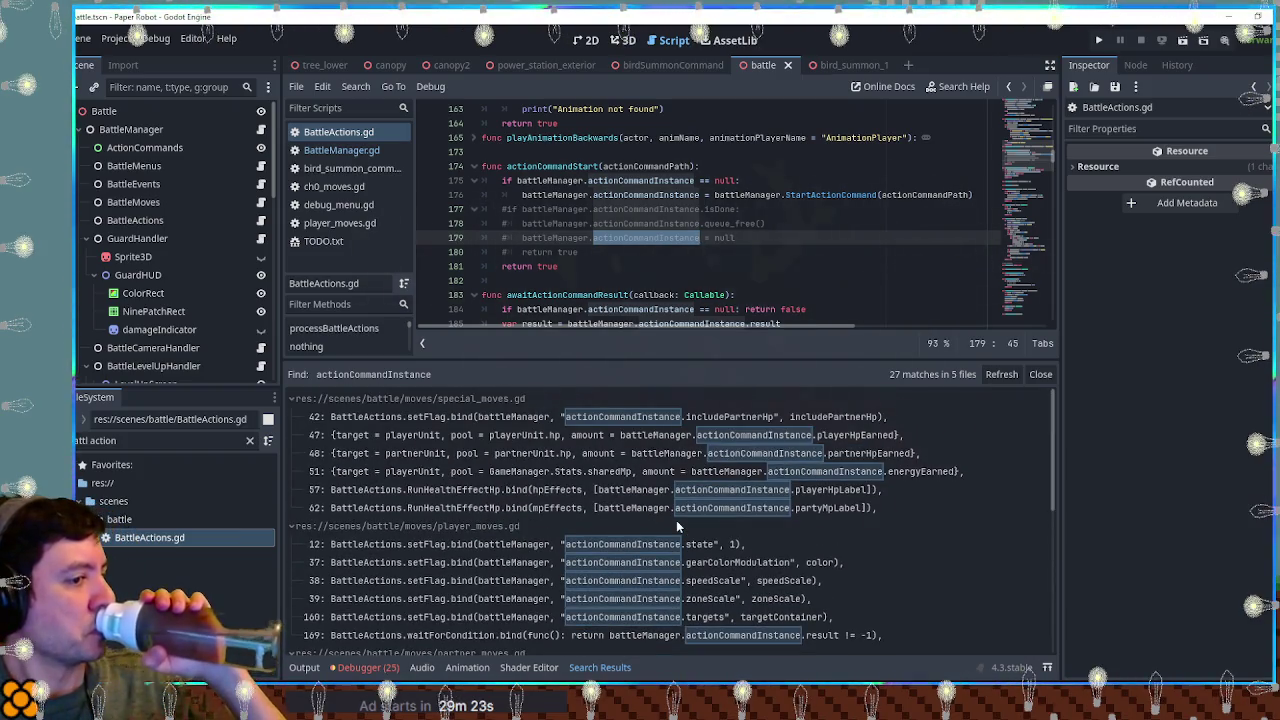
click(303, 398)
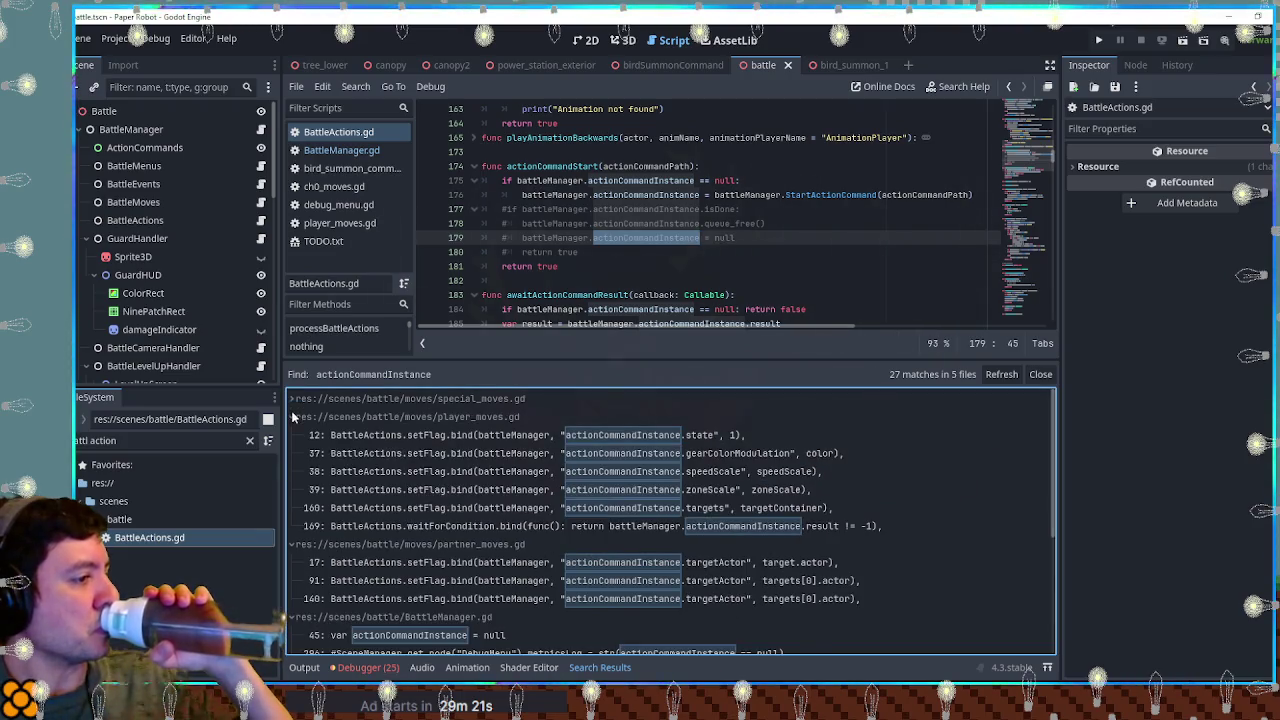
click(293, 417)
click(293, 436)
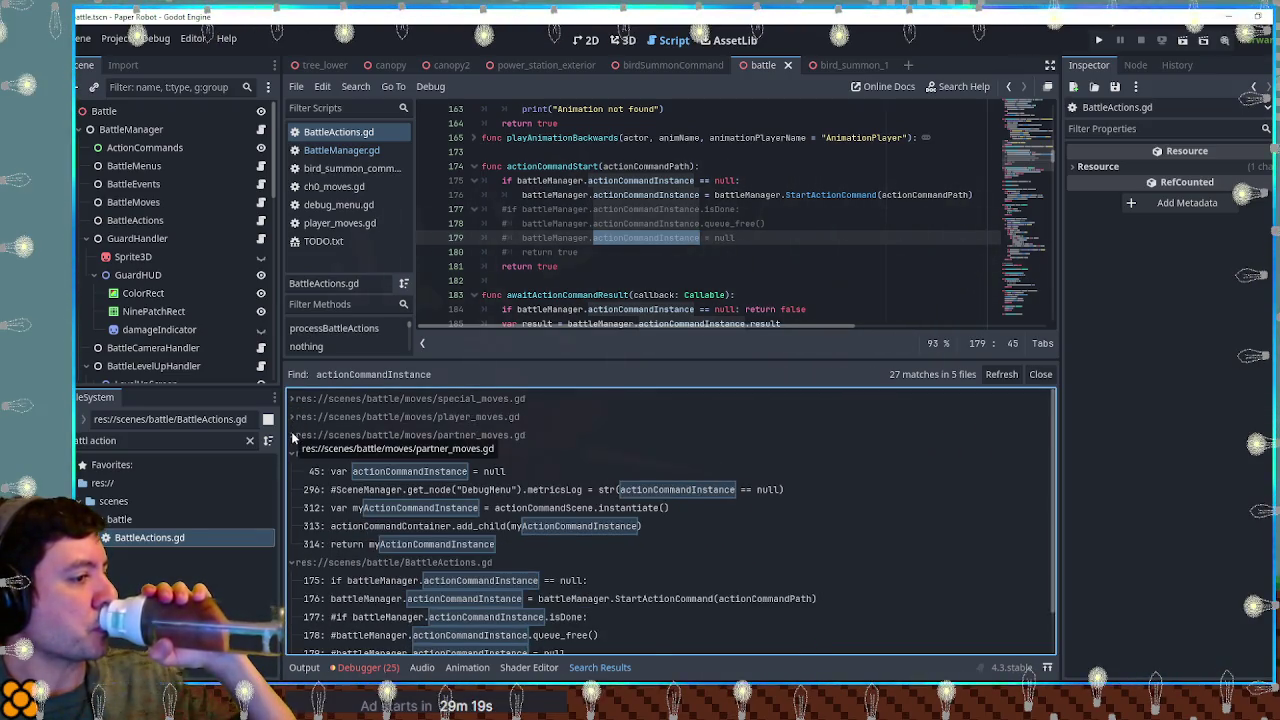
scroll(293, 437, down, 1)
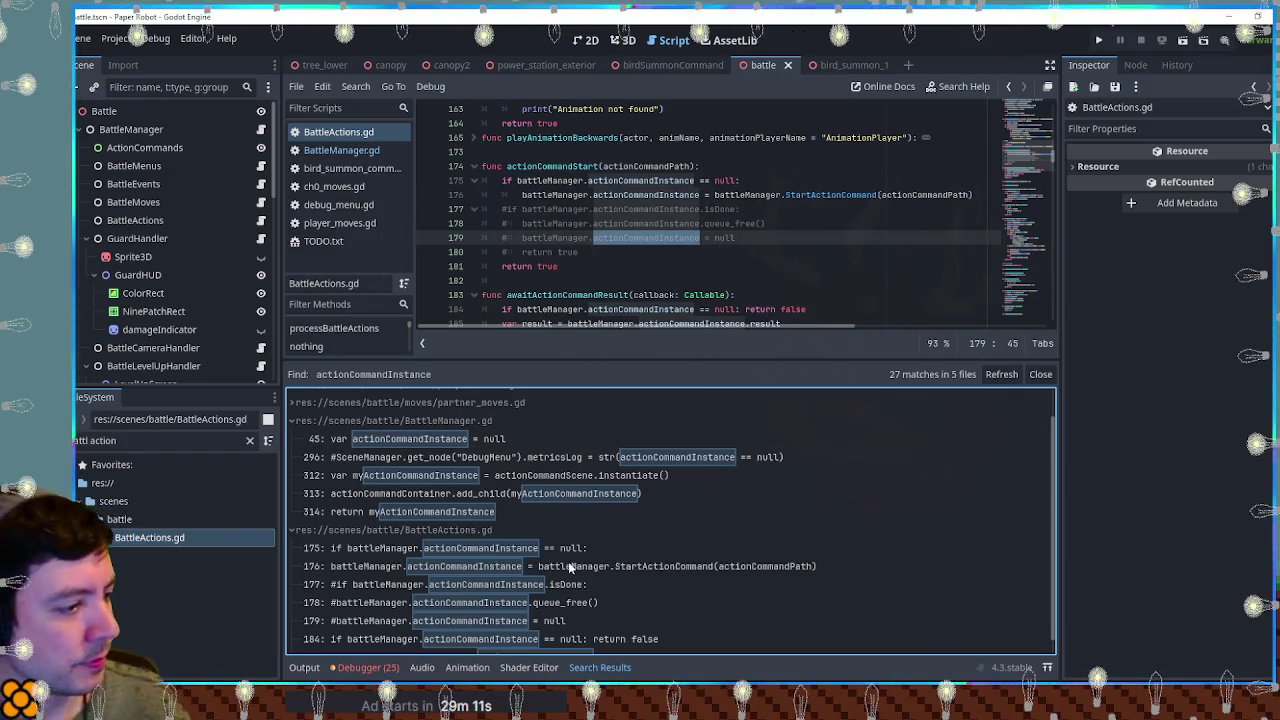
scroll(575, 550, down, 1)
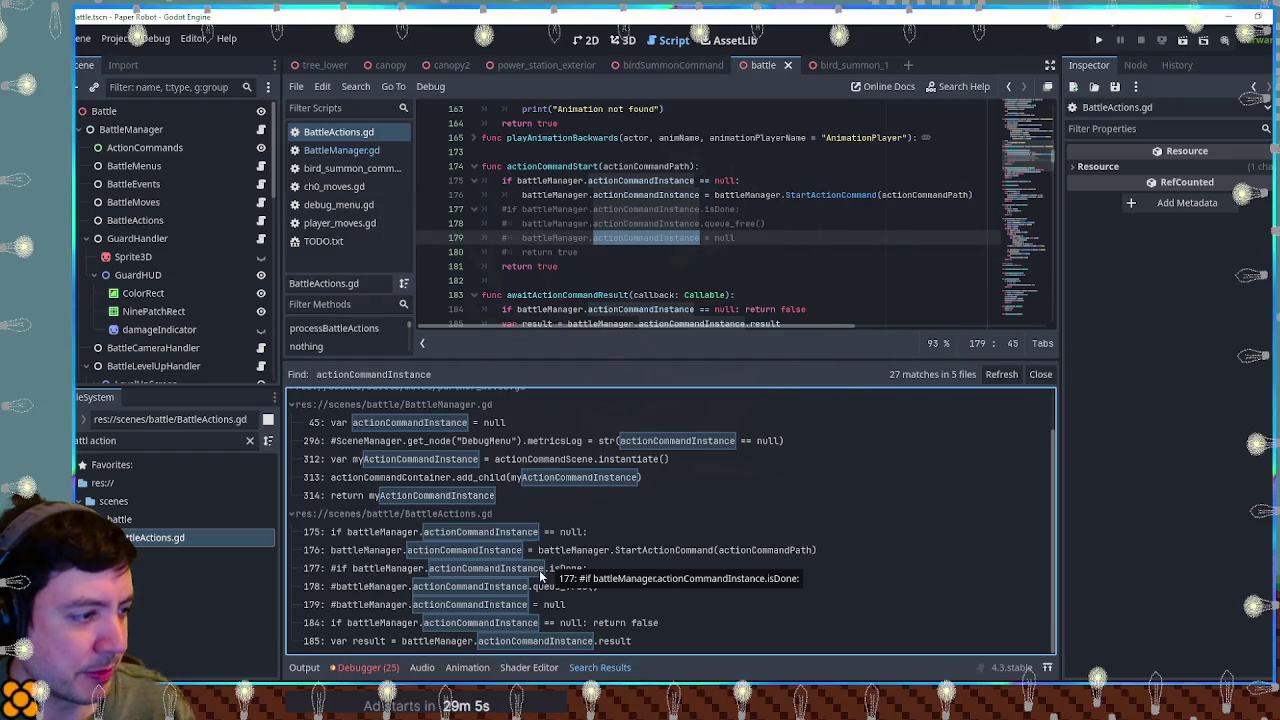
click(732, 254)
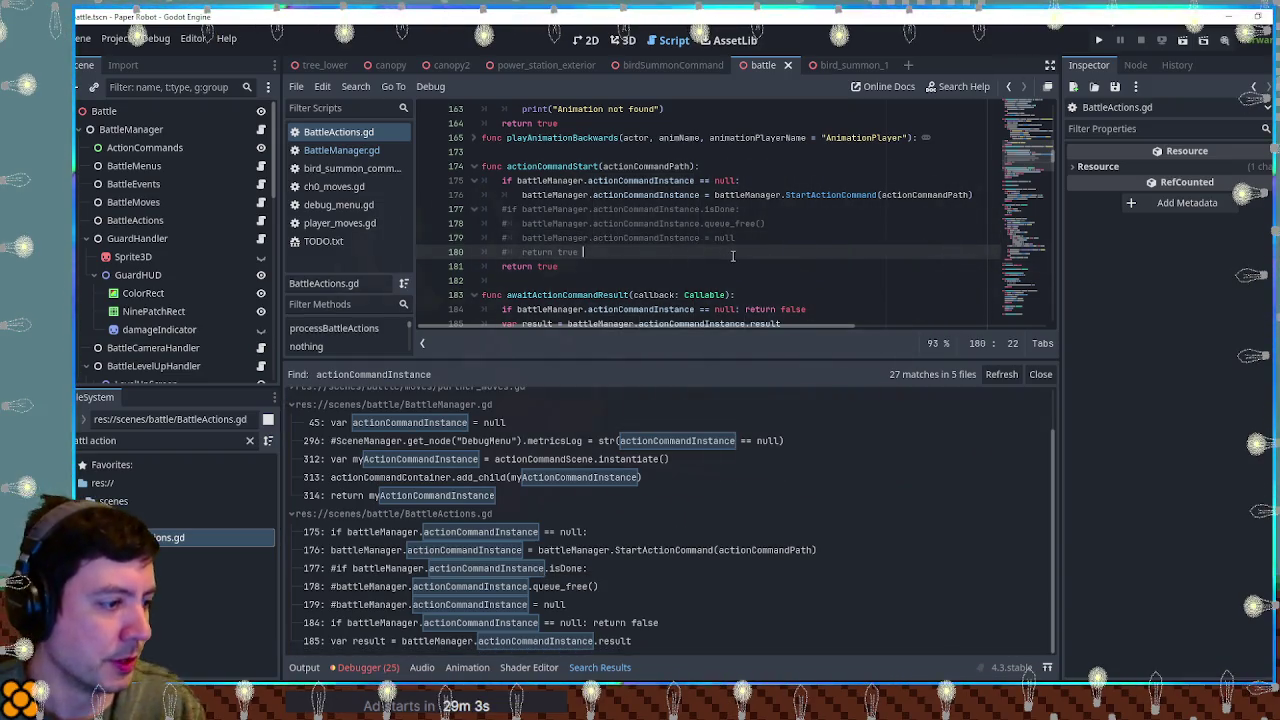
key(ctrl+shift+f)
Step: Run a project-wide search for is_instance_valid
text(is_inst)
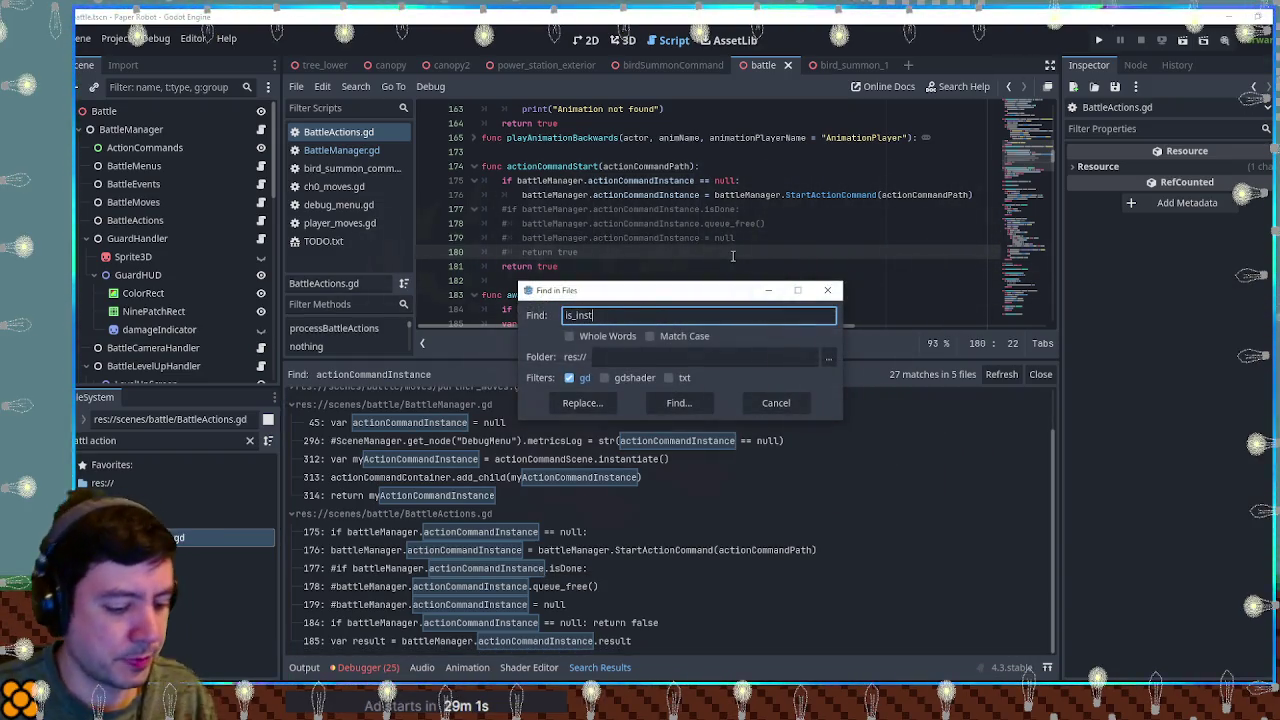
text(ance_valud)
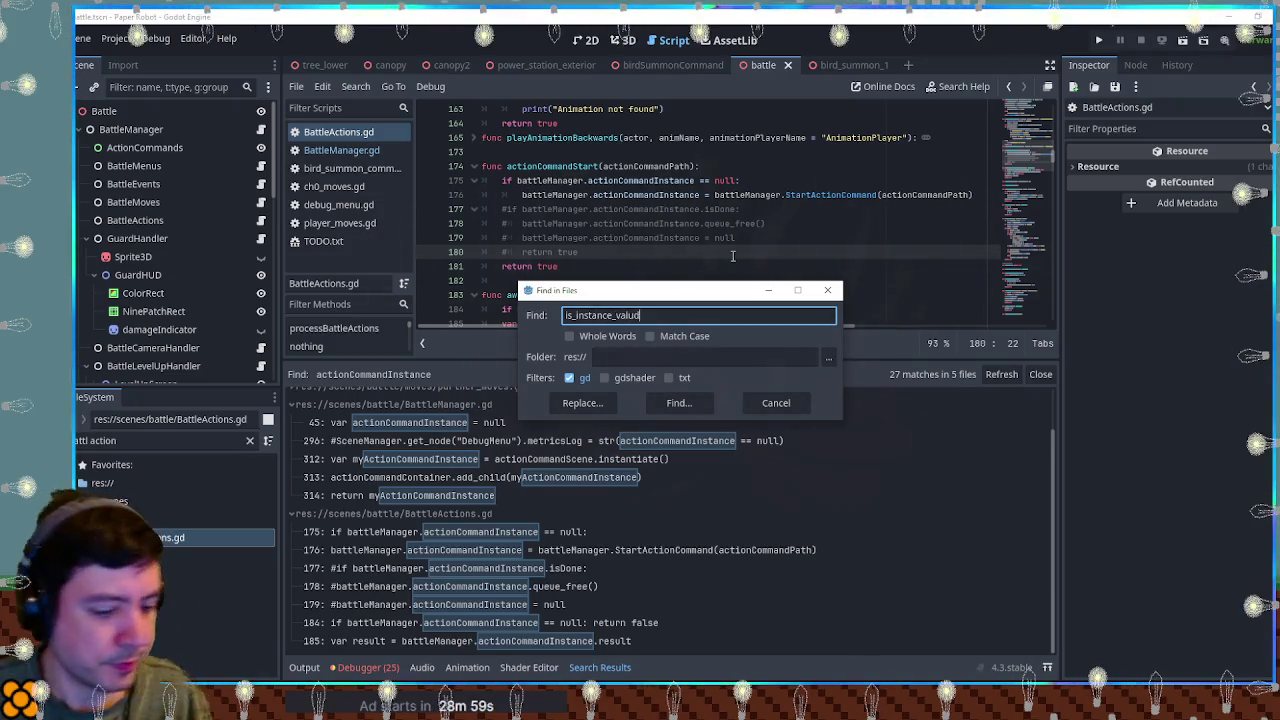
key(BackSpace)
key(BackSpace)
text(id)
click(662, 404)
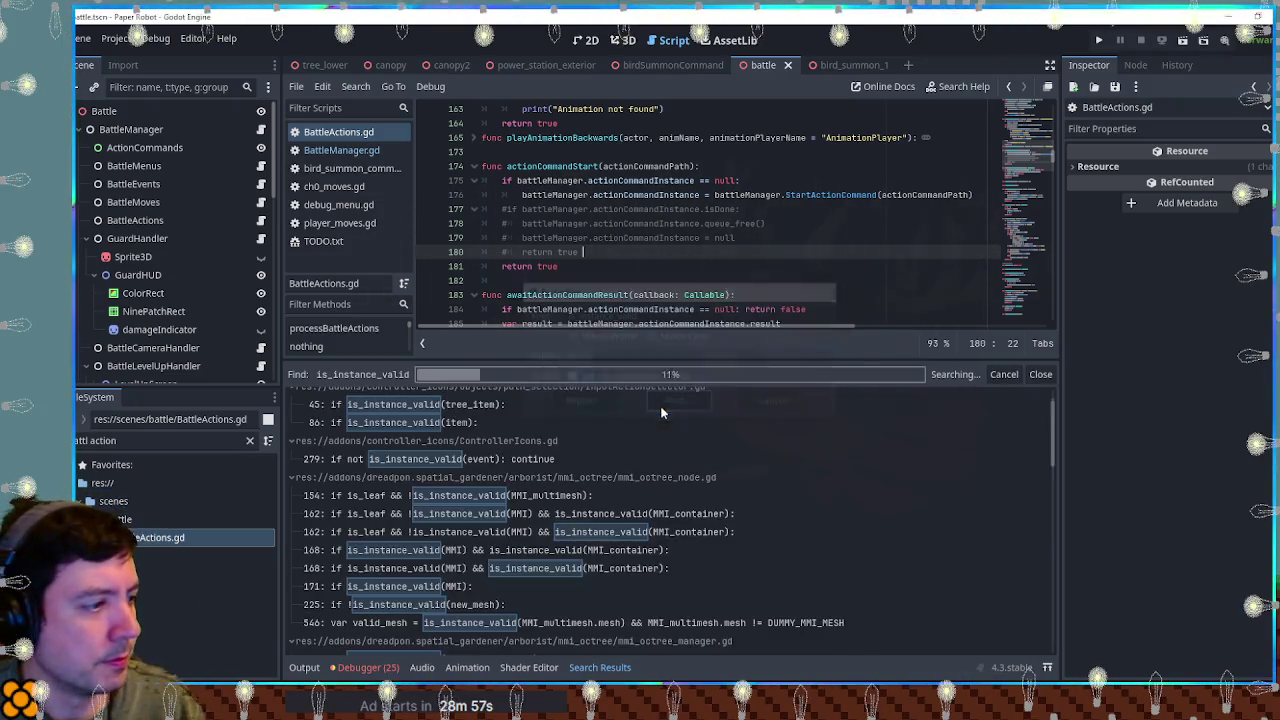
Step: Browse the 96 matches across 40 files, then reopen BattleManager.gd
scroll(666, 558, down, 15)
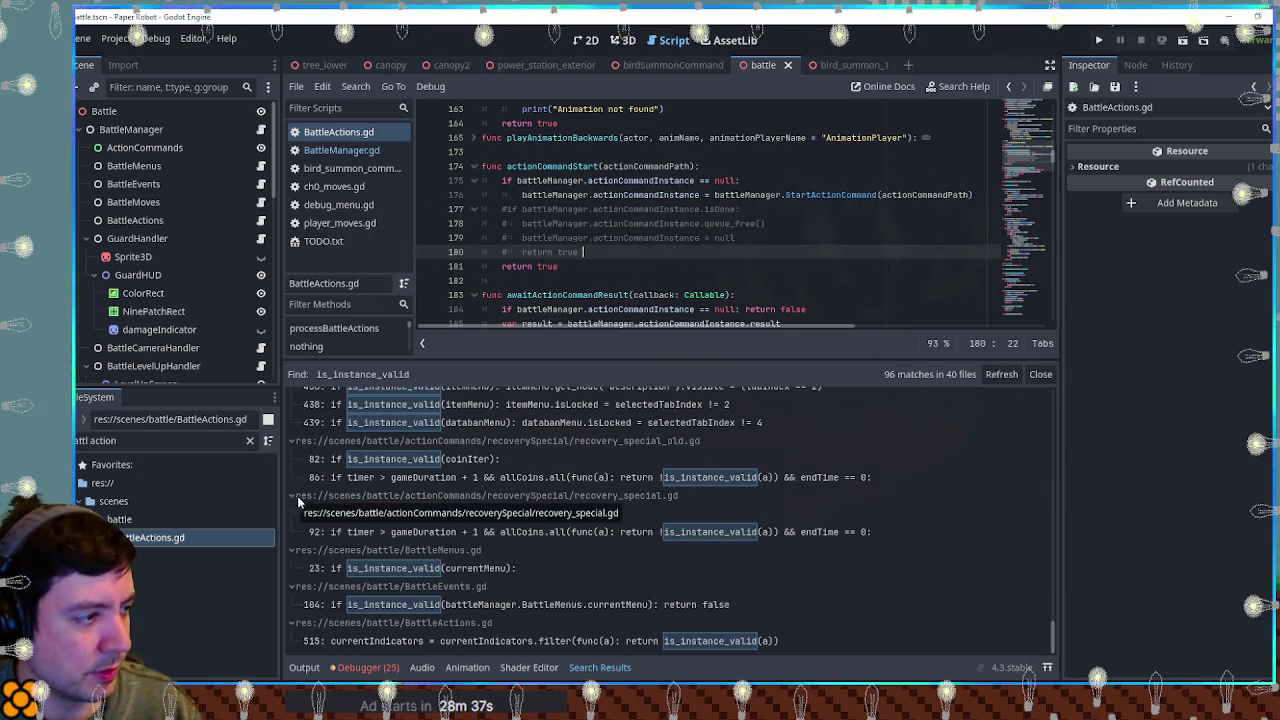
scroll(524, 490, up, 1)
scroll(524, 491, up, 1)
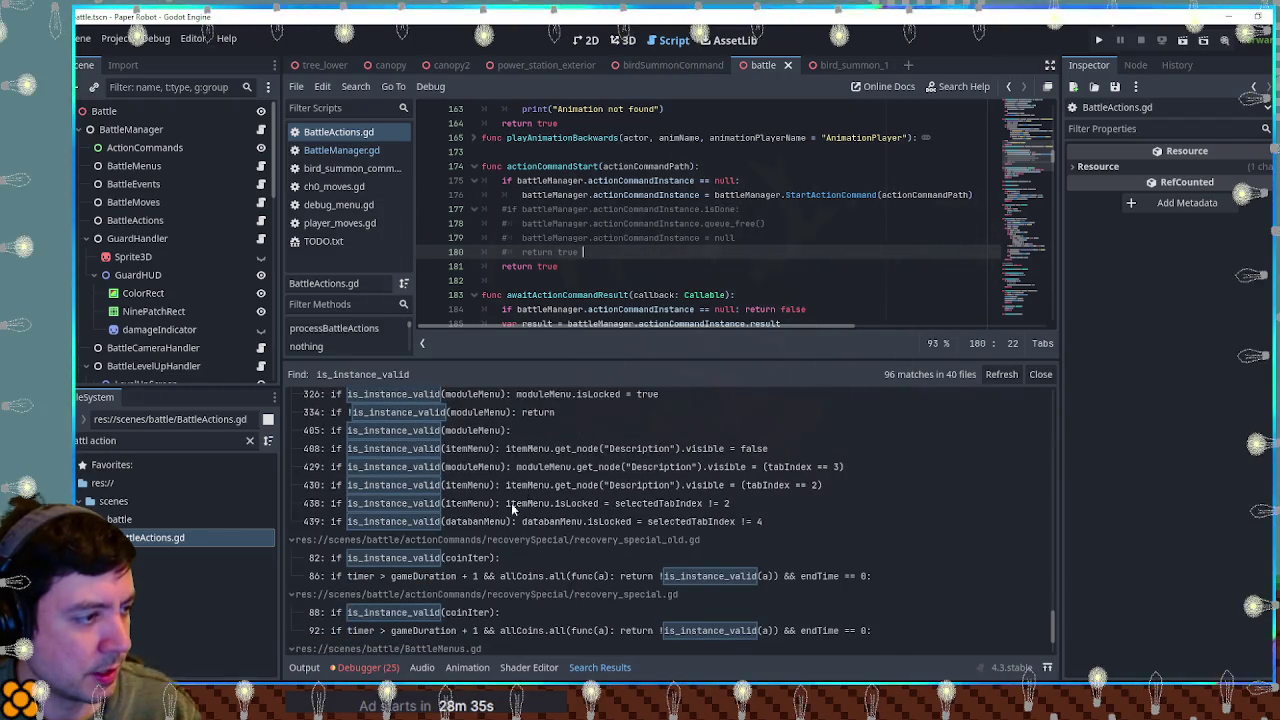
scroll(507, 505, up, 1)
scroll(482, 500, up, 3)
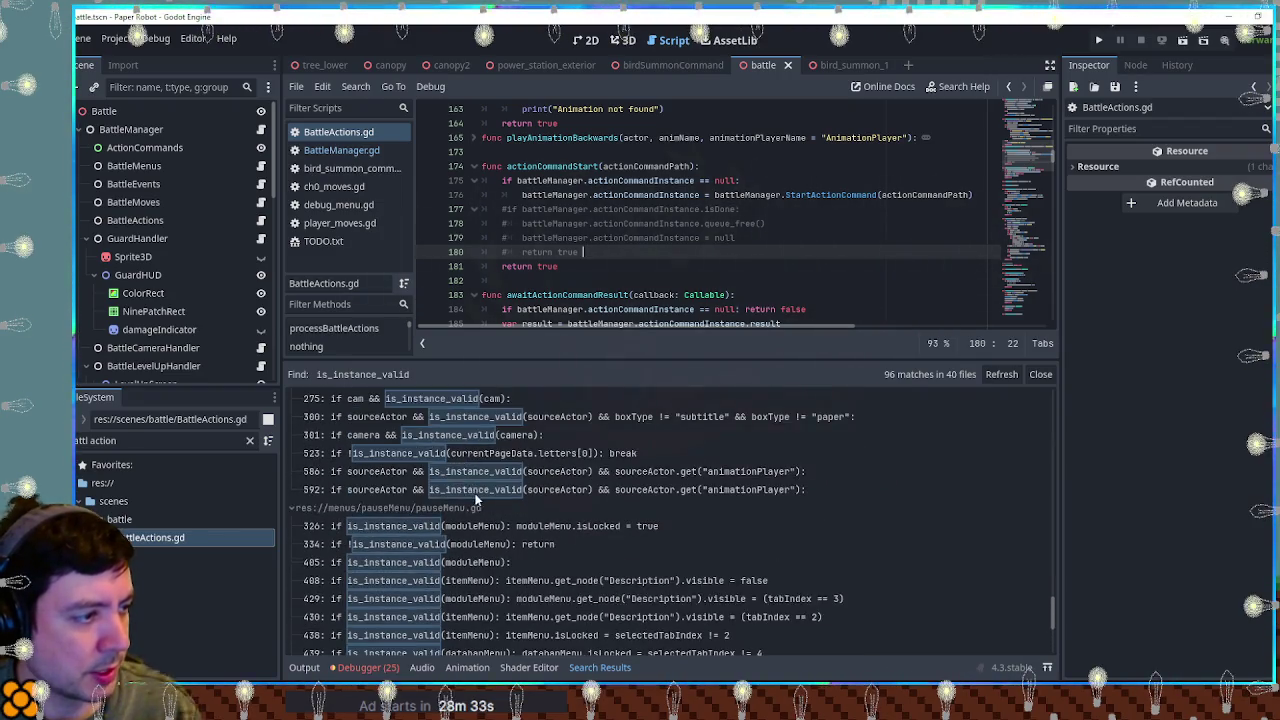
scroll(476, 497, up, 2)
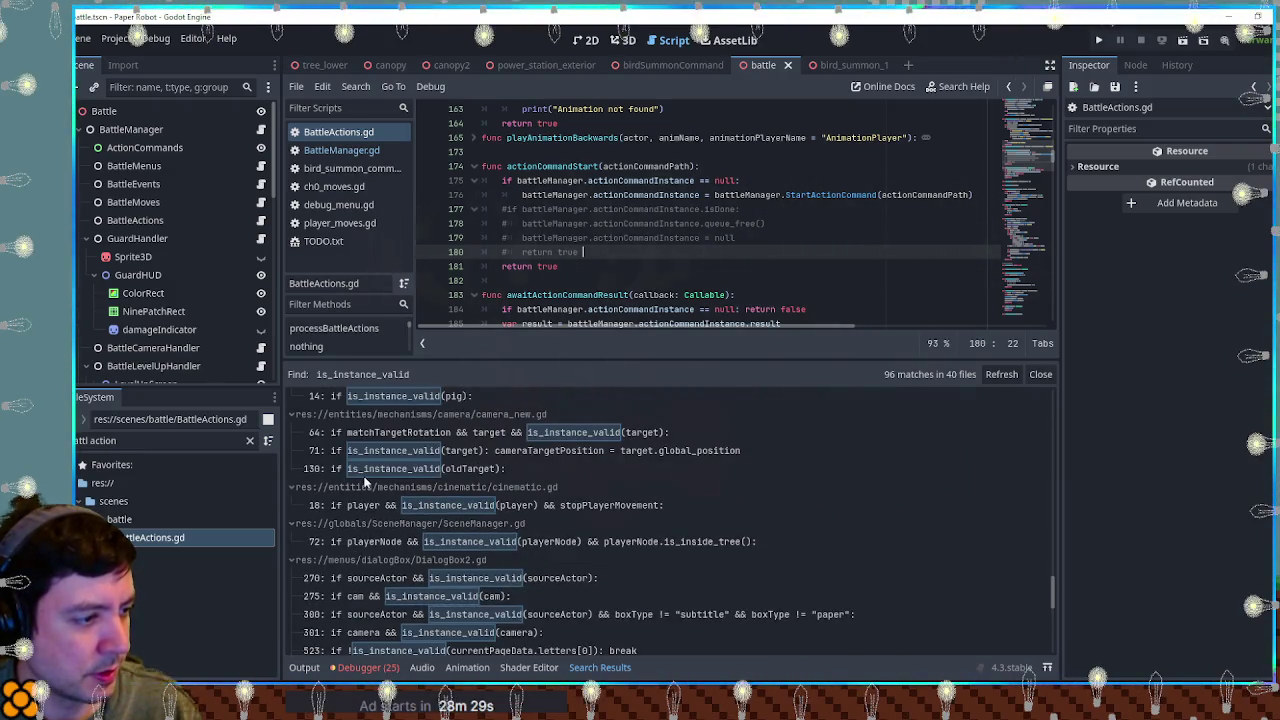
scroll(731, 538, up, 6)
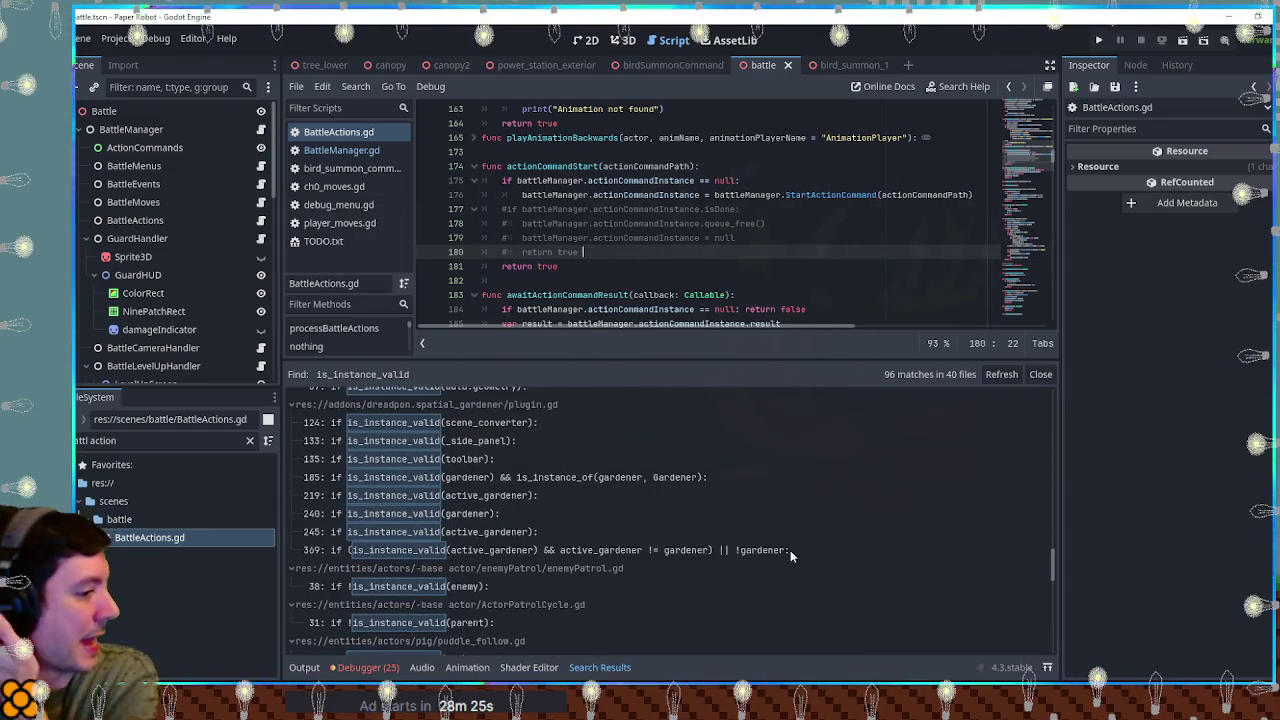
scroll(790, 551, down, 5)
scroll(790, 557, down, 10)
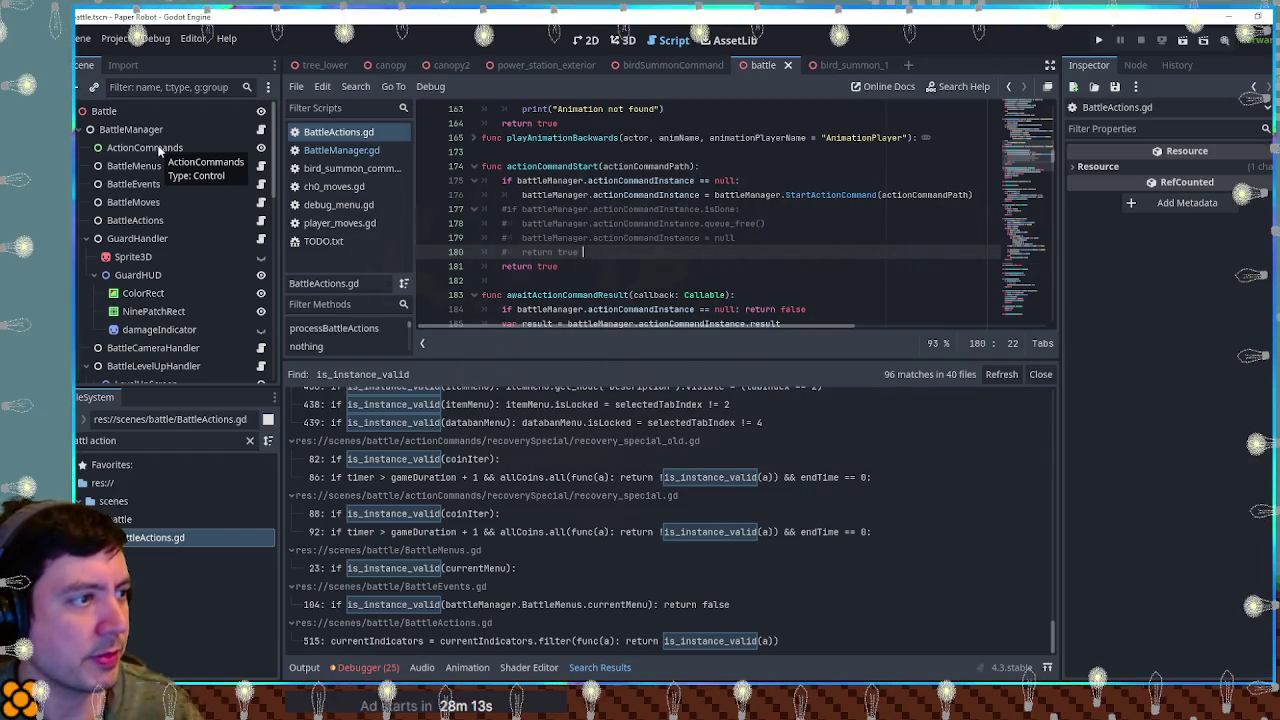
click(341, 150)
Step: Find actioncommands in BattleManager.gd, jump to line 64, and close the project results
scroll(905, 217, up, 10)
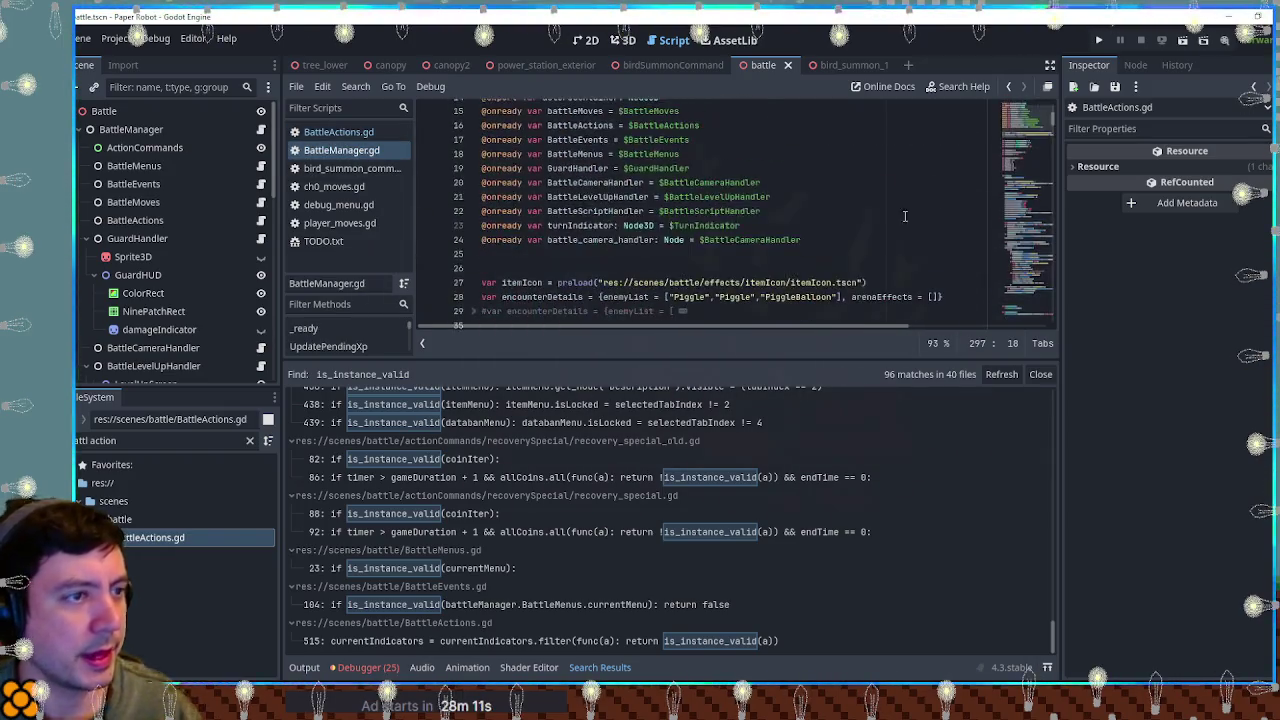
key(ctrl+f)
text(action)
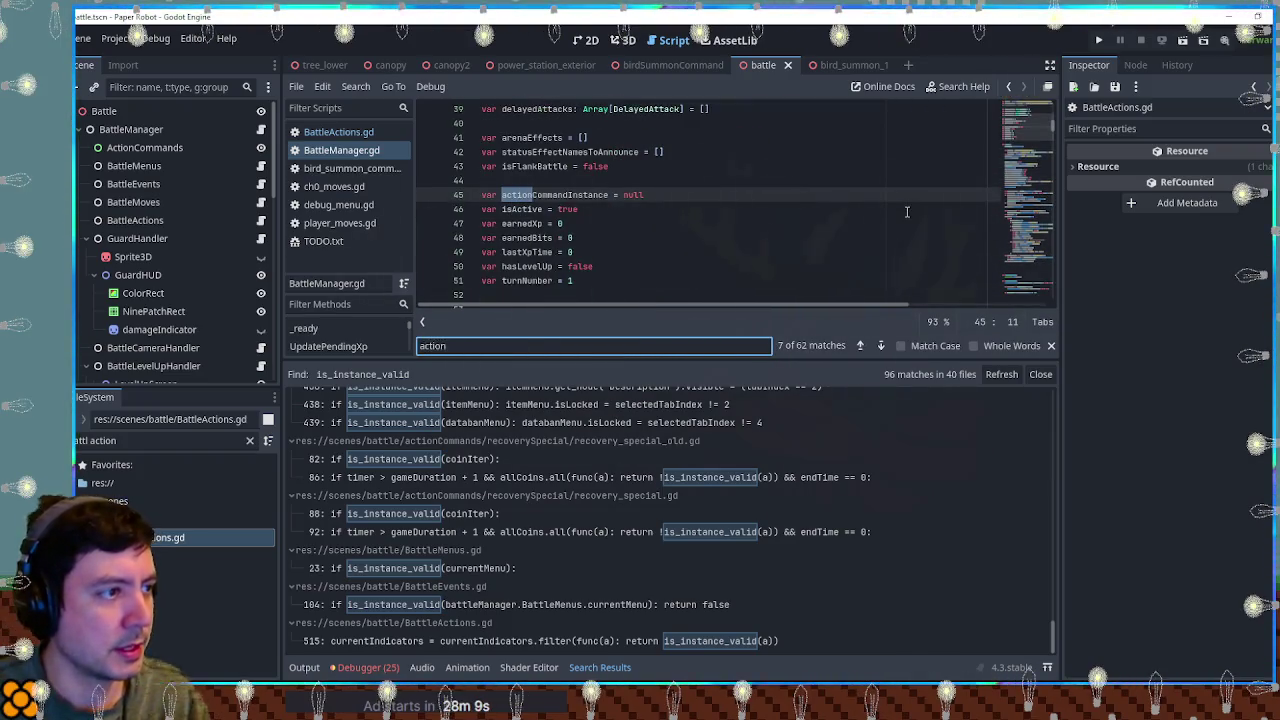
text(comm)
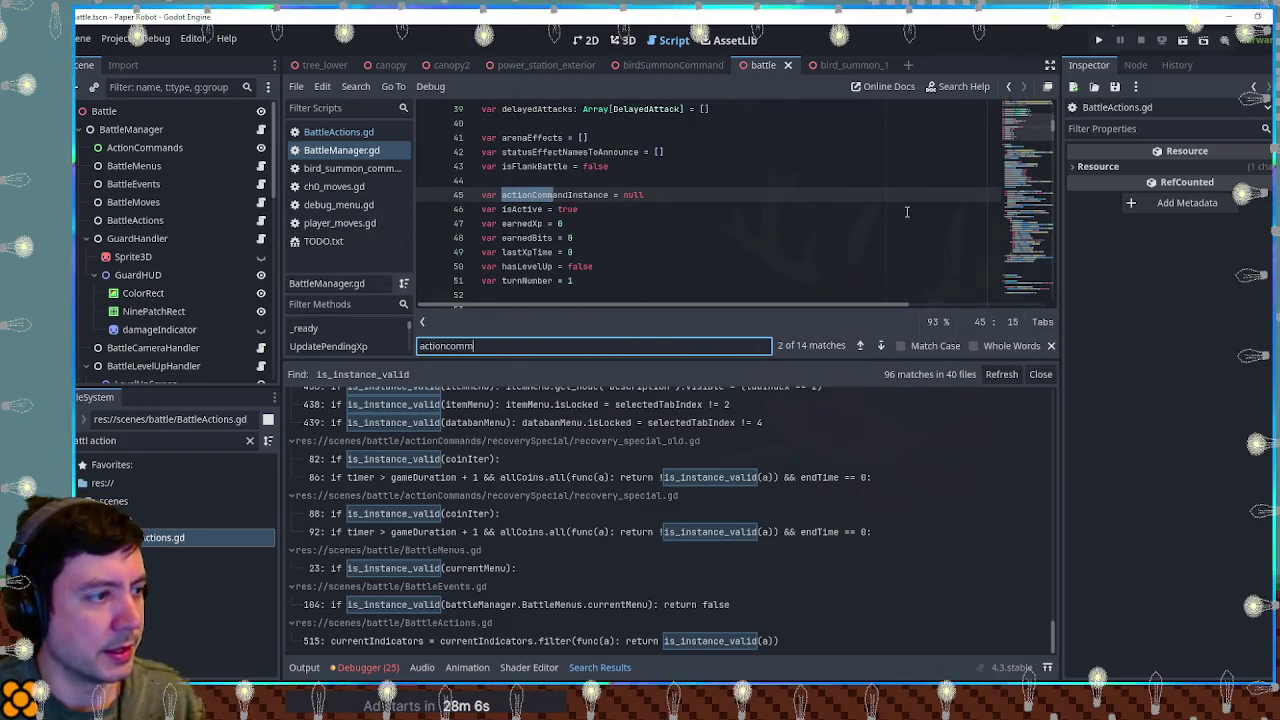
text(ands)
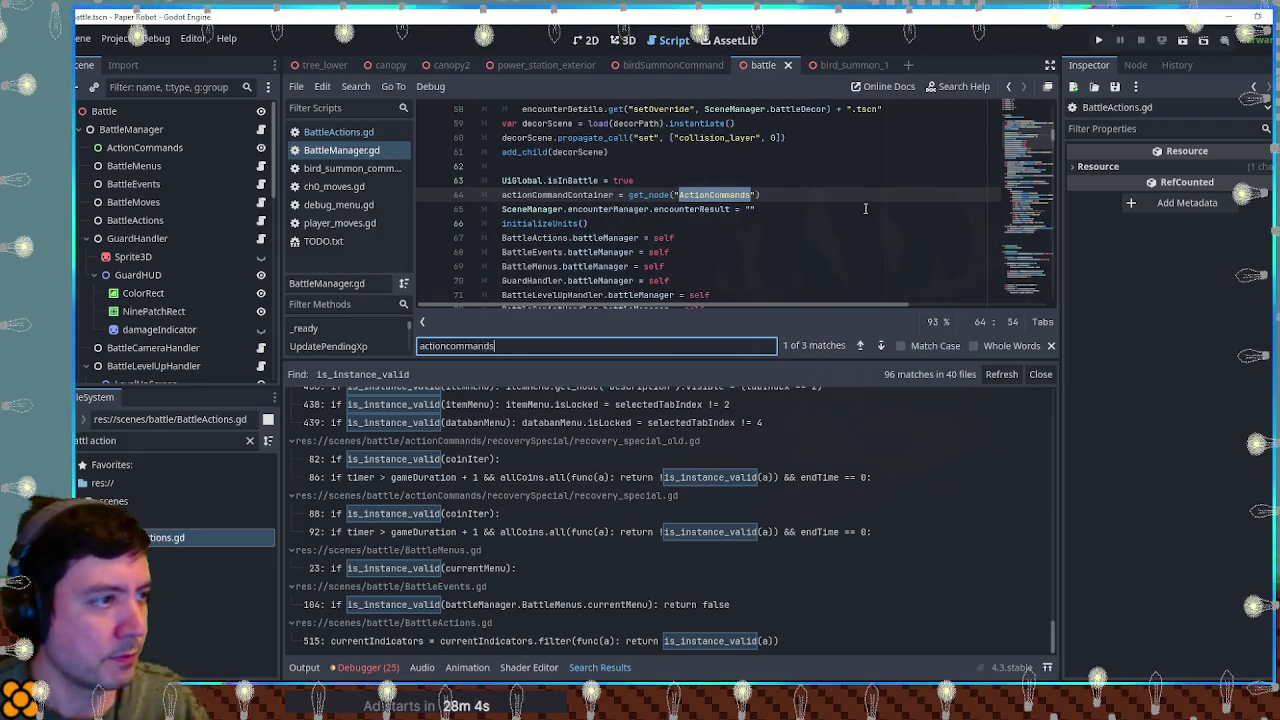
click(628, 194)
scroll(689, 233, down, 3)
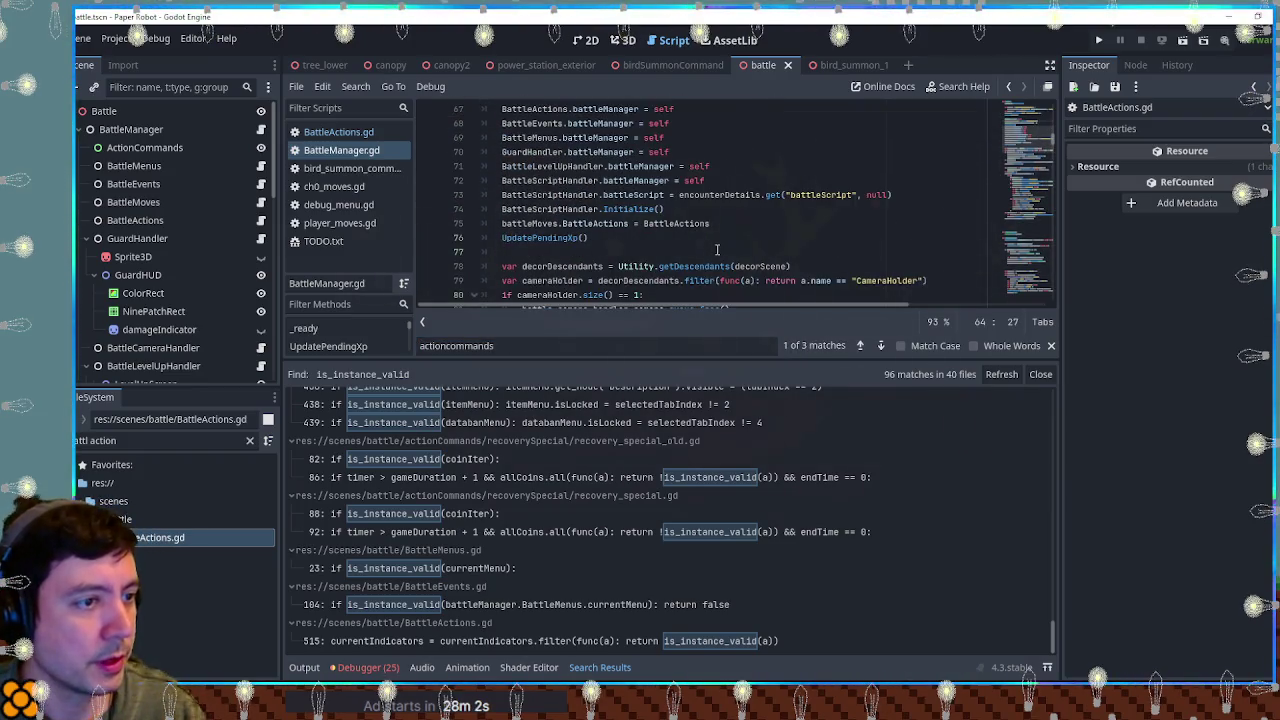
scroll(717, 250, up, 1)
click(1040, 374)
Step: Step through actionCommandContainer in the script, then search it project-wide (lines 13, 64, 313)
key(ctrl+f)
click(880, 638)
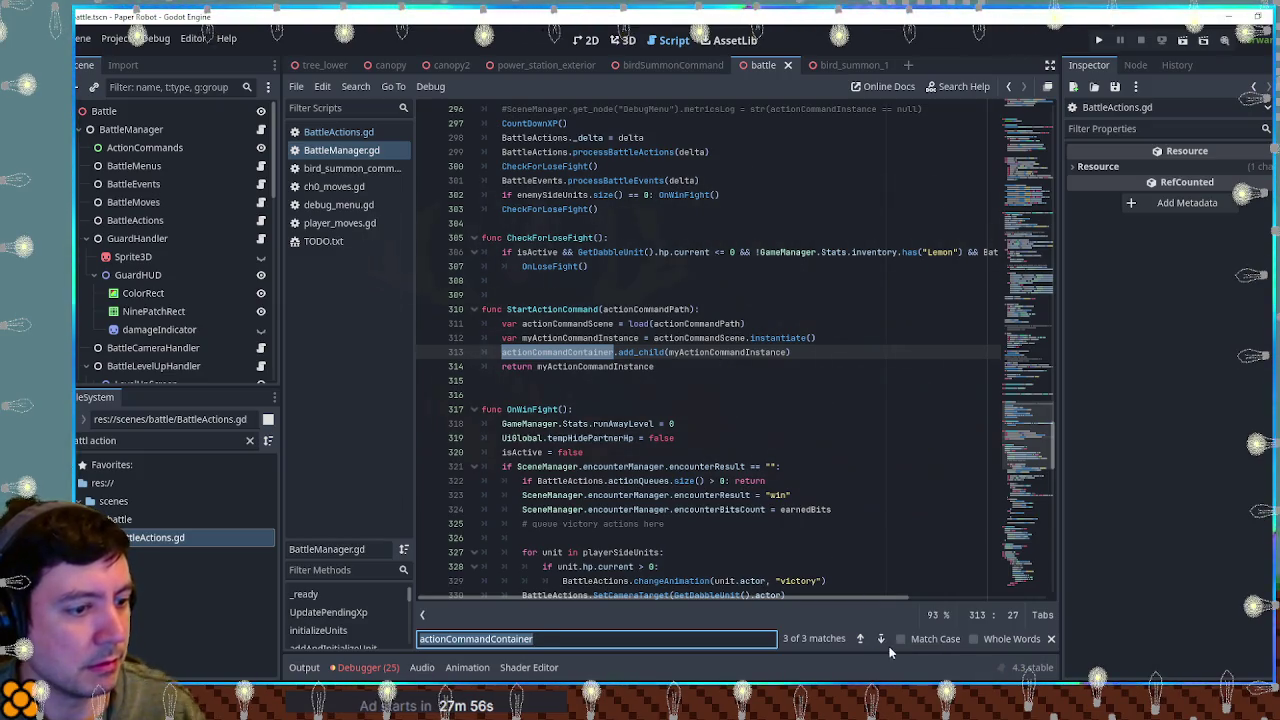
click(881, 638)
click(881, 638)
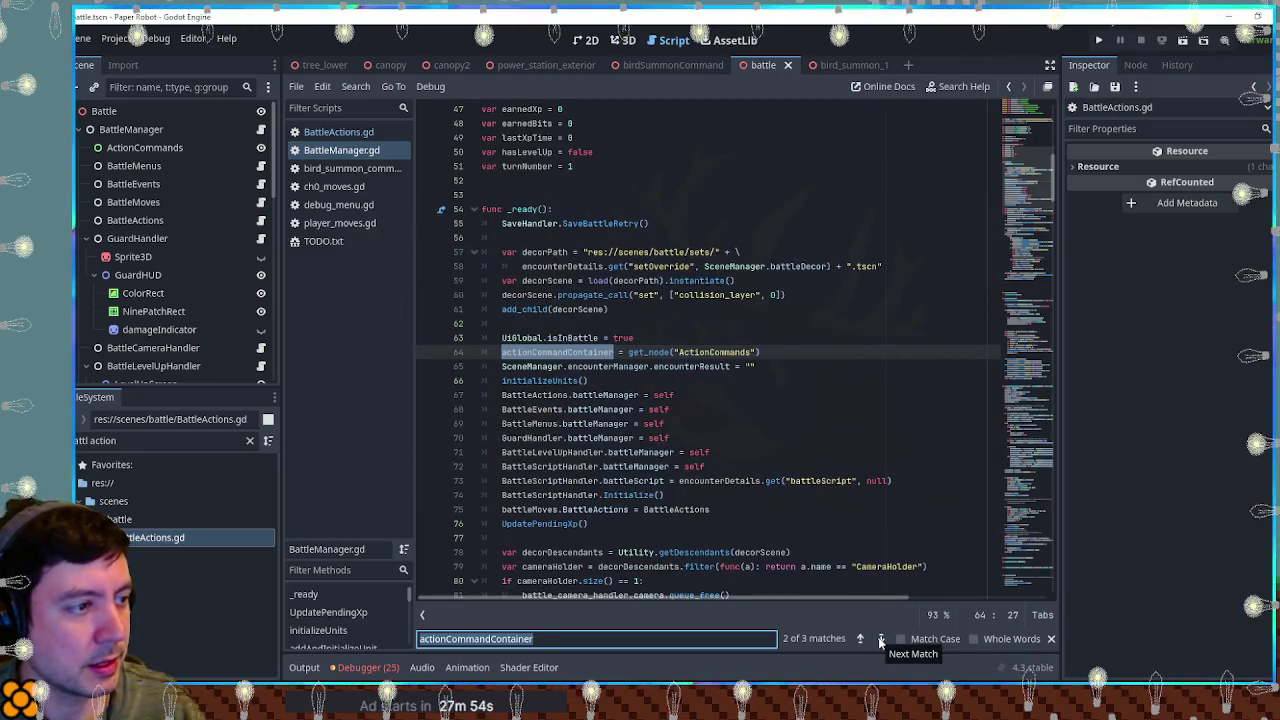
click(617, 354)
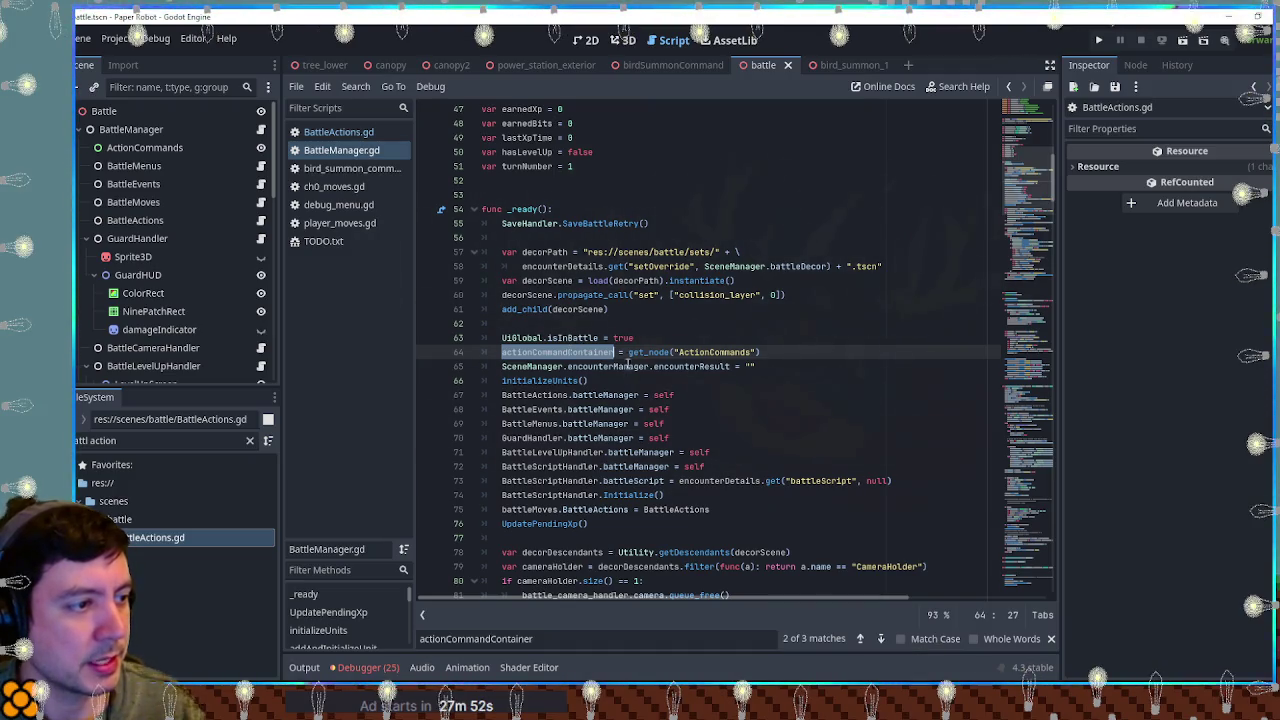
key(ctrl+shift+f)
key(Return)
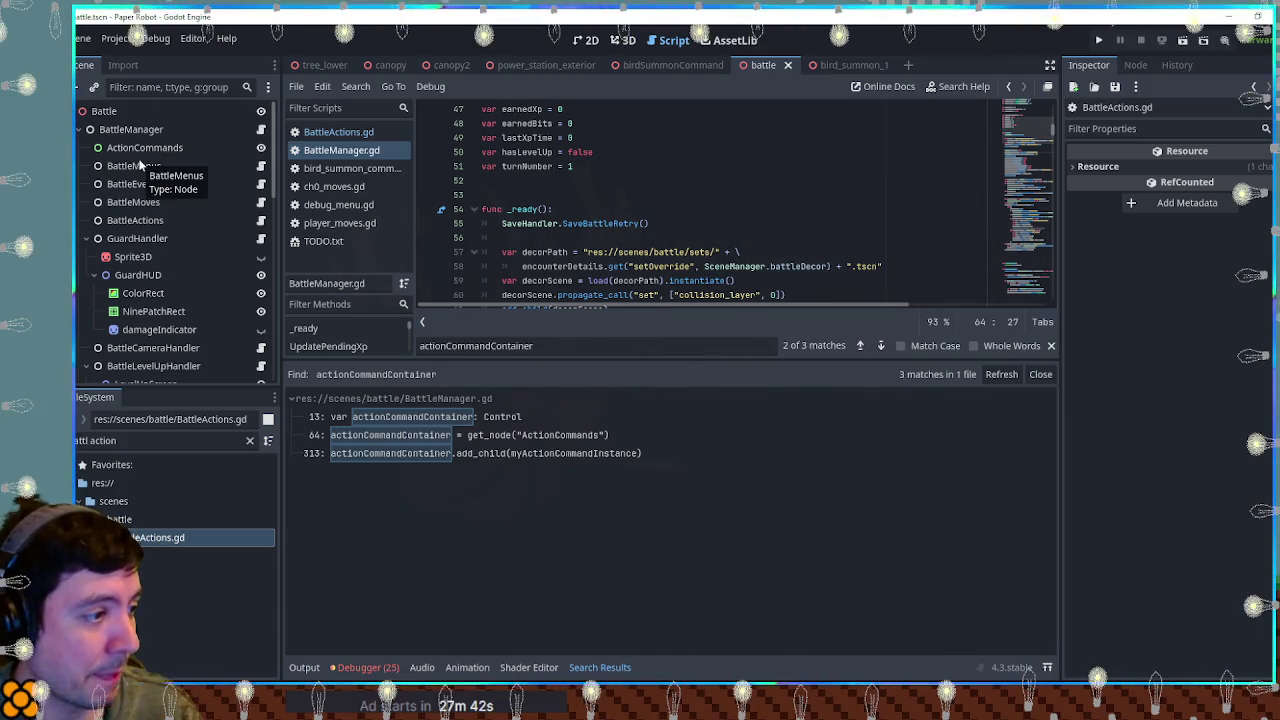
Step: Start a new project-wide search and type the action command search term
click(708, 196)
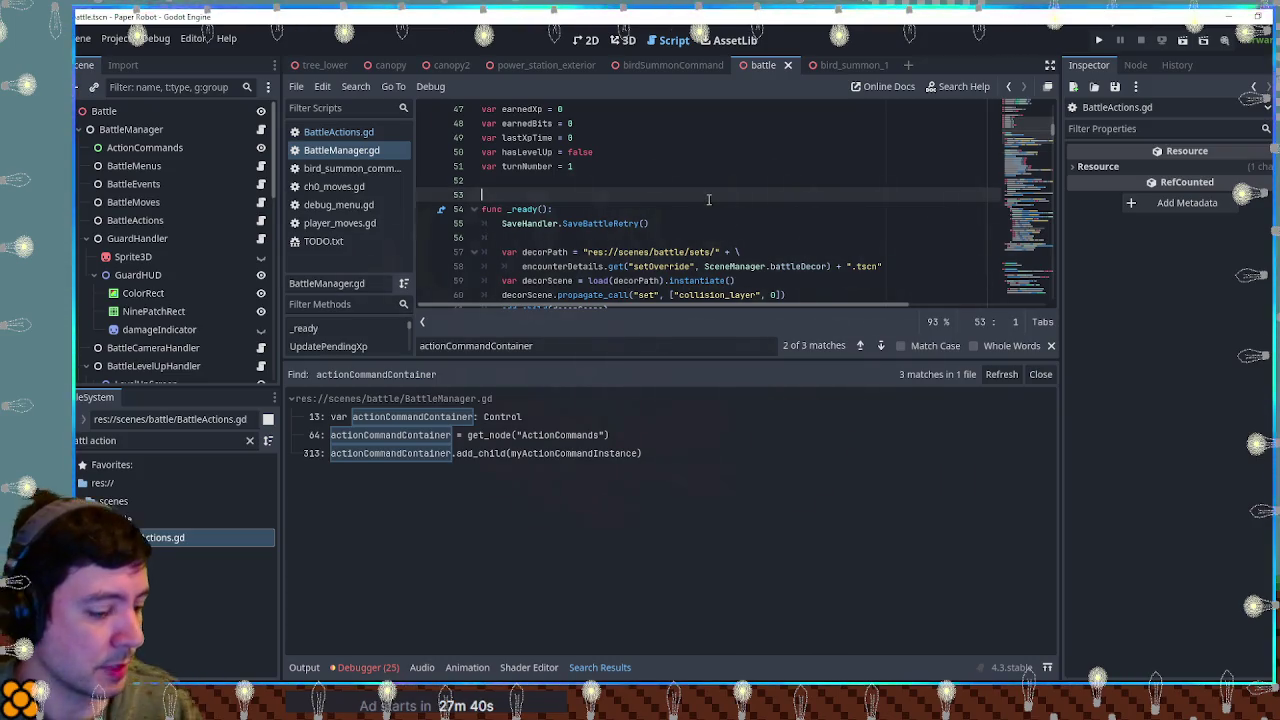
key(ctrl+shift+f)
text(ac)
text(tioncommand)
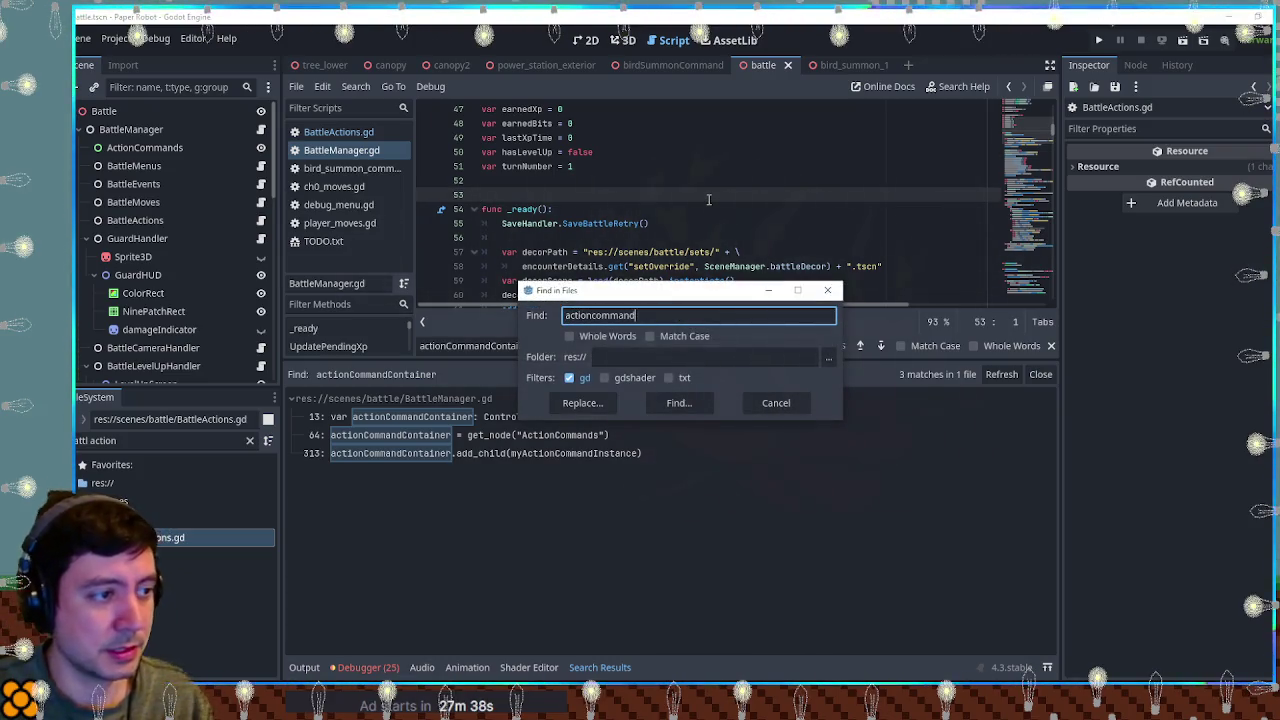
text(s)
Step: Run the actioncommands search, browse its 33 matches, then close the Search Results panel
click(678, 403)
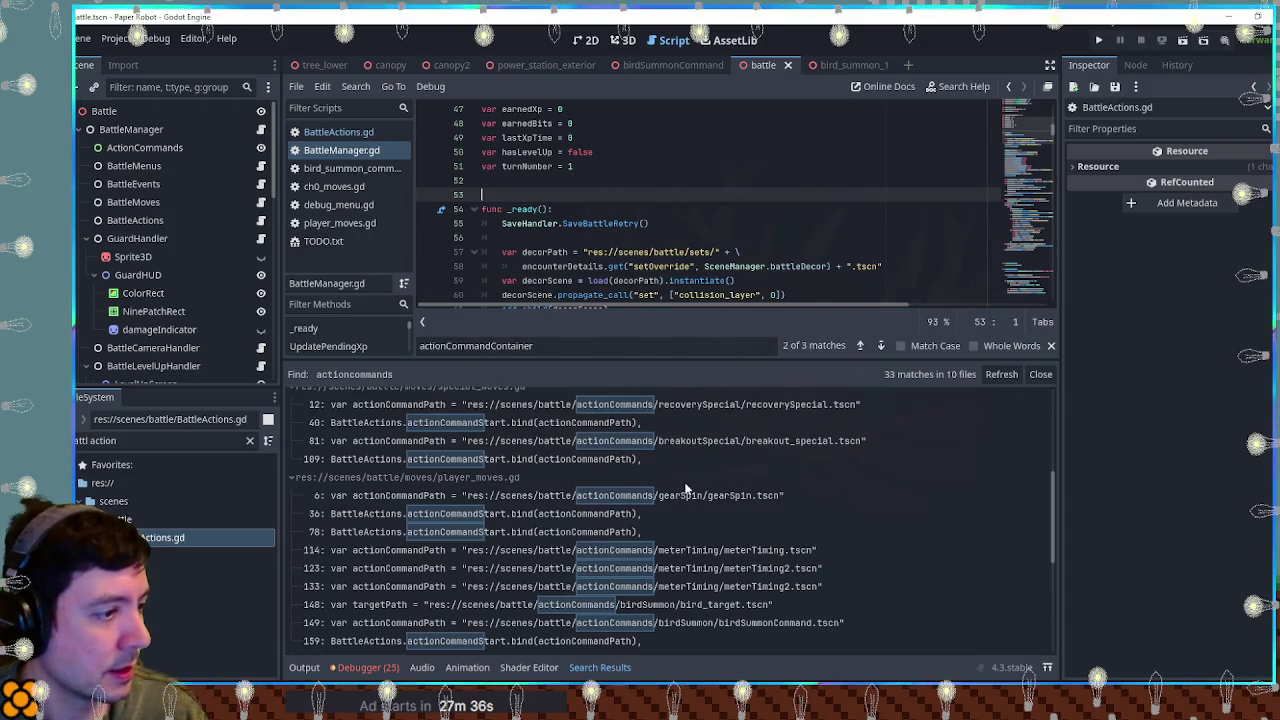
scroll(685, 487, down, 10)
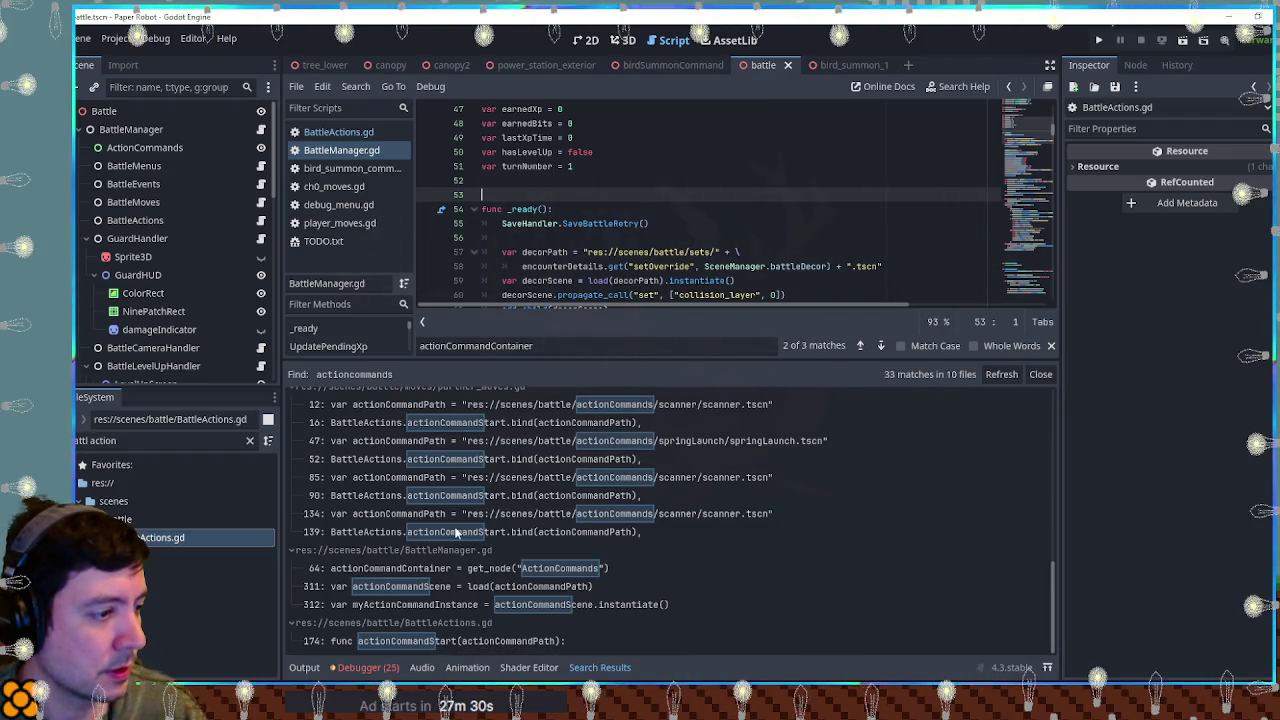
scroll(454, 526, up, 1)
scroll(474, 552, up, 2)
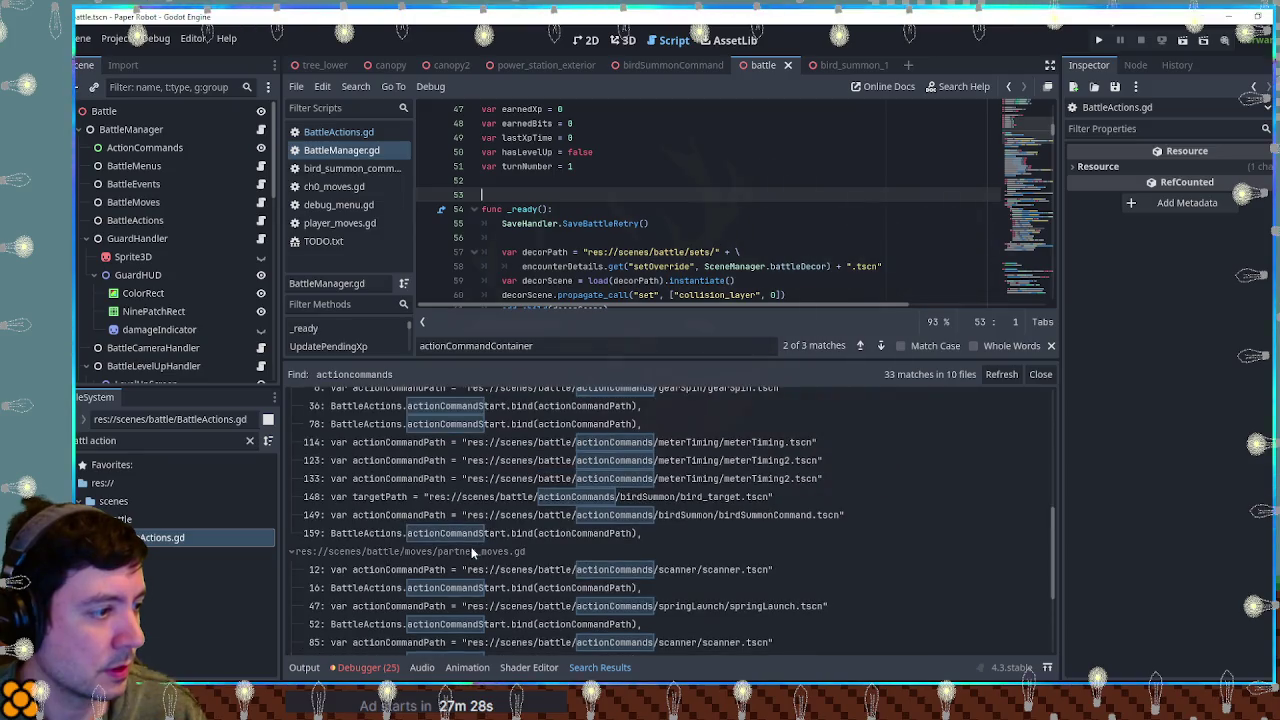
scroll(376, 540, up, 2)
scroll(345, 527, up, 5)
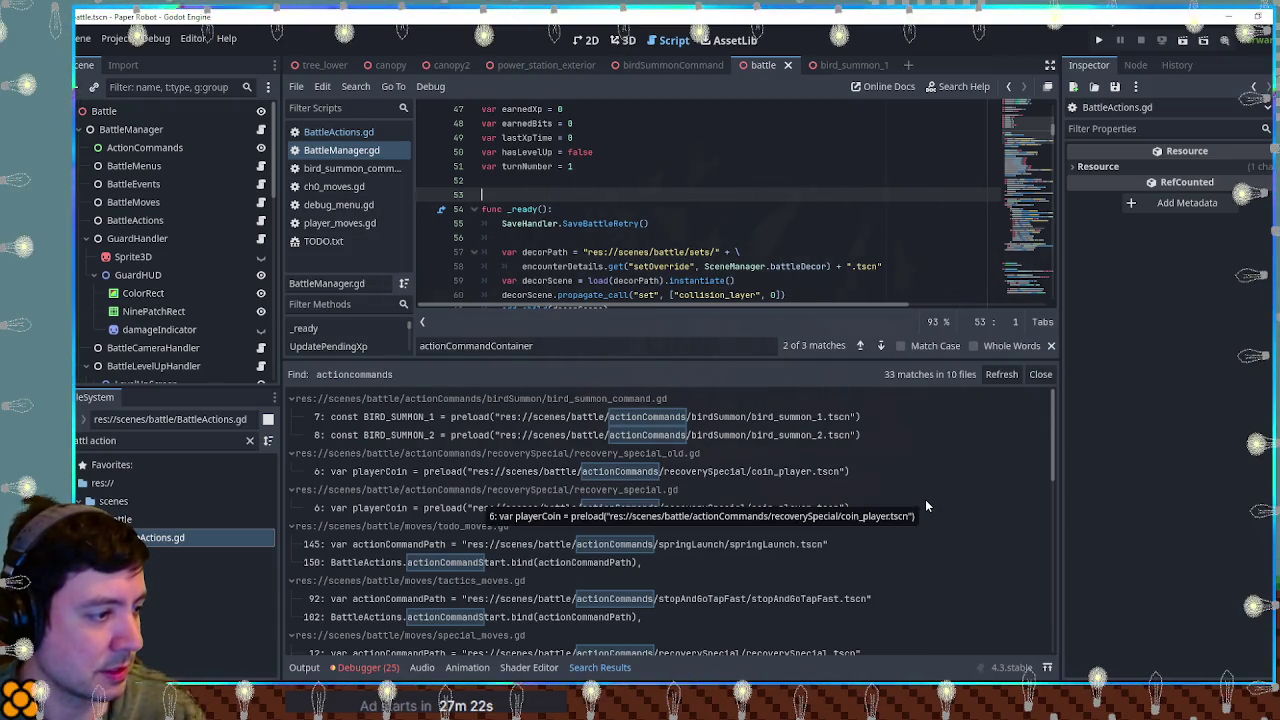
scroll(925, 506, down, 3)
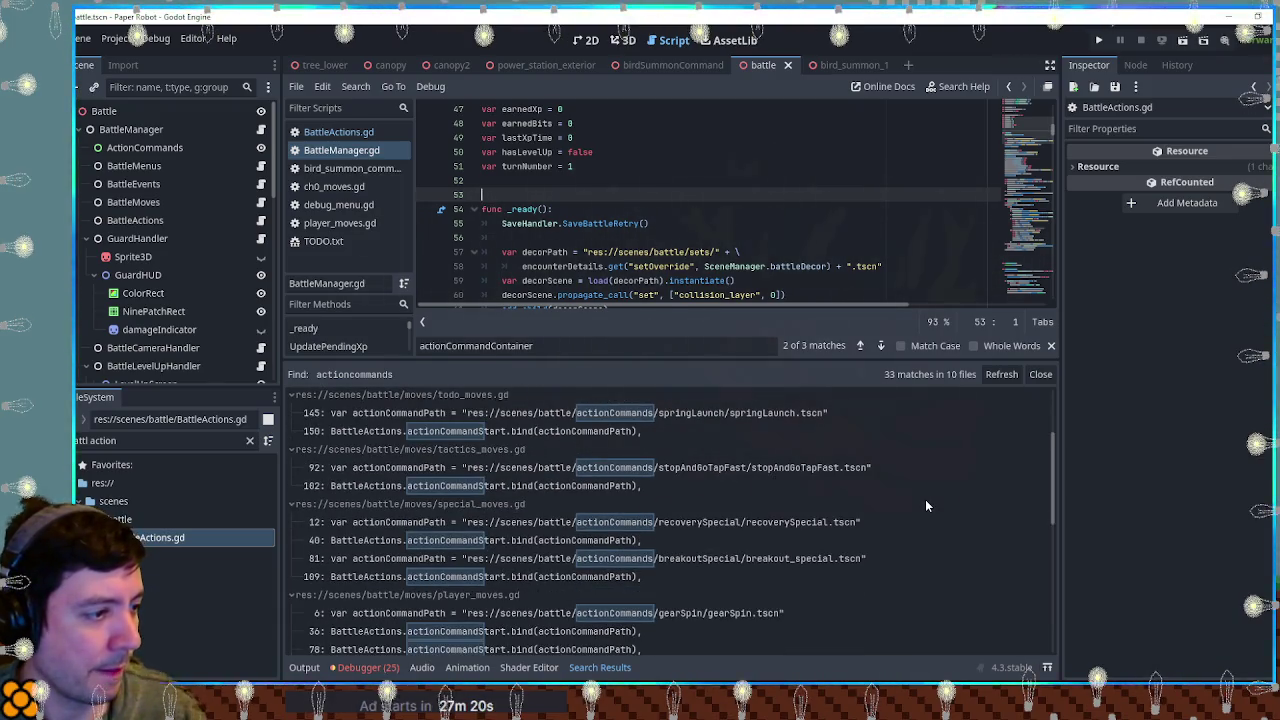
scroll(925, 506, down, 3)
scroll(925, 499, down, 3)
scroll(925, 499, down, 3)
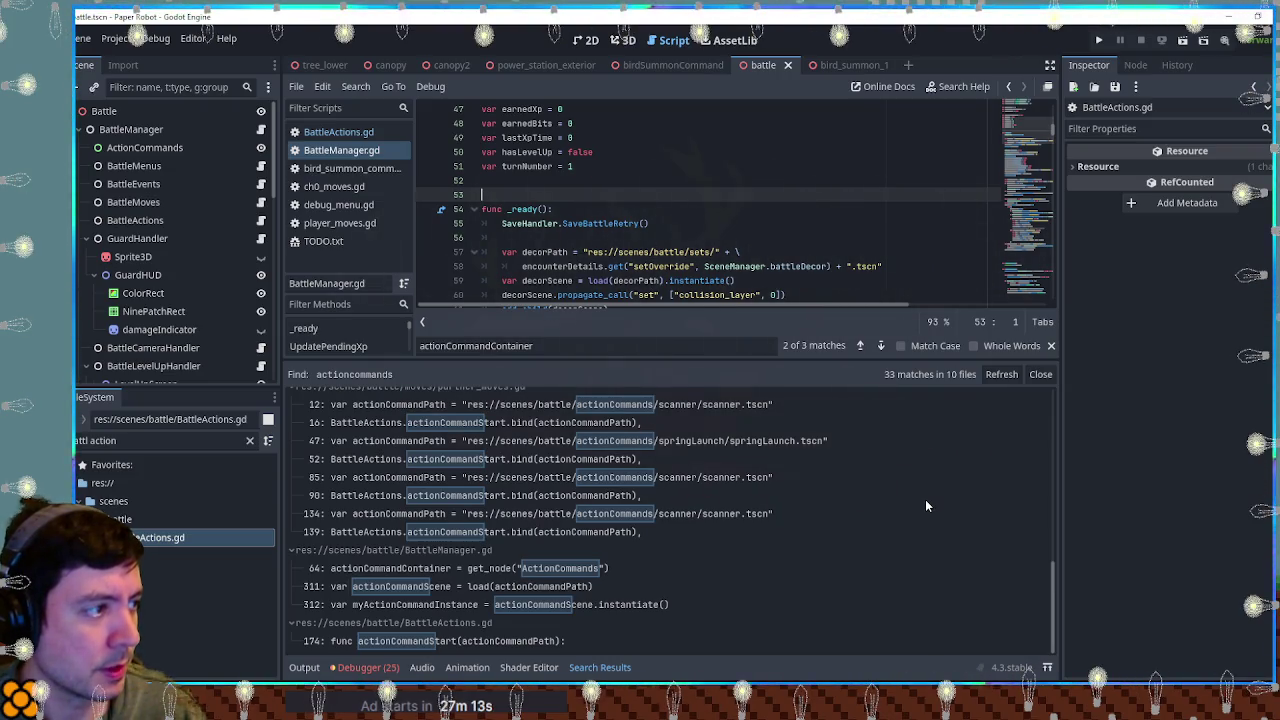
click(888, 252)
click(1041, 374)
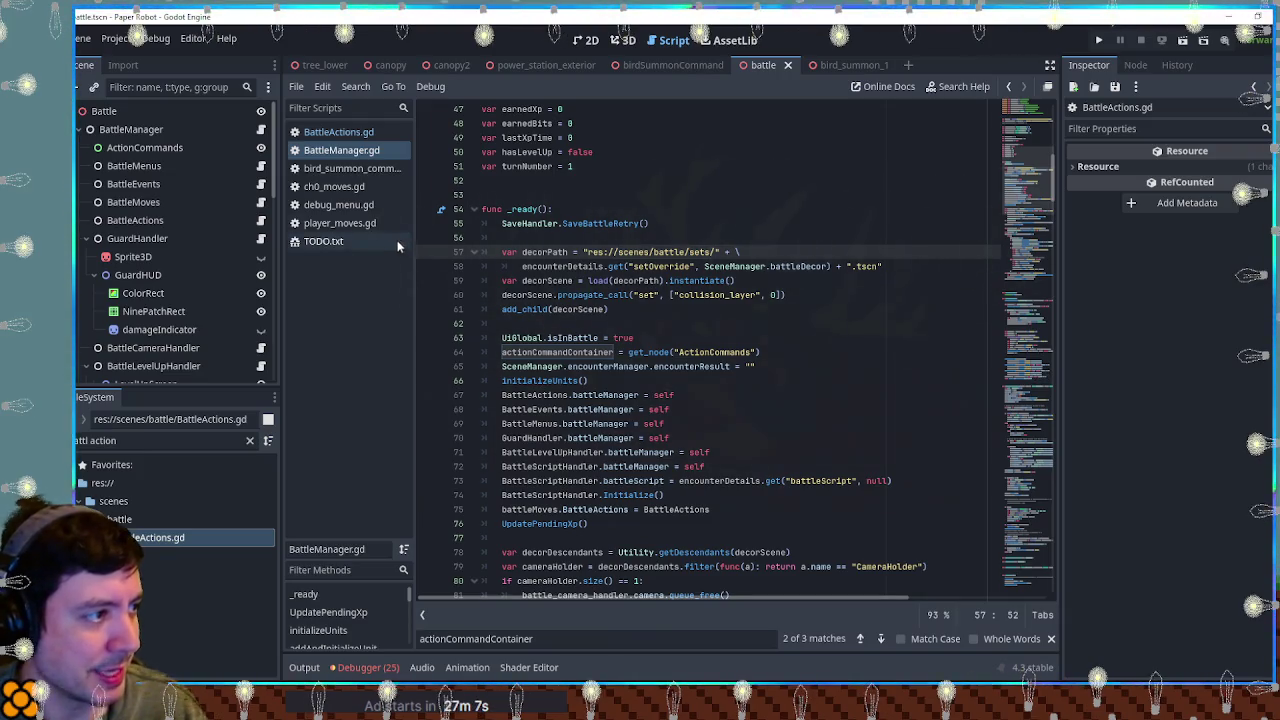
Step: Open bird_summon_command.gd at line 37 and run the game with F5
click(340, 205)
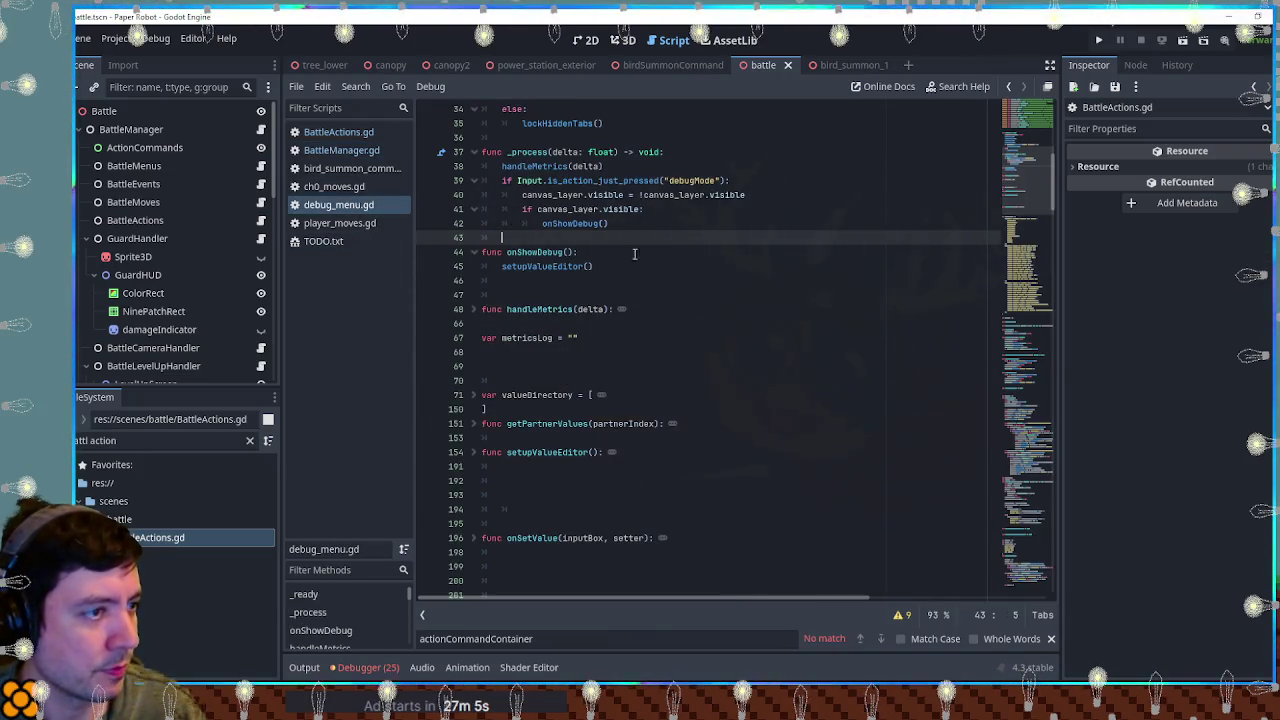
click(734, 266)
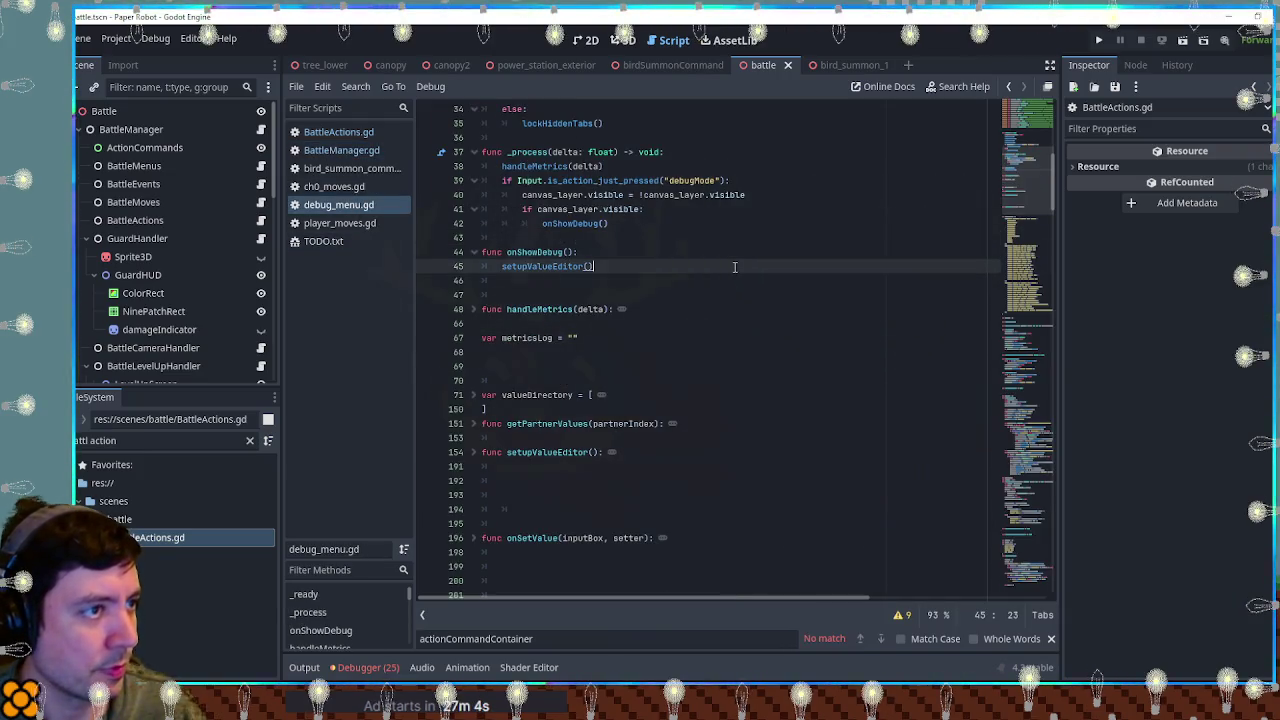
click(343, 170)
scroll(820, 363, down, 1)
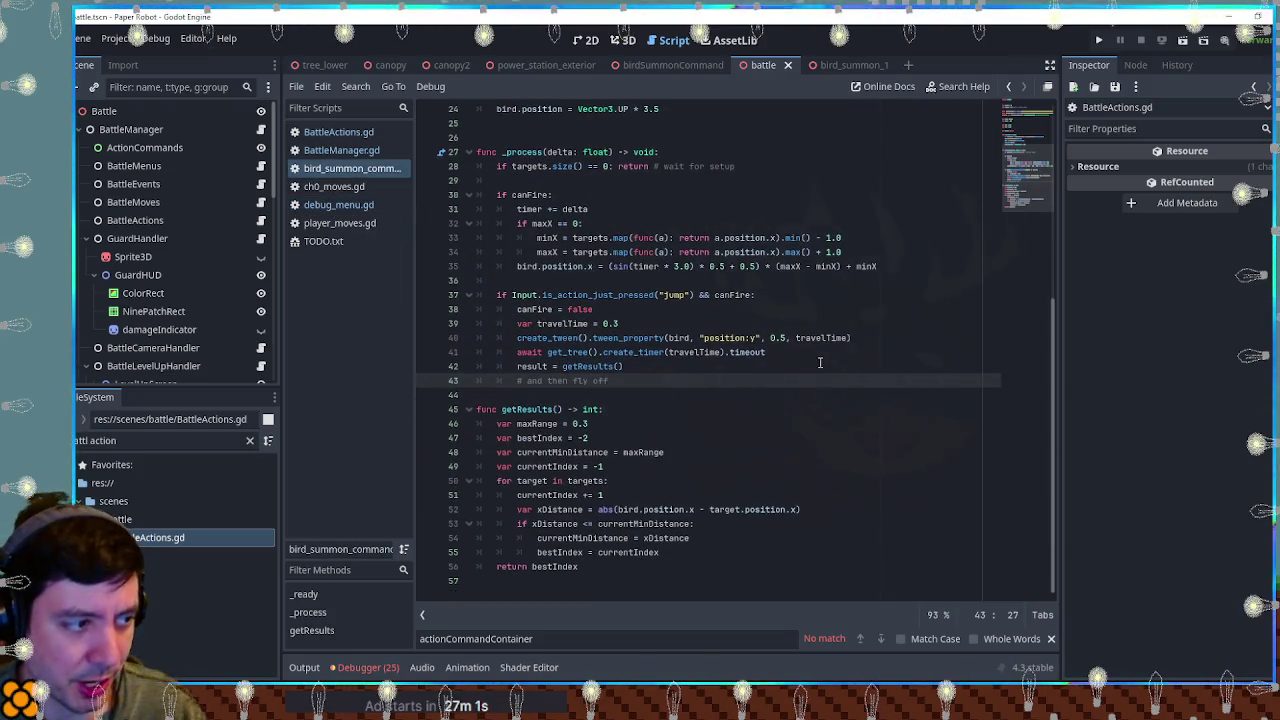
click(910, 293)
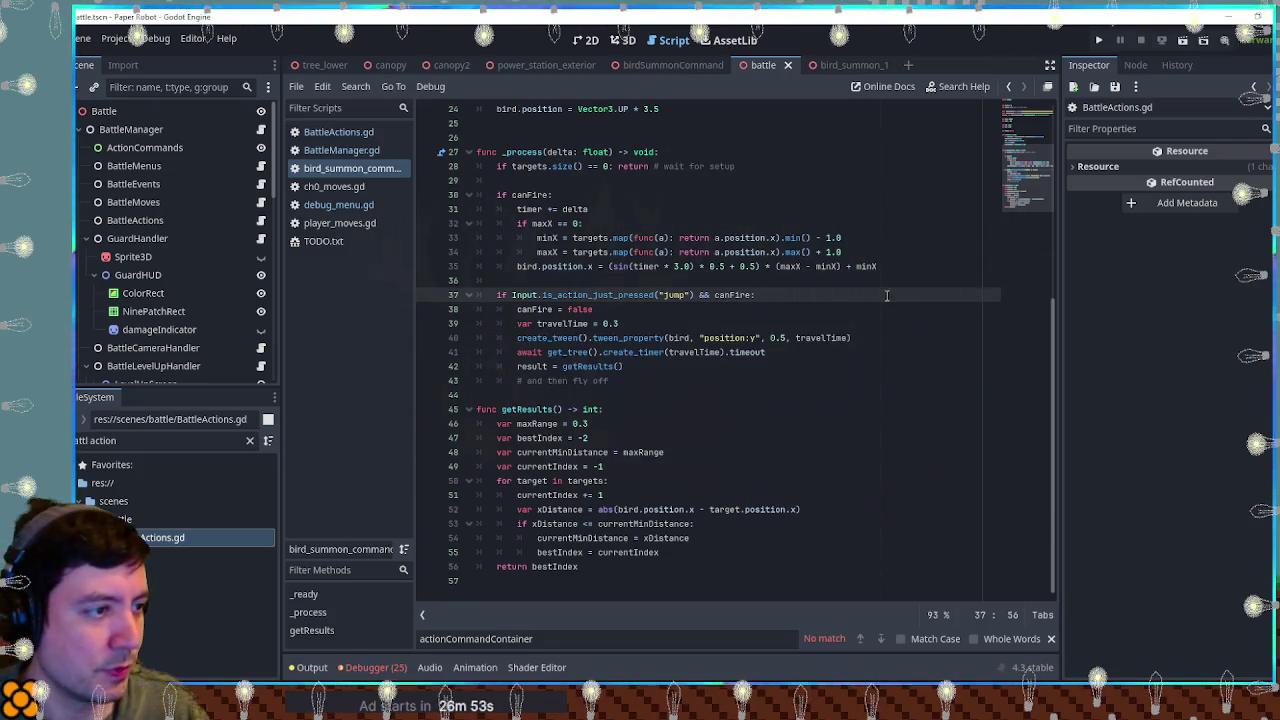
key(F5)
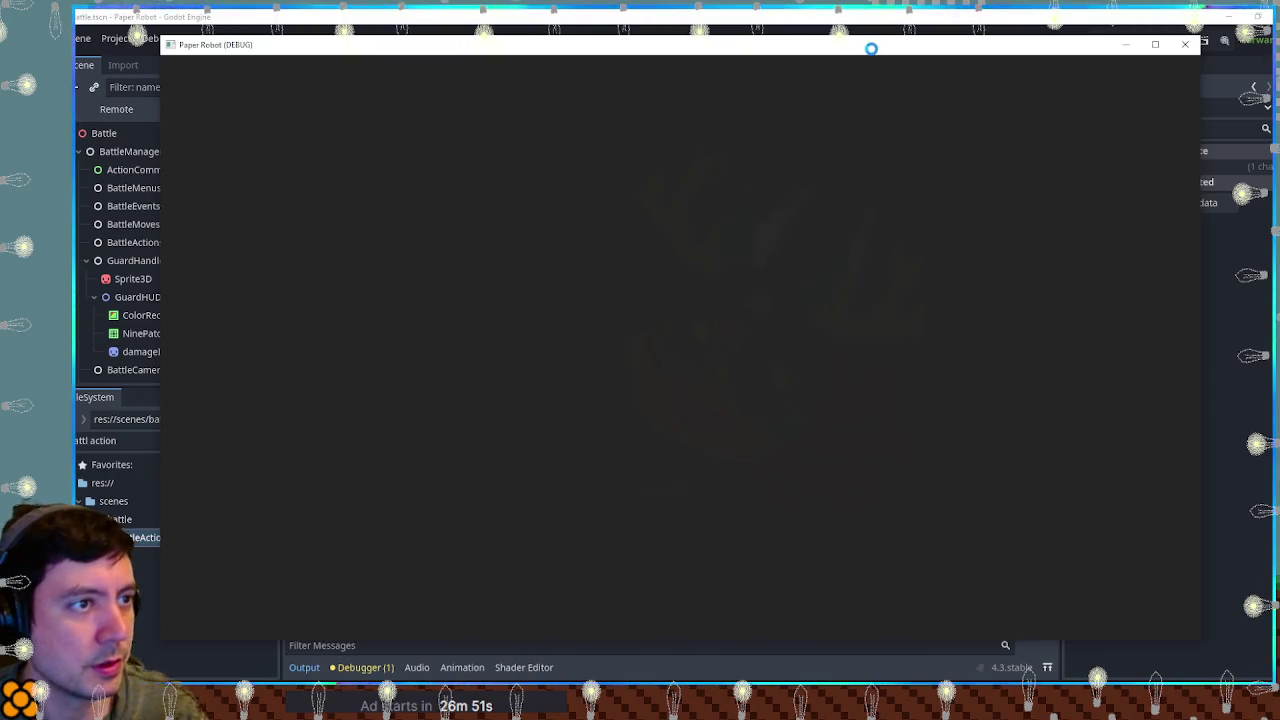
Step: Inspect the live BattleManager's BirdSummonCommand object in the Remote tree, then stop the game
key(F8)
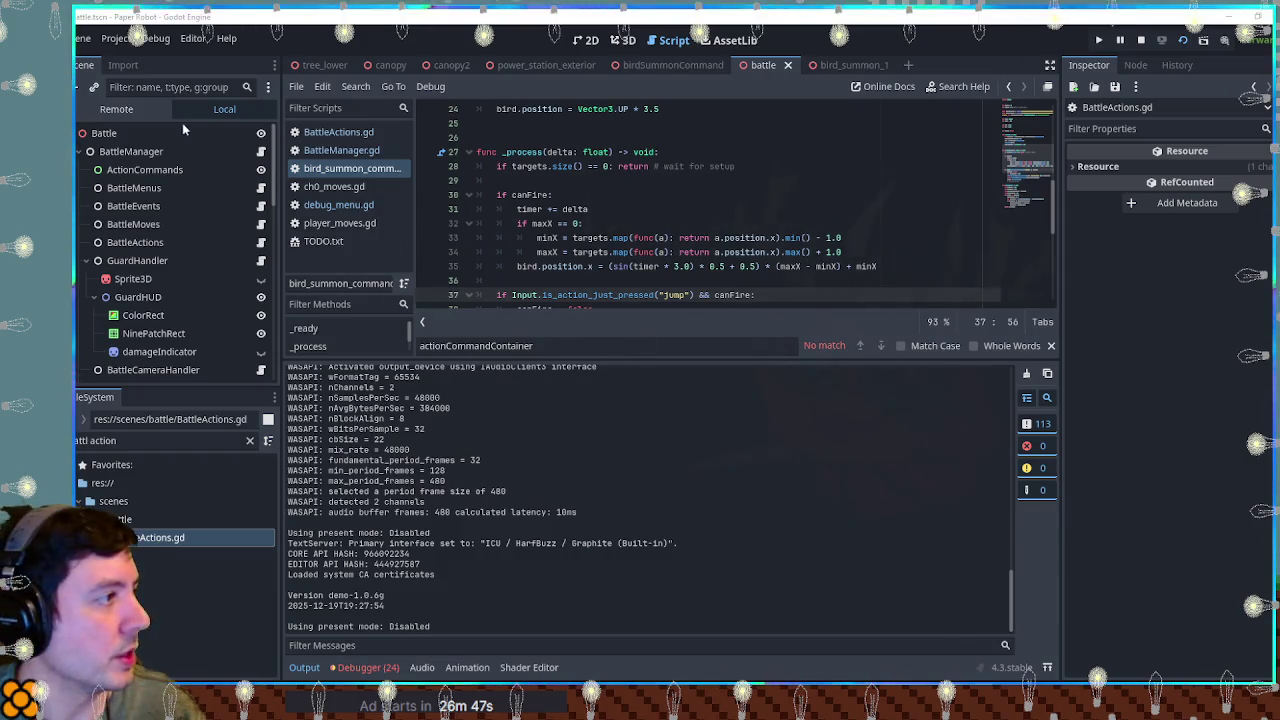
click(120, 109)
click(140, 170)
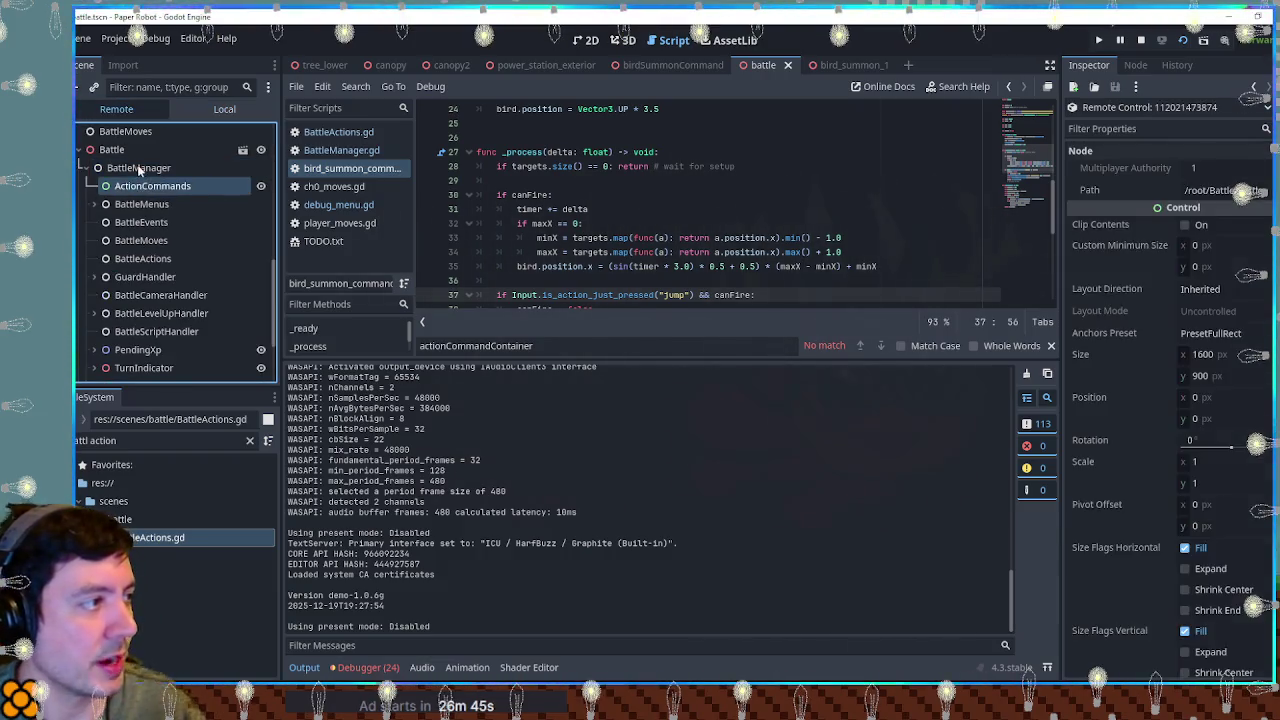
click(140, 168)
scroll(1188, 457, down, 3)
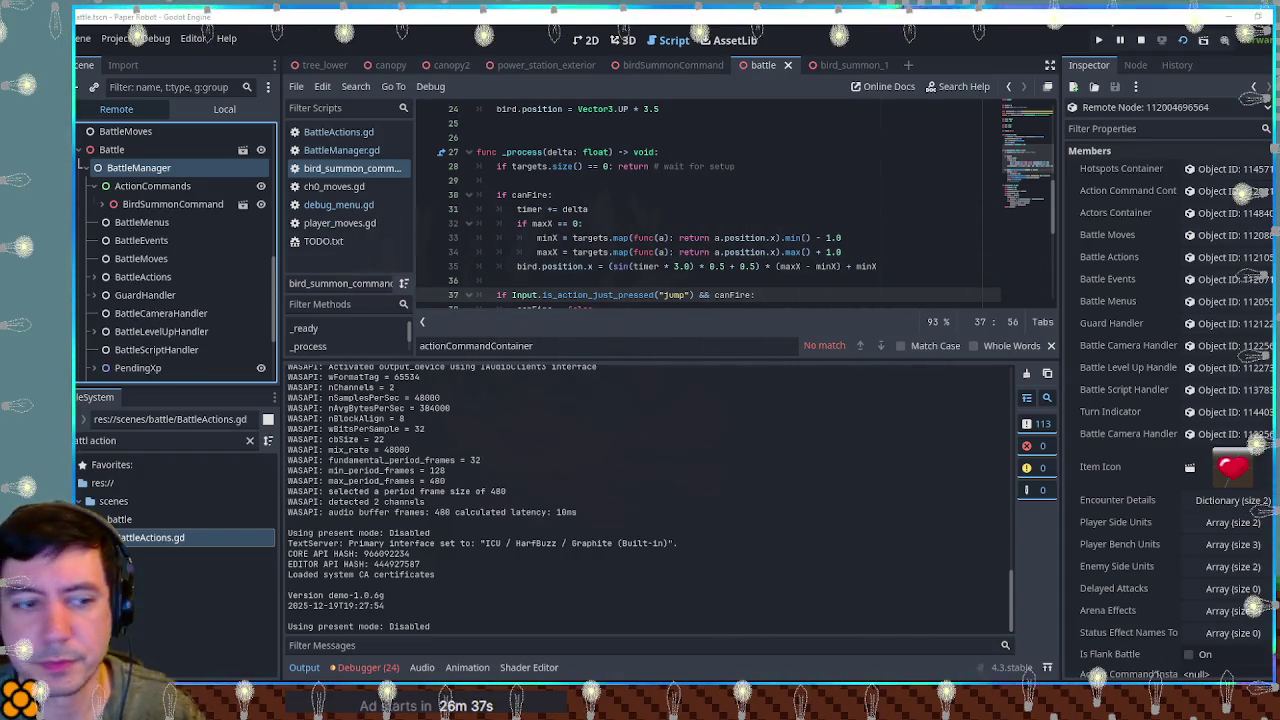
click(150, 168)
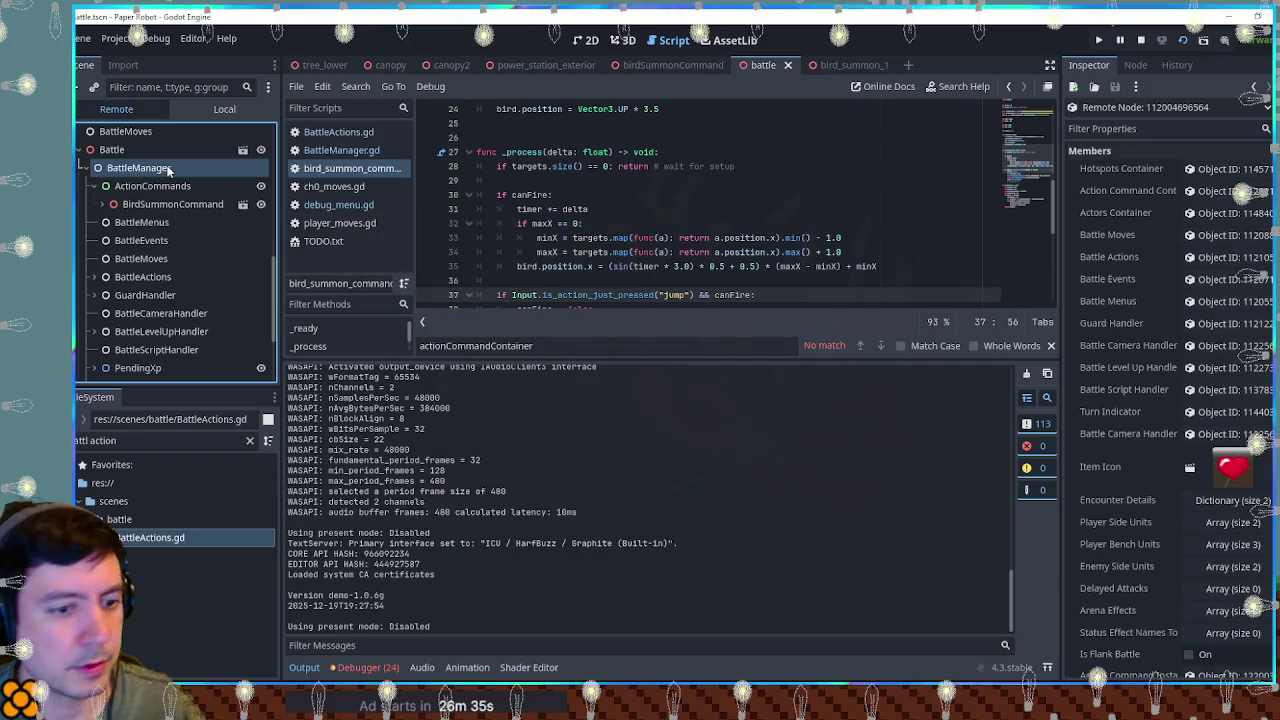
click(1203, 676)
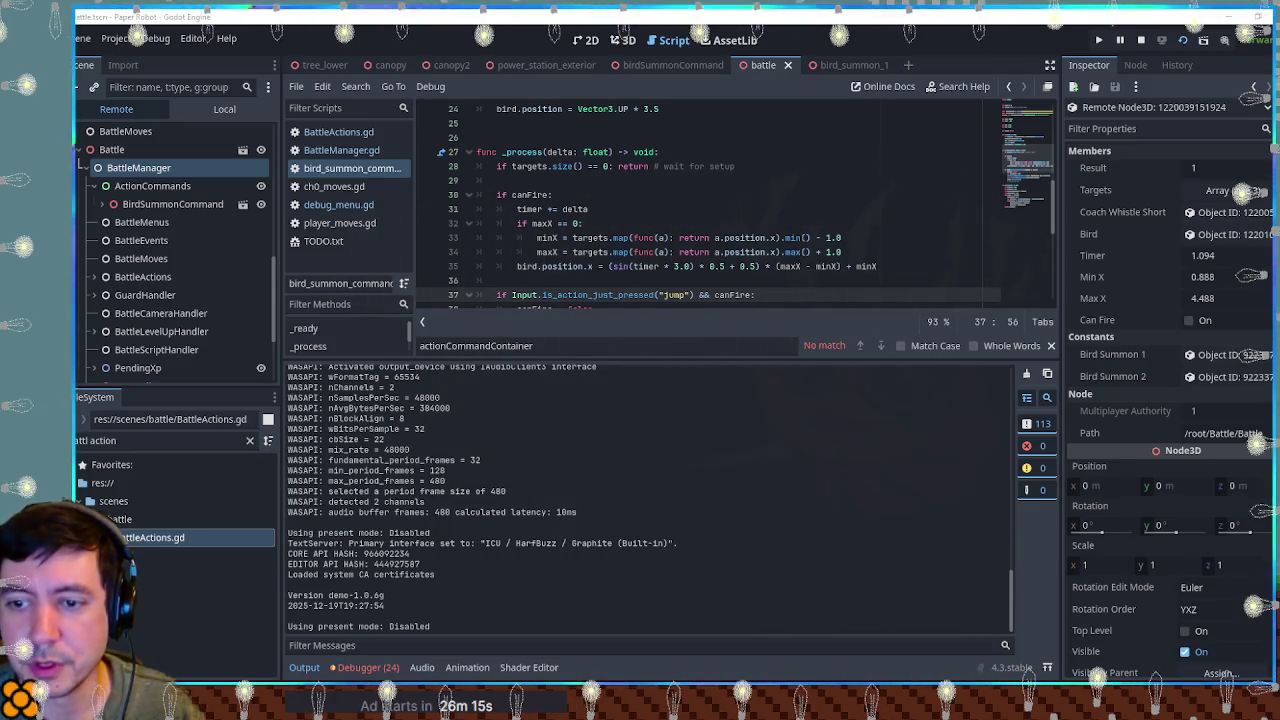
key(F8)
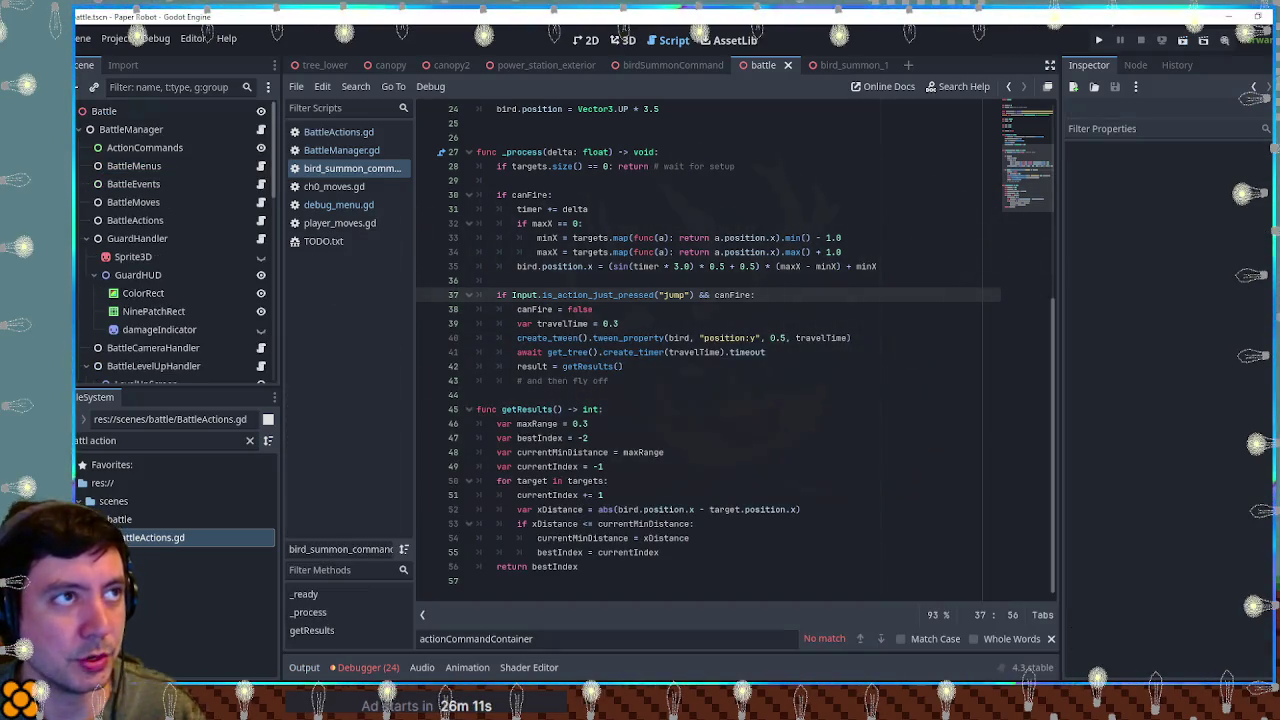
click(531, 380)
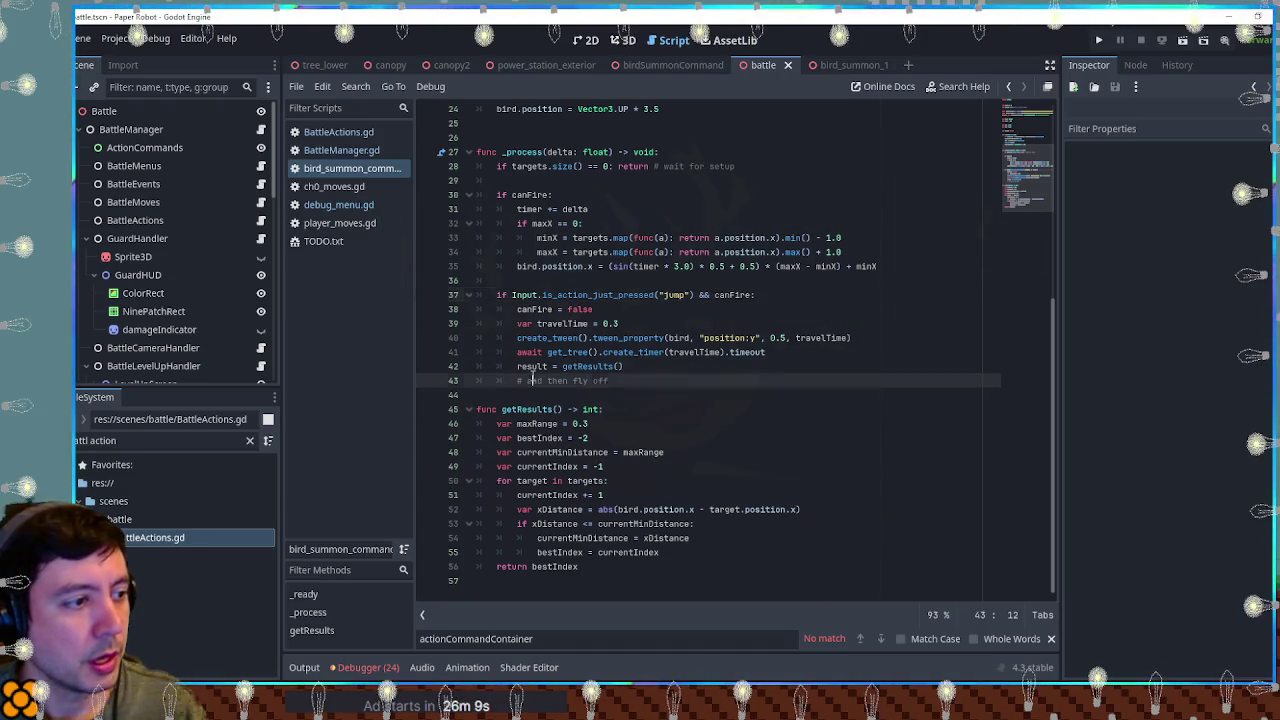
Step: Add queue_free() after the '# and then fly off' comment, save, and relaunch the game
click(528, 366)
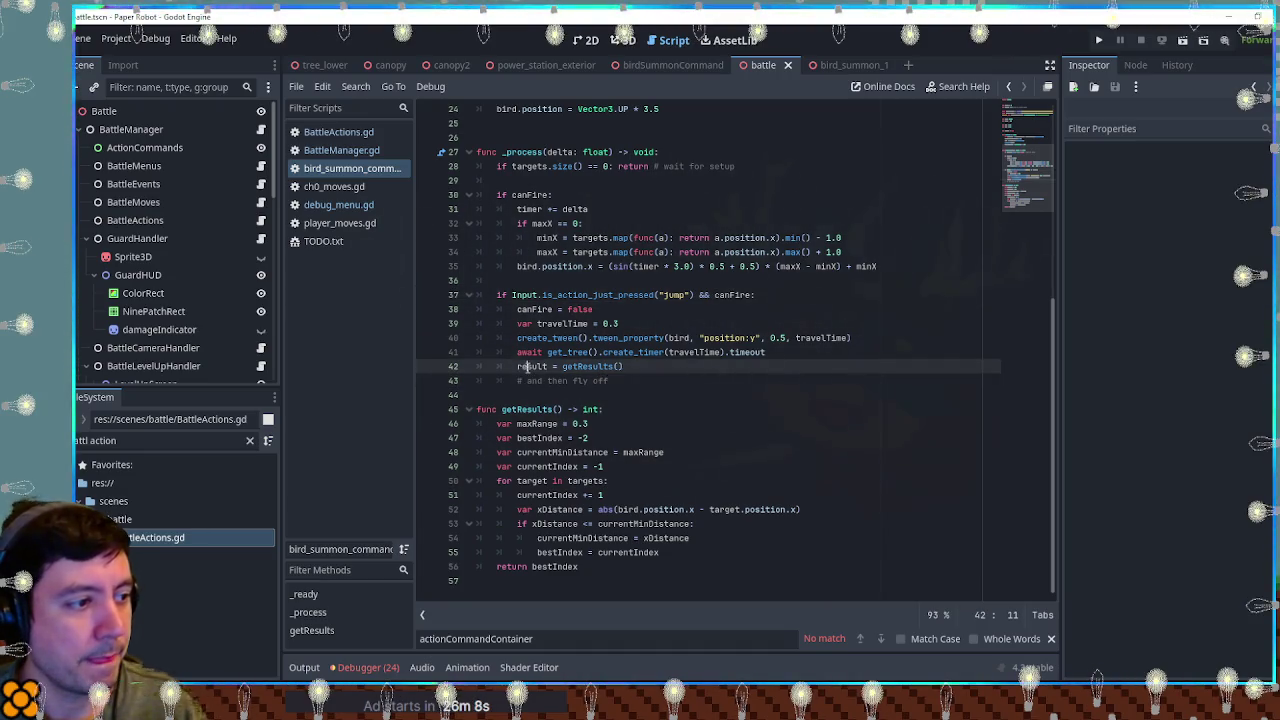
click(629, 386)
key(Return)
text(d)
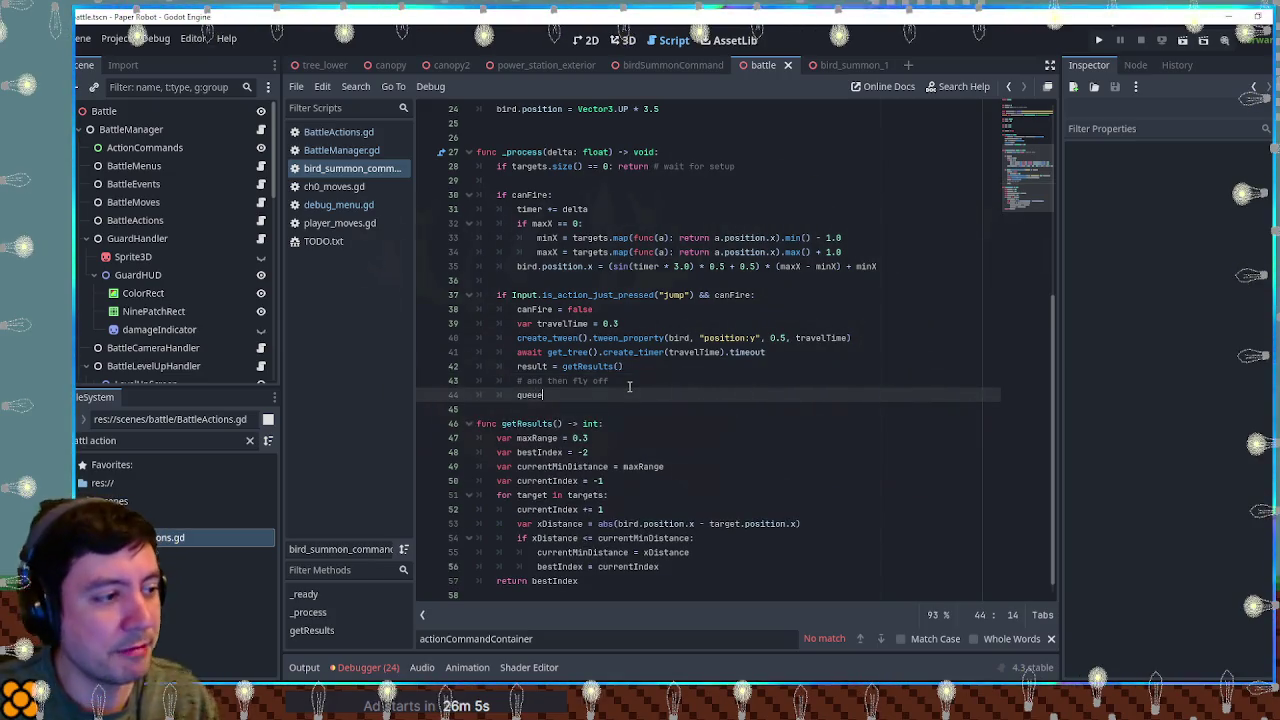
text(_free())
key(ctrl+s)
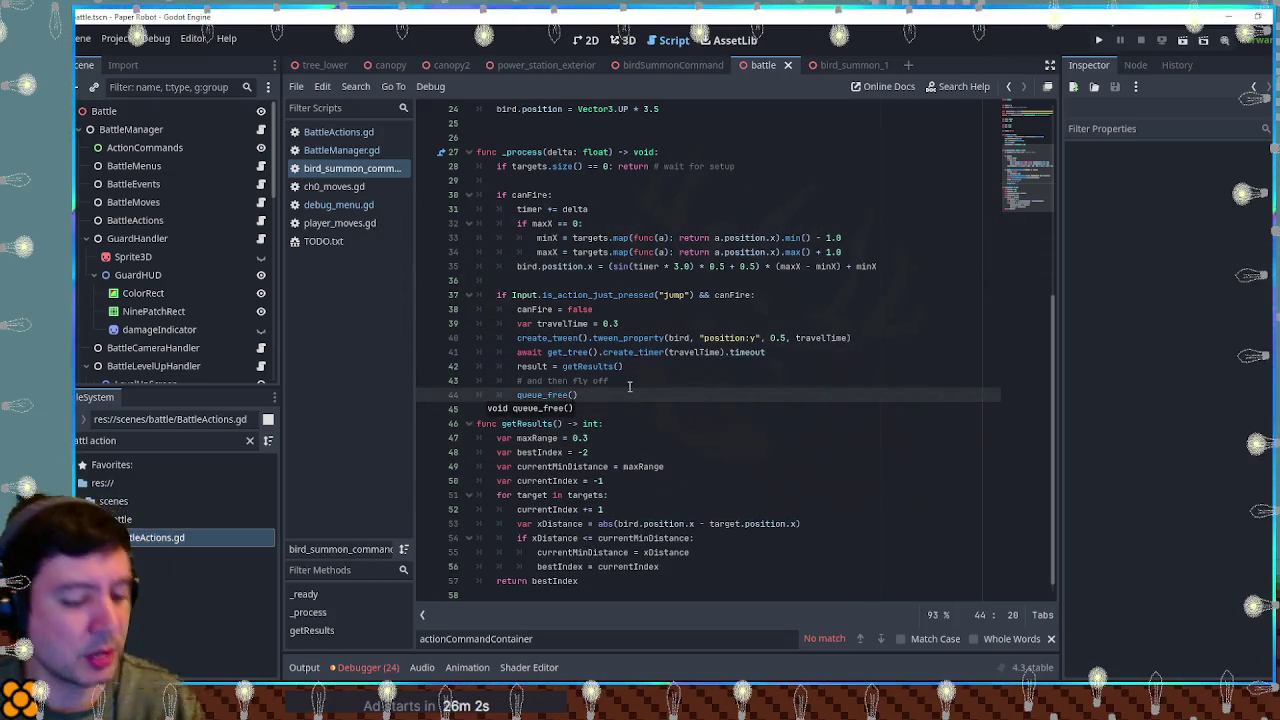
key(F6)
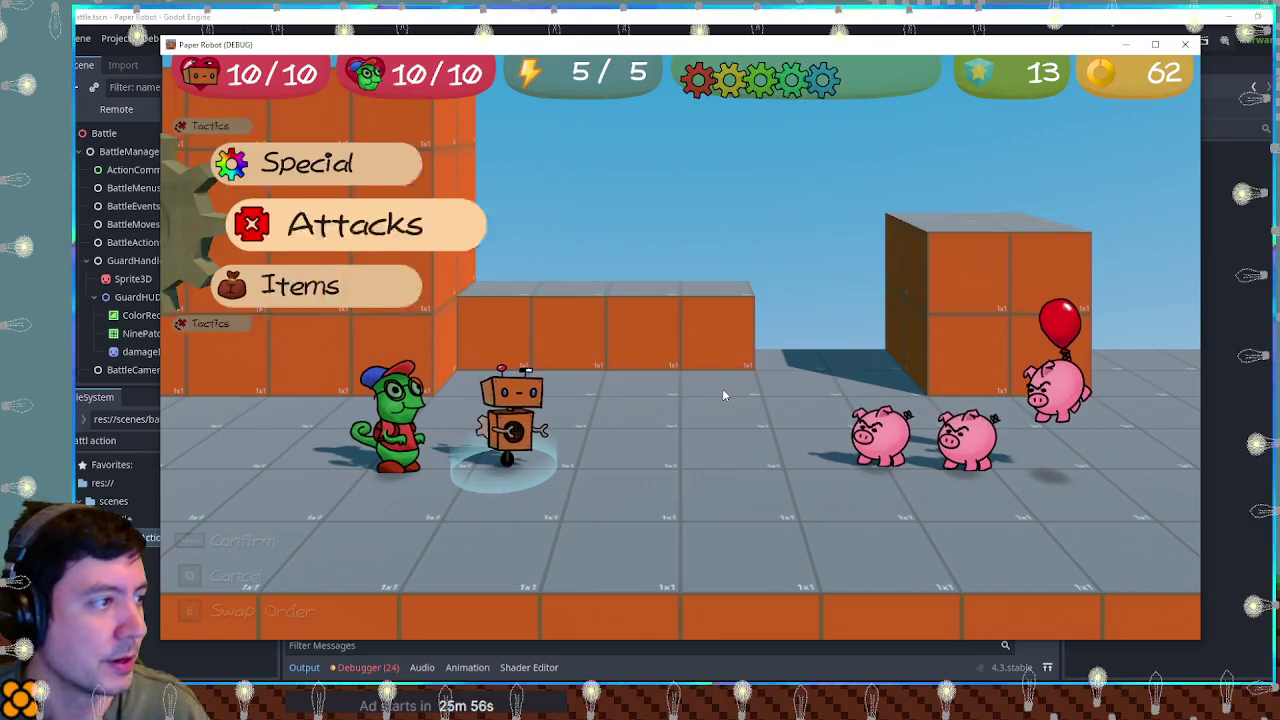
Step: Use the Test attack on the pigs, hit the freed-object error, stop, and open debug_menu.gd
key(space)
key(space)
key(space)
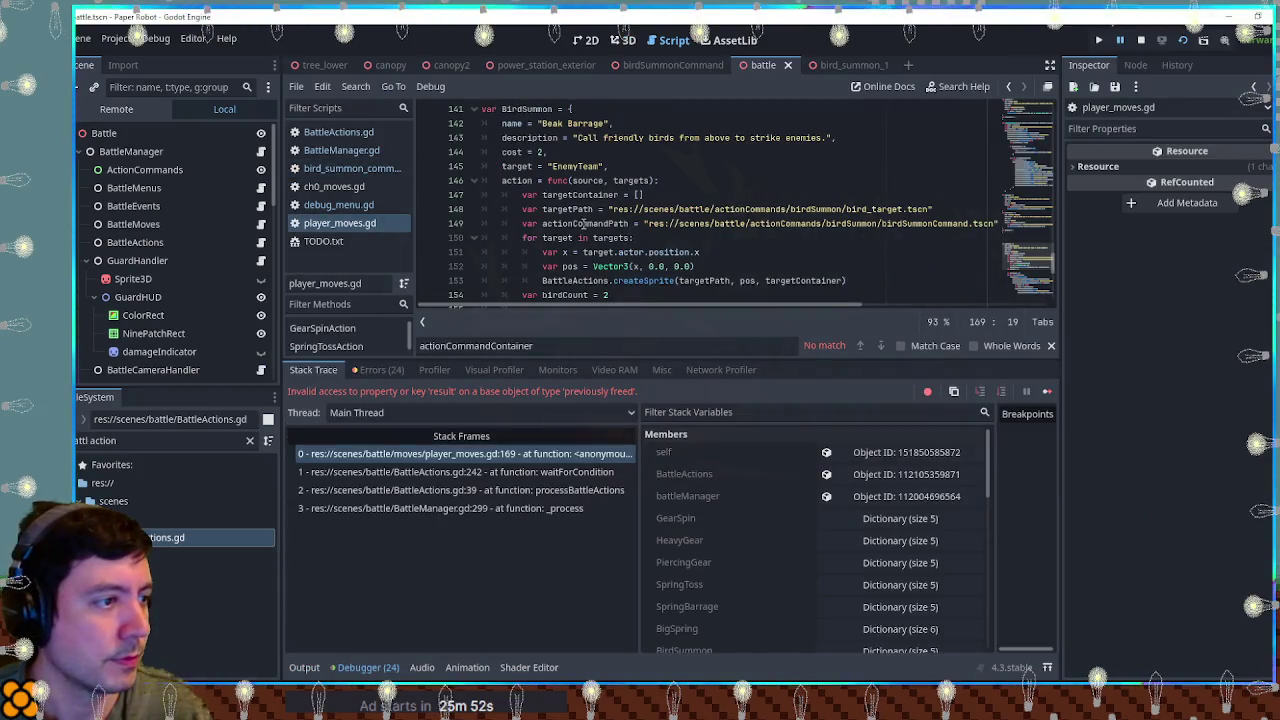
scroll(660, 235, down, 3)
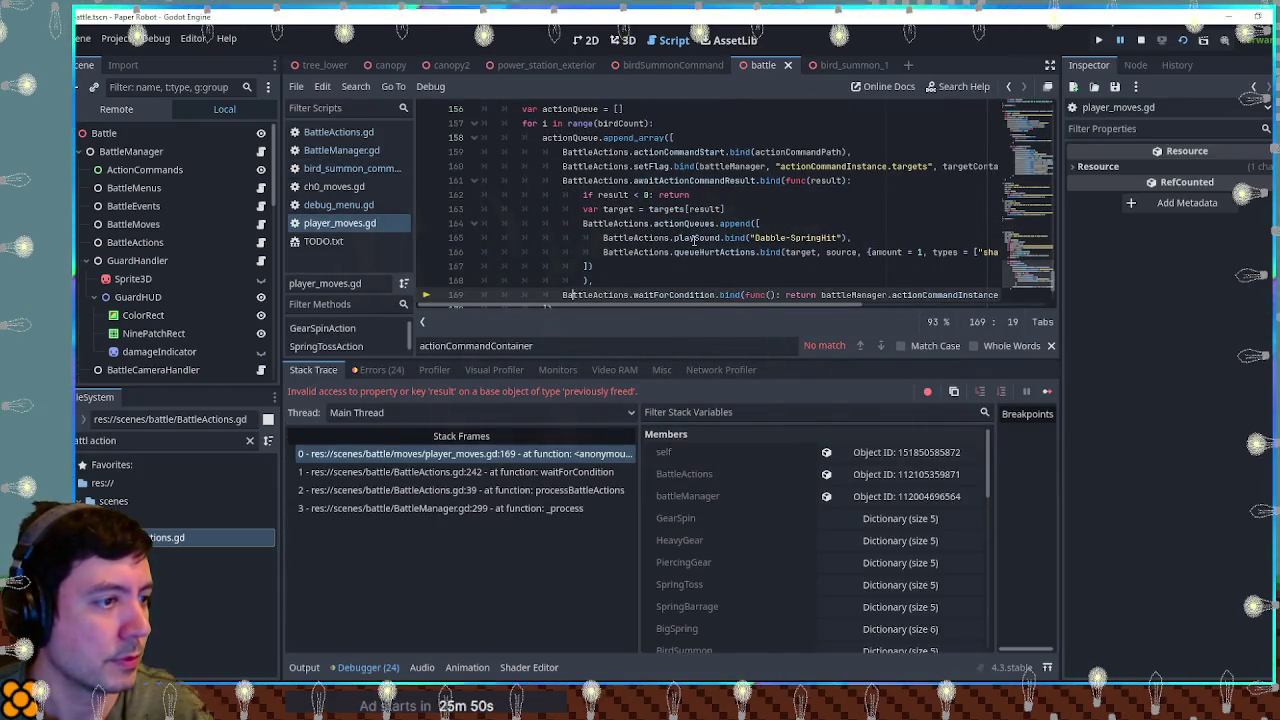
scroll(694, 240, down, 1)
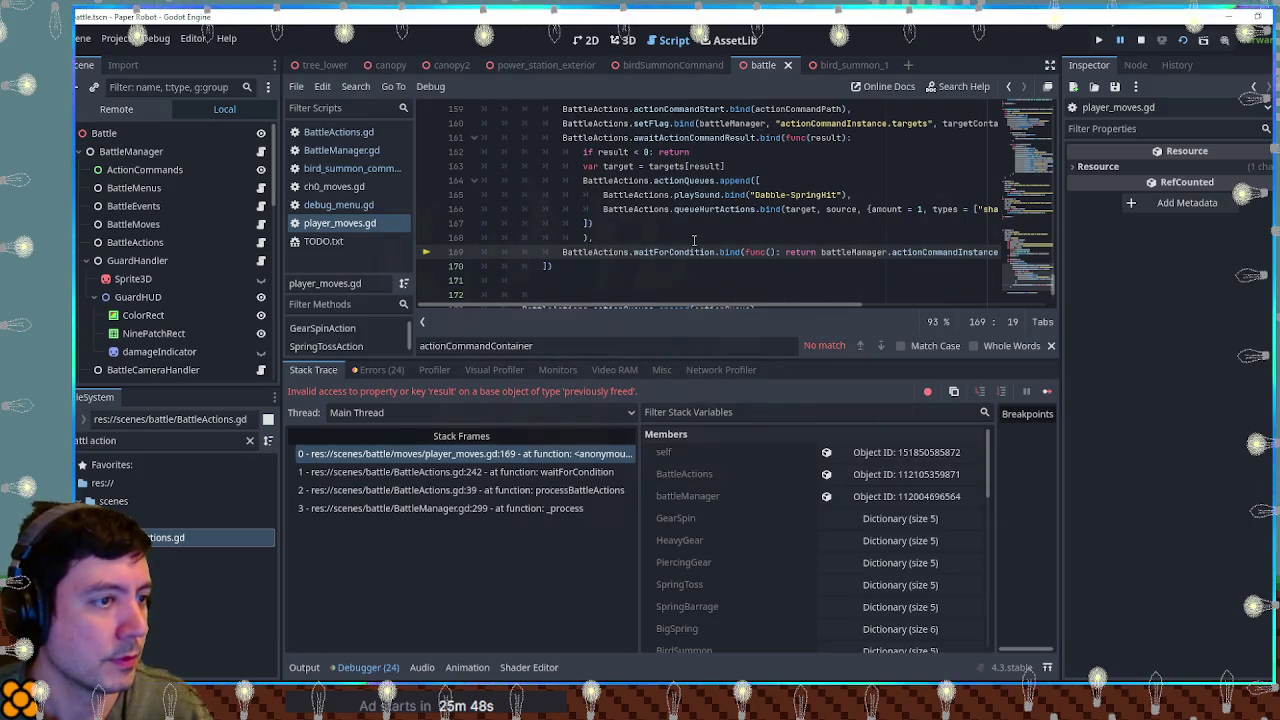
click(1143, 41)
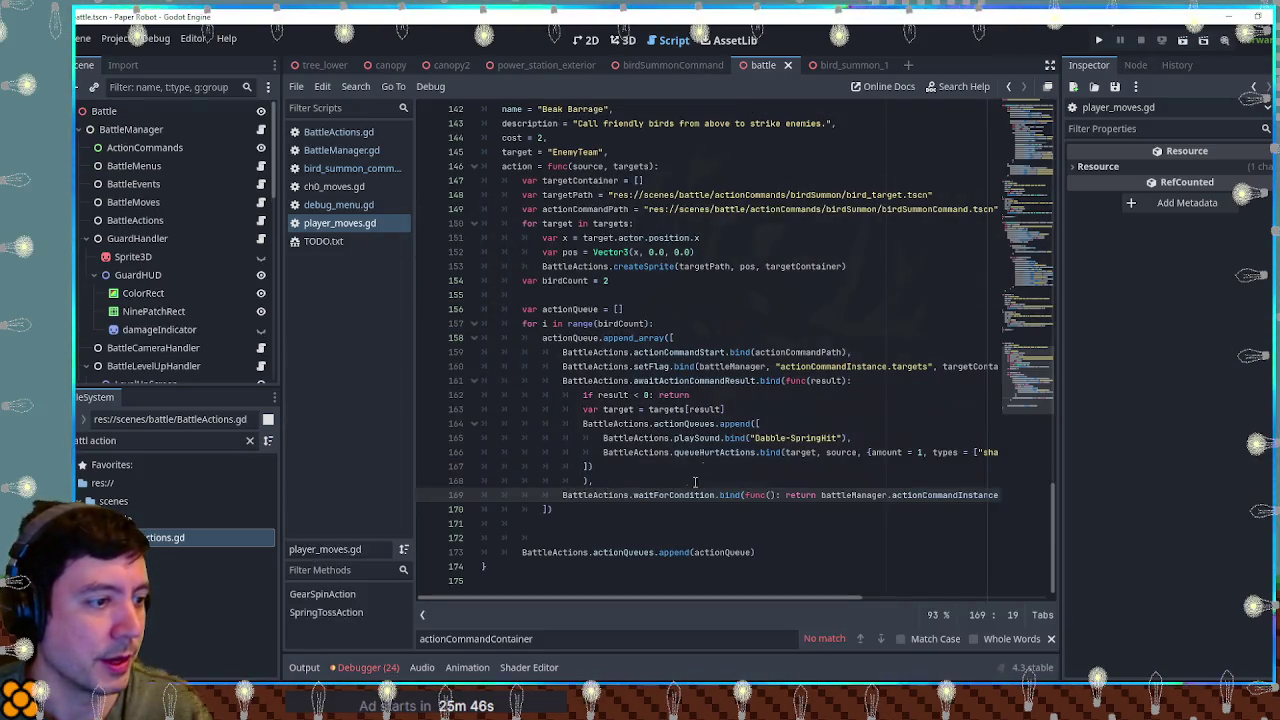
click(343, 206)
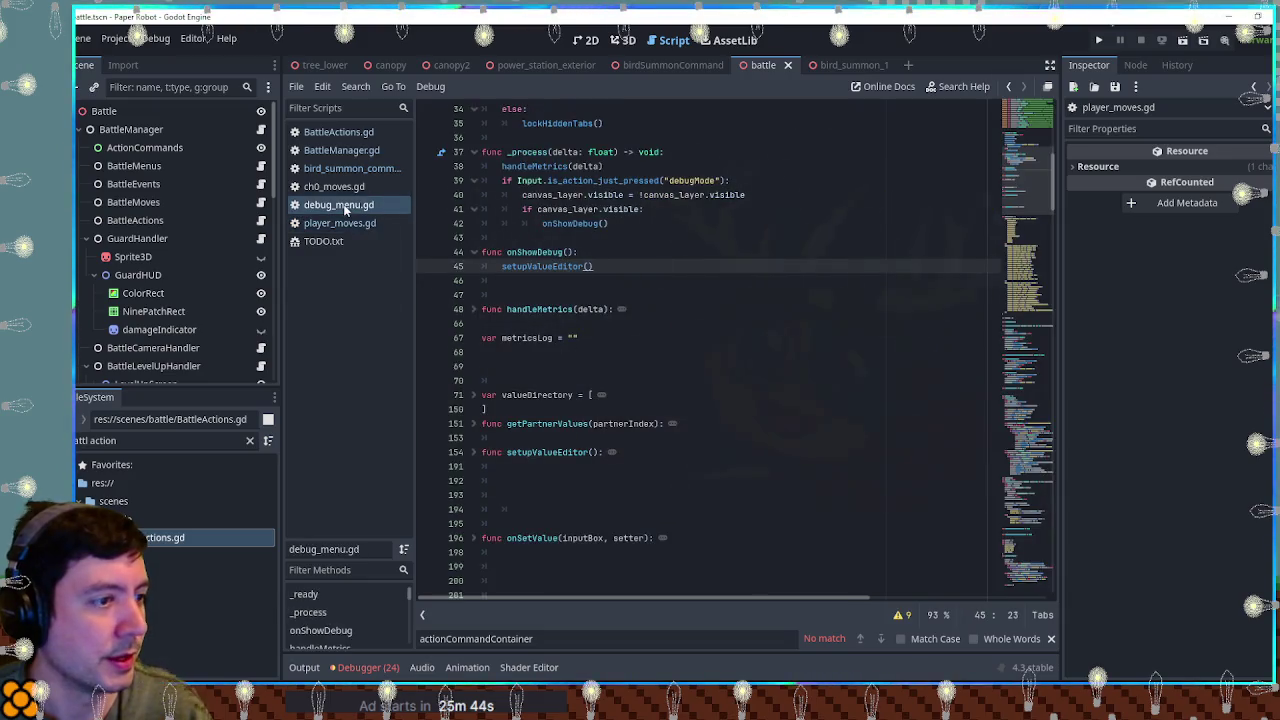
Step: Insert 'await get_tree().create_timer(0.5).timeout' before queue_free() in bird_summon_command.gd and run the game
click(352, 170)
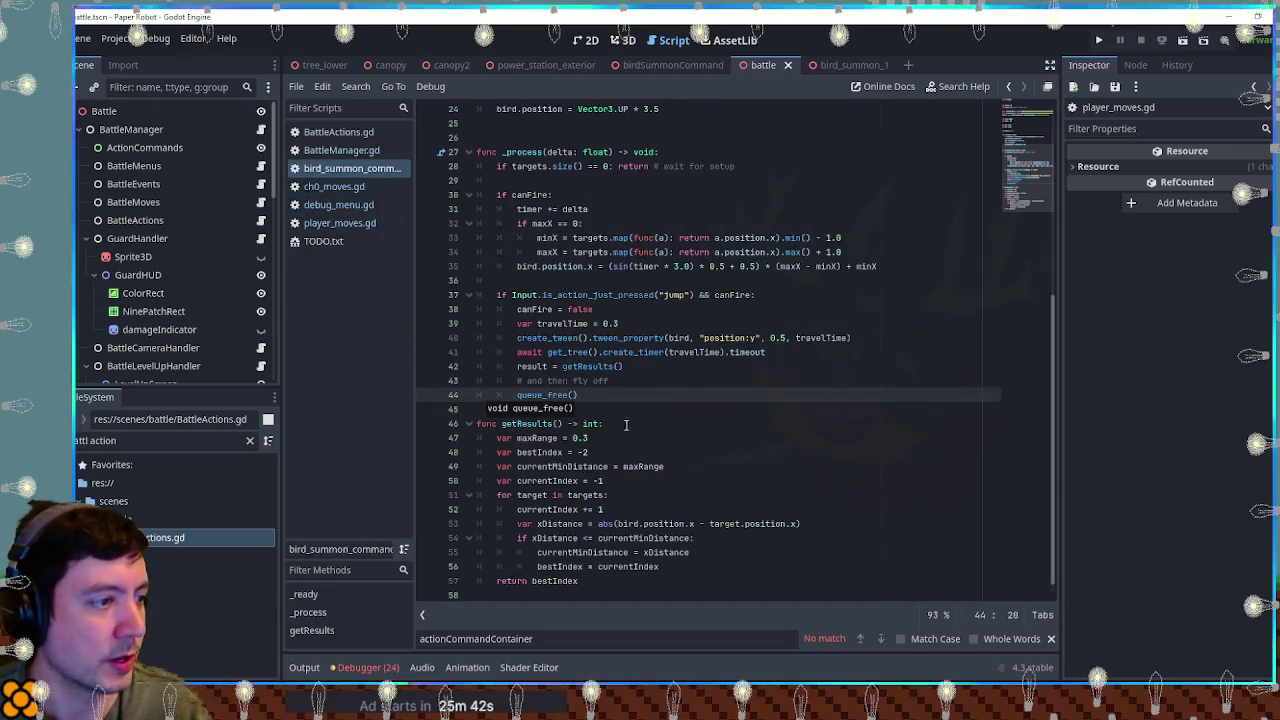
click(645, 383)
key(Return)
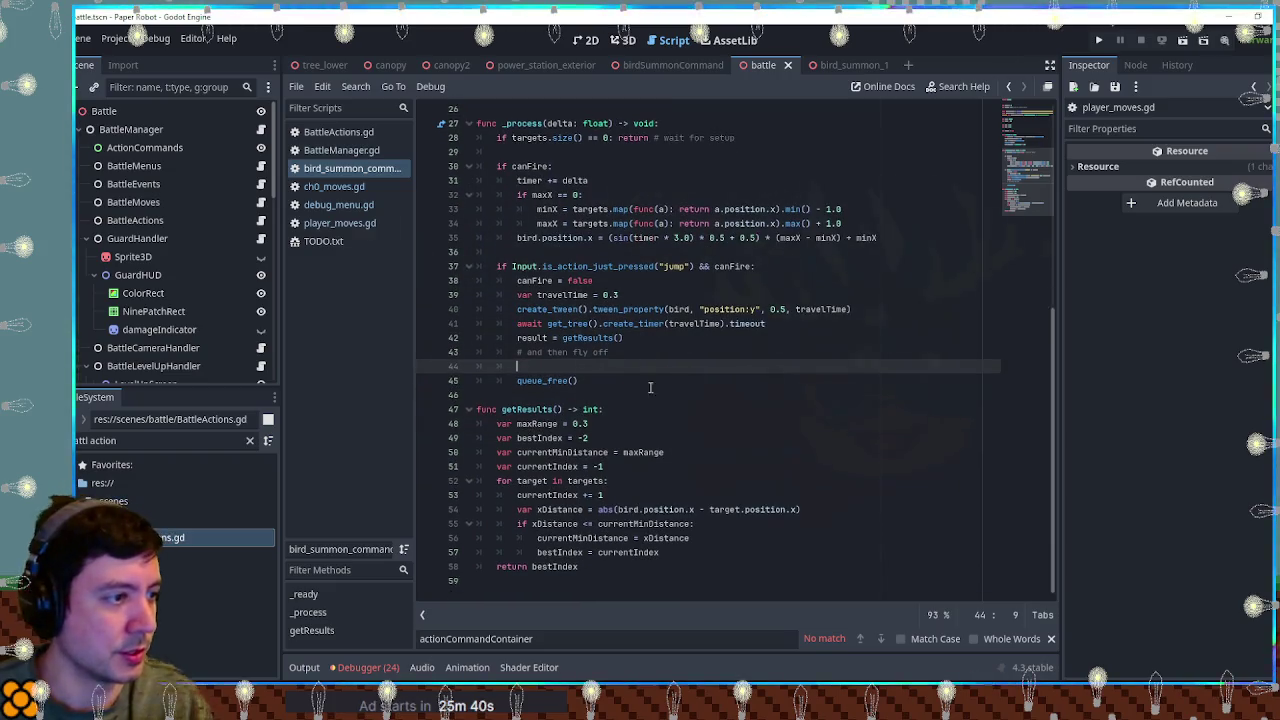
drag(867, 330, 883, 309)
key(ctrl+c)
click(680, 362)
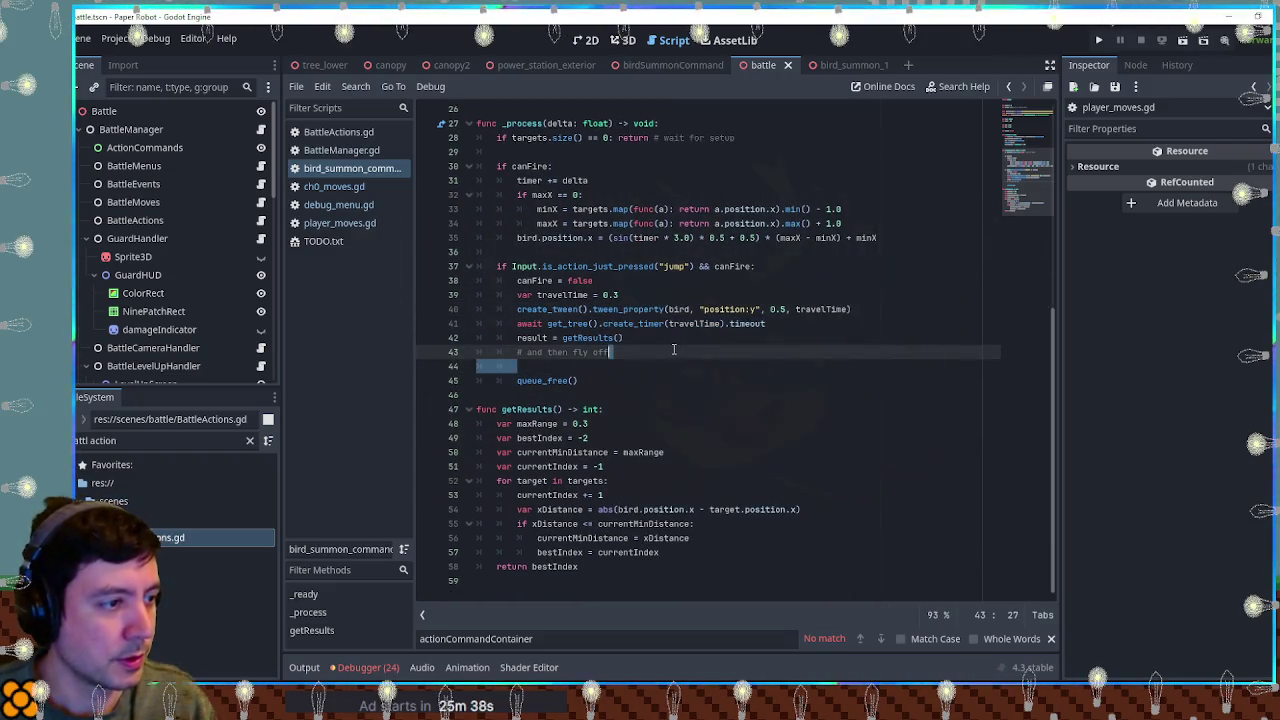
key(ctrl+v)
double_click(688, 366)
text(0.5)
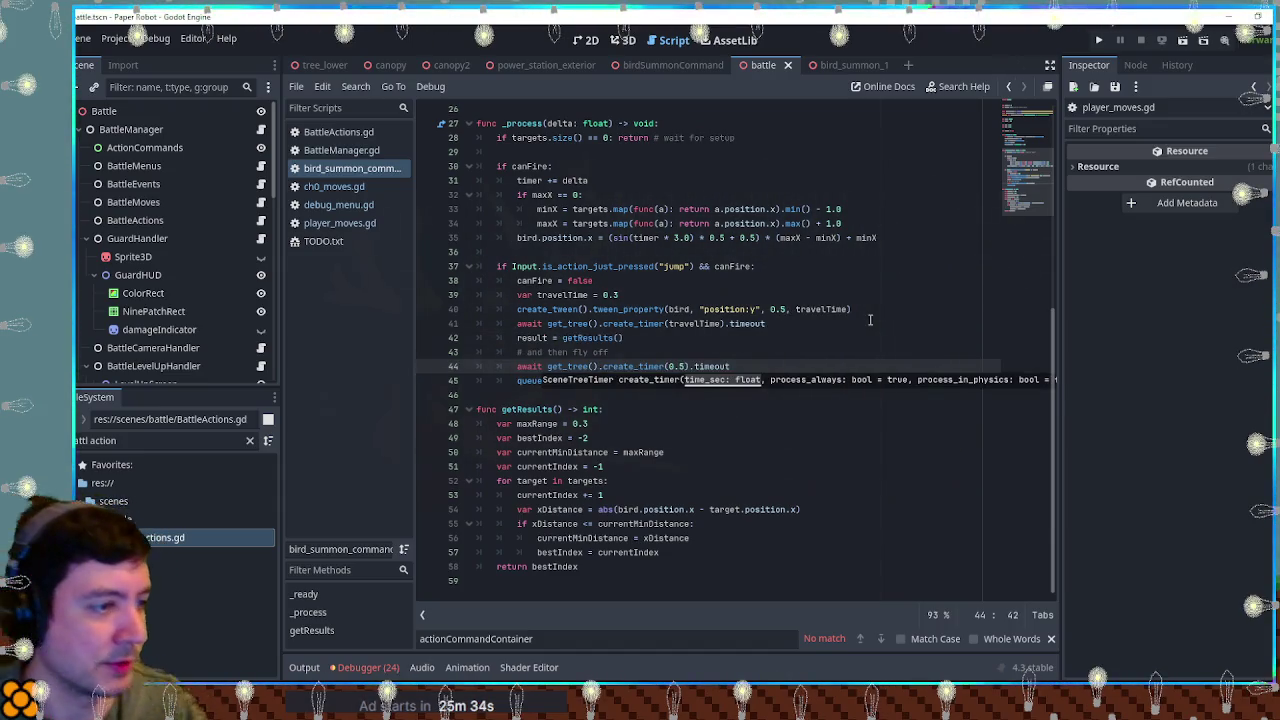
key(F5)
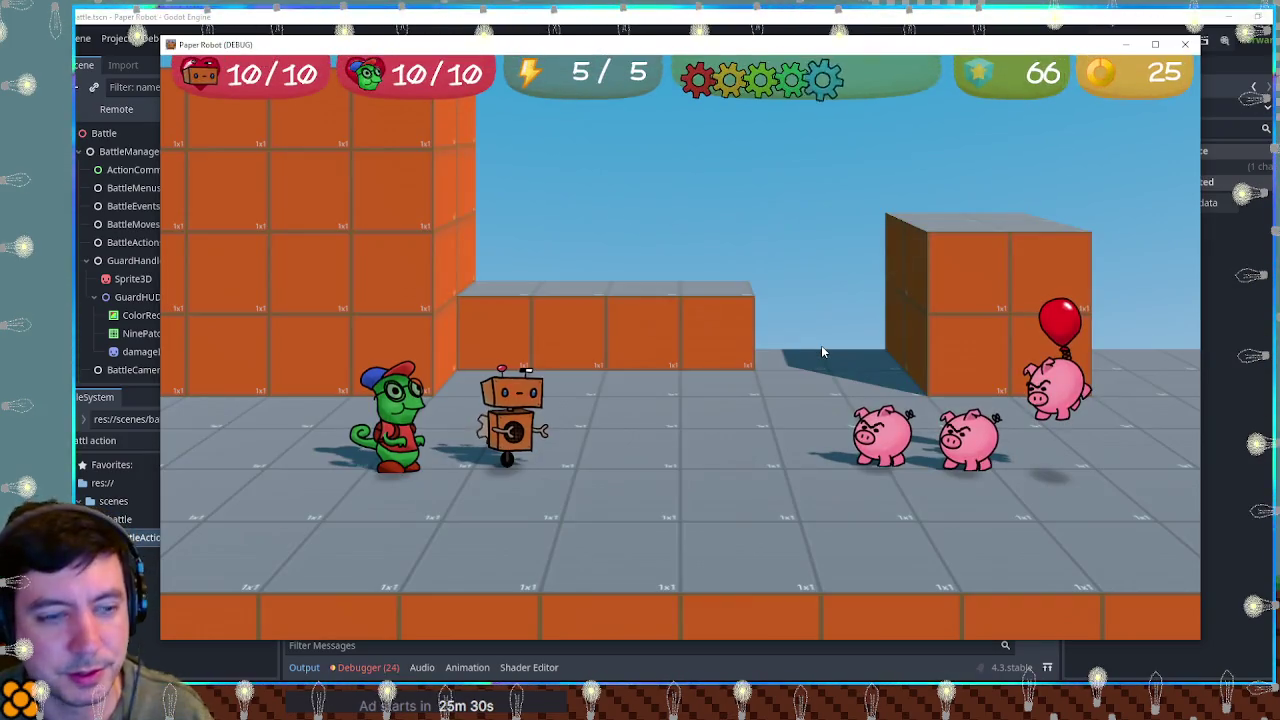
Step: Choose an attack and use it on the enemy pigs in the running battle
key(Down)
key(space)
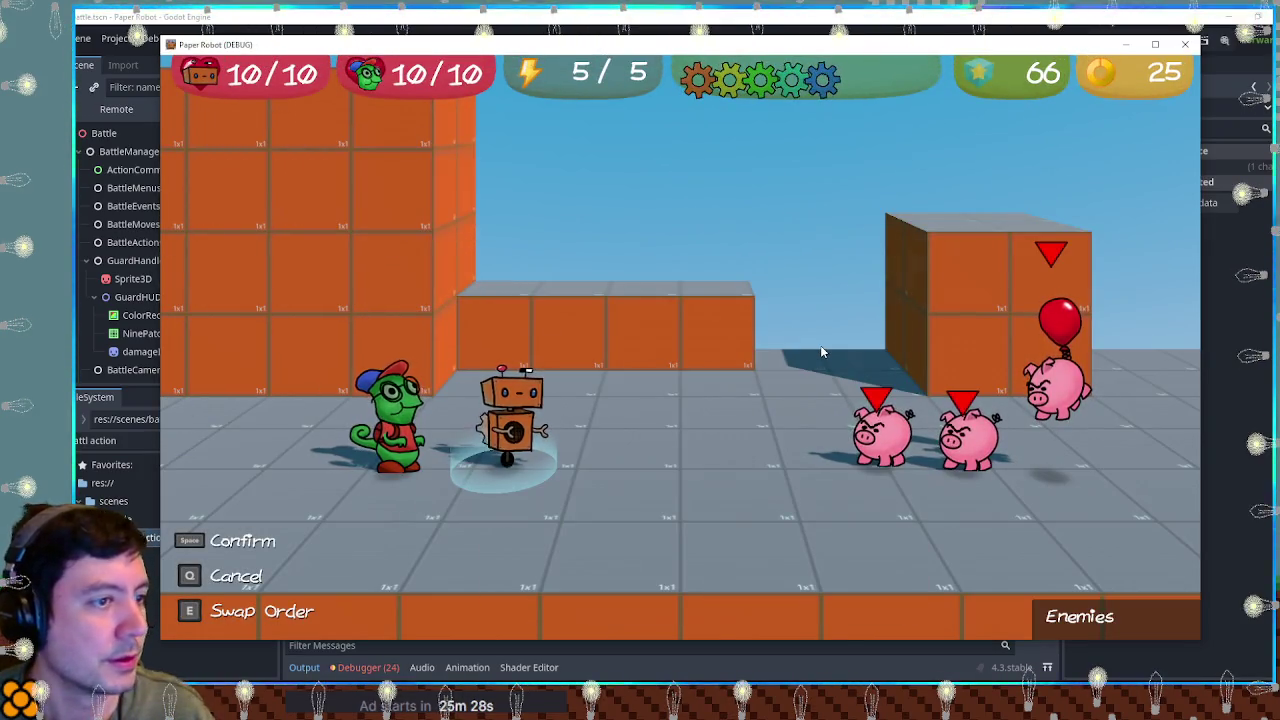
key(space)
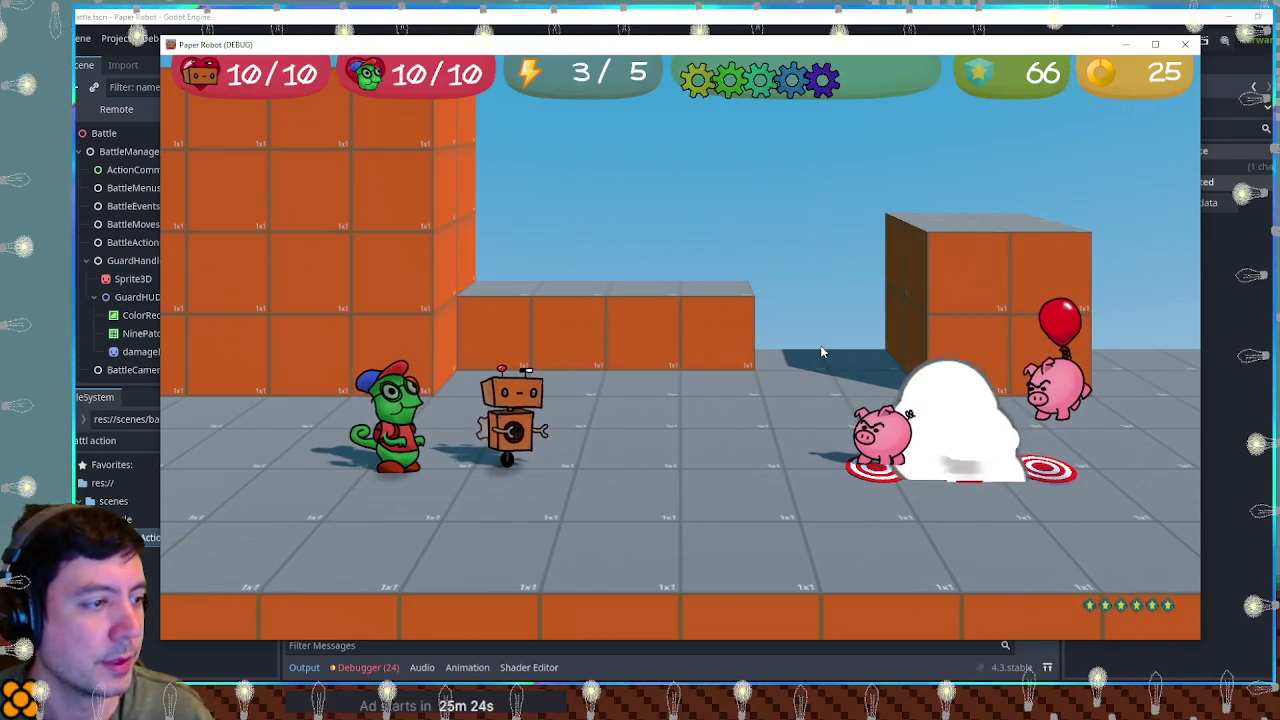
Step: Inspect BattleManager in the Remote tree, stop the game, and undo the await and queue_free lines
key(alt+Tab)
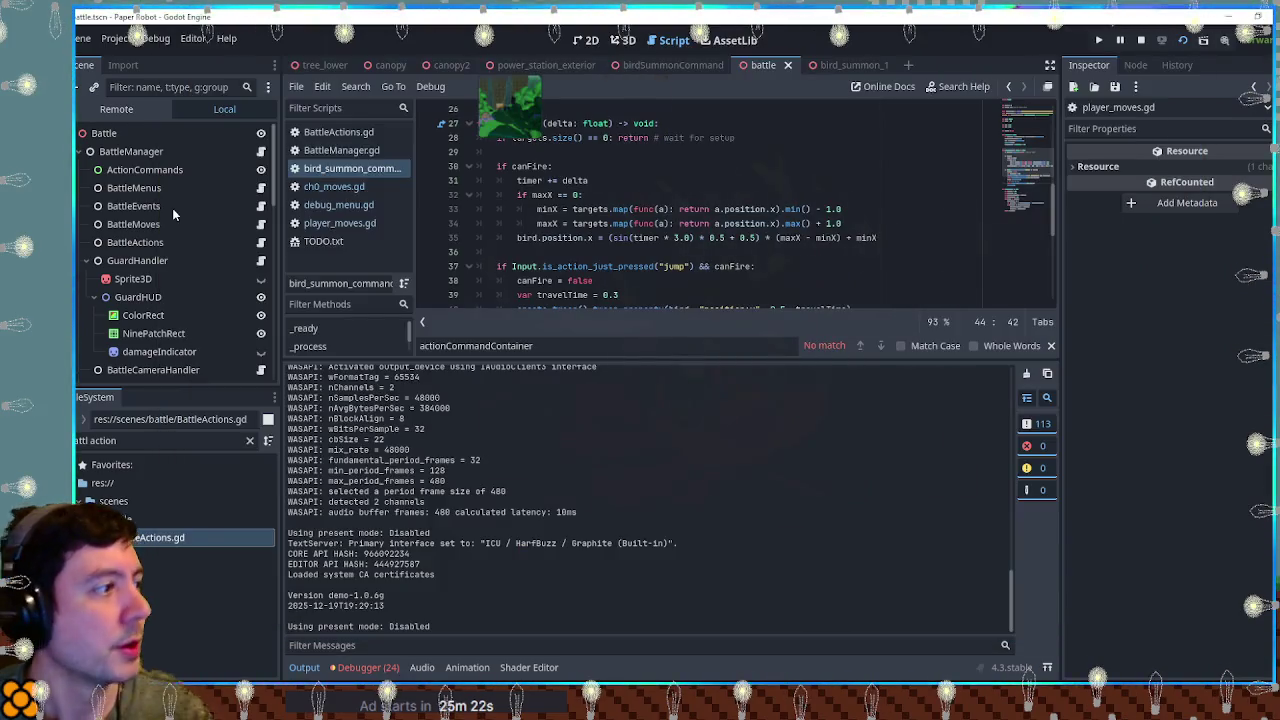
click(129, 108)
click(150, 186)
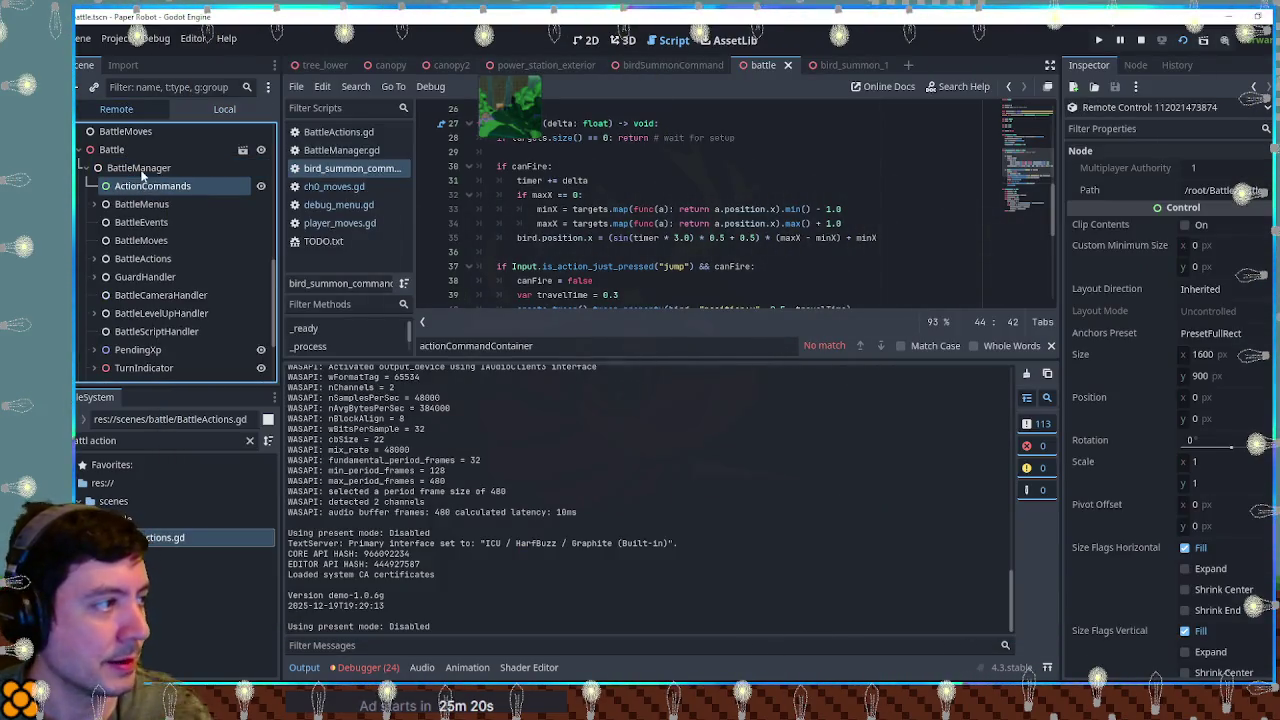
click(138, 167)
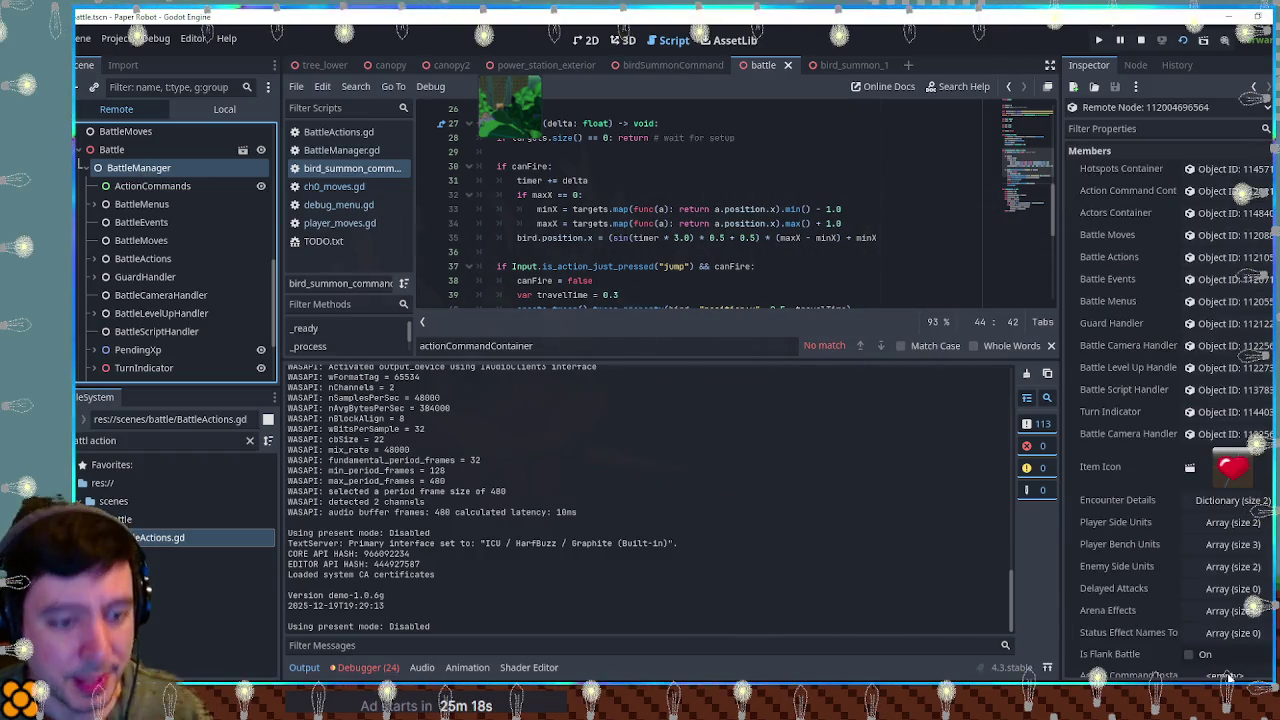
scroll(1174, 627, down, 1)
click(1188, 457)
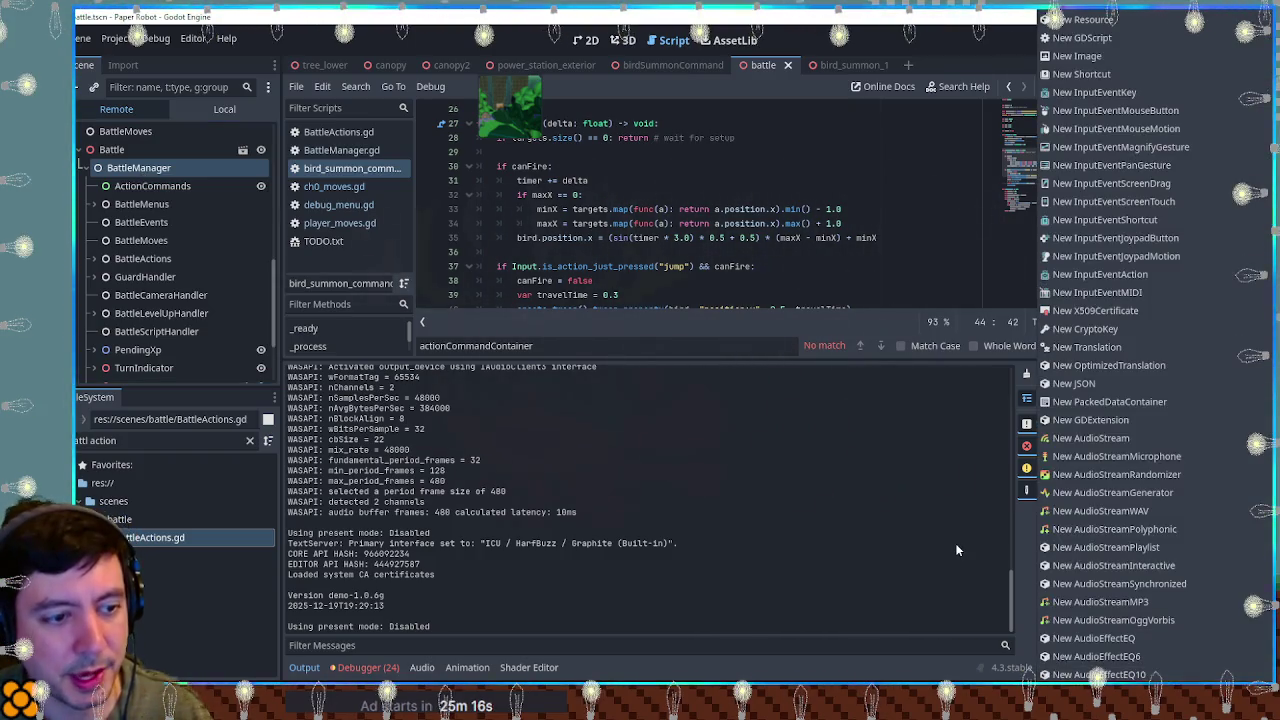
click(1137, 40)
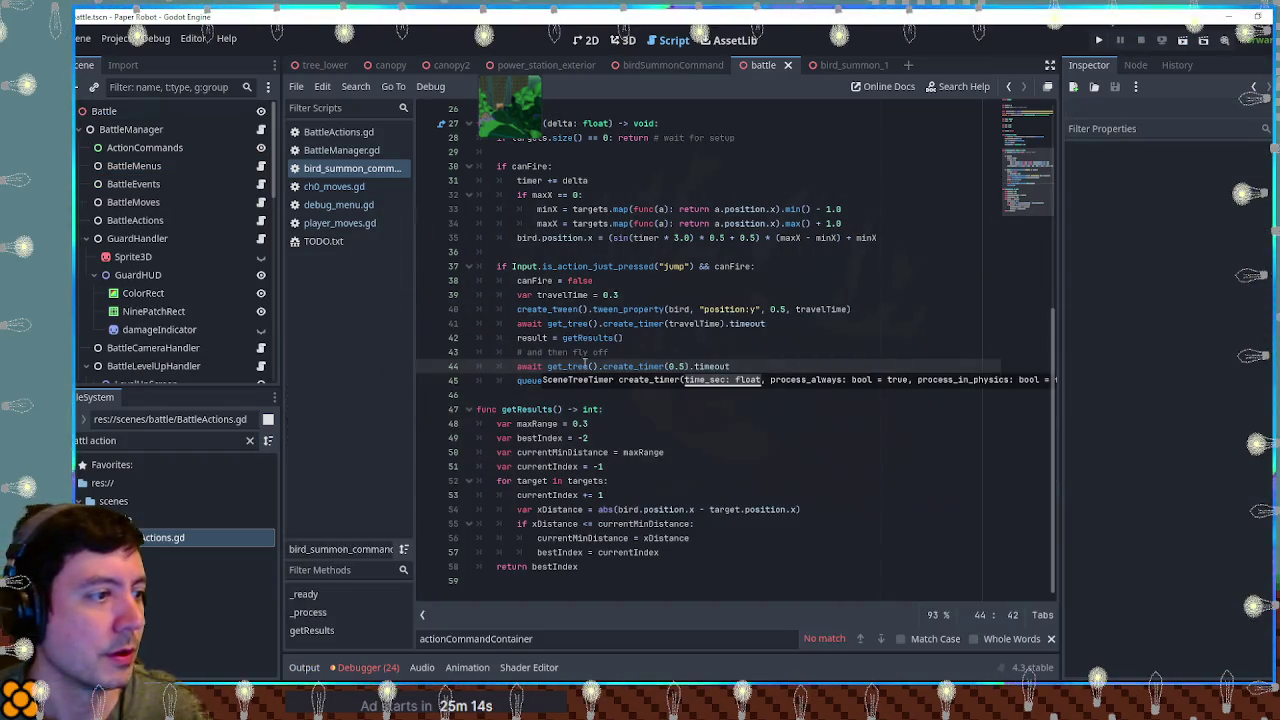
key(ctrl+z)
key(ctrl+s)
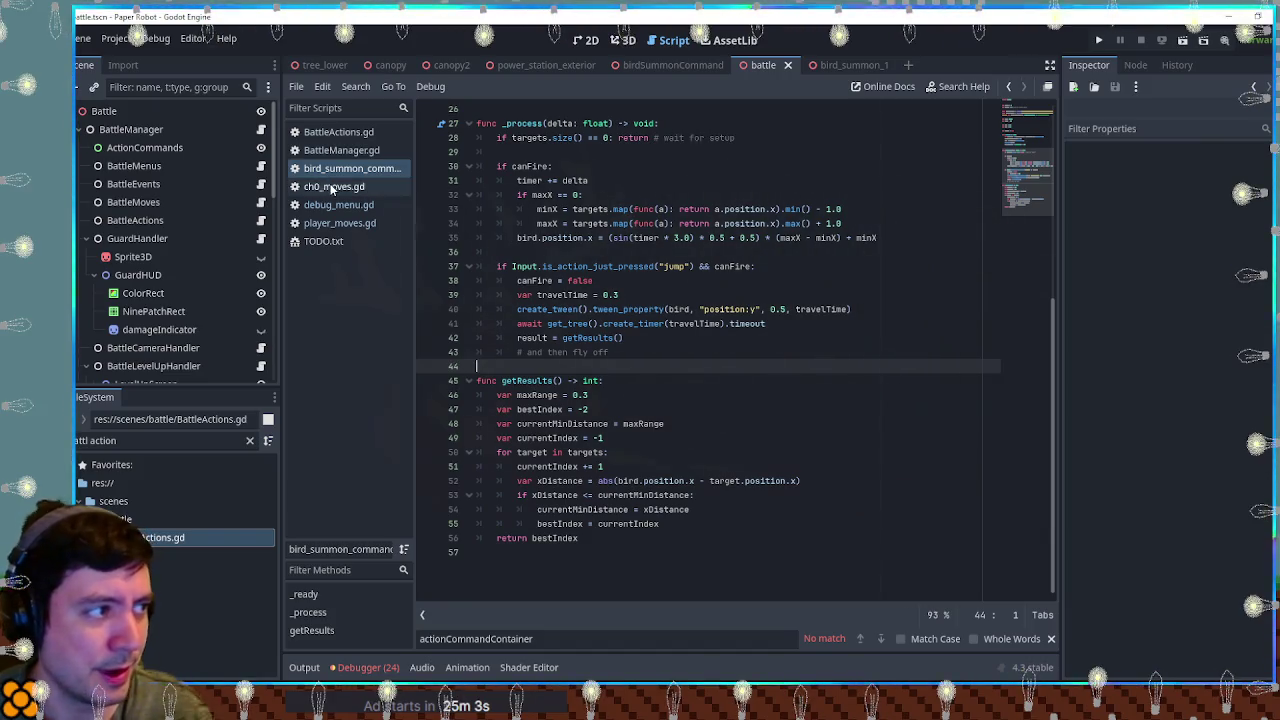
Step: In BattleActions.gd, search the whole project for actionCommandInstance from its line 176 usage
click(343, 150)
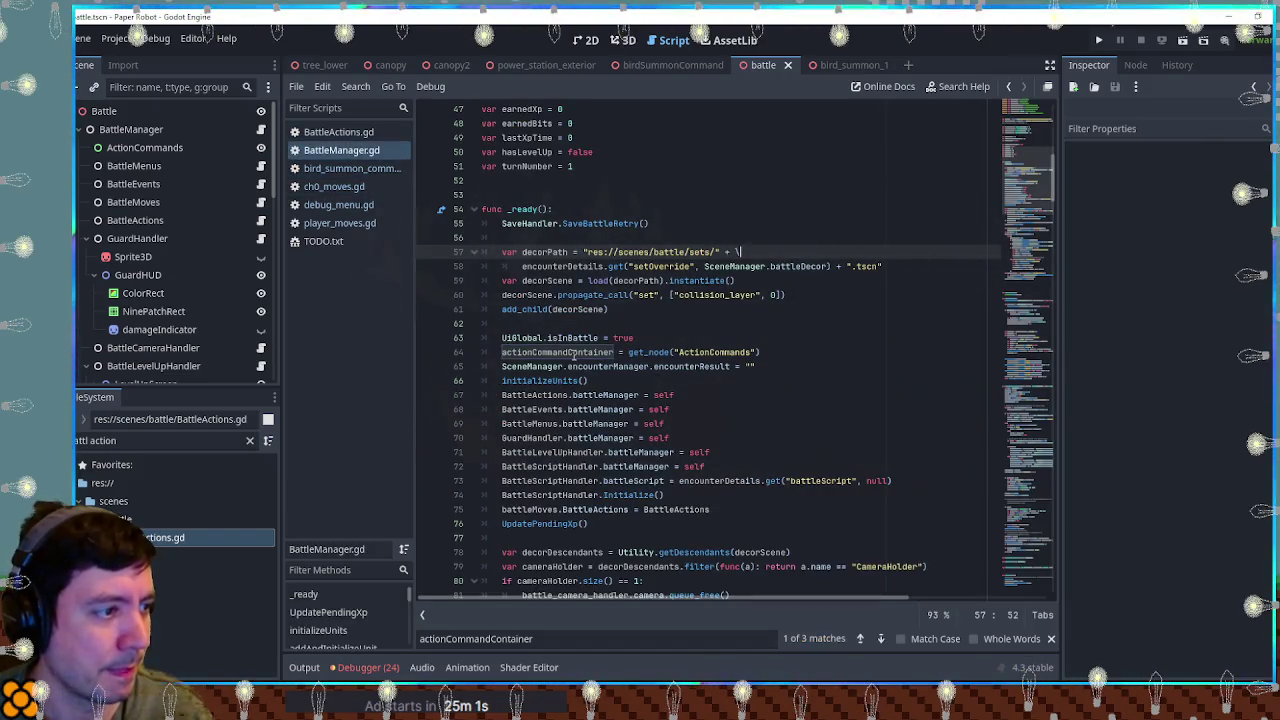
click(338, 132)
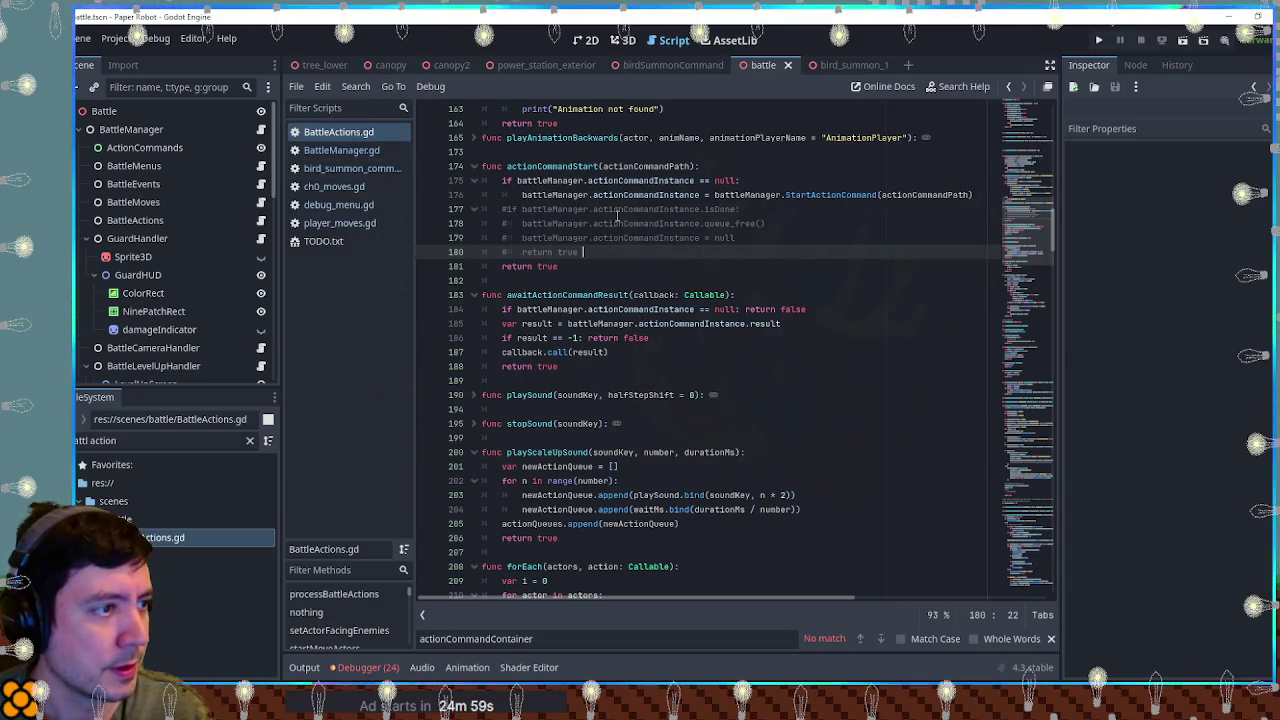
double_click(626, 196)
key(ctrl+shift+f)
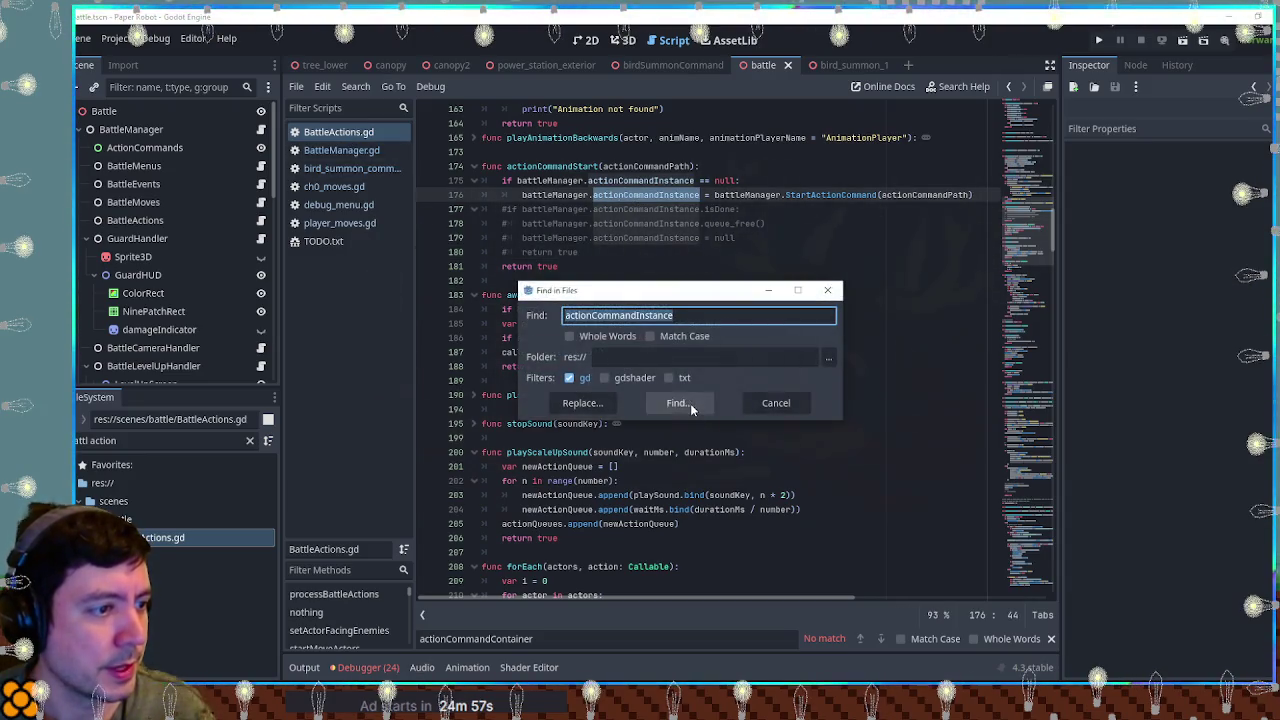
click(690, 403)
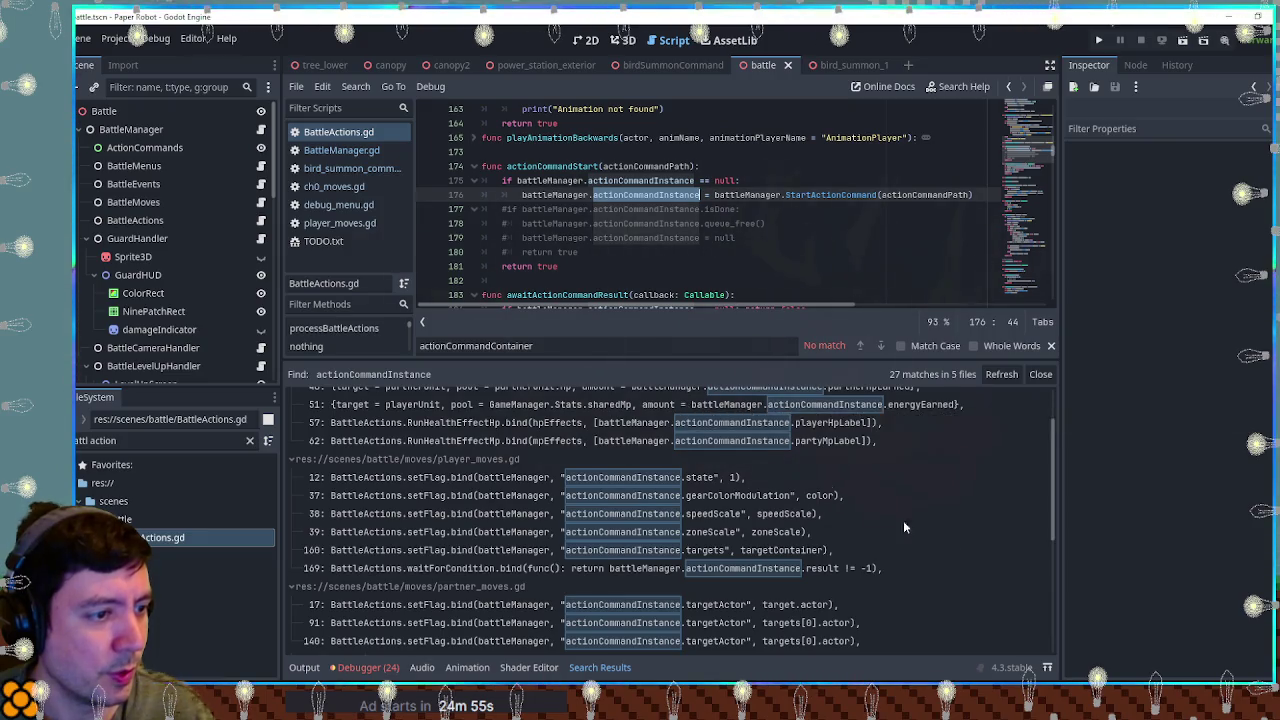
Step: Collapse the special_moves, player_moves and partner_moves results, then go to BattleActions lines 184 and 179
scroll(933, 535, down, 5)
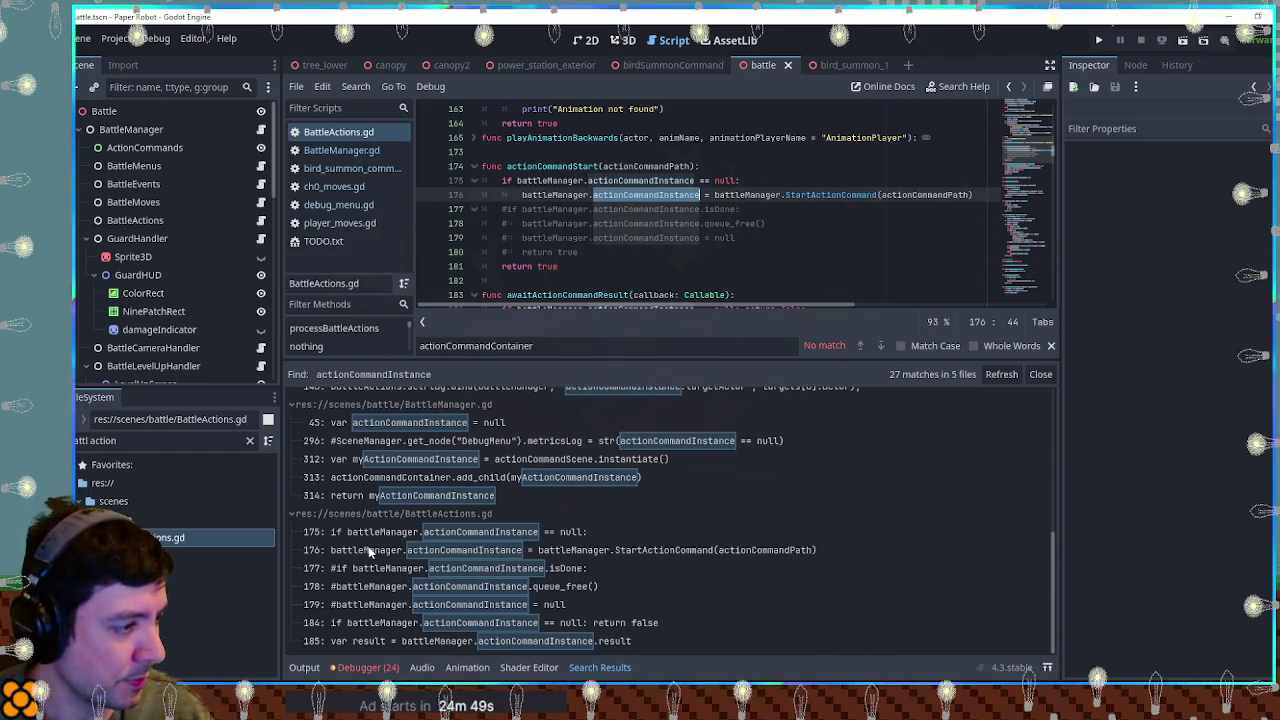
scroll(640, 557, up, 4)
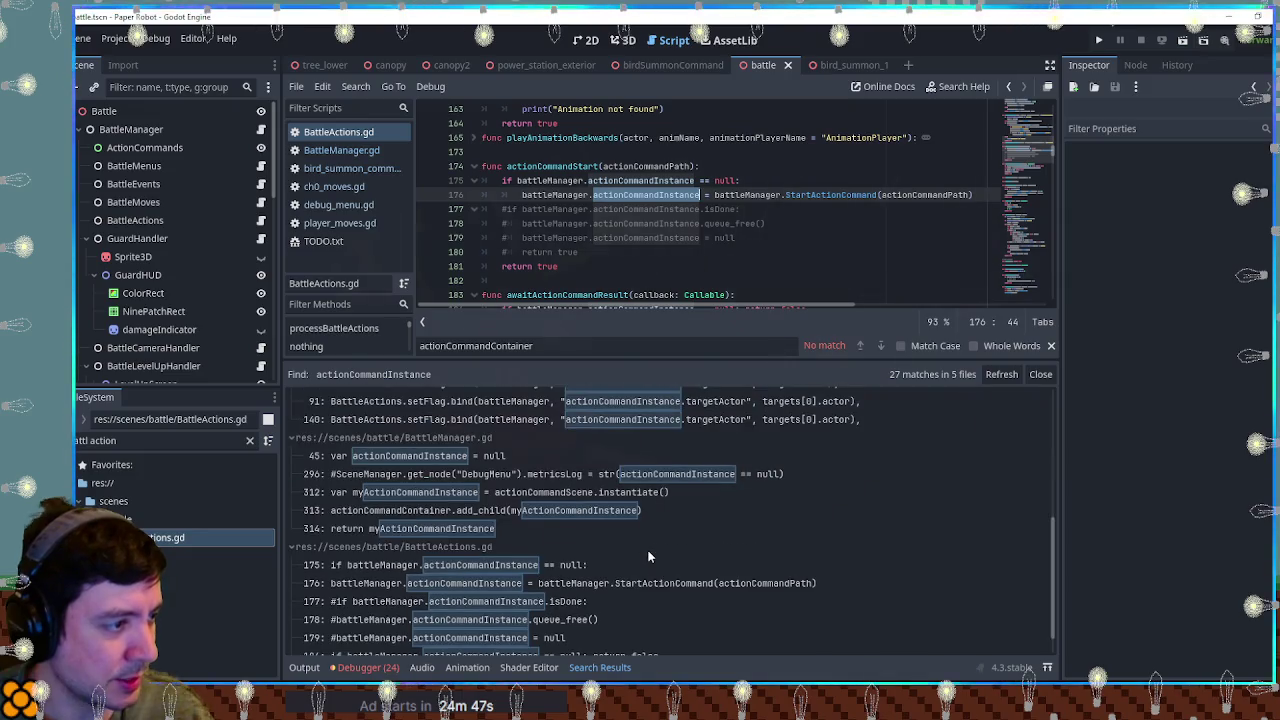
scroll(650, 562, up, 4)
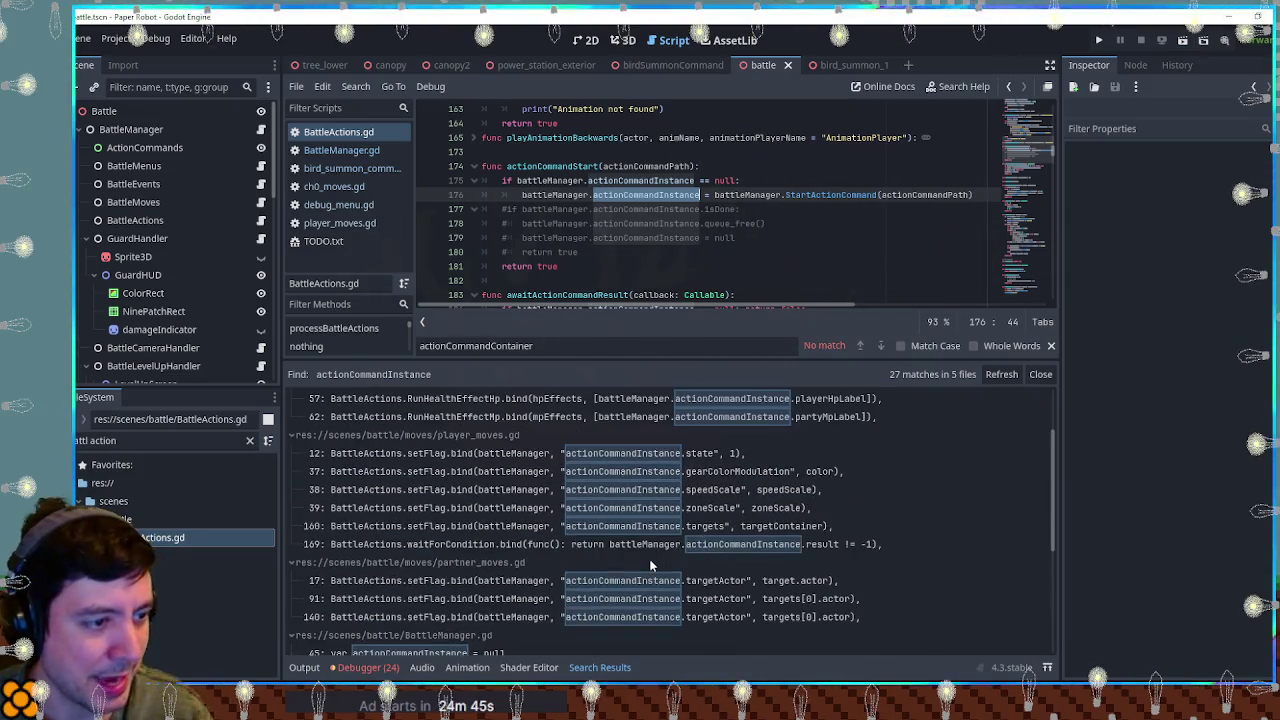
scroll(651, 562, down, 3)
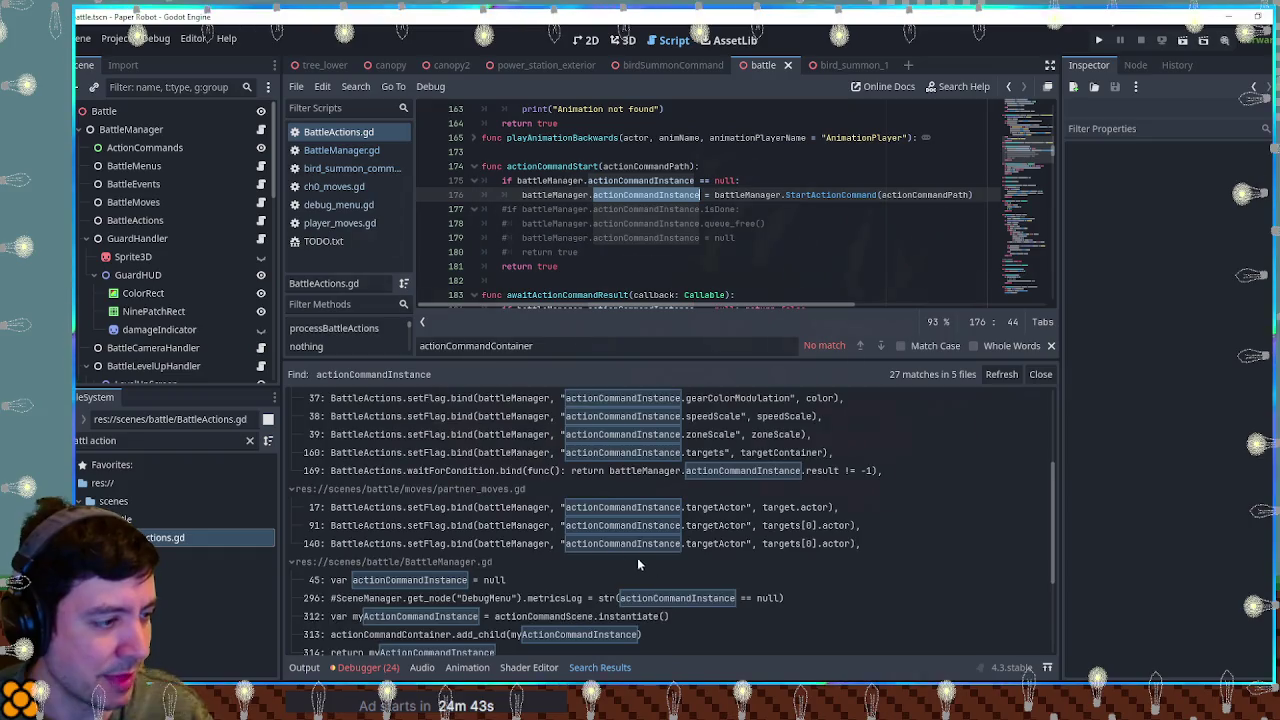
scroll(651, 562, up, 3)
click(294, 399)
click(293, 417)
click(293, 435)
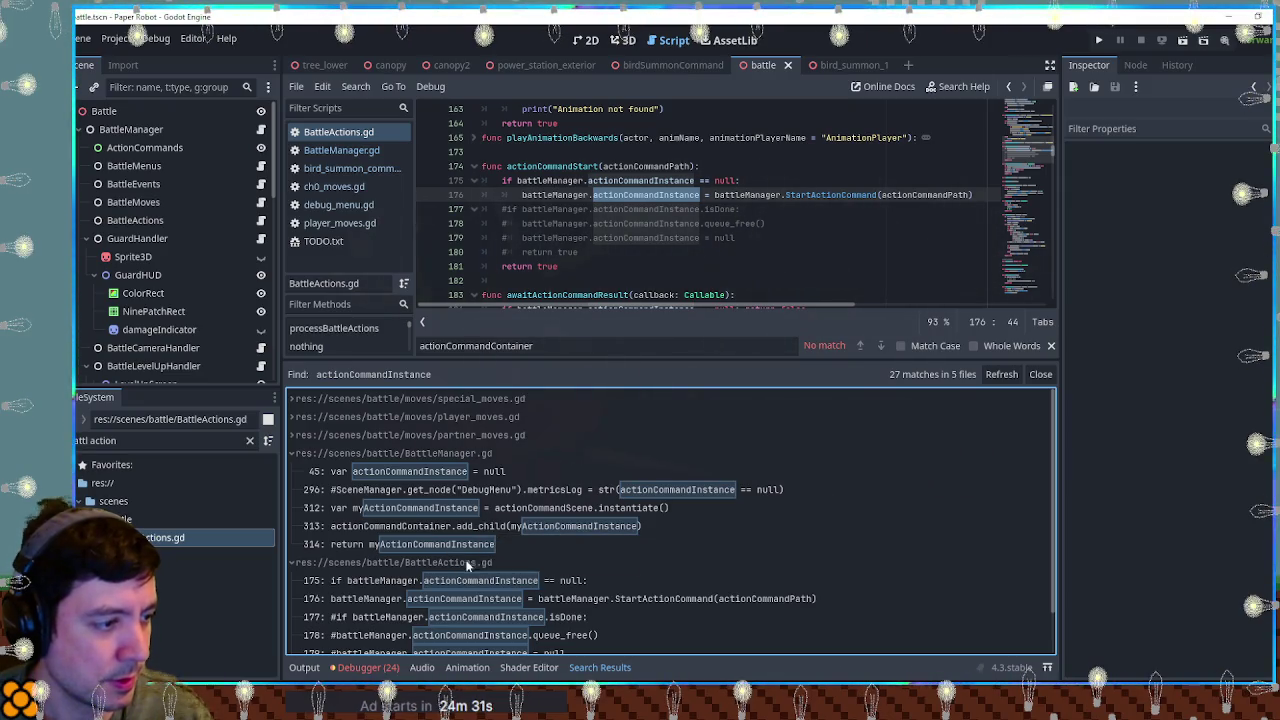
scroll(478, 602, down, 1)
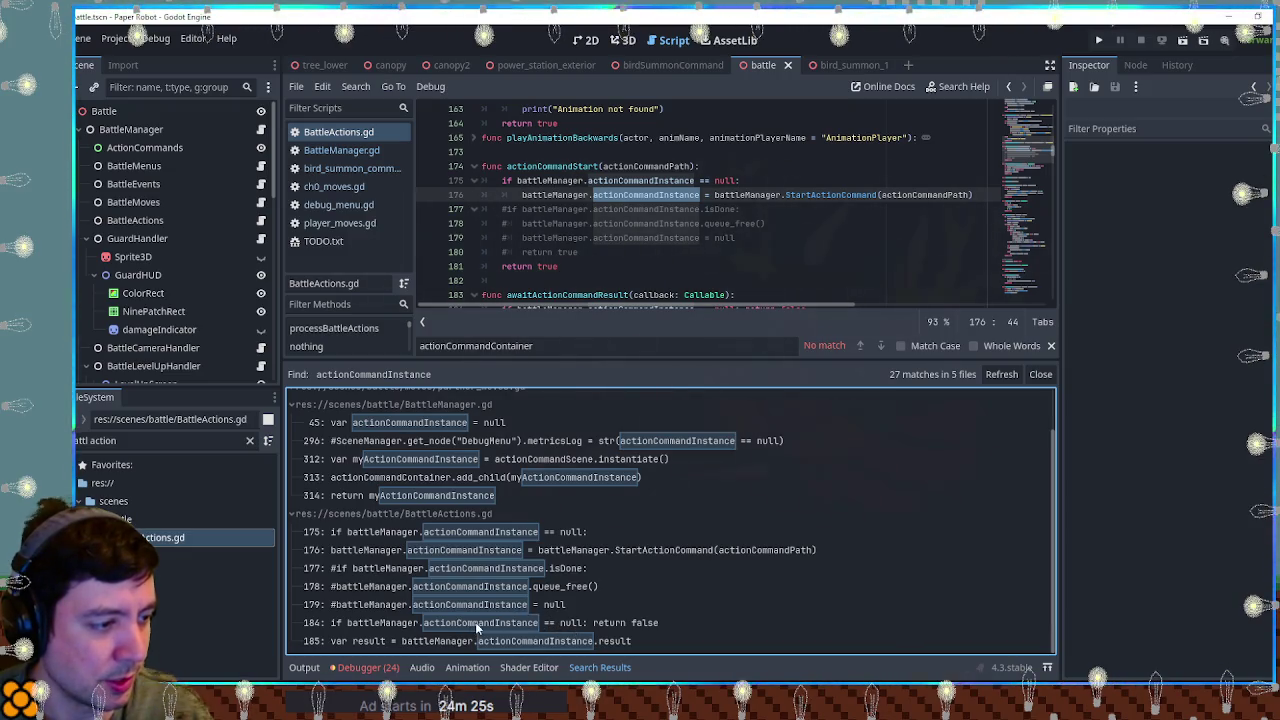
click(477, 620)
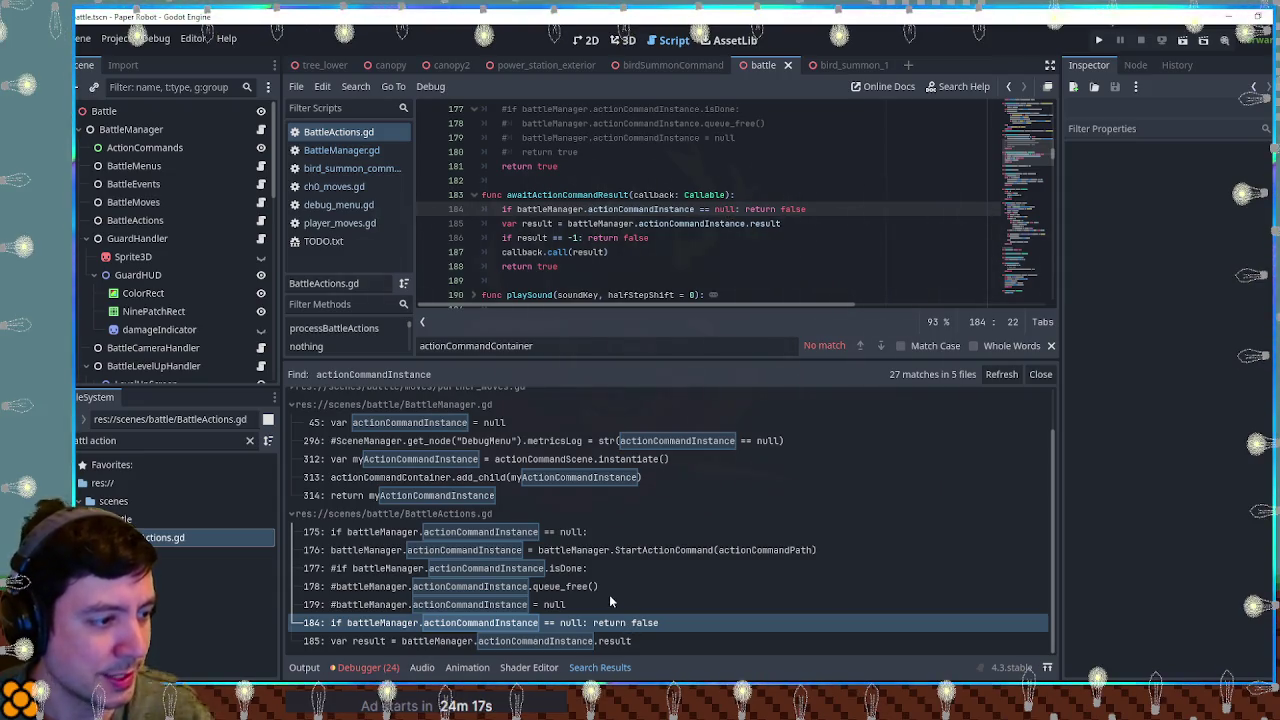
click(455, 606)
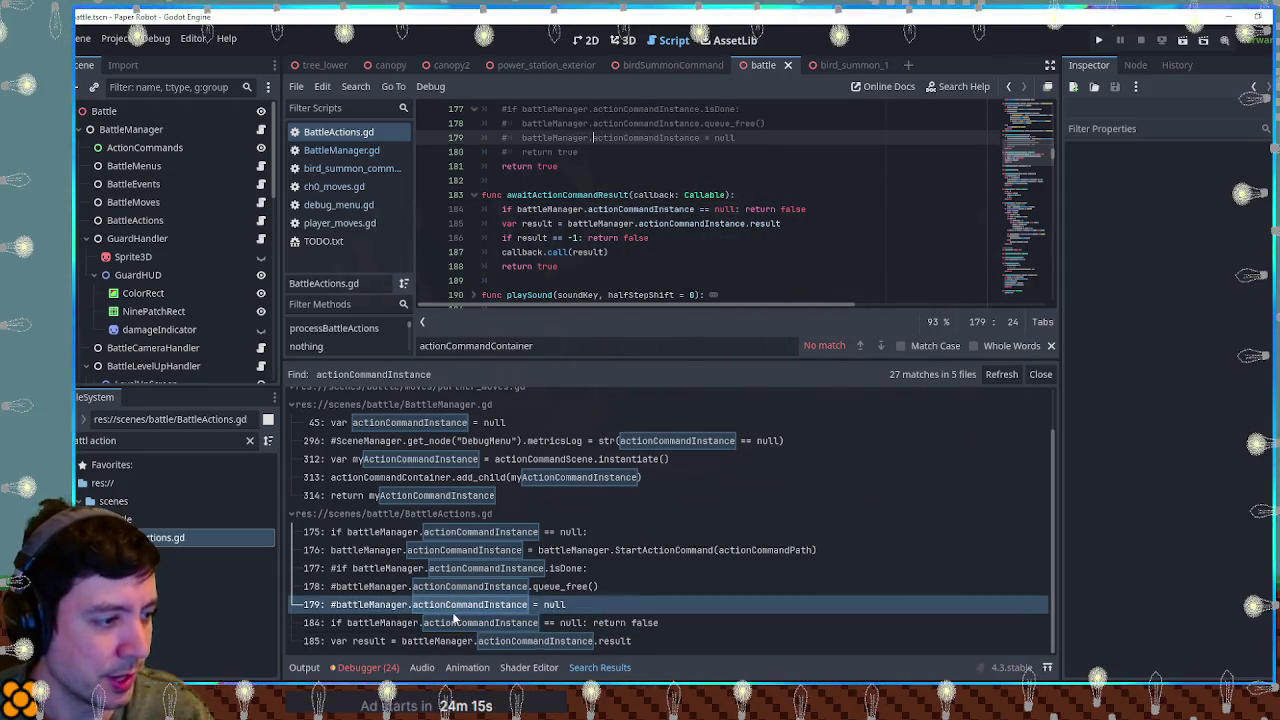
Step: Delete the commented-out cleanup lines 177–180 in BattleActions.gd and save the script
click(458, 587)
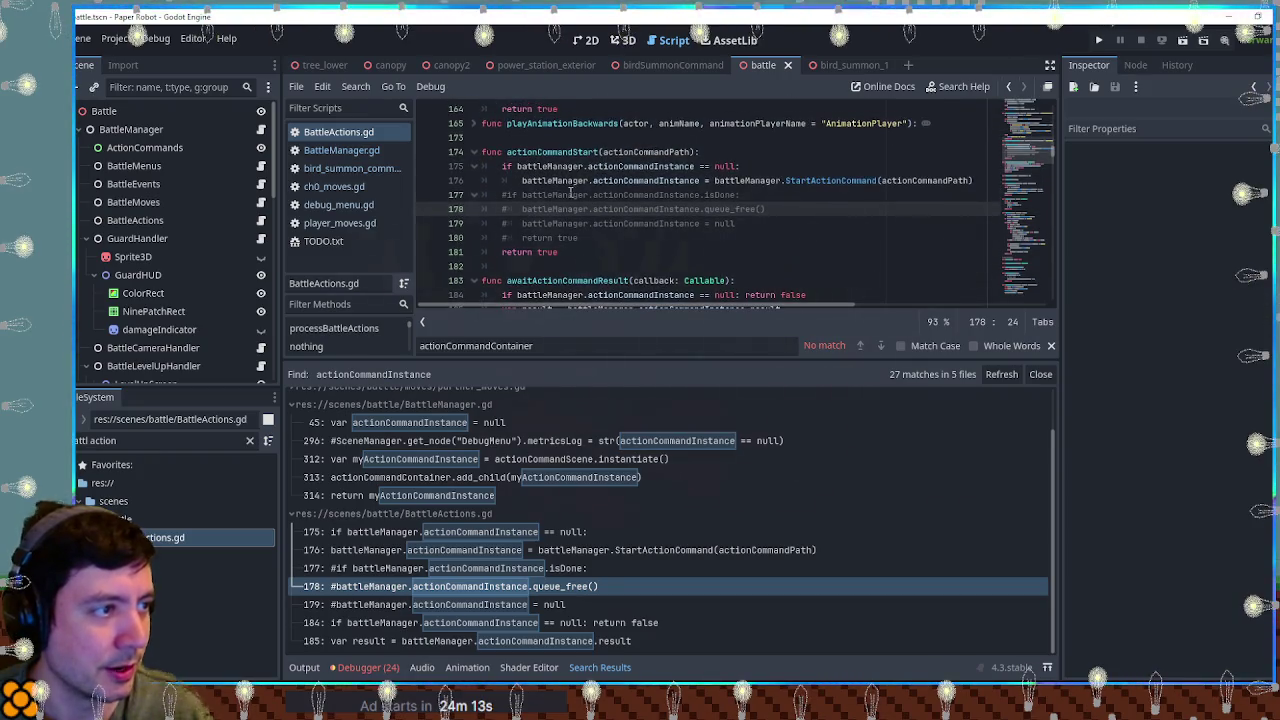
key(ctrl+shift+k)
key(ctrl+shift+k)
key(ctrl+shift+k)
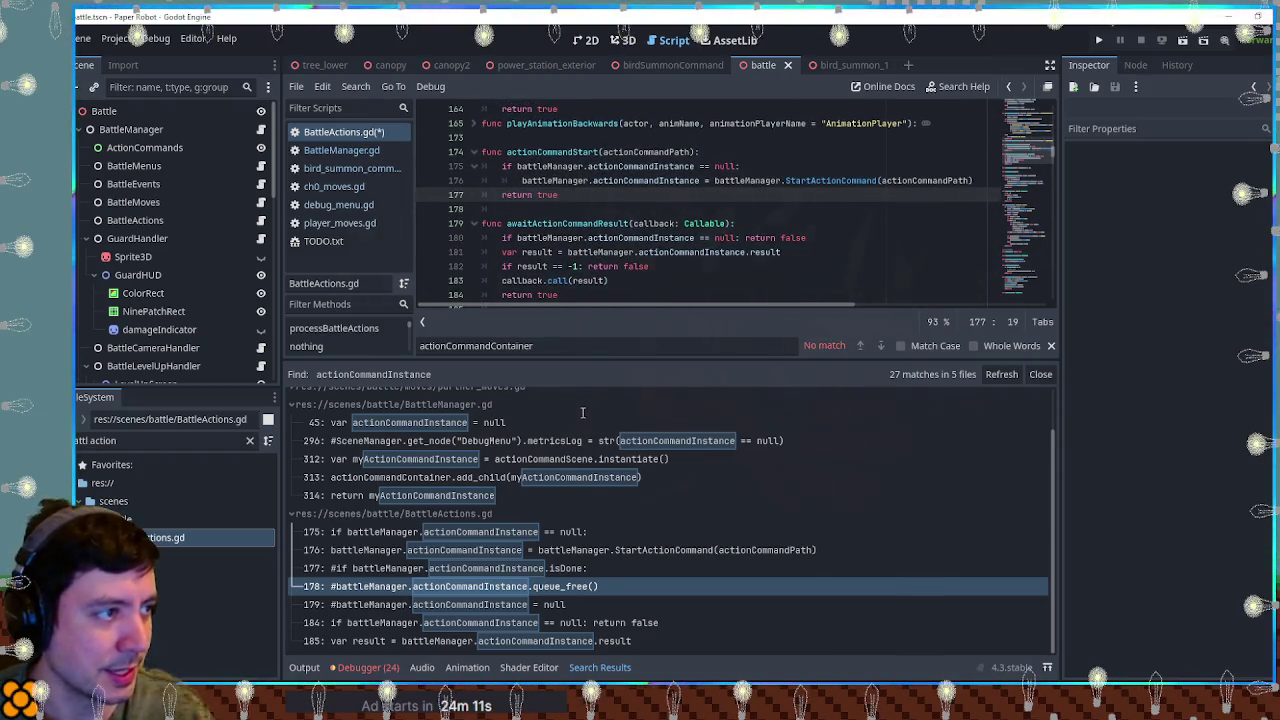
key(ctrl+s)
click(160, 440)
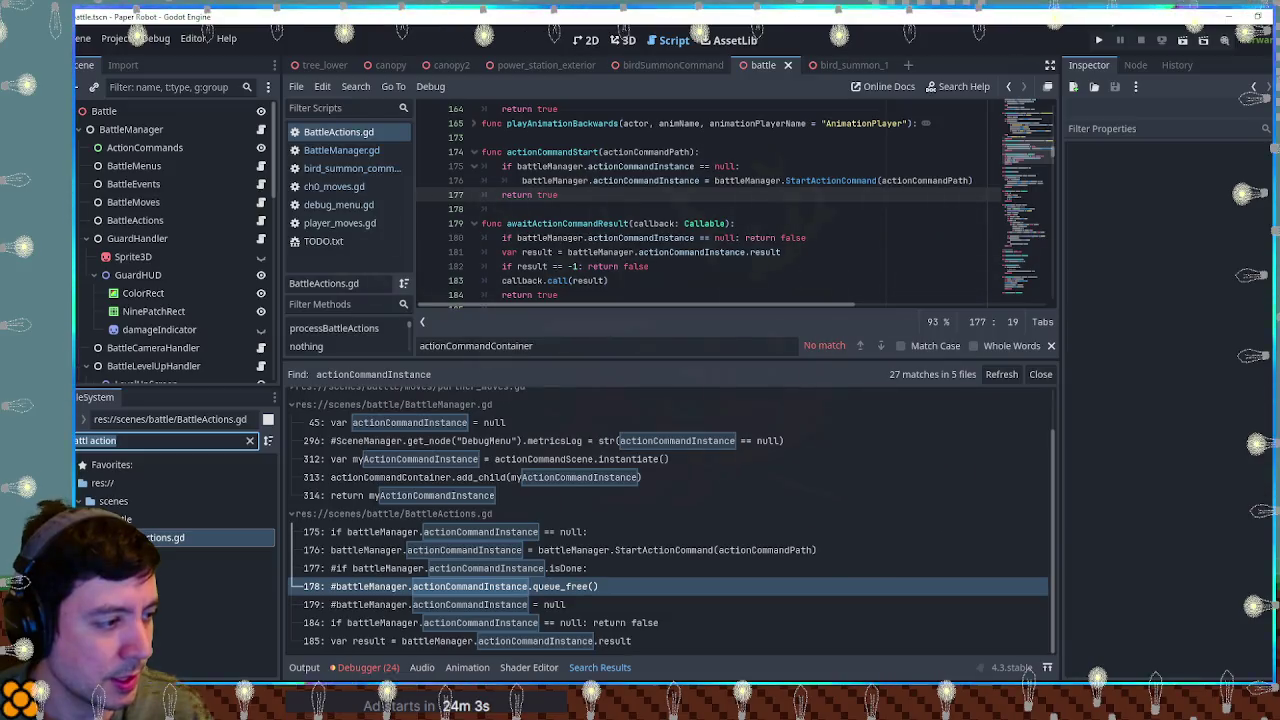
Step: Review the remaining actionCommandInstance matches at BattleActions lines 175 and 185
click(450, 531)
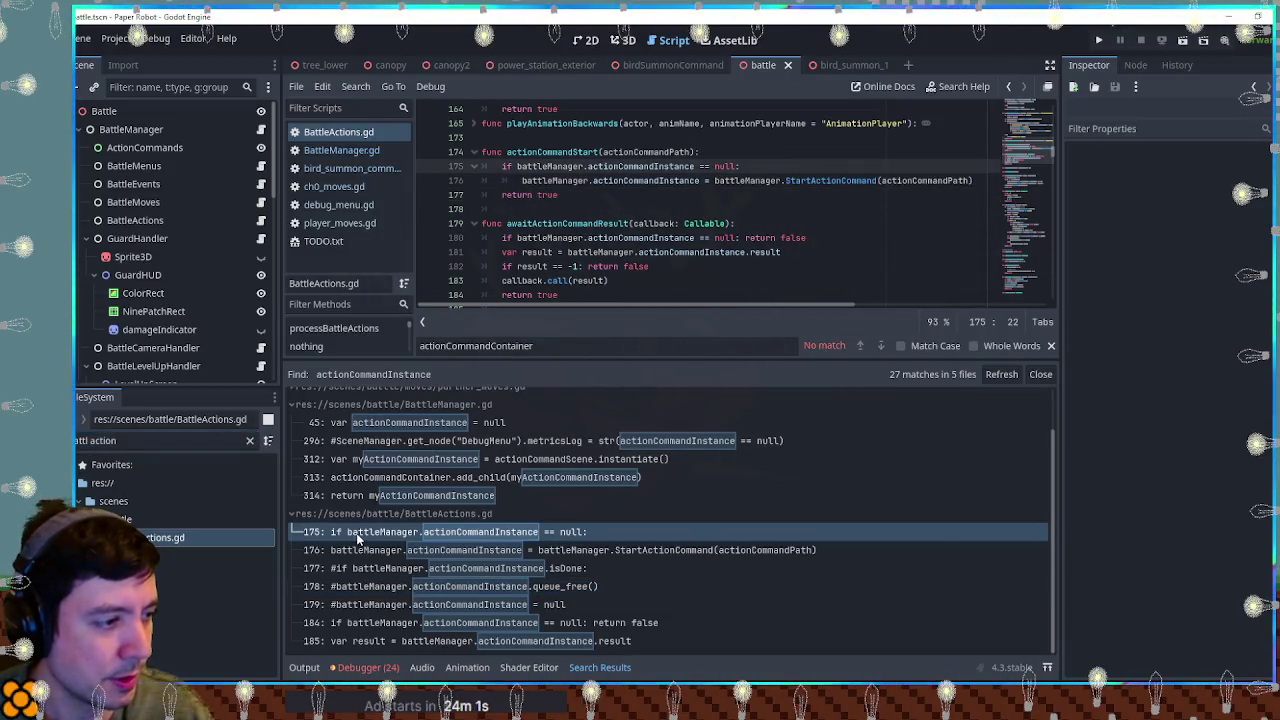
scroll(984, 237, up, 3)
drag(1031, 158, 1024, 100)
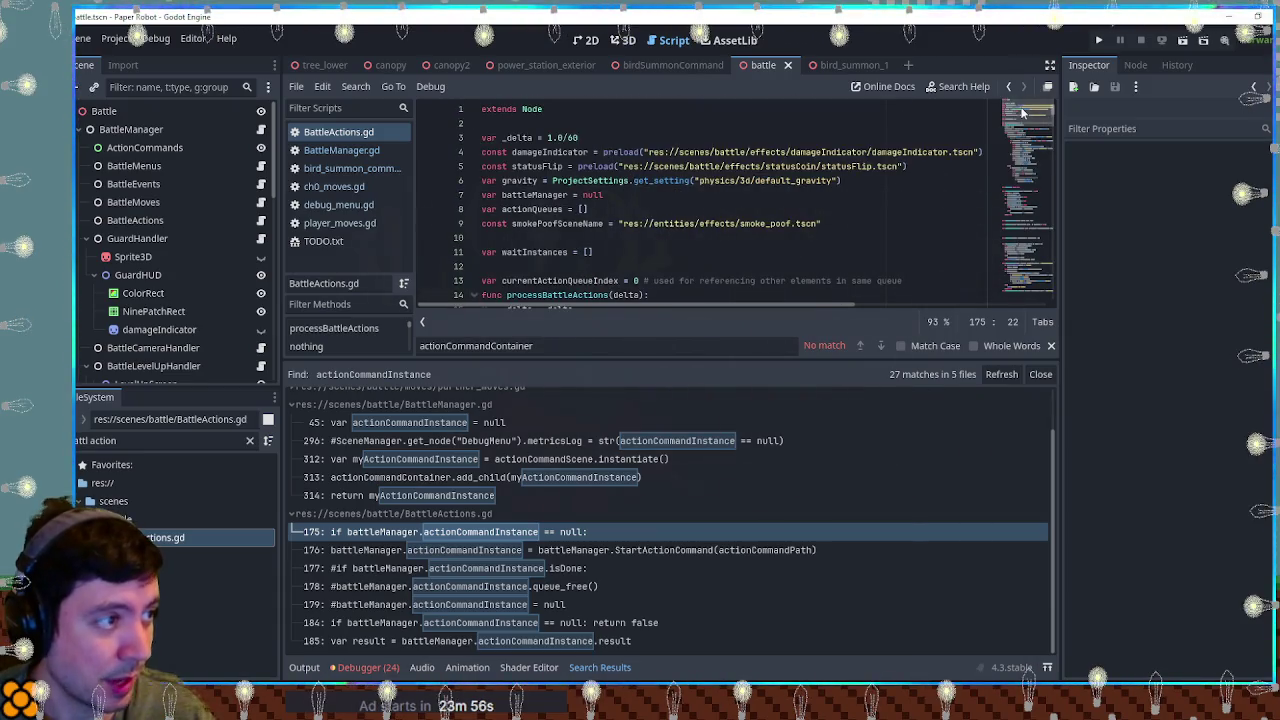
scroll(768, 193, down, 3)
scroll(638, 257, up, 3)
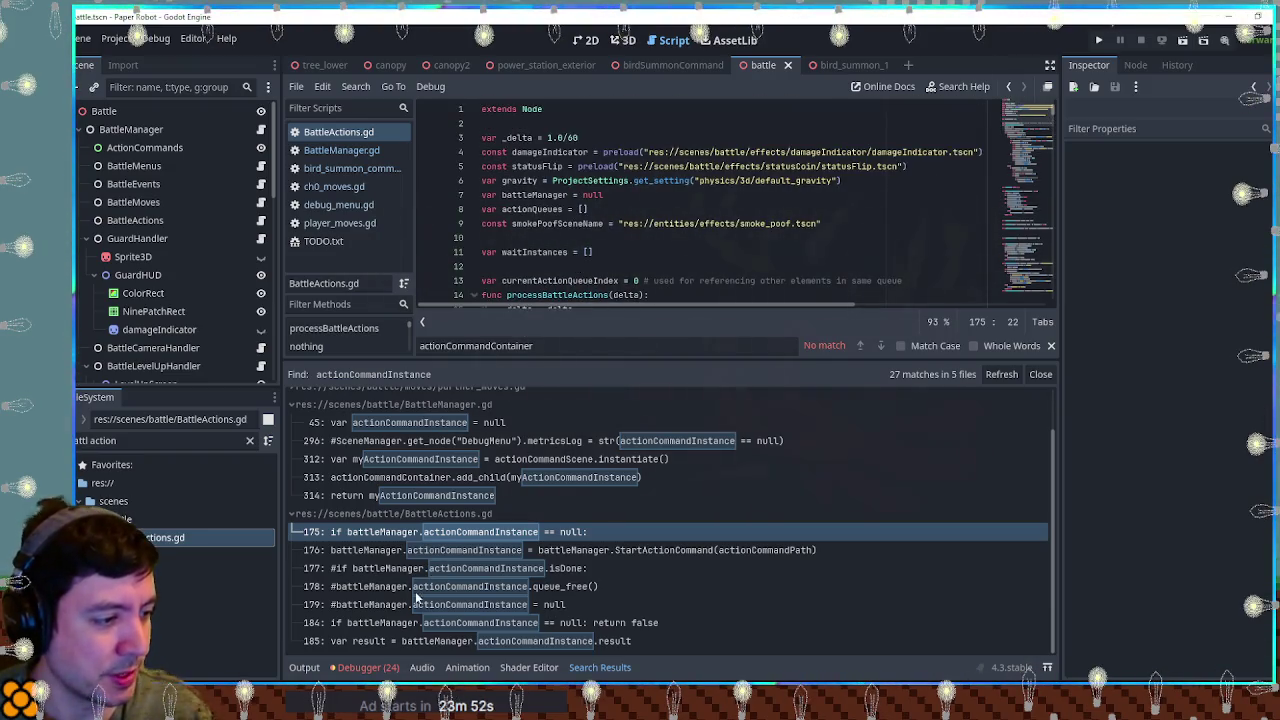
scroll(445, 645, up, 1)
scroll(436, 653, down, 1)
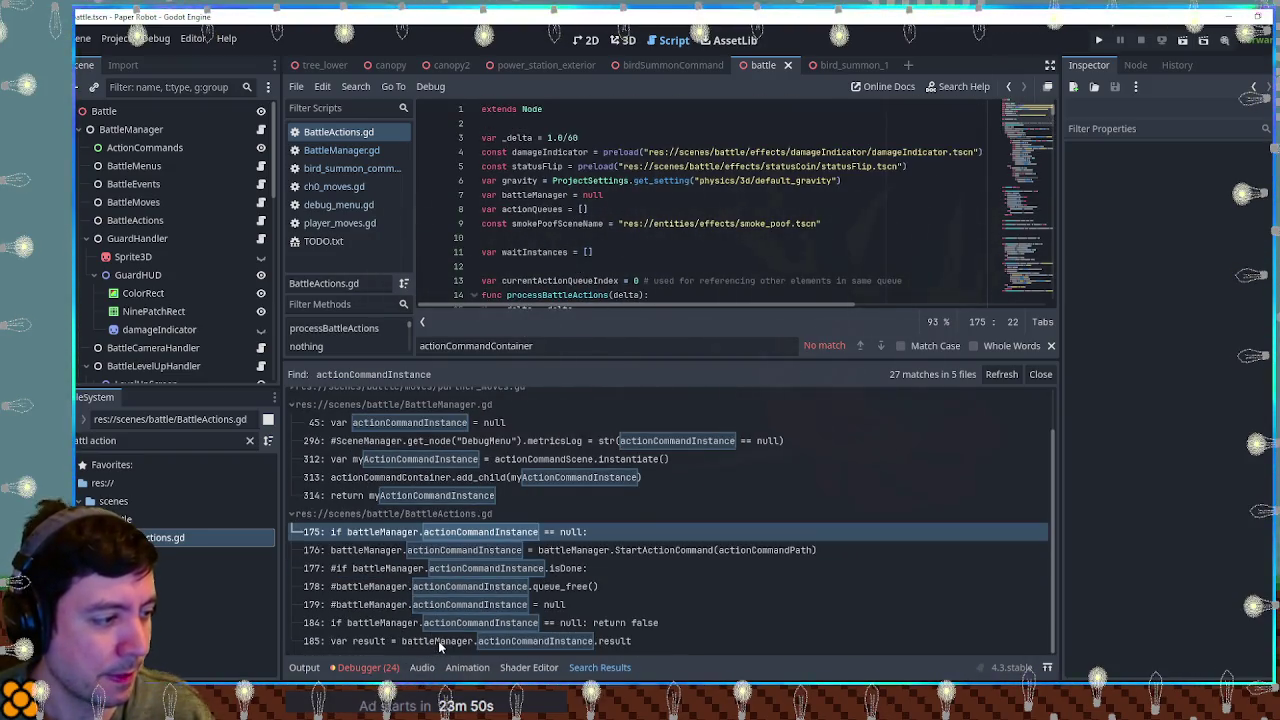
click(438, 640)
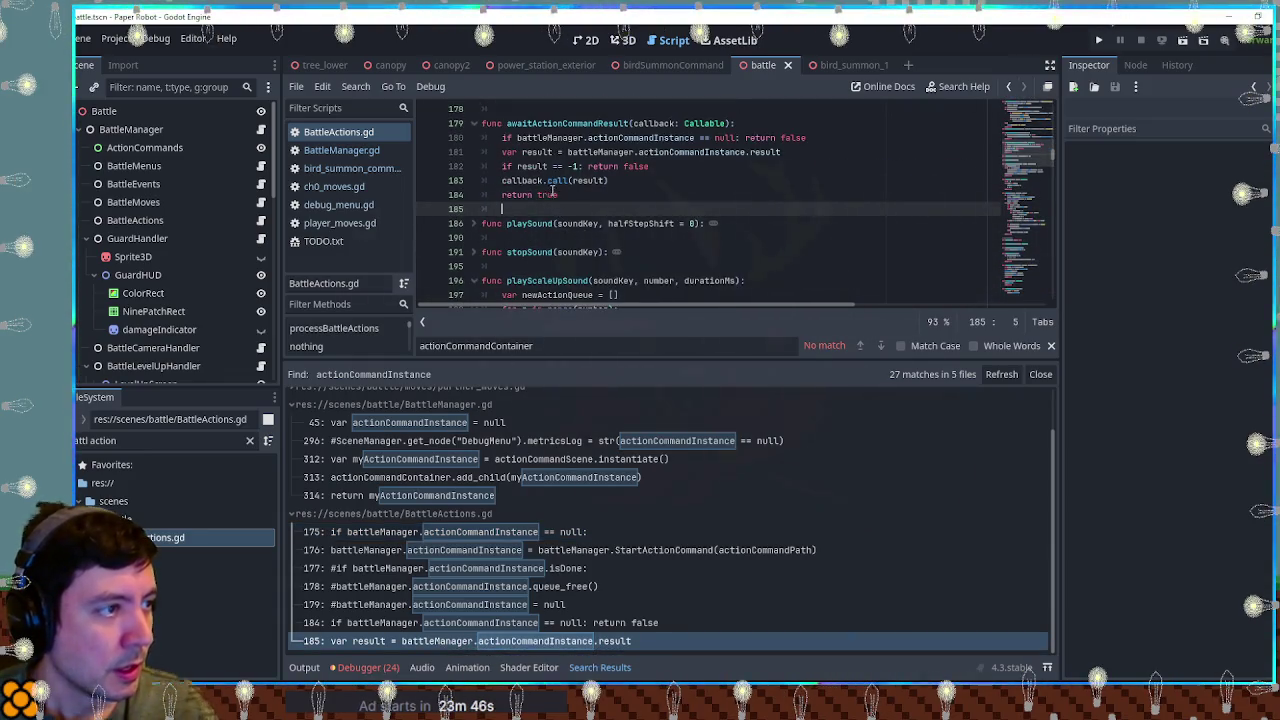
Step: Re-run the project-wide actionCommandInstance search from line 181, now showing 24 matches
double_click(689, 152)
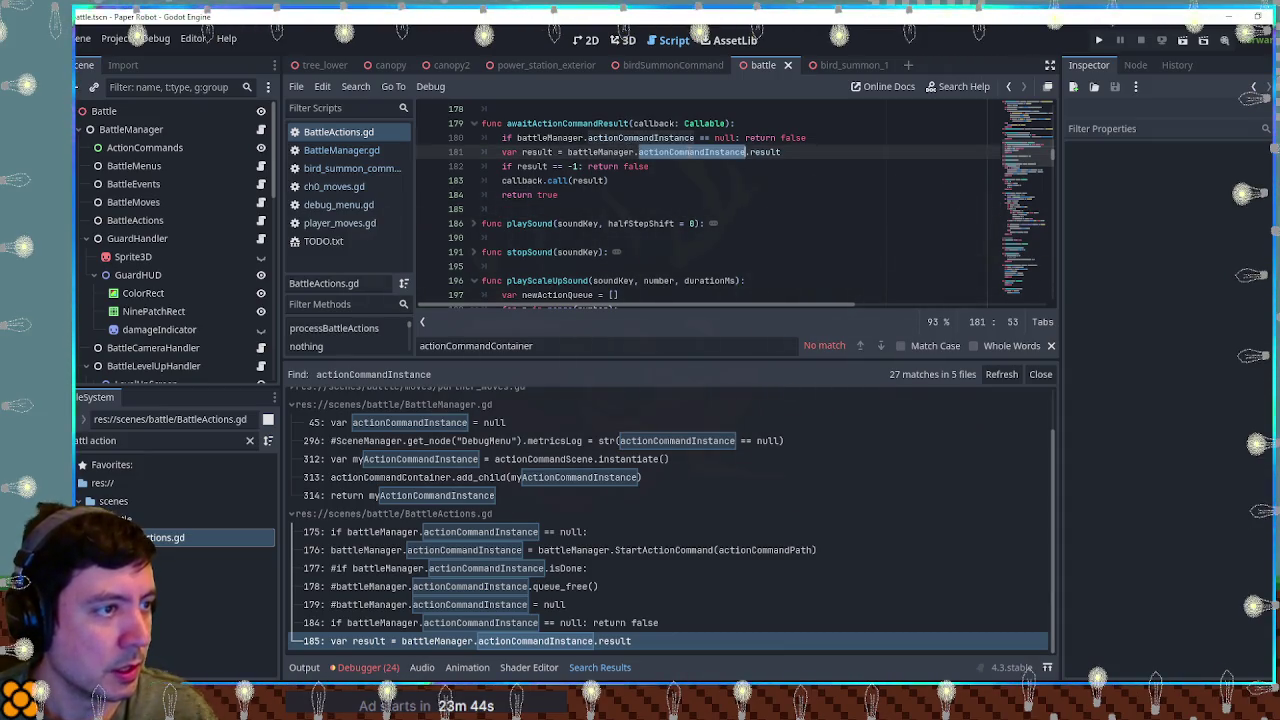
key(ctrl+shift+f)
click(692, 407)
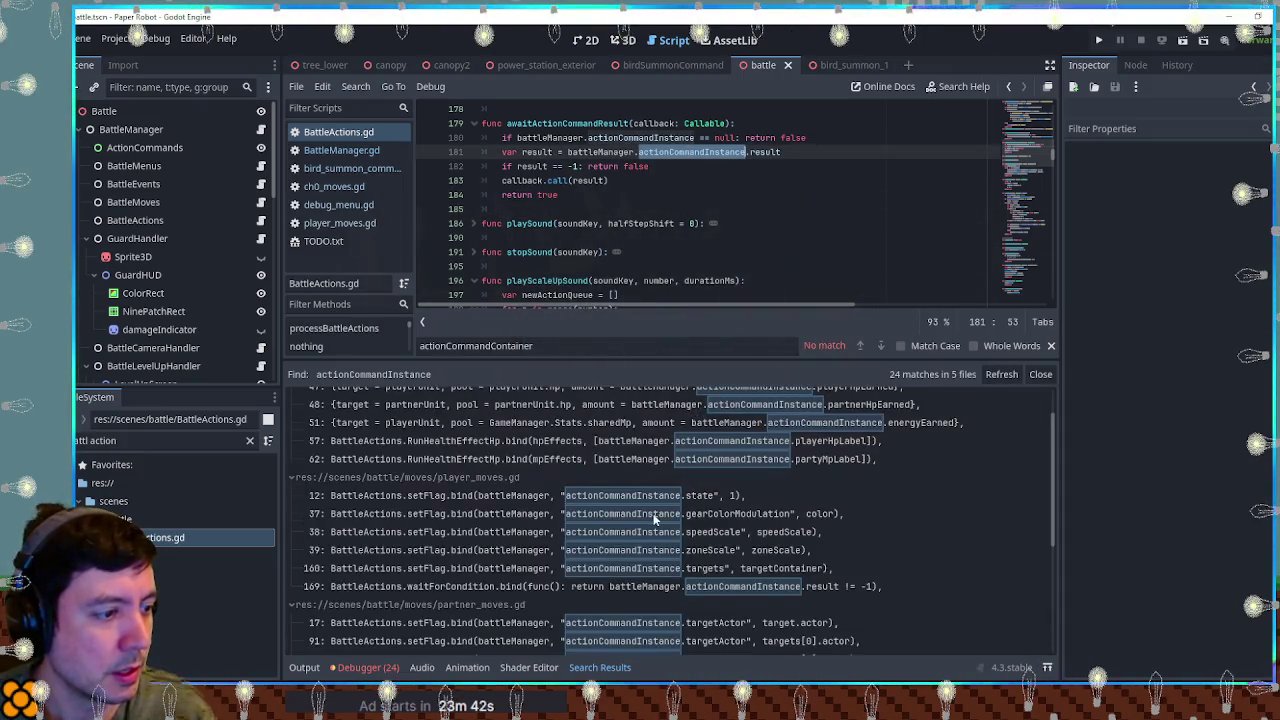
scroll(654, 518, down, 5)
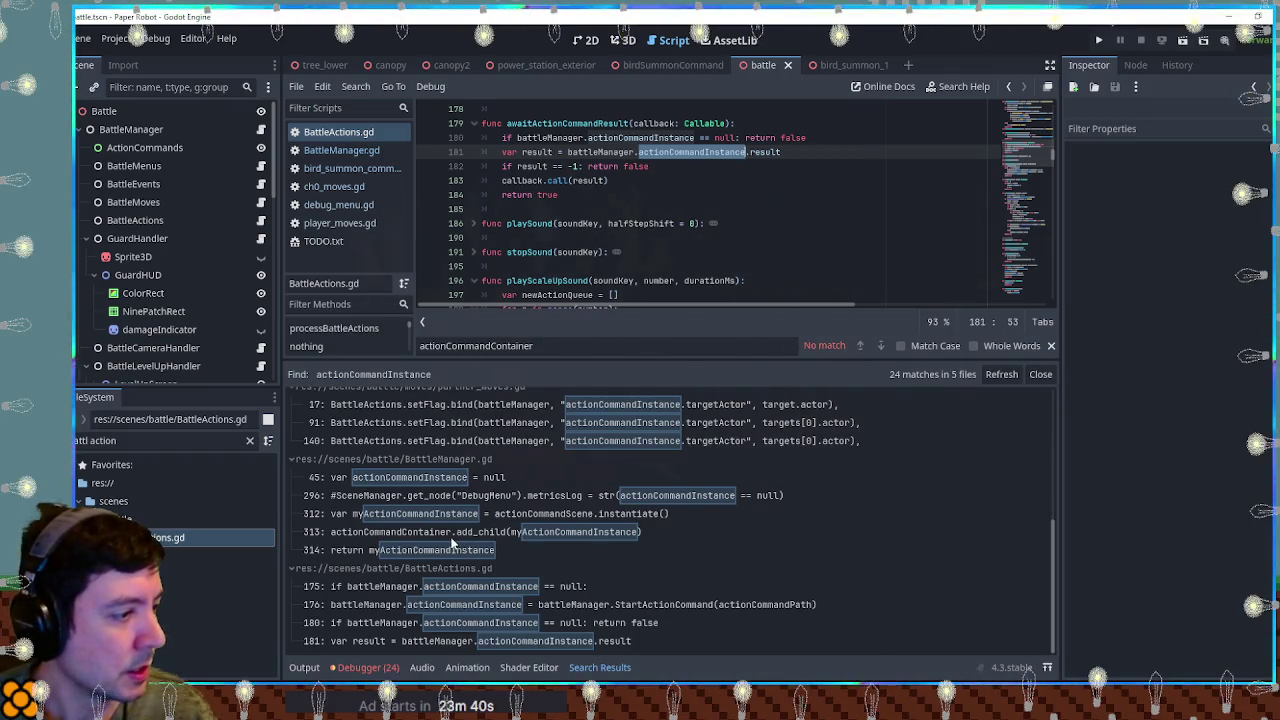
Step: Go to BattleManager line 313 and search the project for actionCommandContainer
click(452, 538)
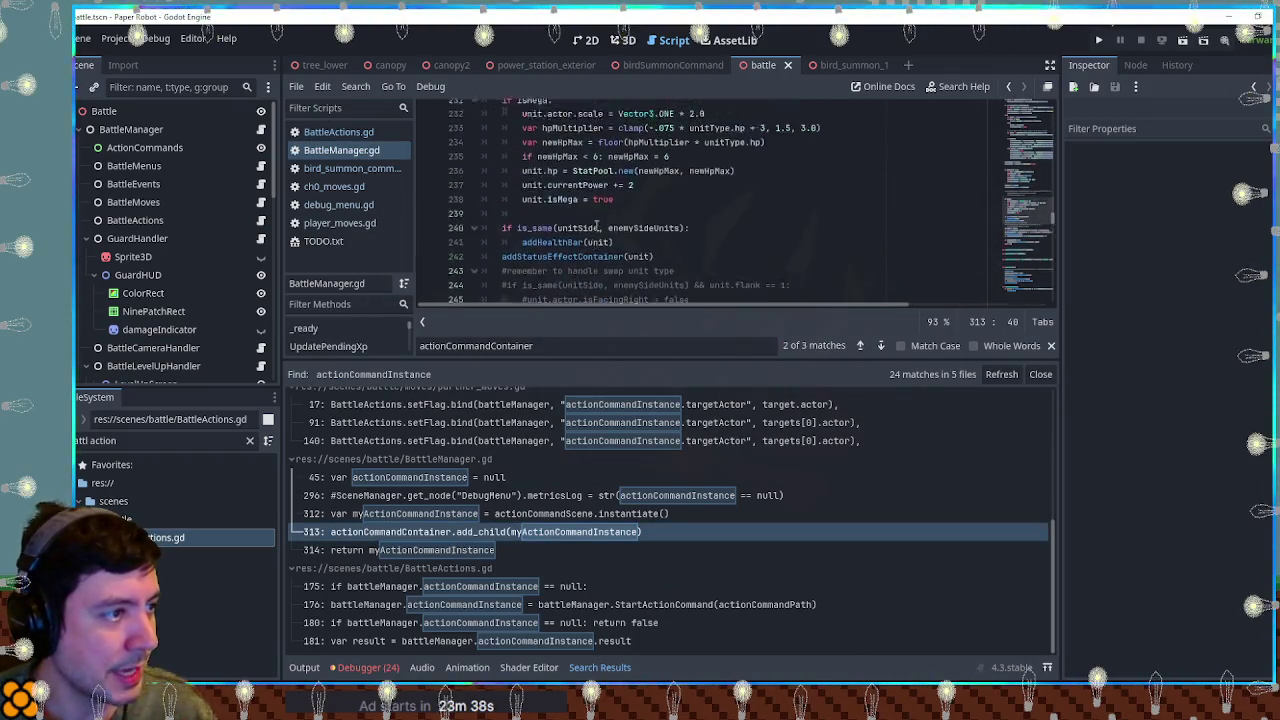
scroll(630, 235, down, 10)
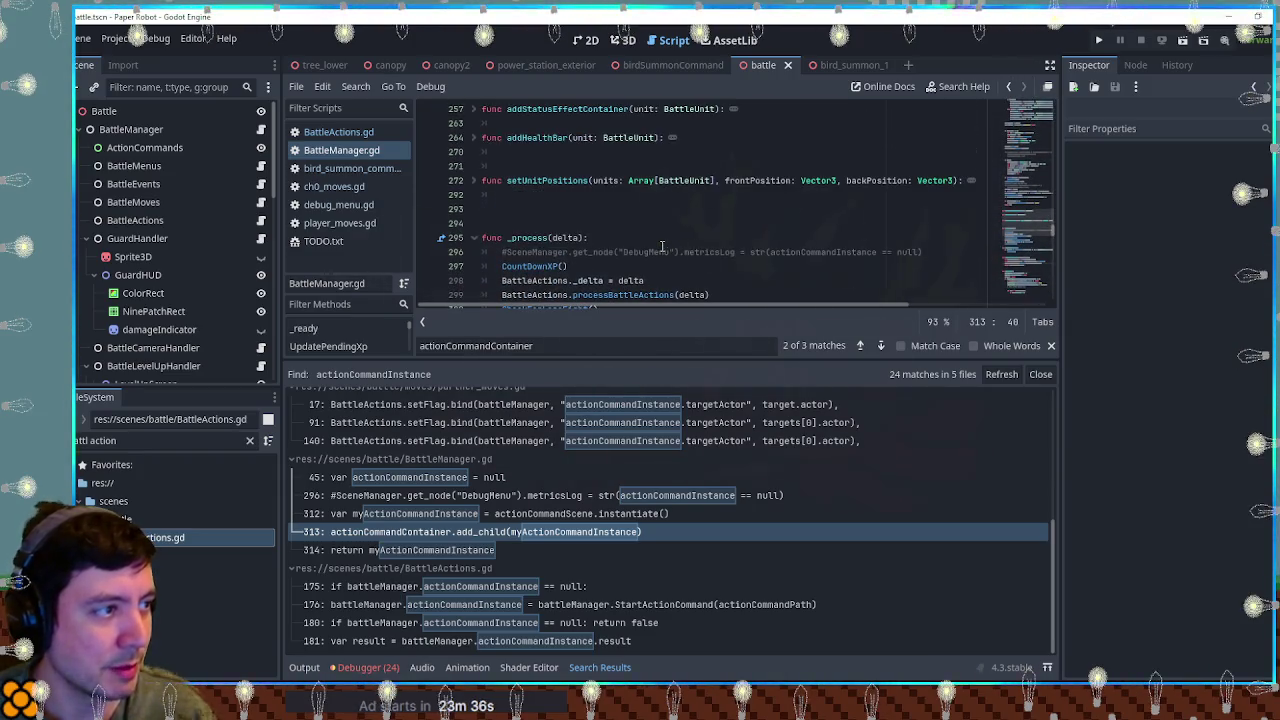
scroll(496, 225, down, 3)
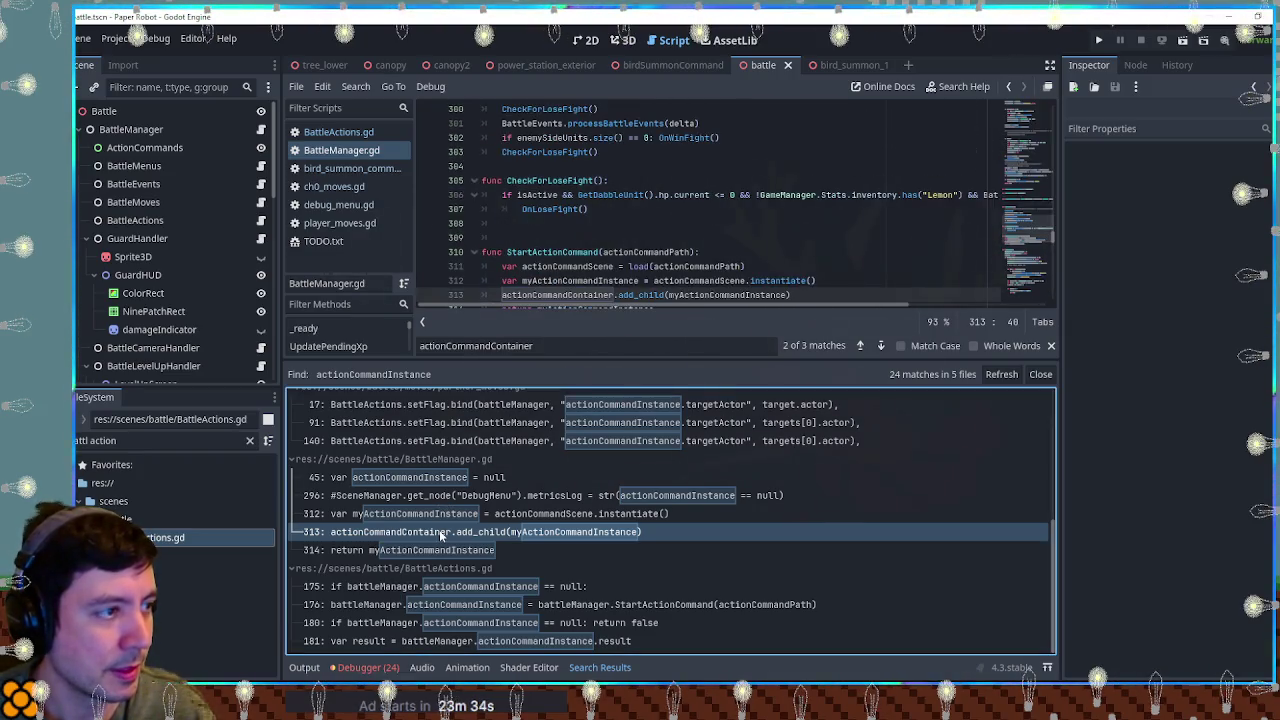
scroll(600, 232, down, 2)
scroll(600, 232, down, 1)
double_click(564, 207)
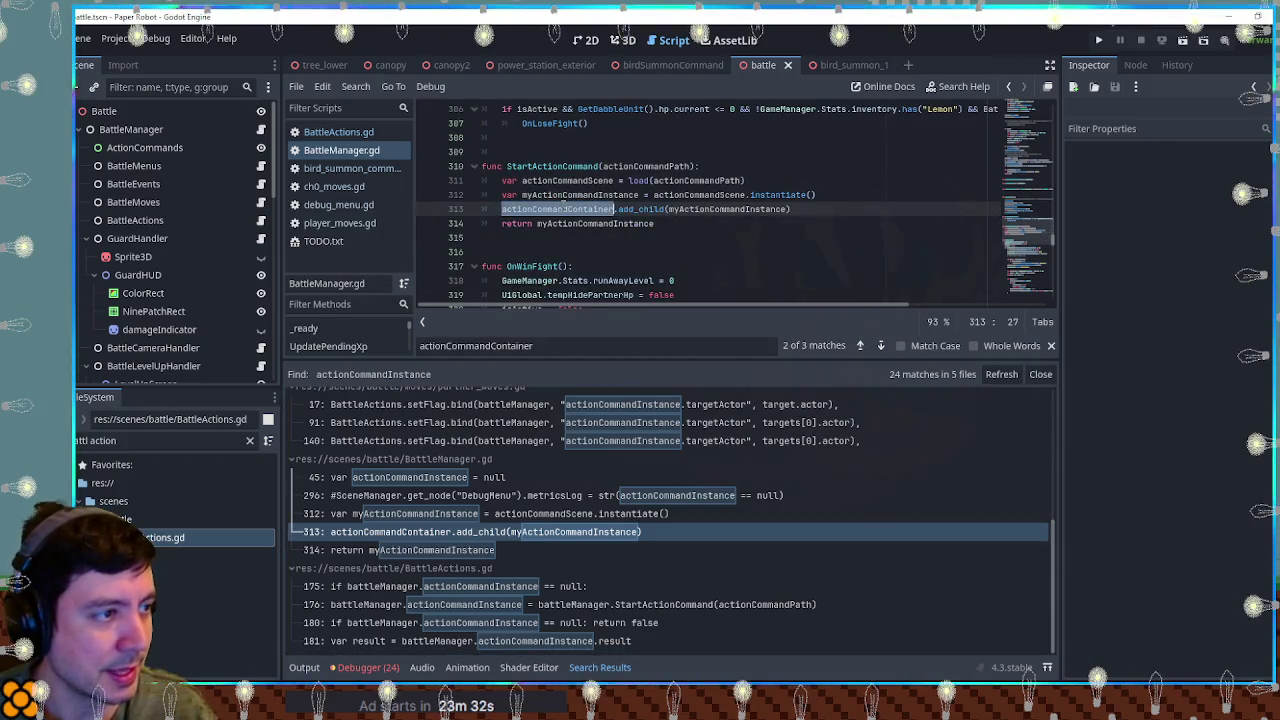
key(ctrl+shift+f)
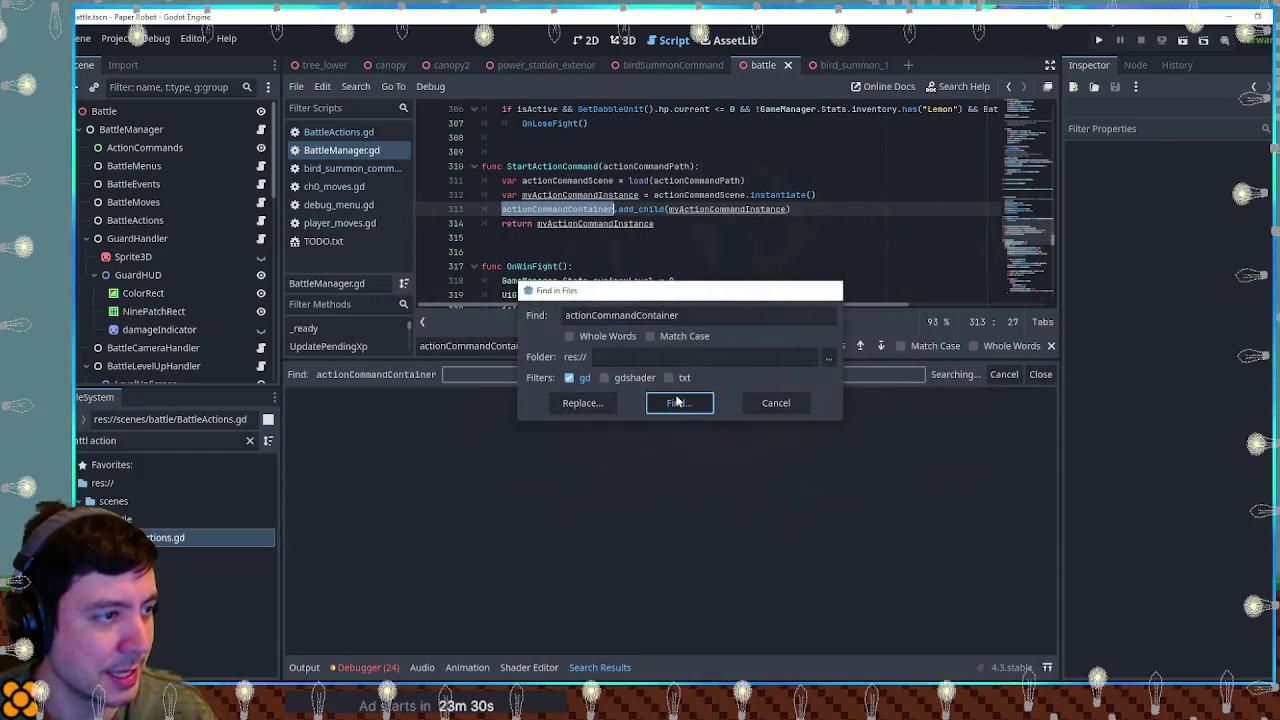
Step: From the actionCommandContainer assignment on line 64, search the project for ActionCommands (33 matches, 10 files)
click(672, 399)
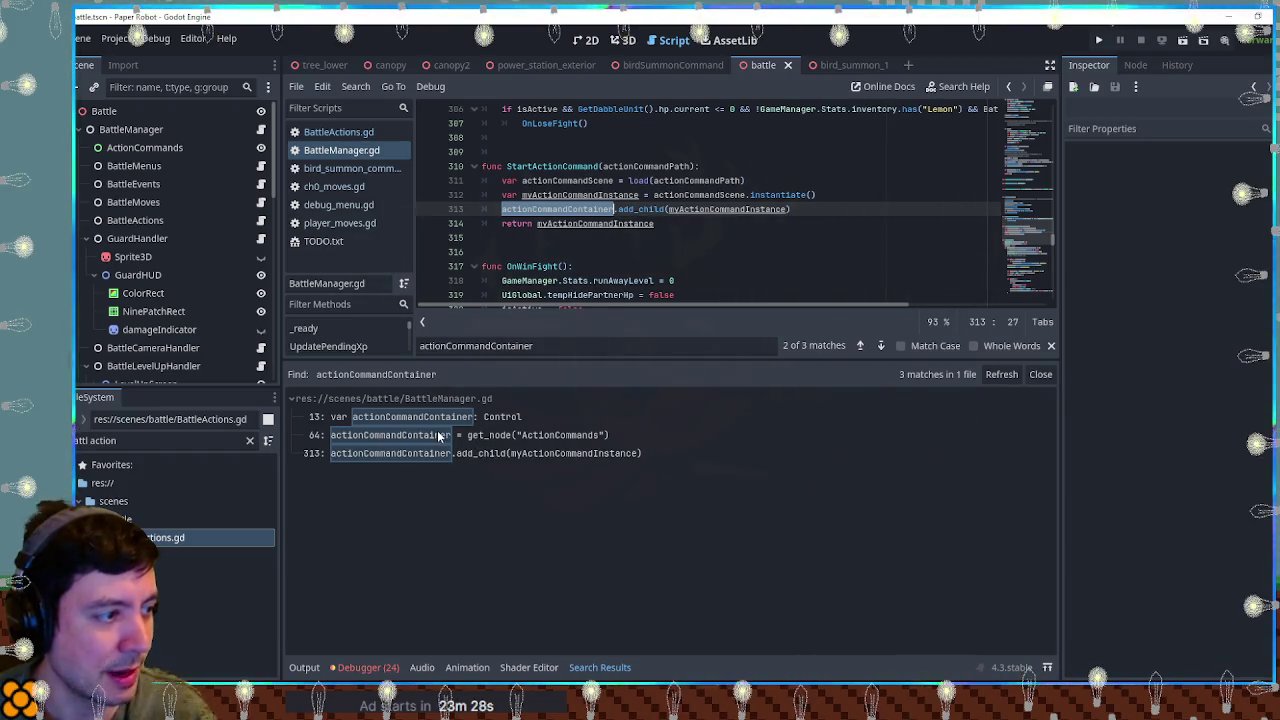
click(574, 438)
double_click(712, 109)
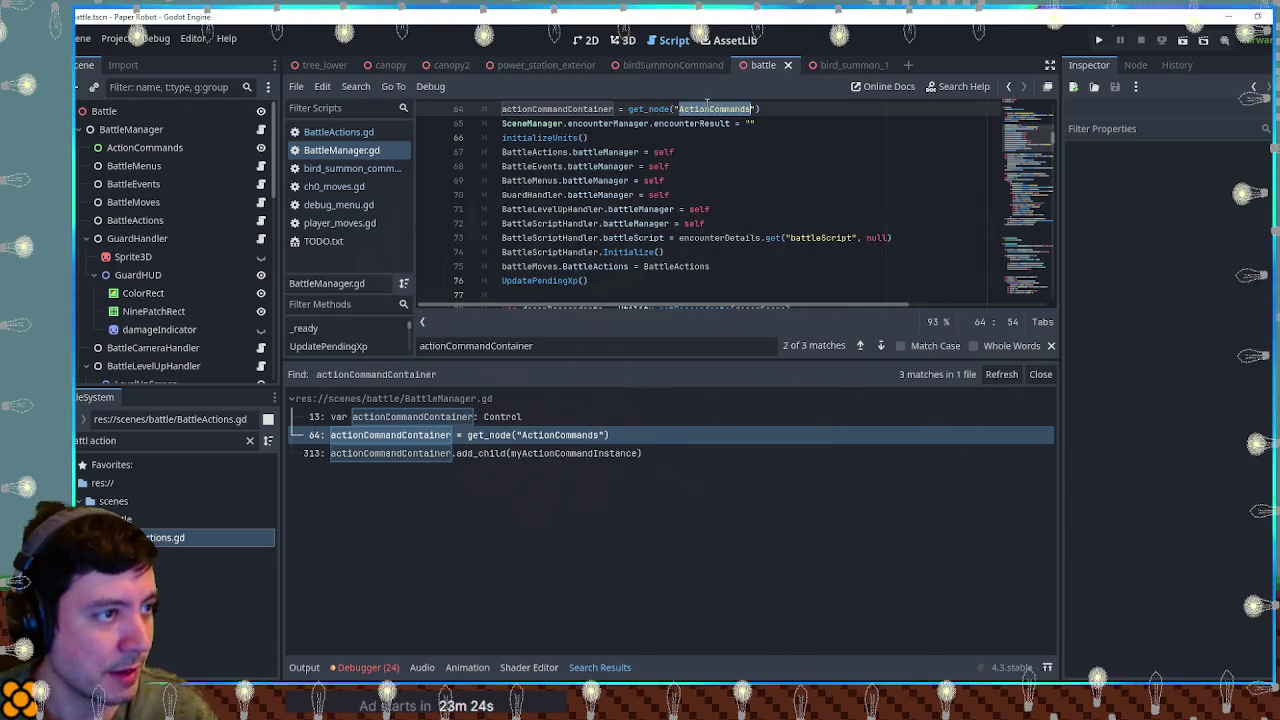
key(ctrl+shift+f)
click(687, 403)
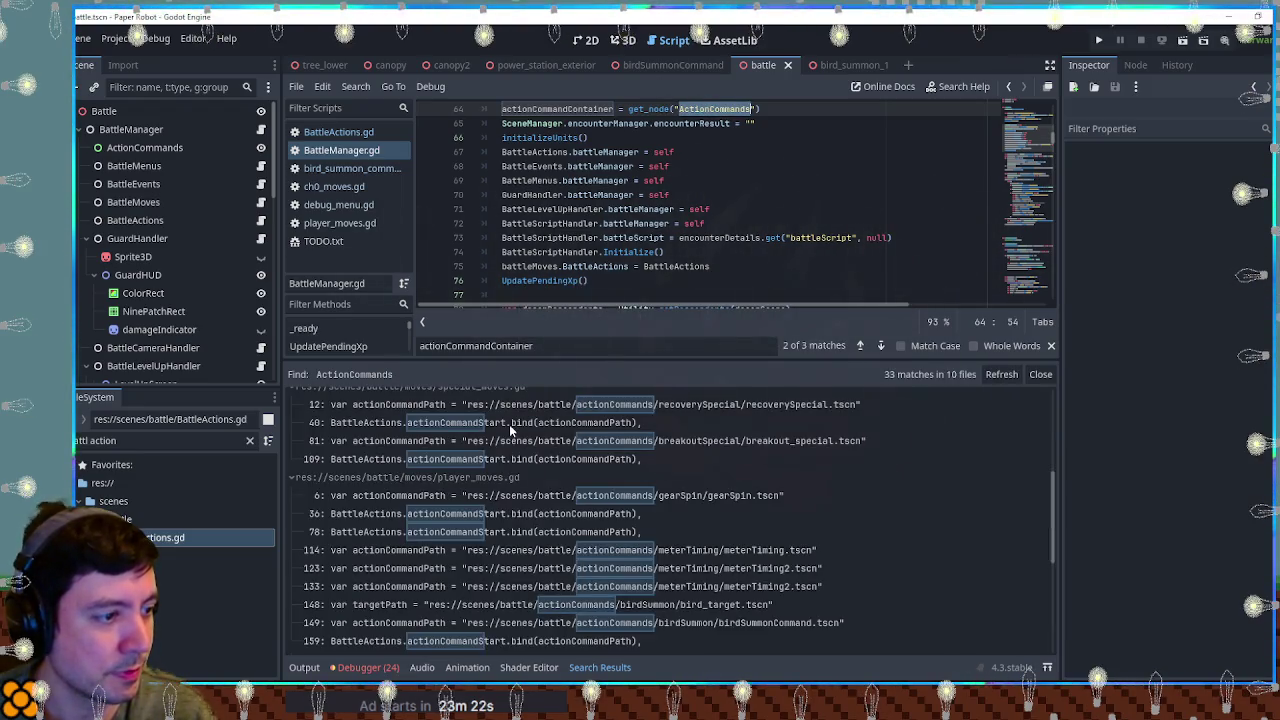
scroll(629, 524, down, 5)
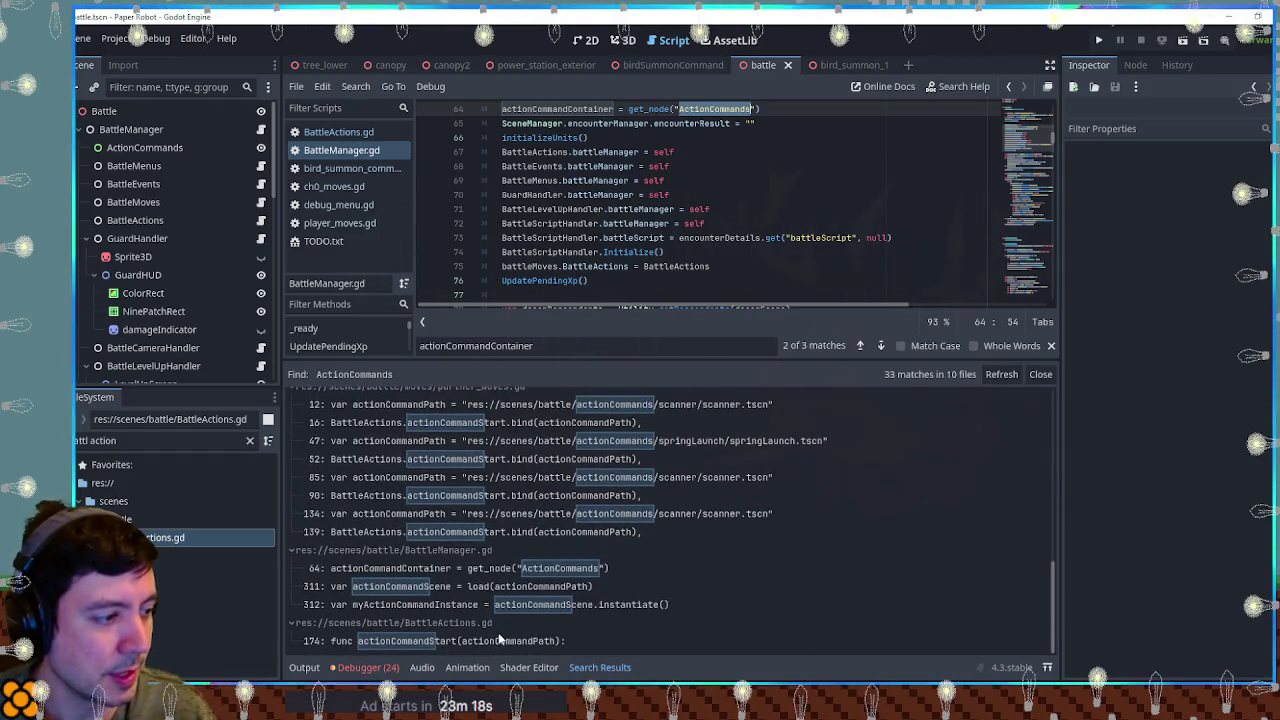
scroll(449, 532, up, 3)
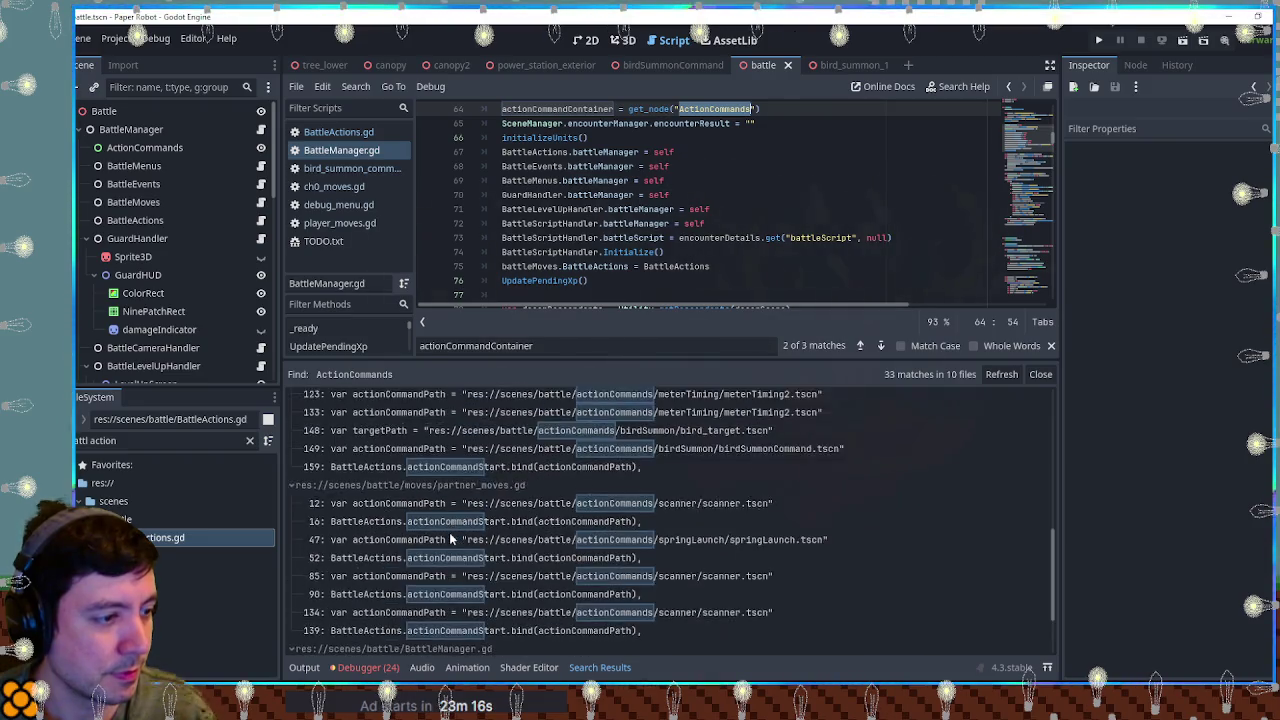
scroll(454, 533, up, 2)
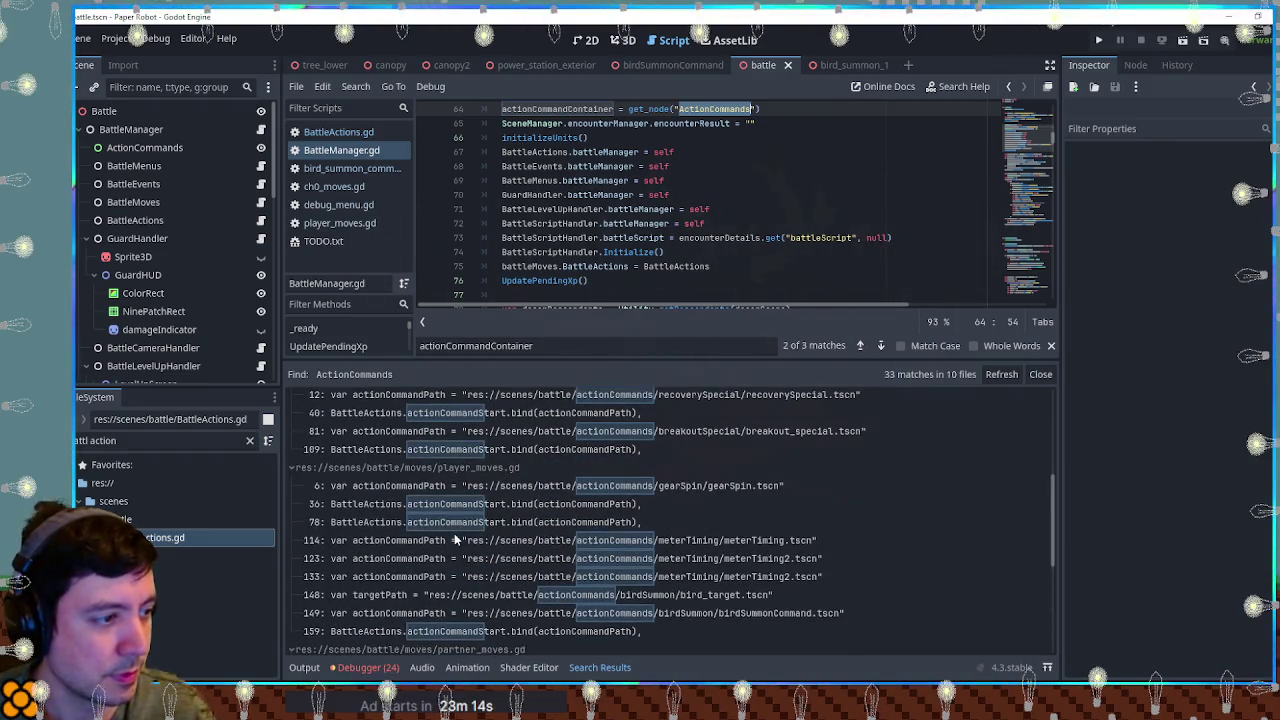
scroll(454, 533, down, 5)
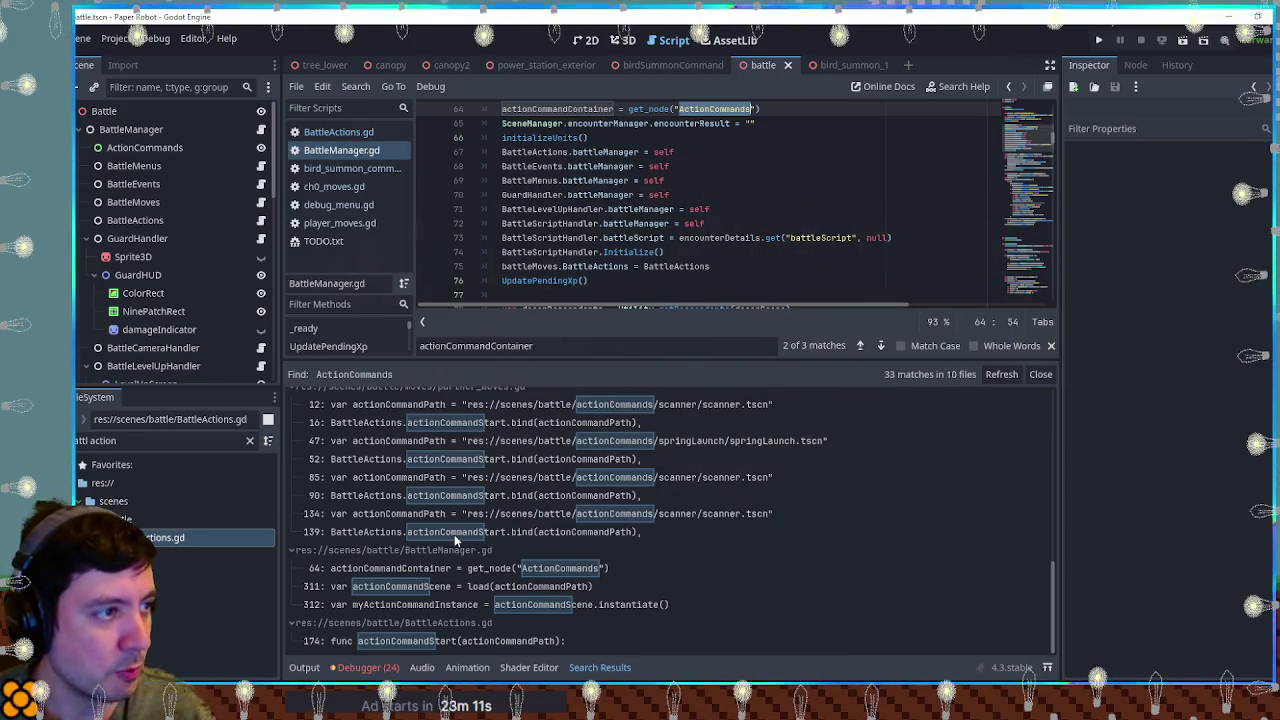
Step: Reopen bird_summon_command.gd and close the Search Results panel
click(340, 169)
scroll(660, 264, up, 10)
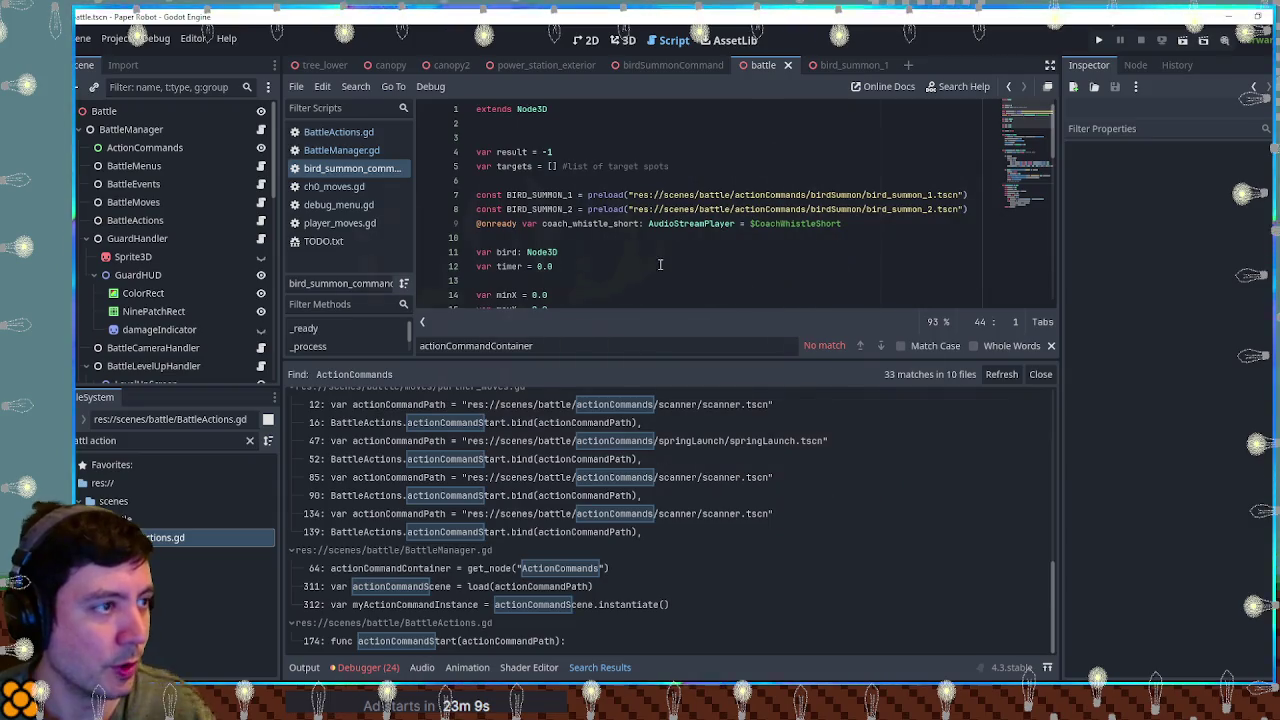
scroll(538, 130, down, 5)
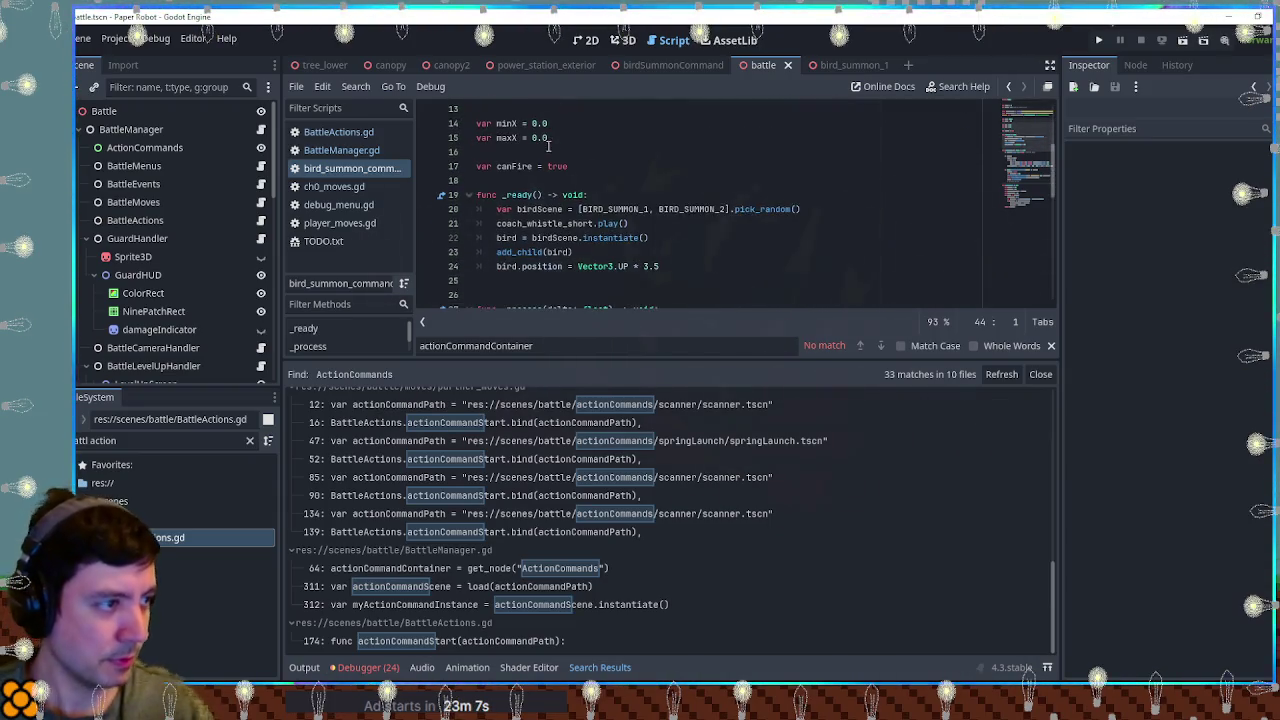
scroll(546, 151, up, 5)
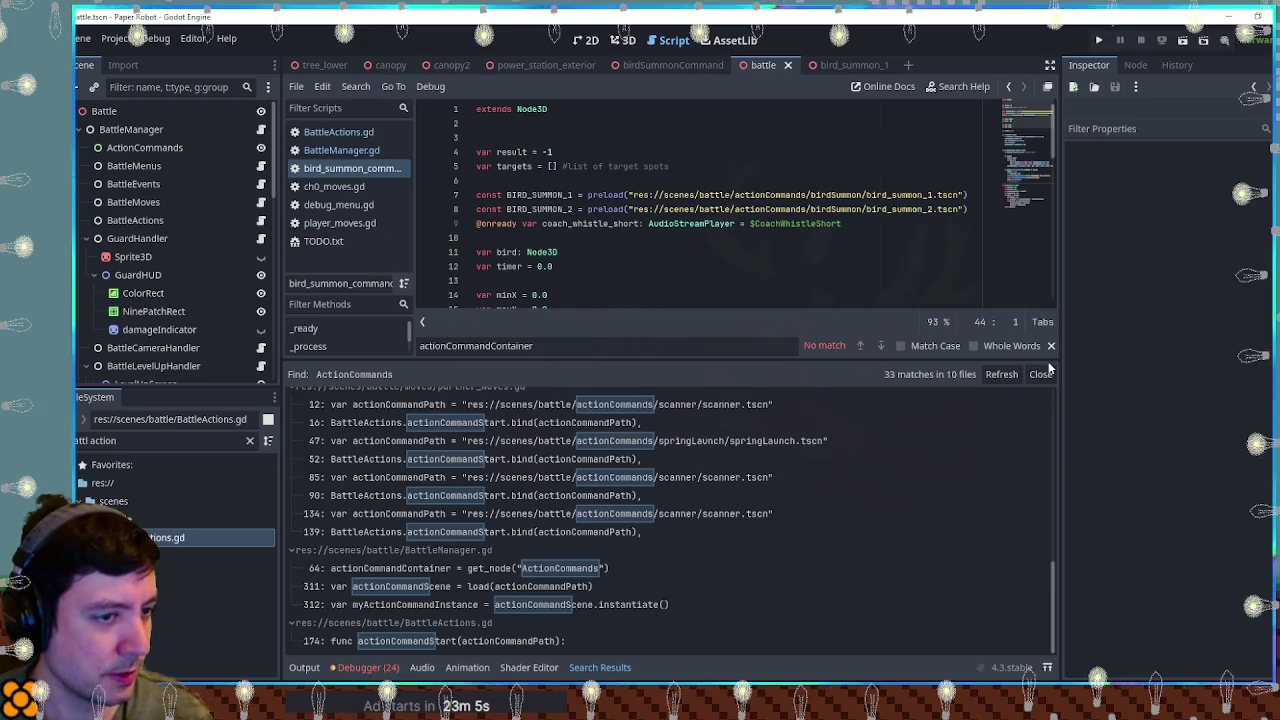
click(1045, 373)
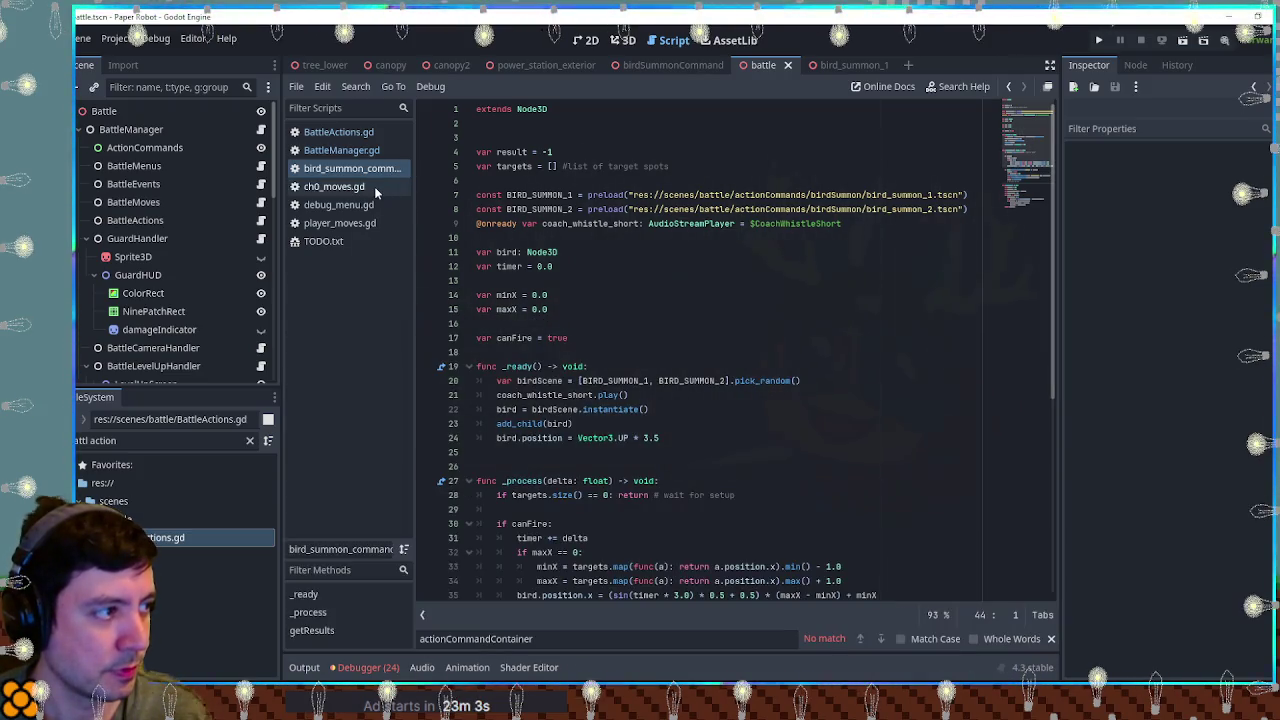
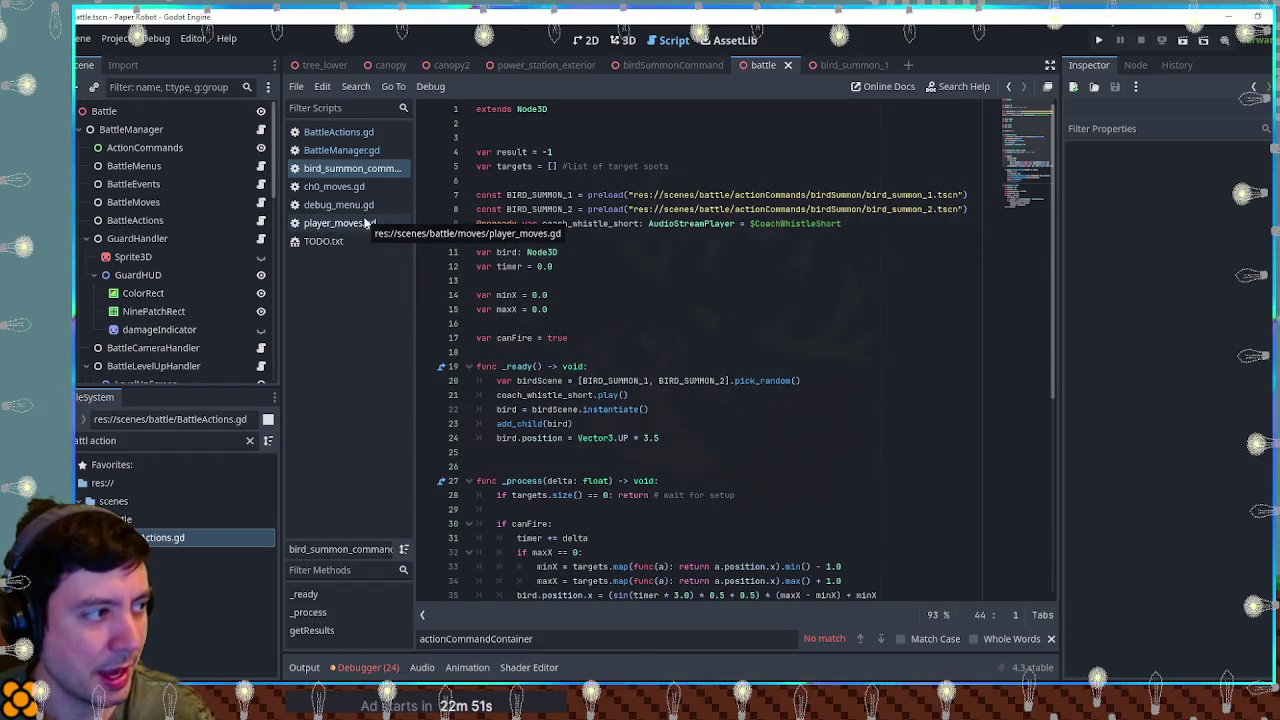
Step: Open BattleManager.gd and find all project uses of actionCommandContainer, jumping to line 313
click(377, 152)
double_click(612, 108)
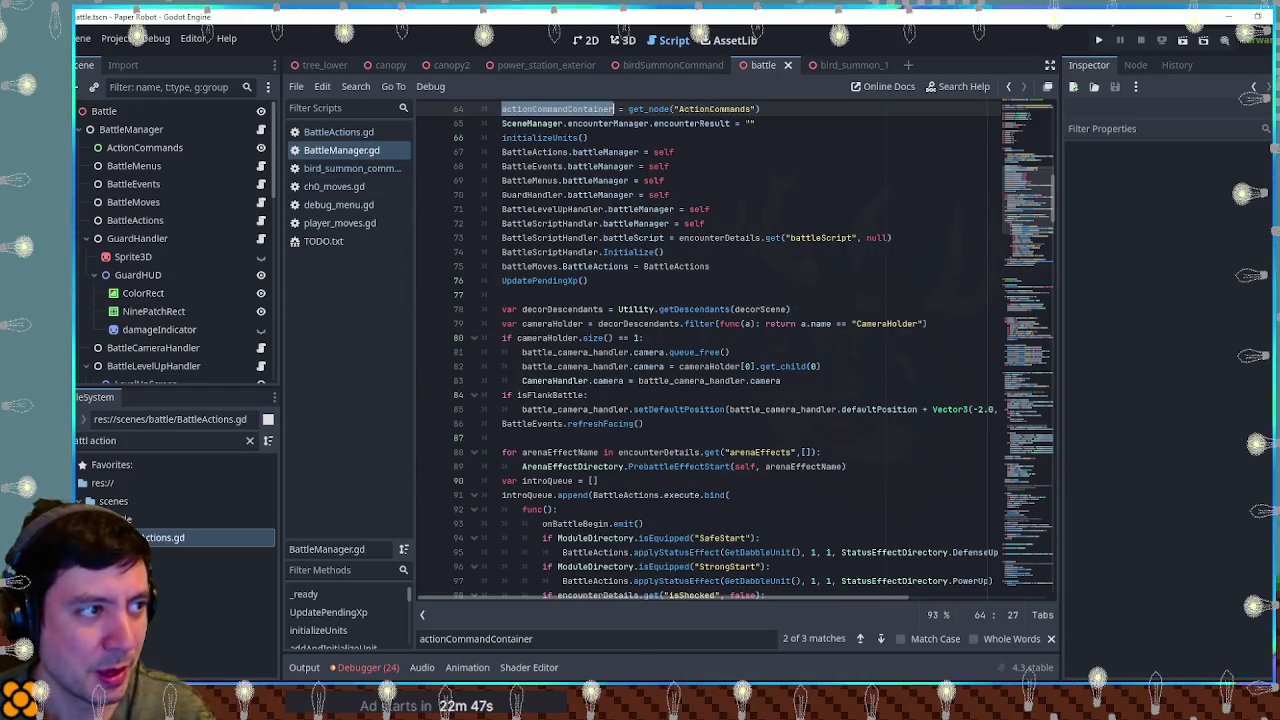
key(ctrl+shift+f)
click(671, 402)
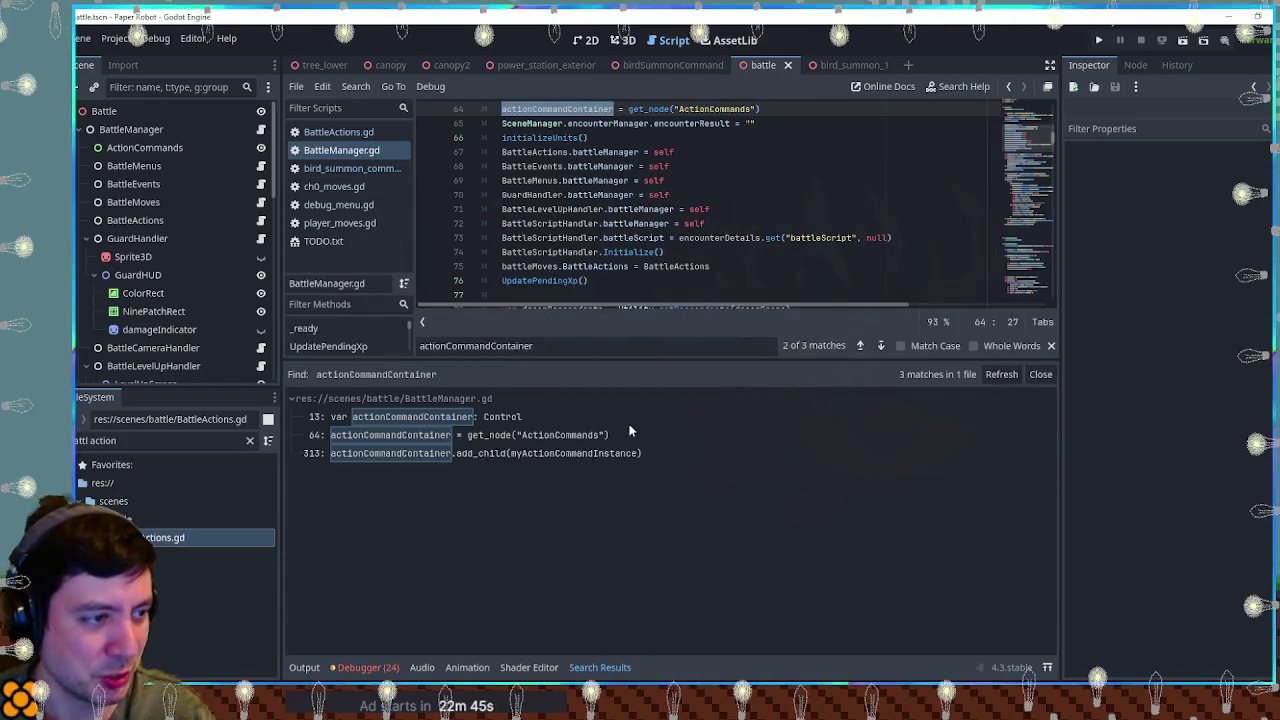
click(529, 455)
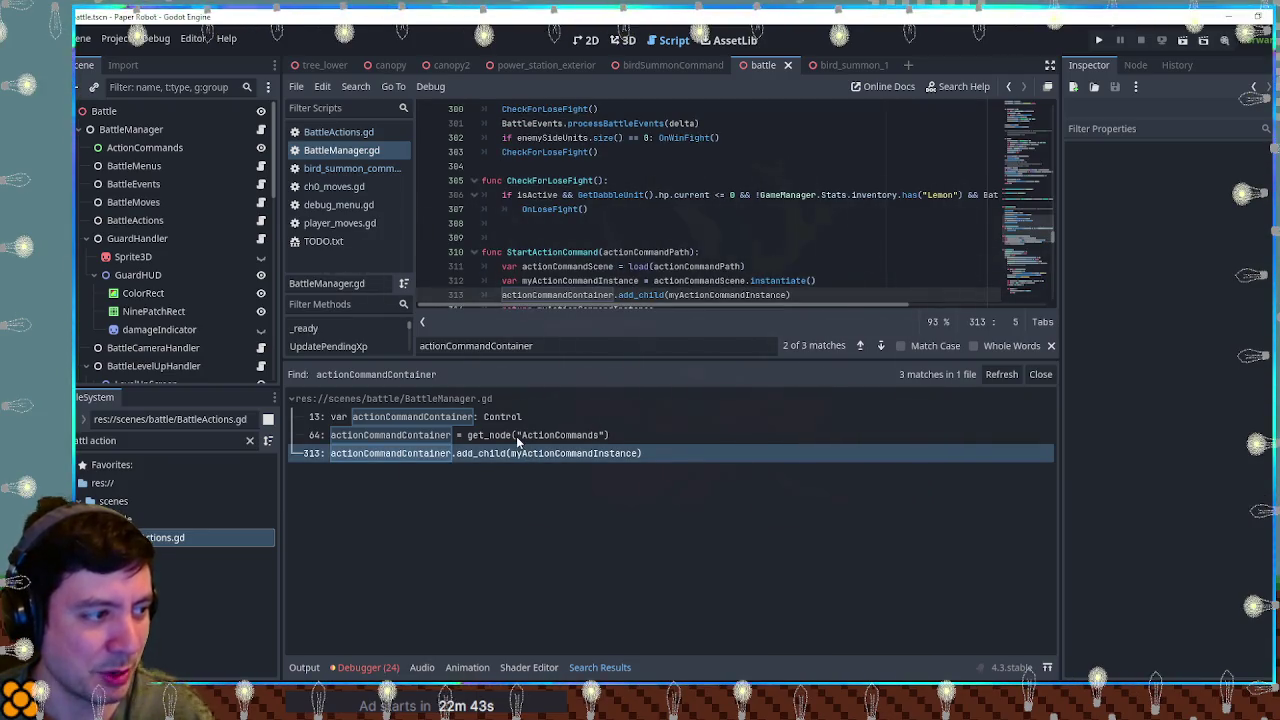
Step: Search all project files for actionCommandScene
double_click(700, 281)
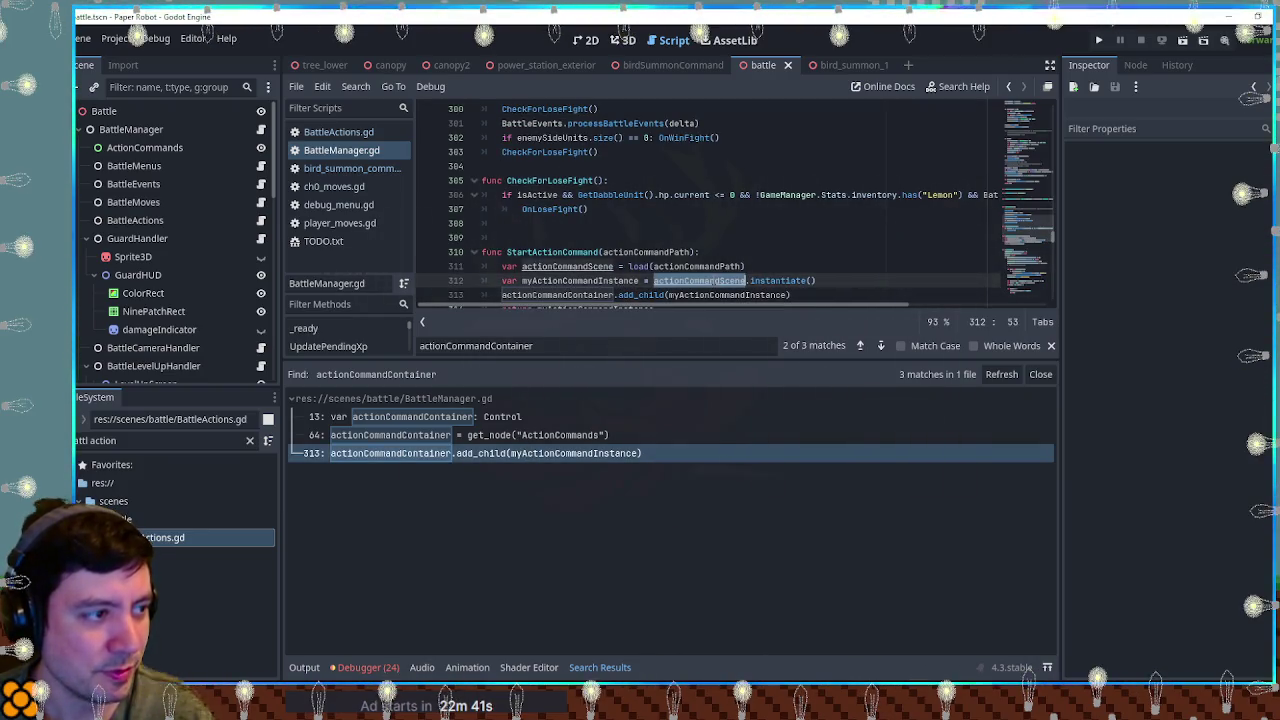
key(ctrl+shift+f)
click(680, 403)
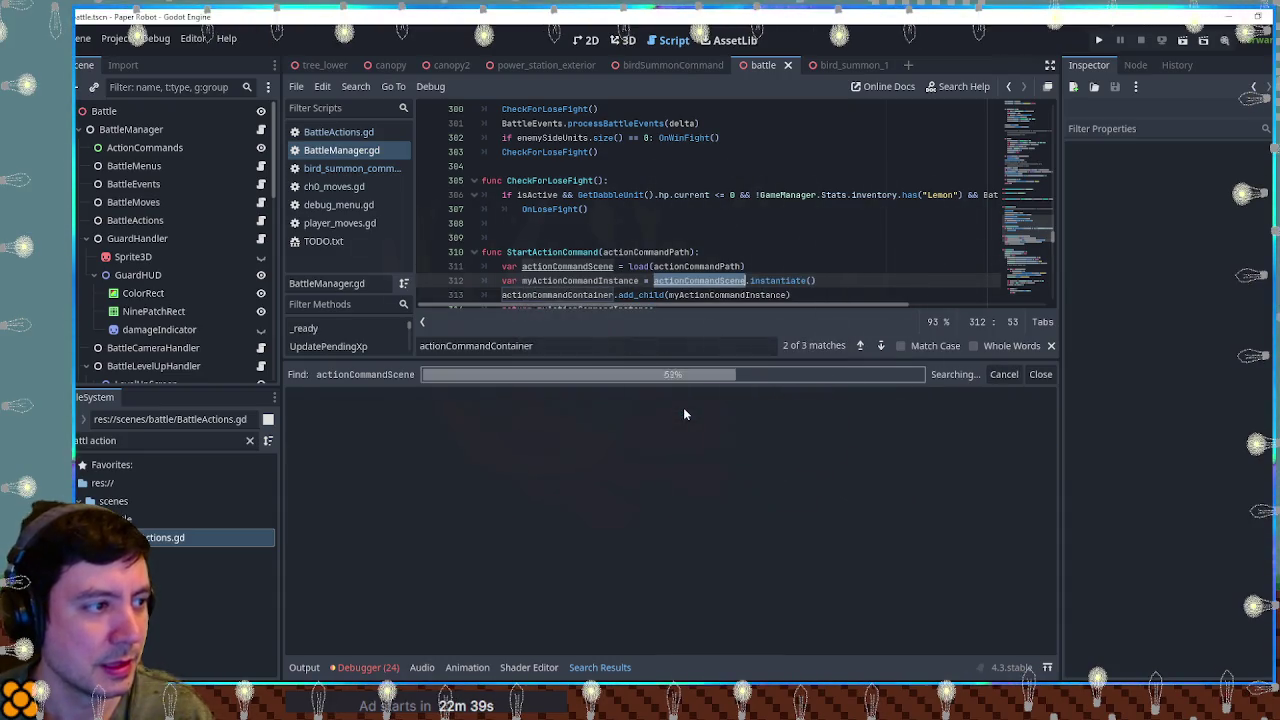
scroll(678, 245, down, 1)
Step: Search all project files for ActionCommandInstance from line 314
double_click(676, 252)
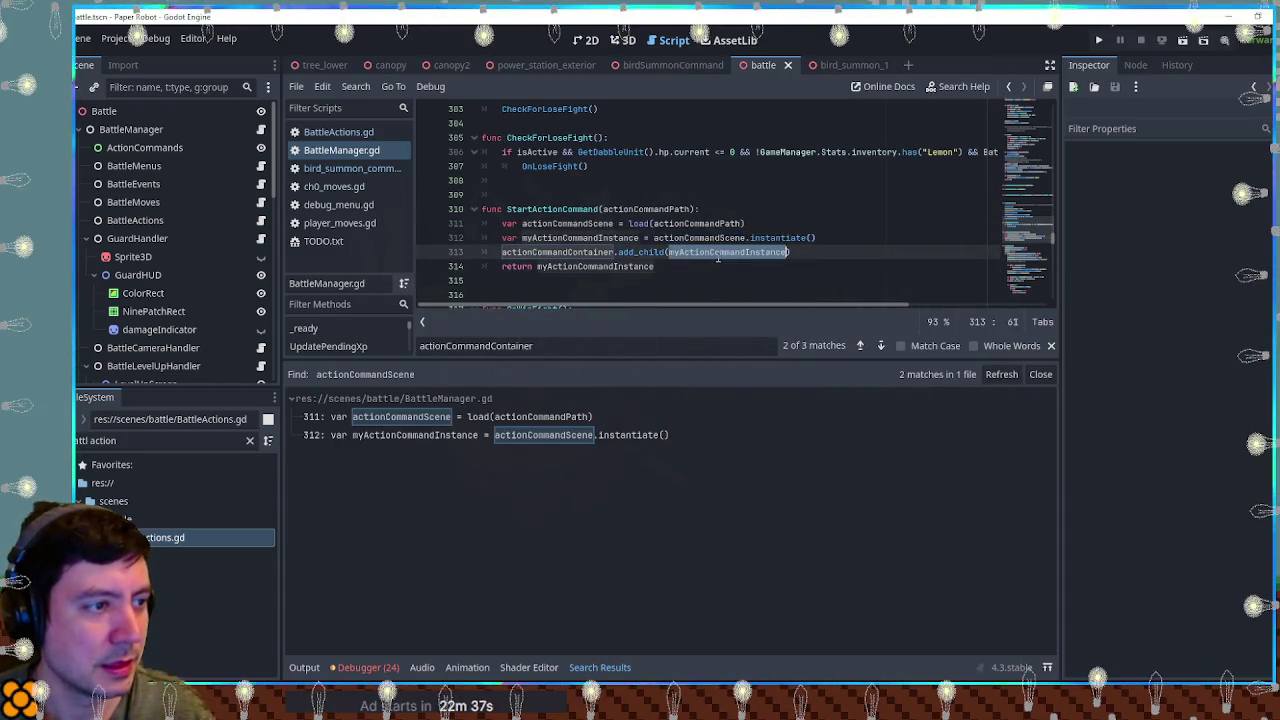
click(577, 266)
drag(547, 267, 656, 267)
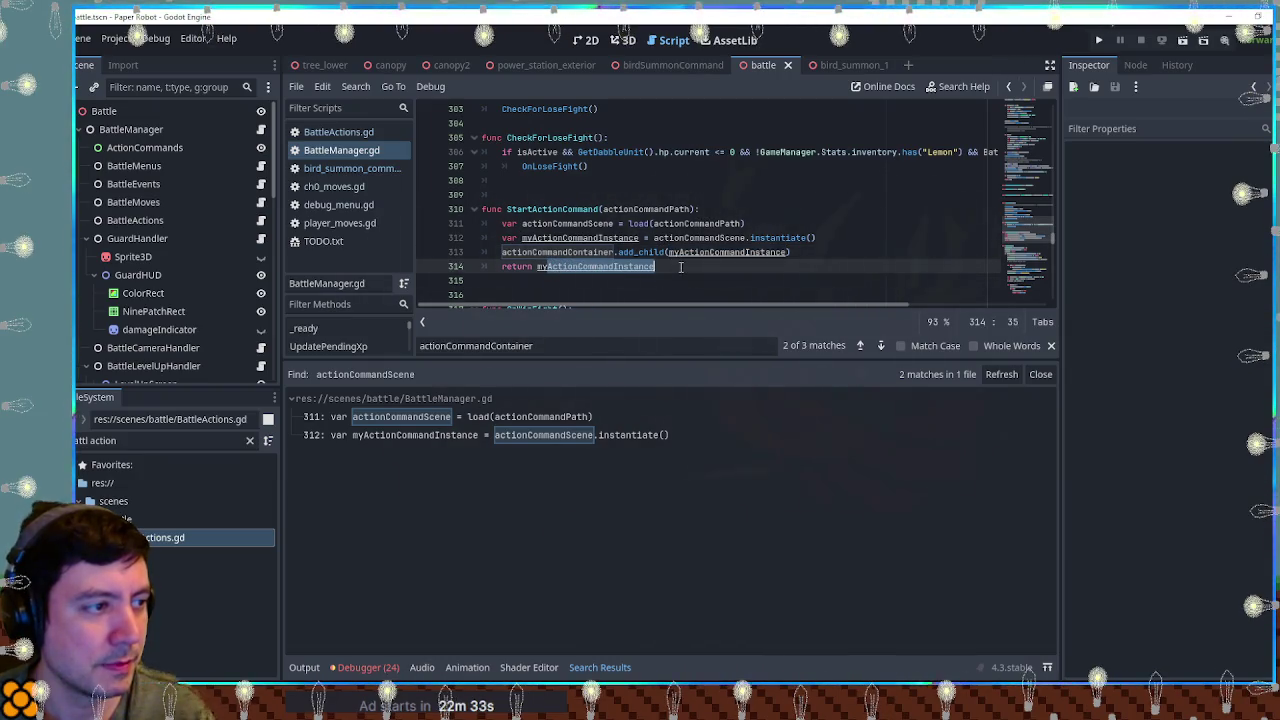
key(ctrl+shift+f)
click(696, 404)
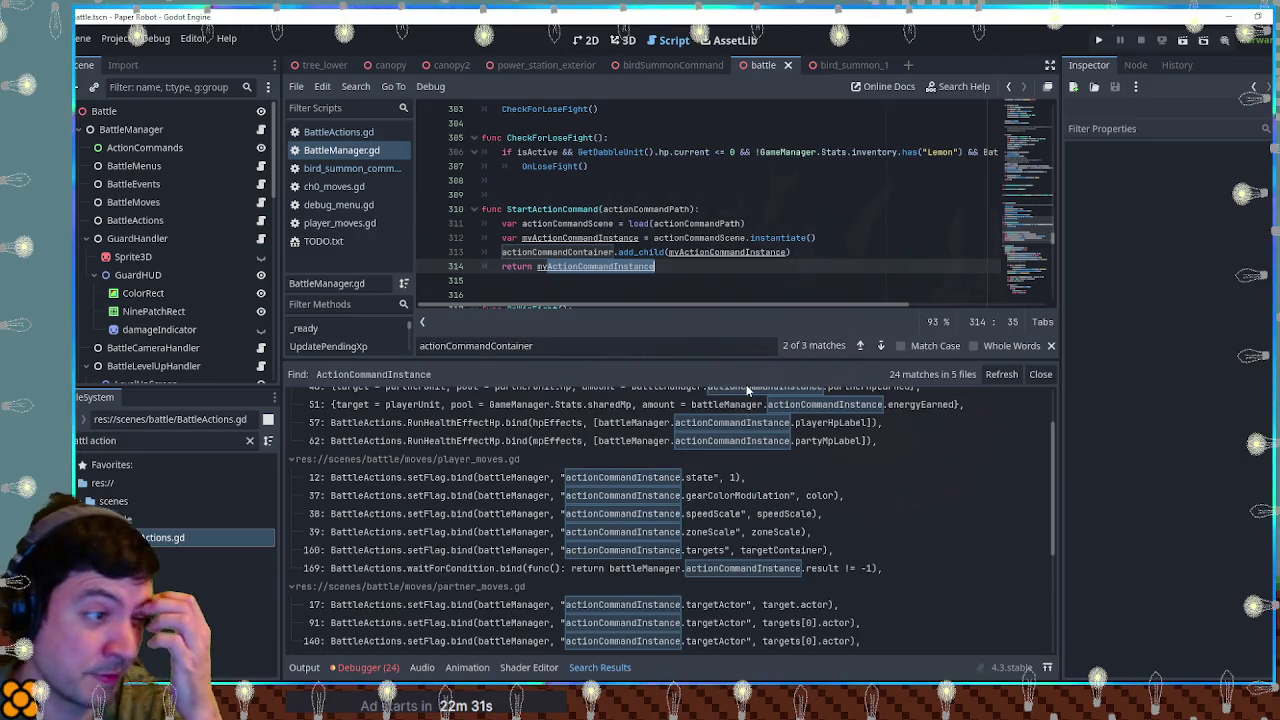
Step: Collapse the player_moves.gd, special_moves.gd and partner_moves.gd result groups
click(292, 461)
click(295, 399)
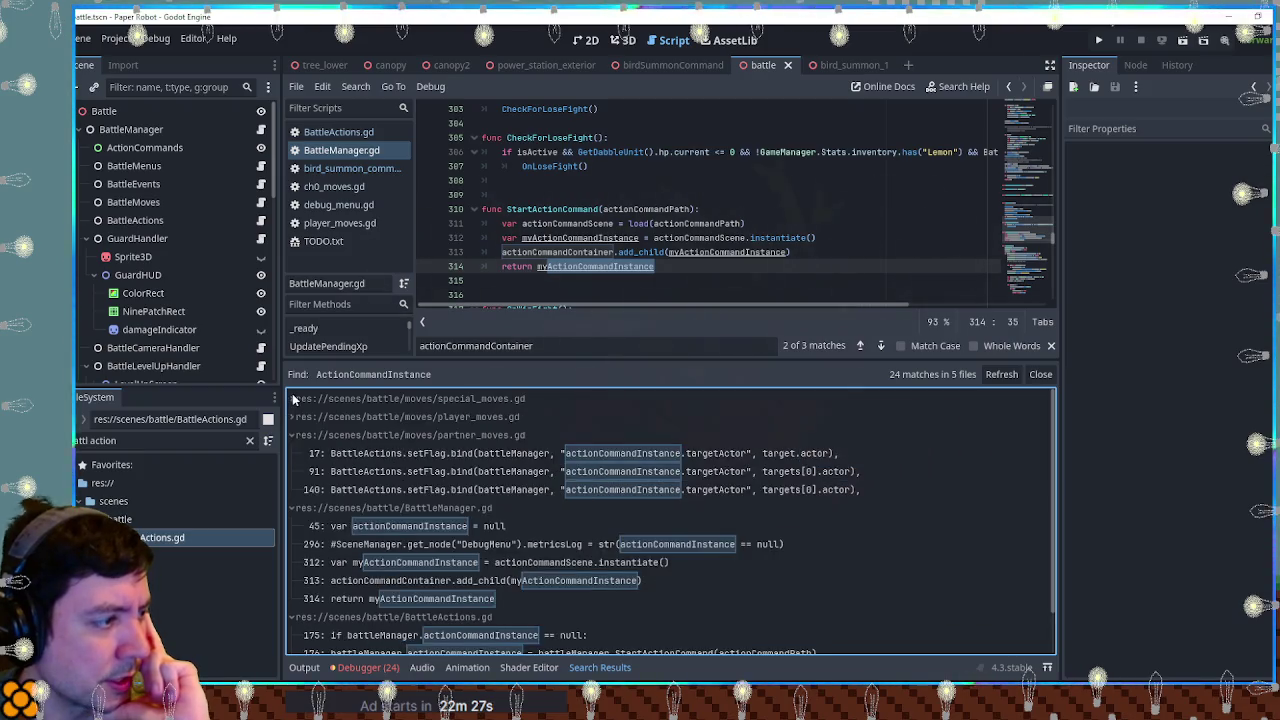
click(290, 440)
click(290, 440)
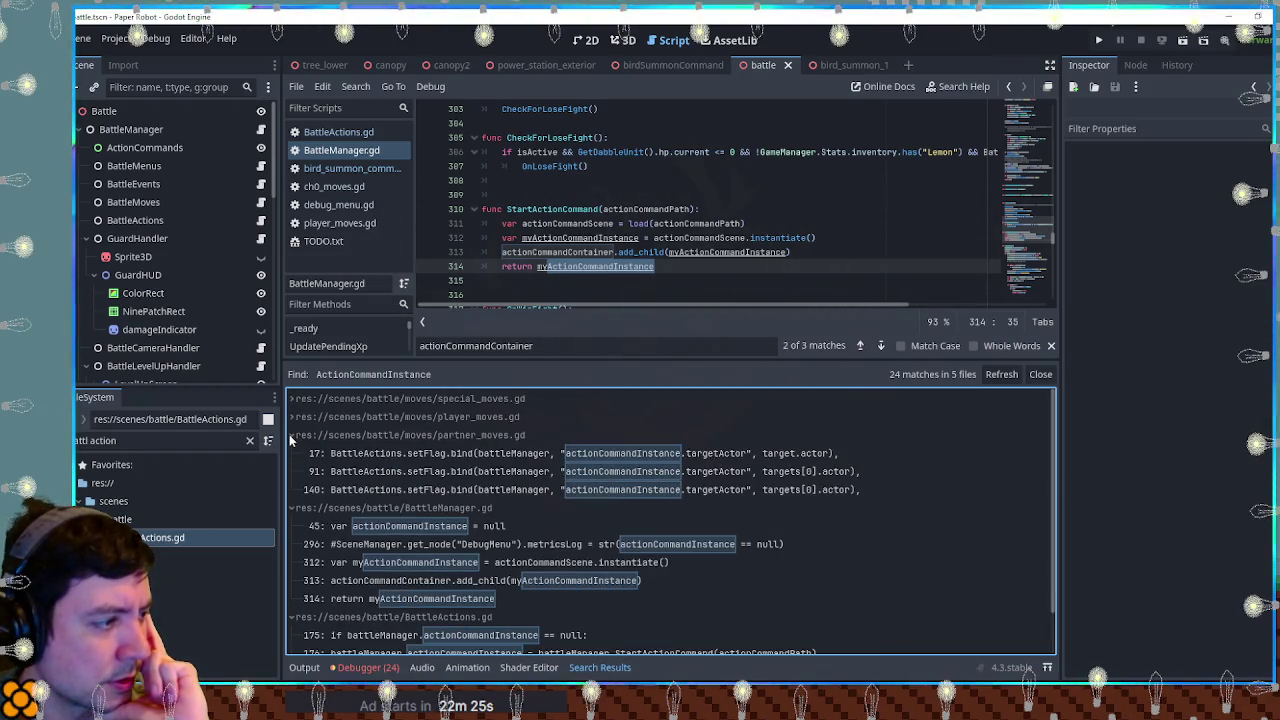
click(290, 440)
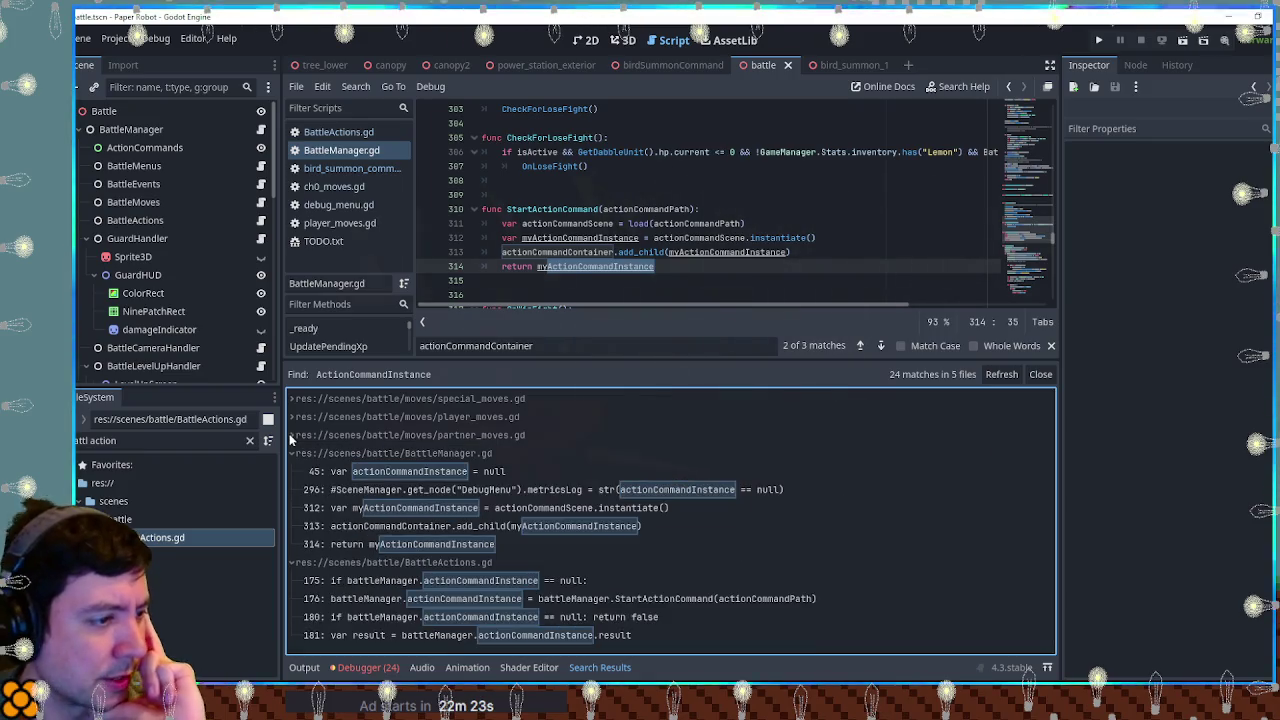
Step: Review the actionCommandInstance declaration on line 45 of BattleManager.gd
click(435, 472)
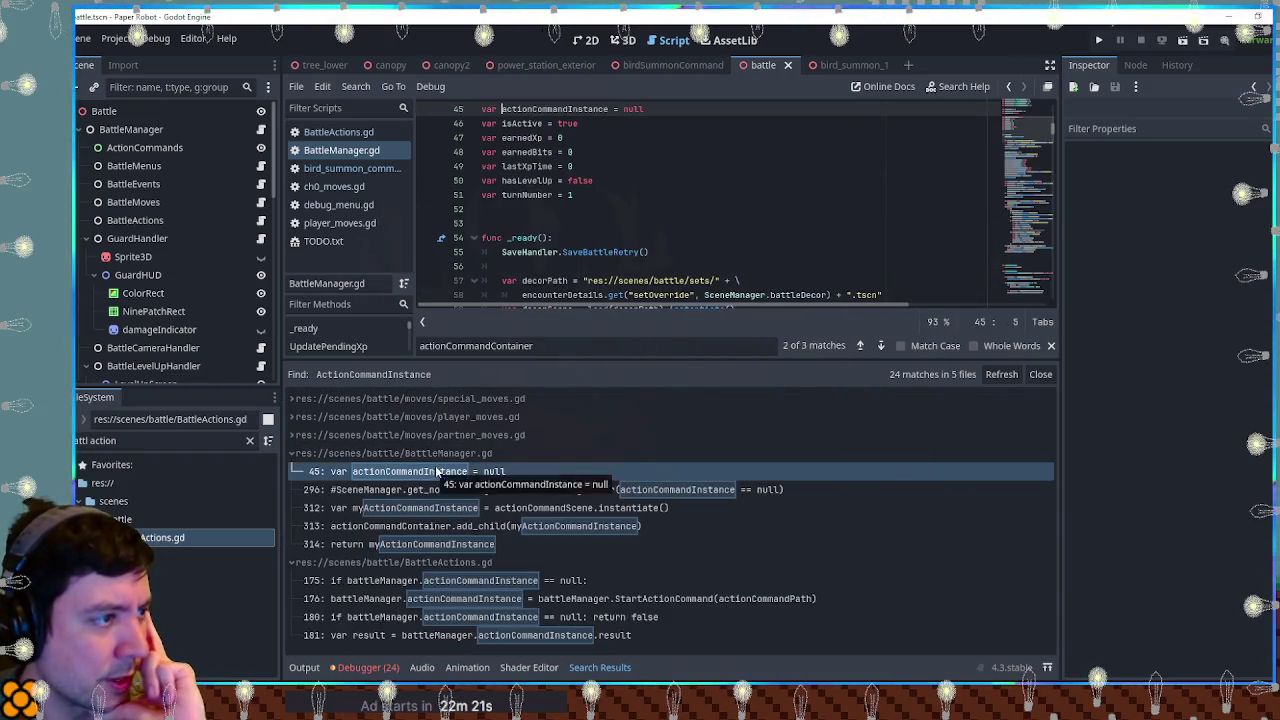
scroll(578, 196, up, 2)
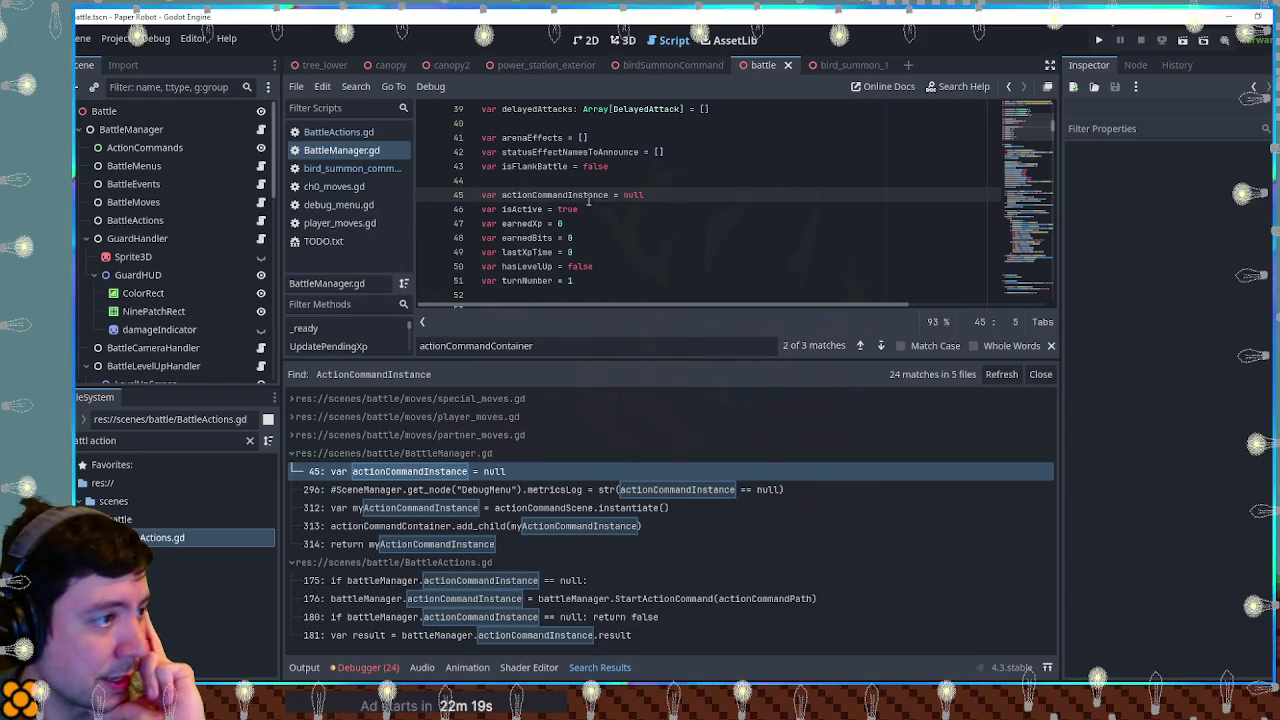
scroll(588, 200, down, 3)
scroll(588, 200, up, 4)
scroll(585, 215, down, 2)
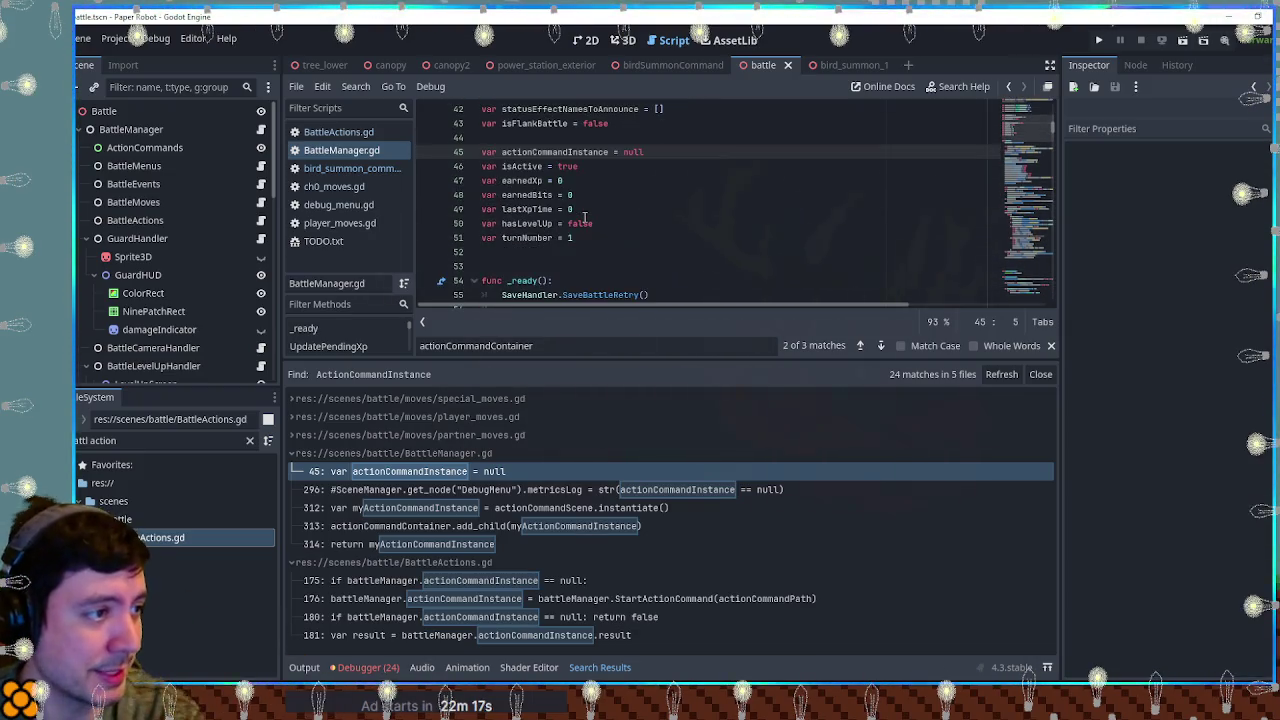
scroll(585, 217, down, 3)
scroll(585, 215, down, 2)
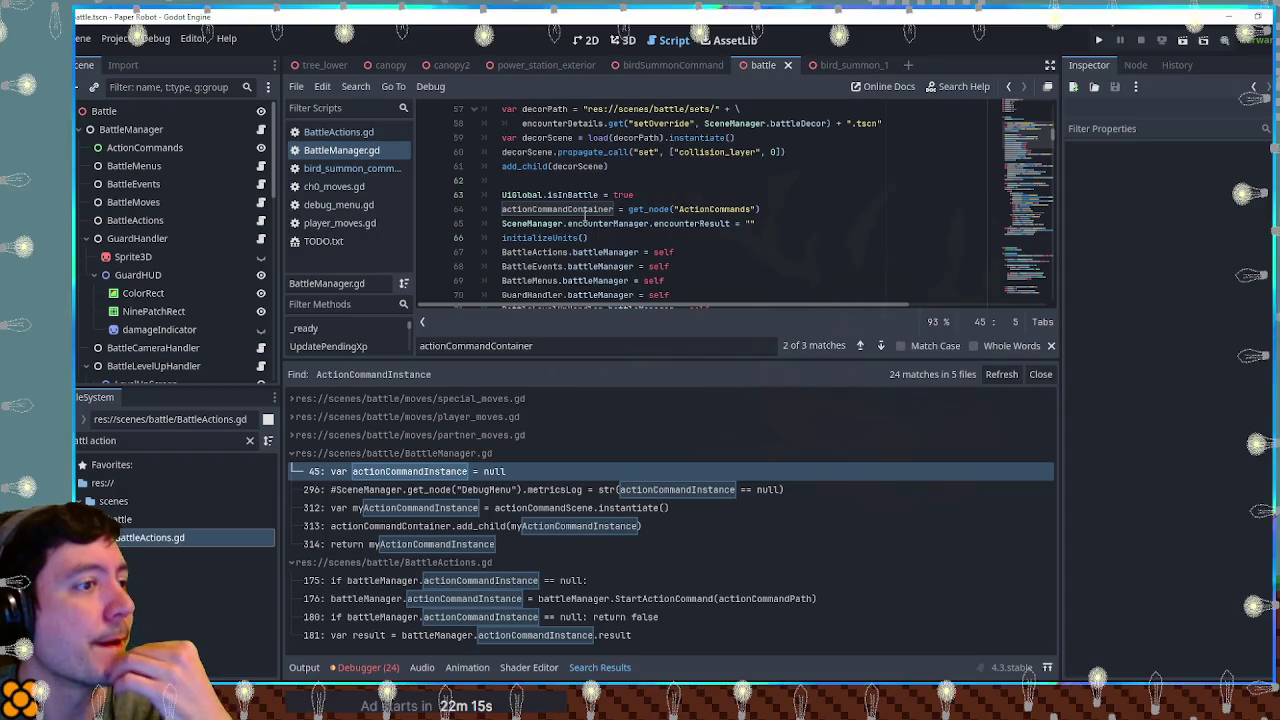
scroll(585, 214, up, 3)
scroll(527, 211, down, 4)
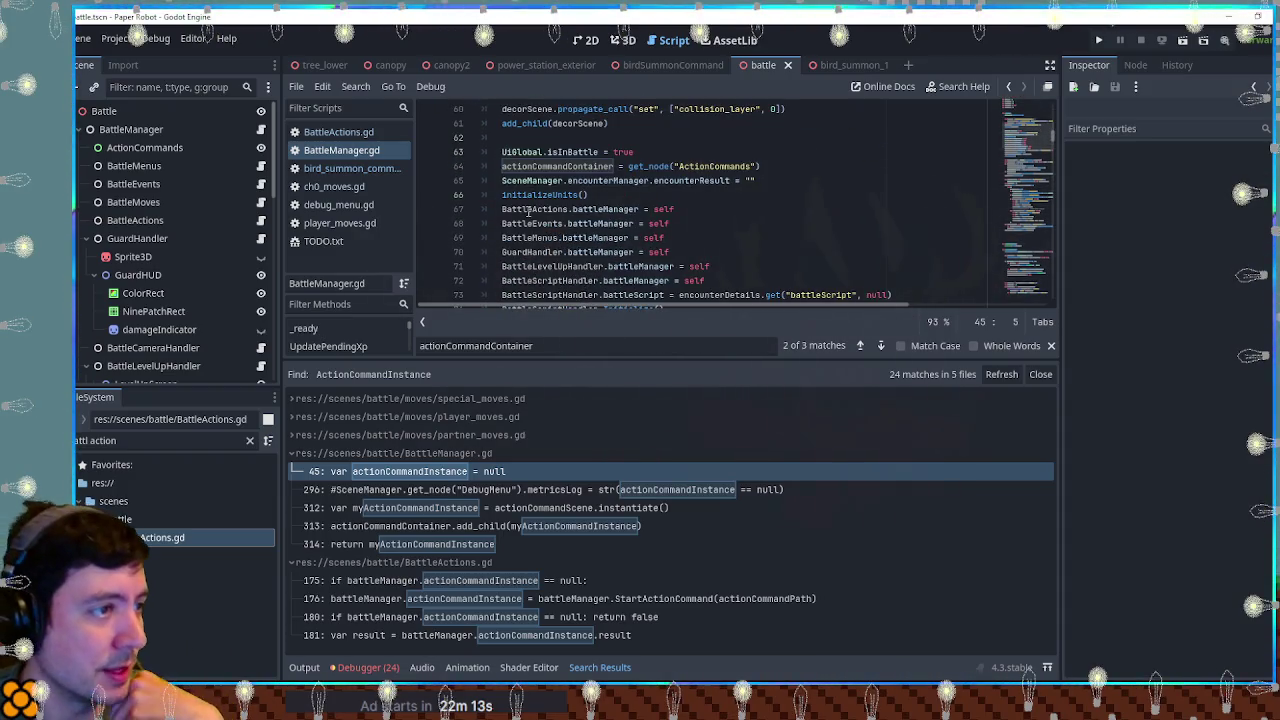
scroll(527, 211, down, 6)
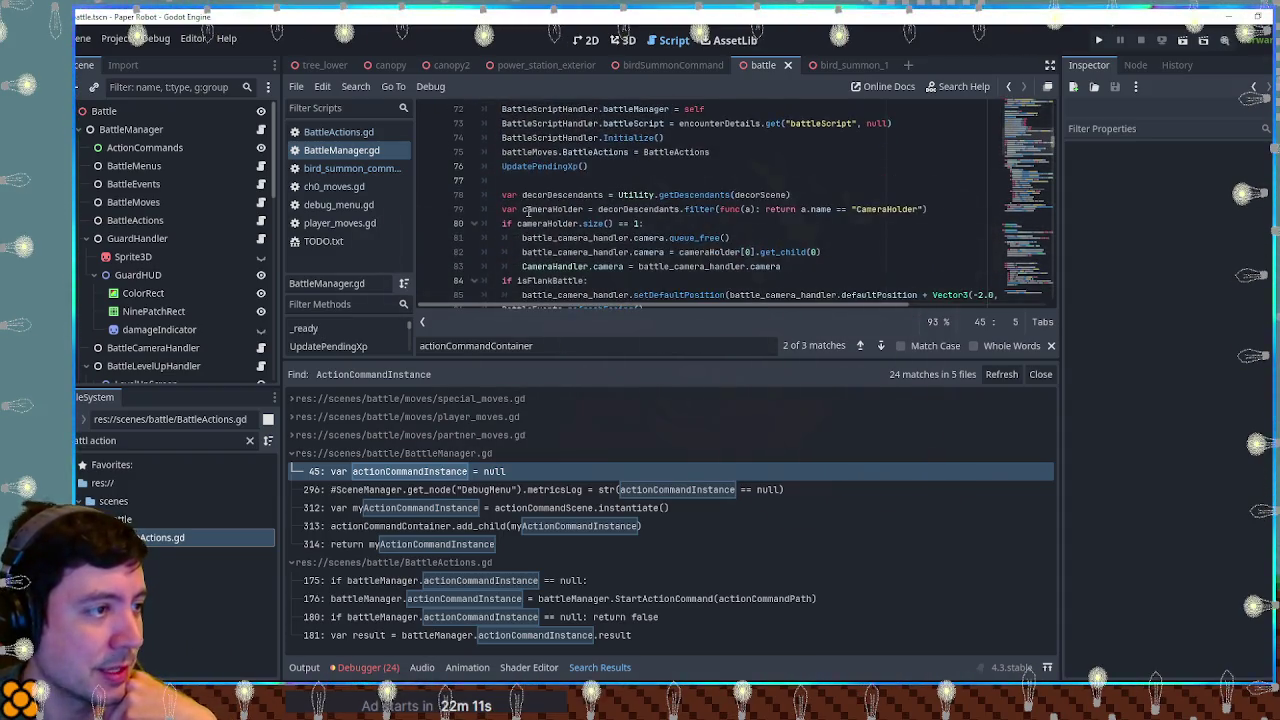
Step: Review BattleManager.gd lines 312 and 296, then open BattleActions.gd at the line 175 null check
click(1051, 346)
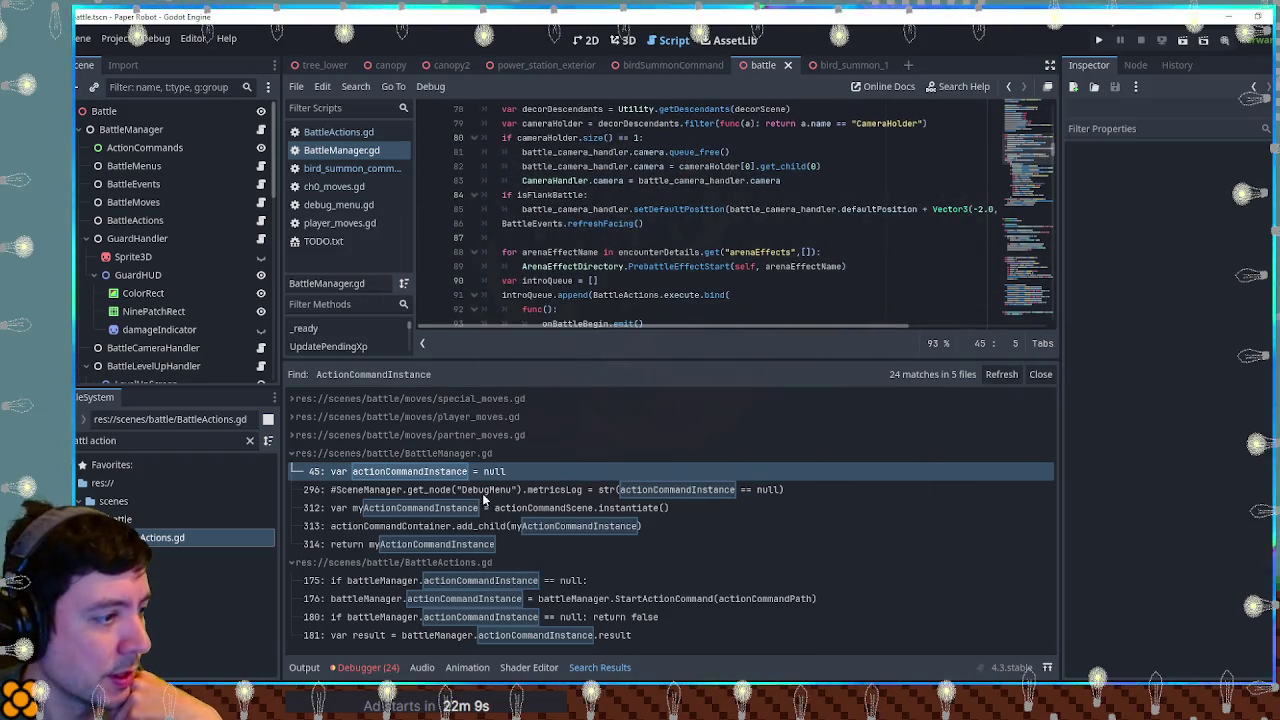
click(442, 514)
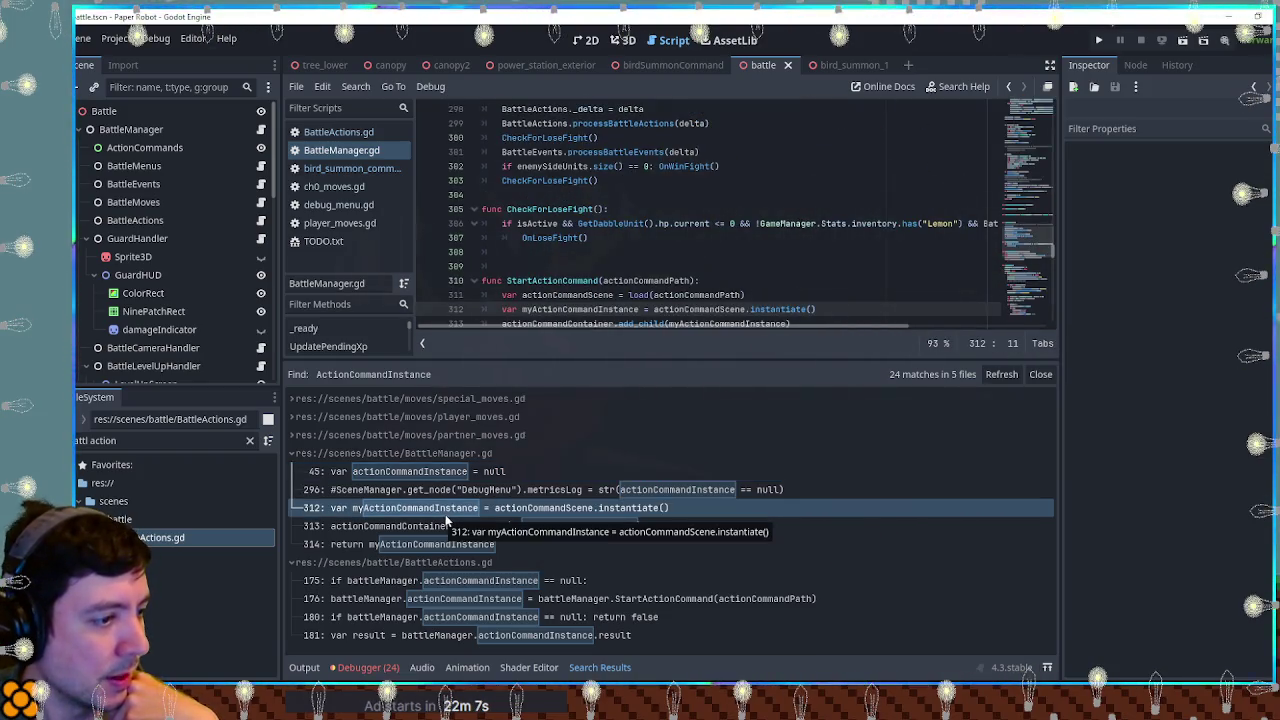
click(564, 490)
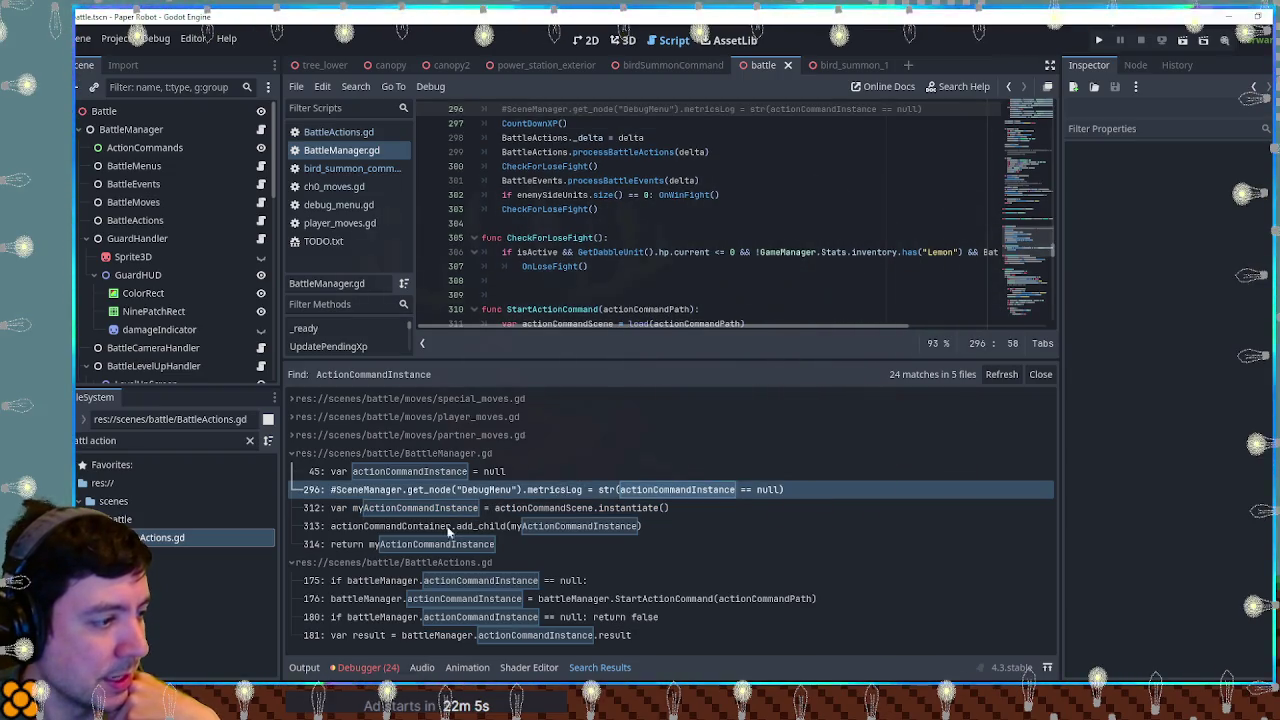
click(447, 585)
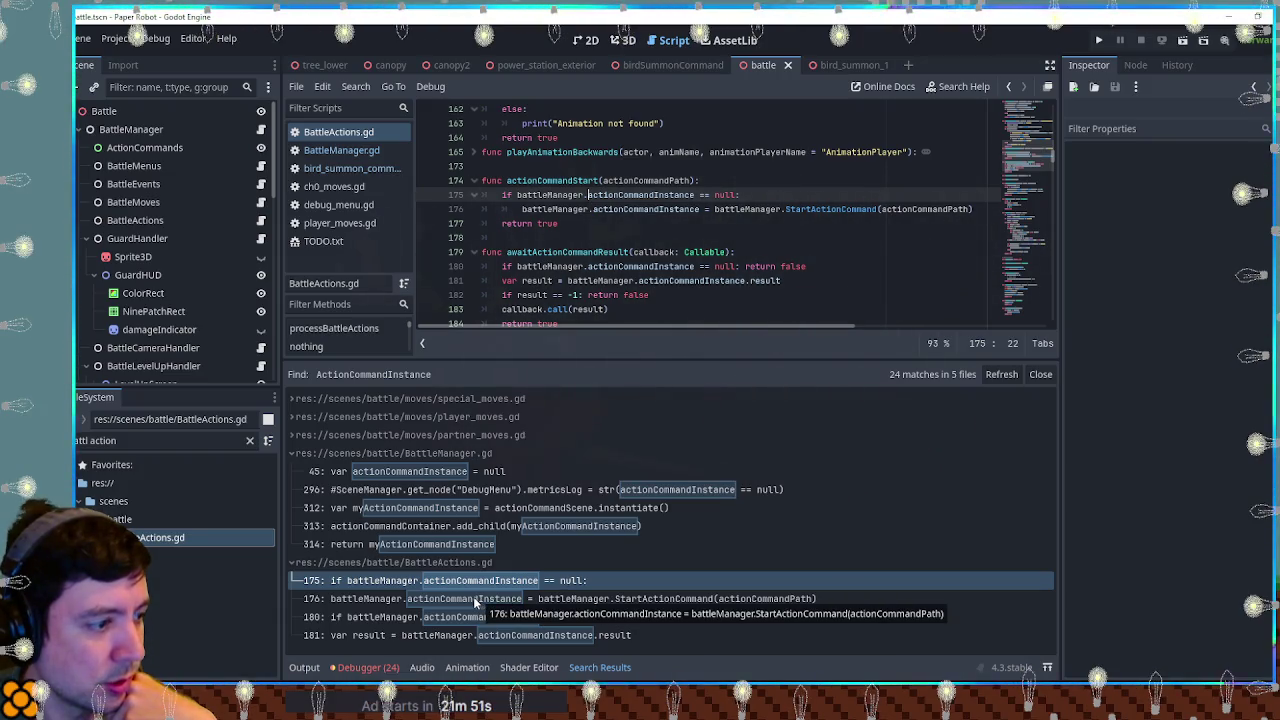
Step: Inspect the StartActionCommand call and result lines 176, 181 and 180 in BattleActions.gd
double_click(832, 209)
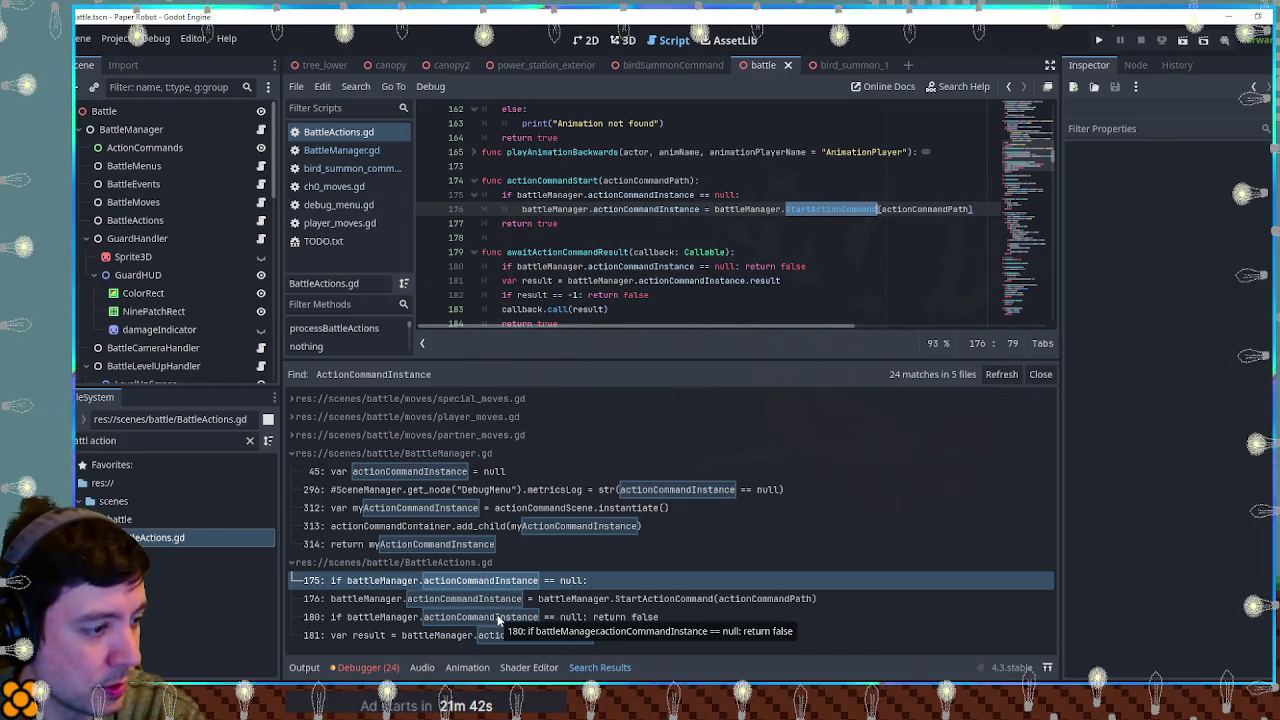
click(455, 642)
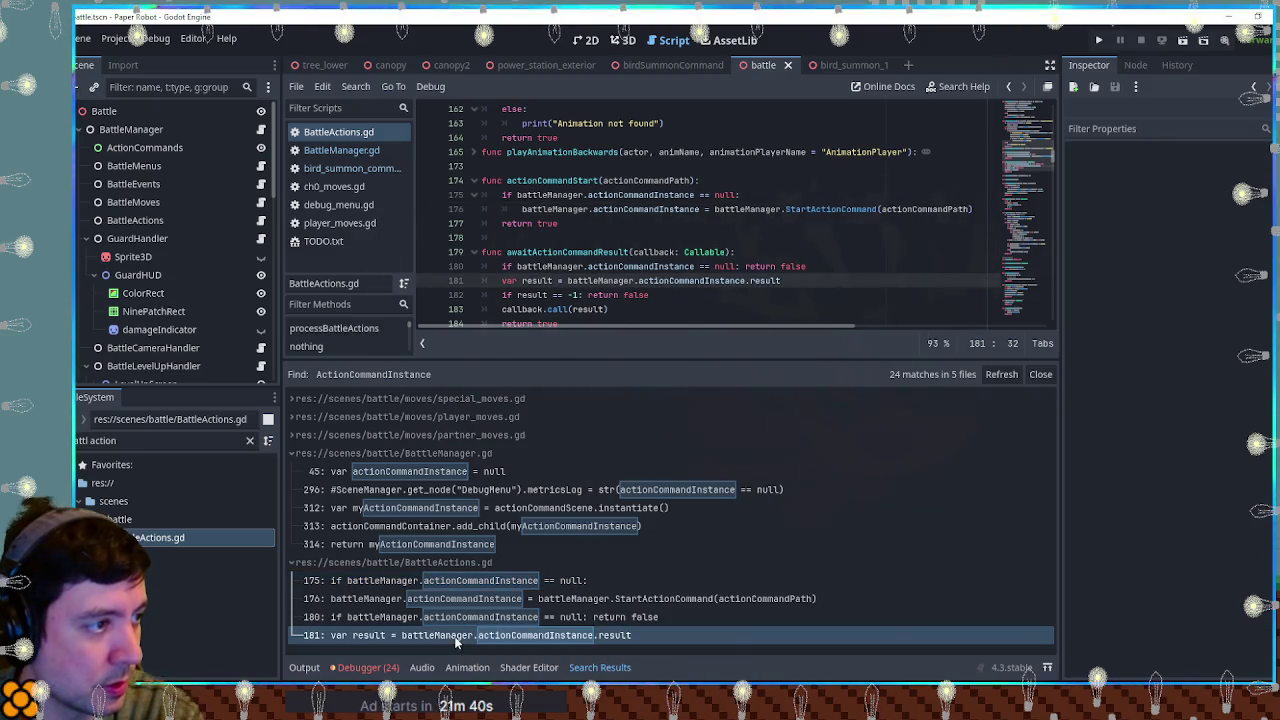
click(458, 618)
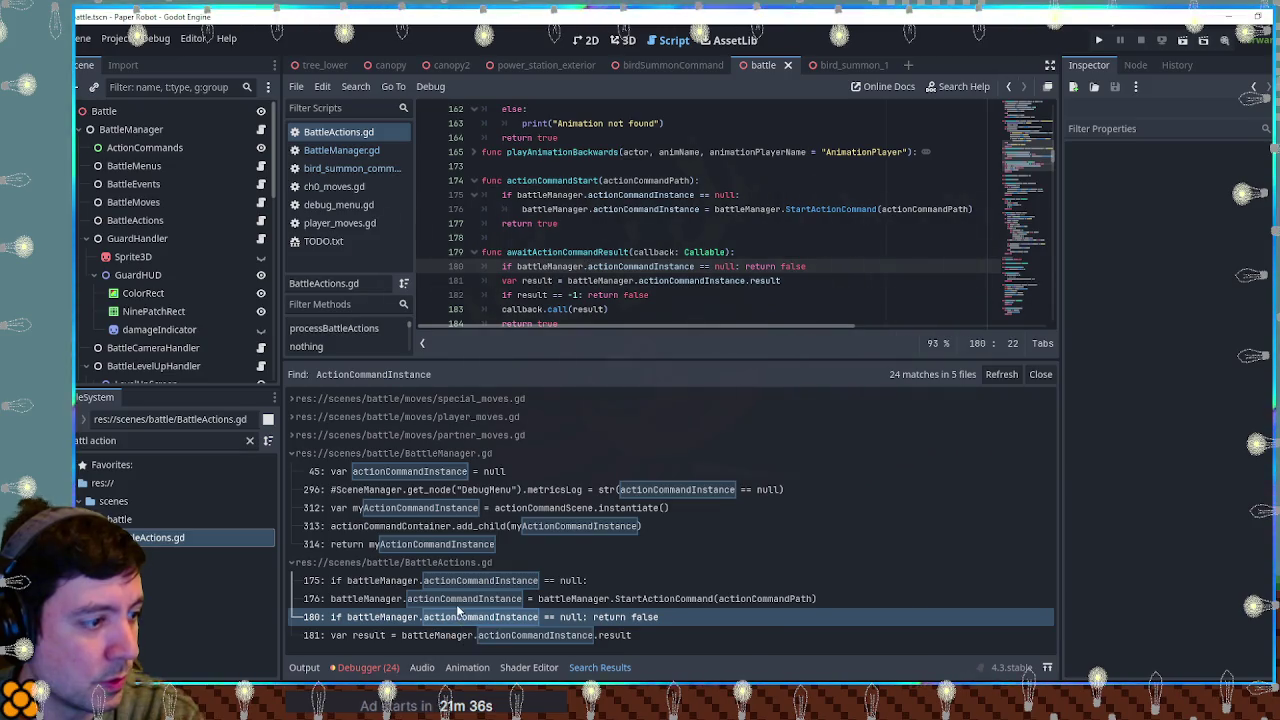
click(456, 600)
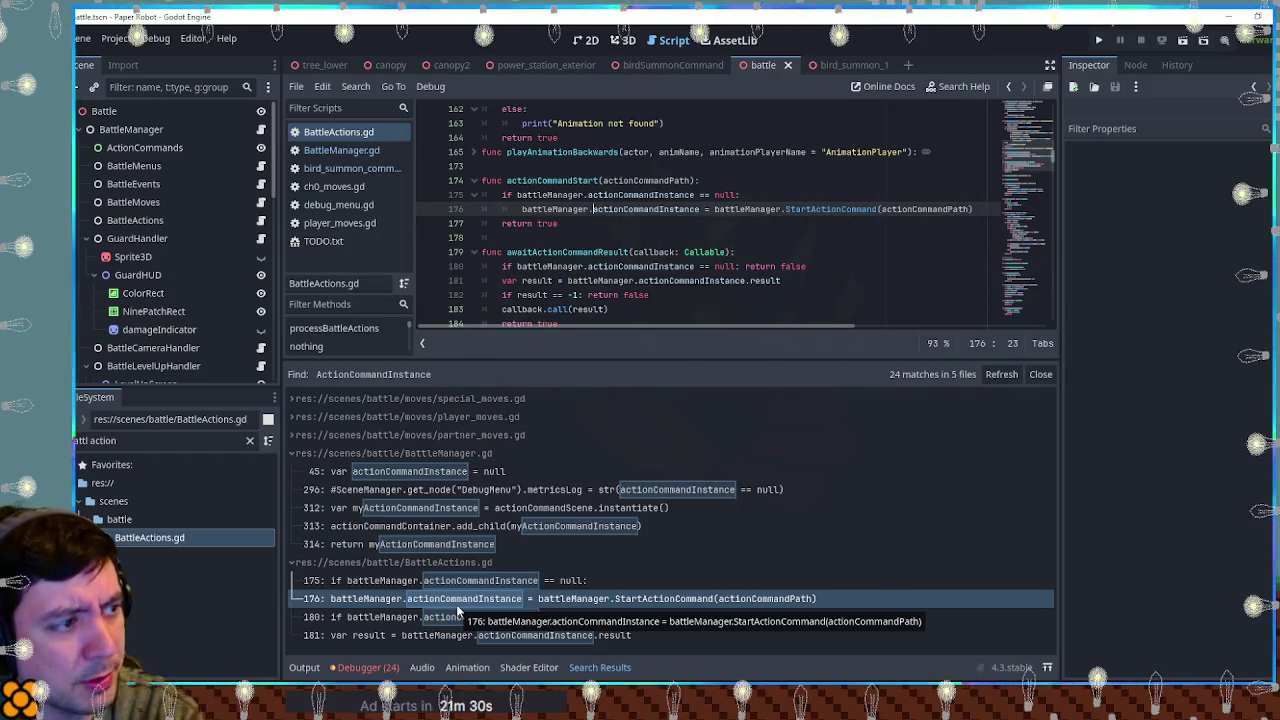
Step: Select the ActionCommands node and check its Signals, History and Inspector properties
click(145, 147)
click(1135, 65)
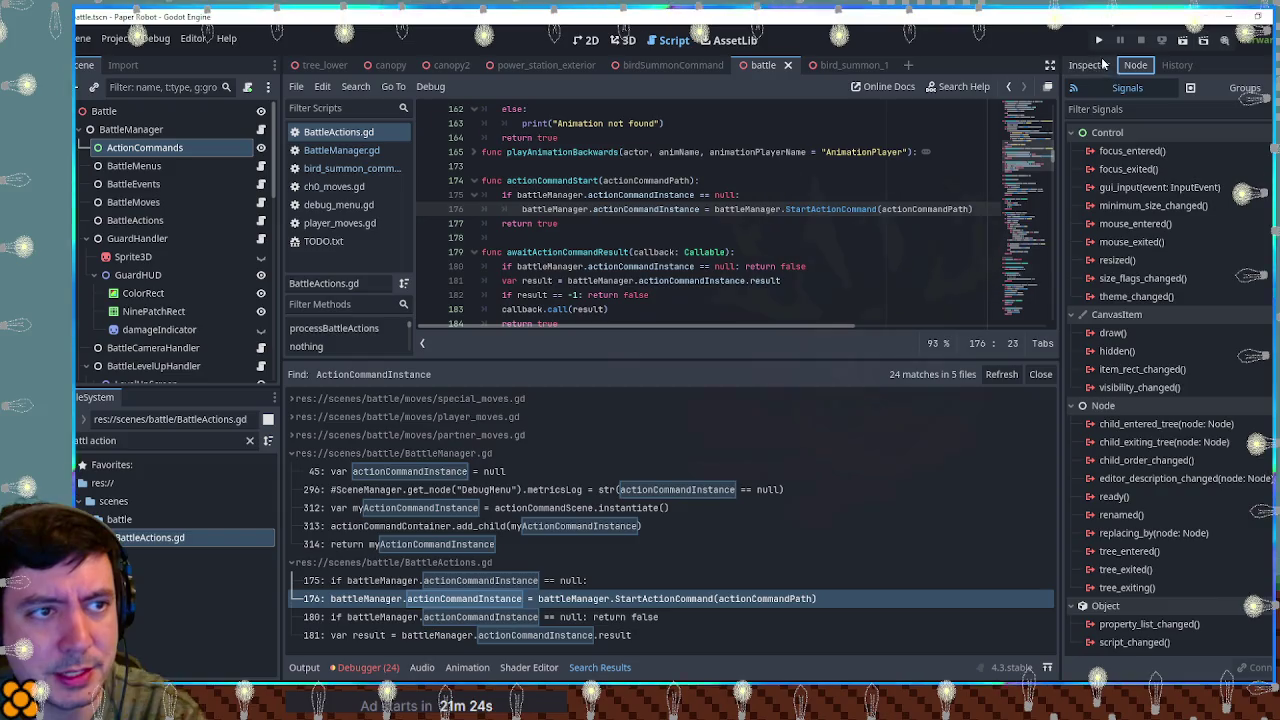
click(1102, 65)
click(1177, 65)
click(1135, 65)
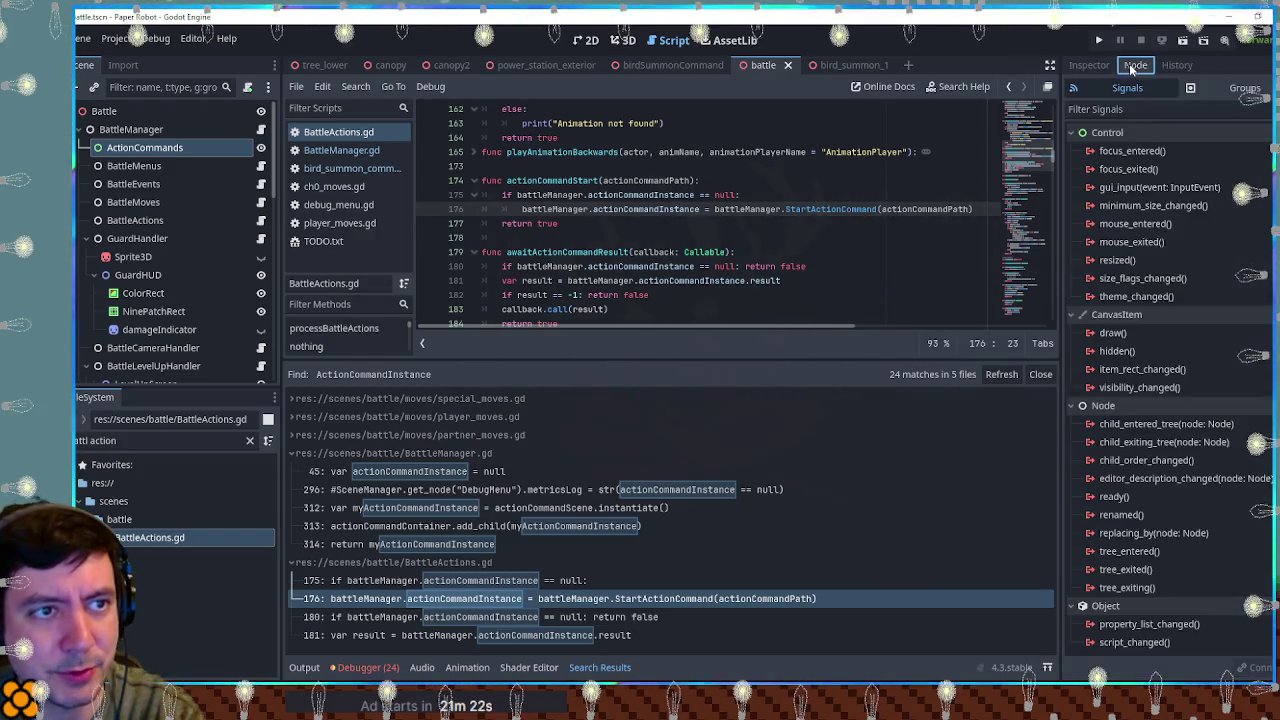
click(1100, 65)
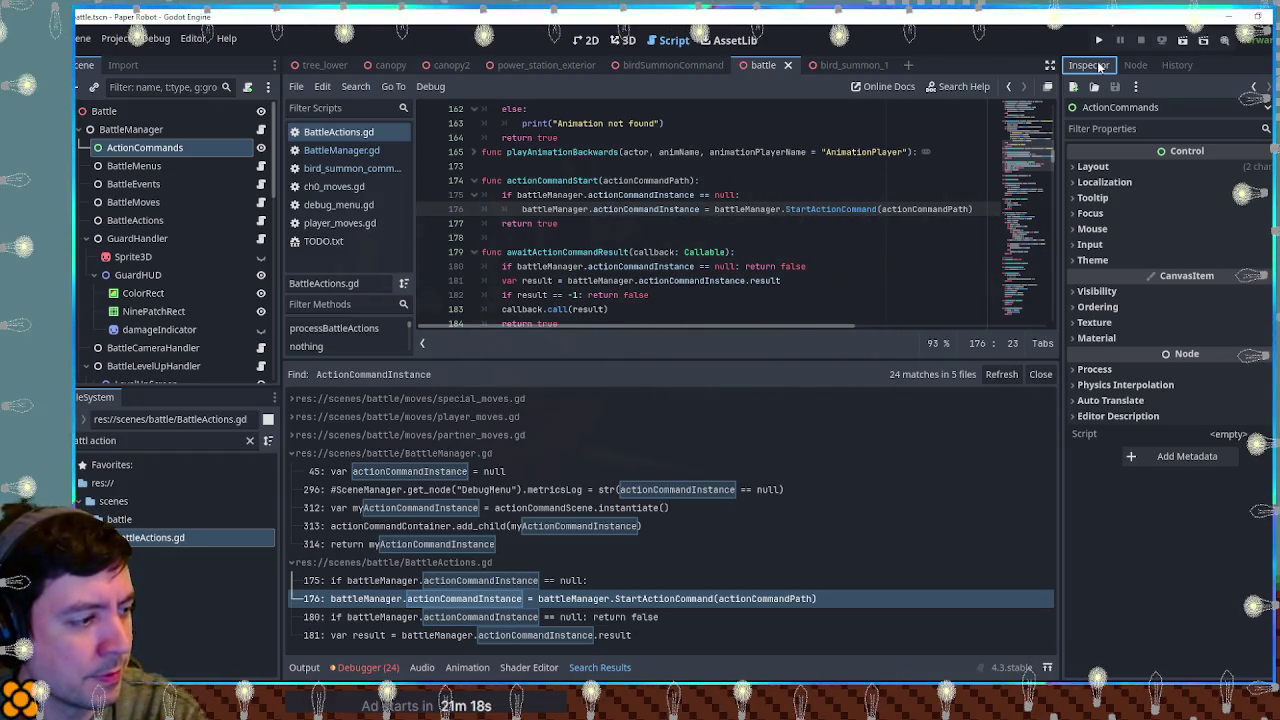
click(856, 218)
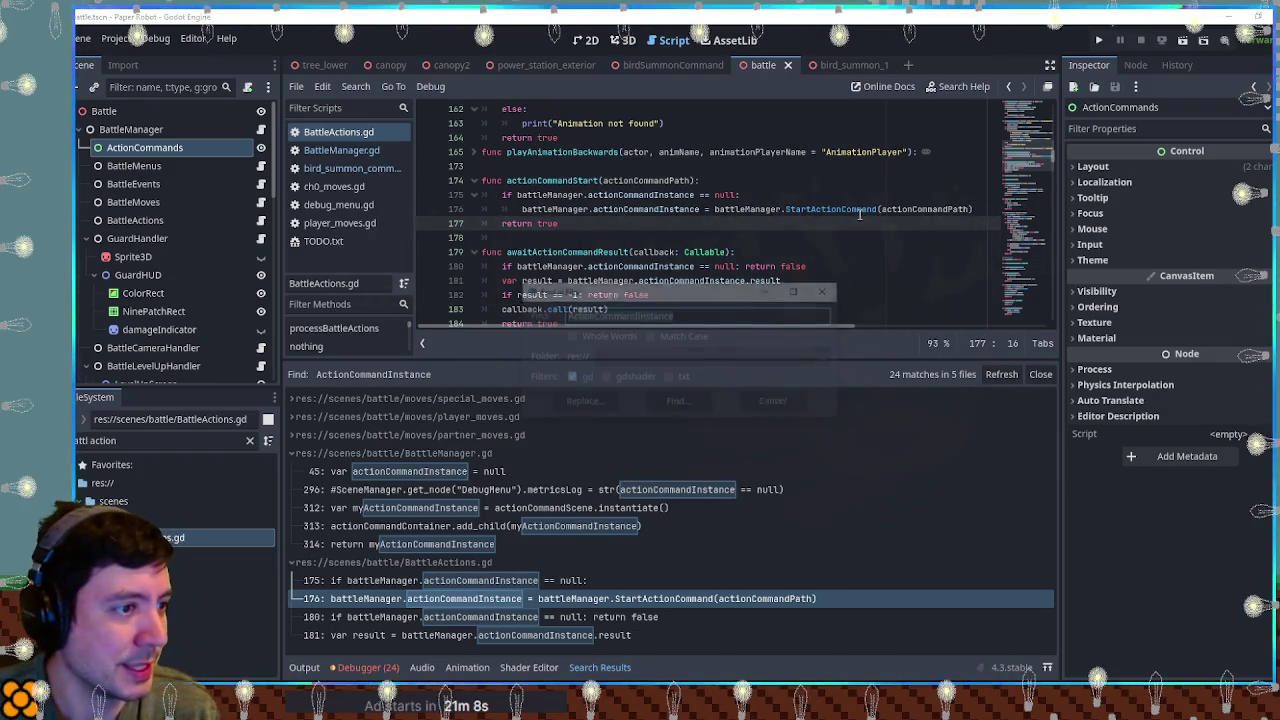
Step: Search all project files for exit_tree and view the node's signals
key(ctrl+shift+f)
text(exit_tree)
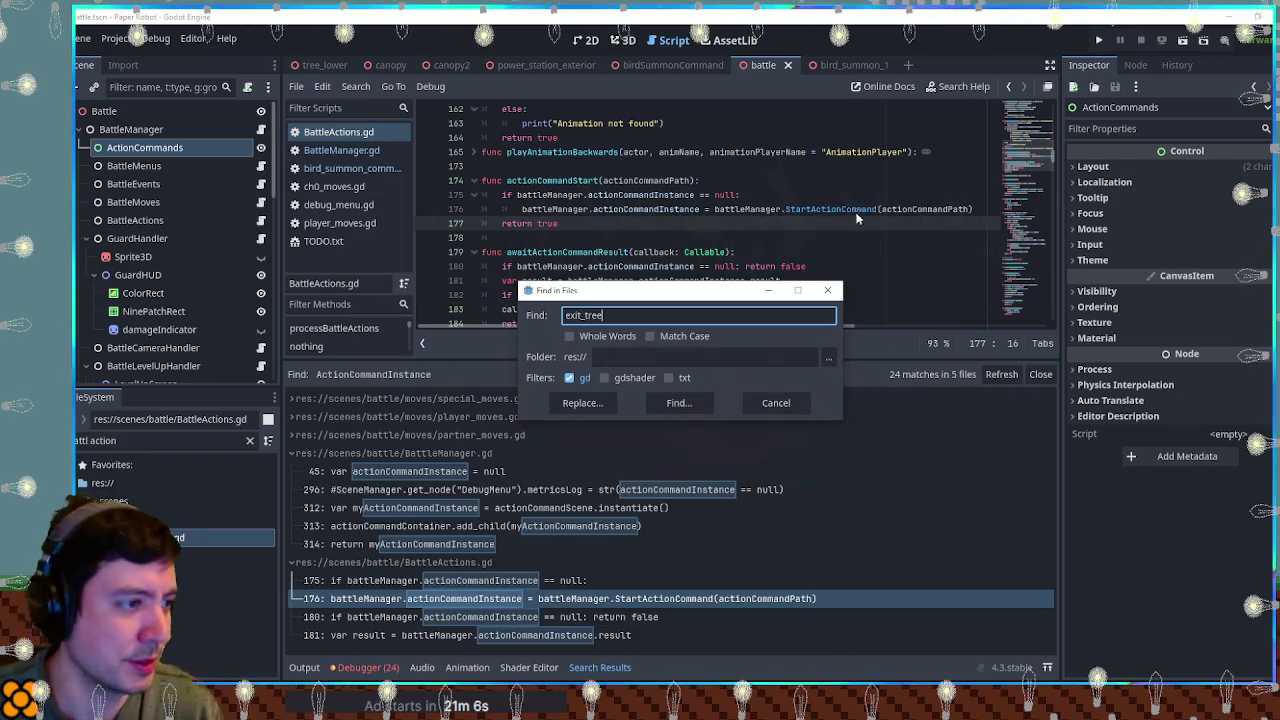
click(688, 405)
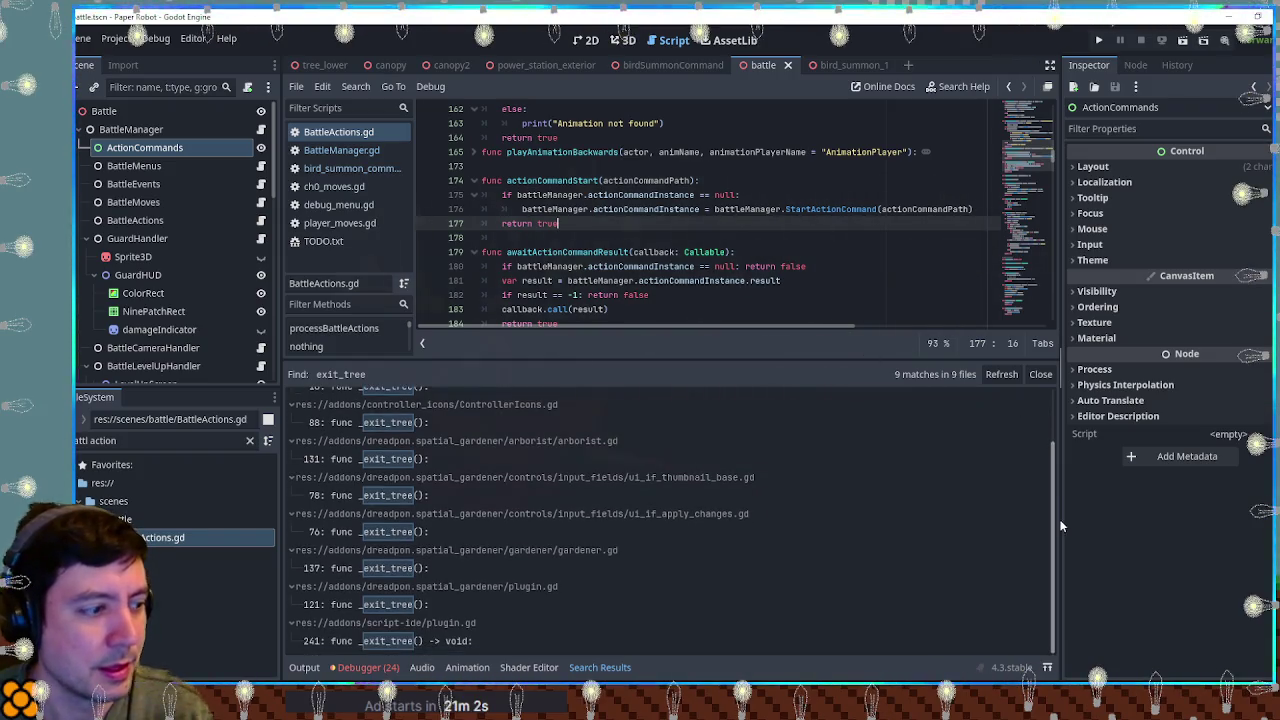
scroll(1000, 480, down, 2)
scroll(454, 626, up, 1)
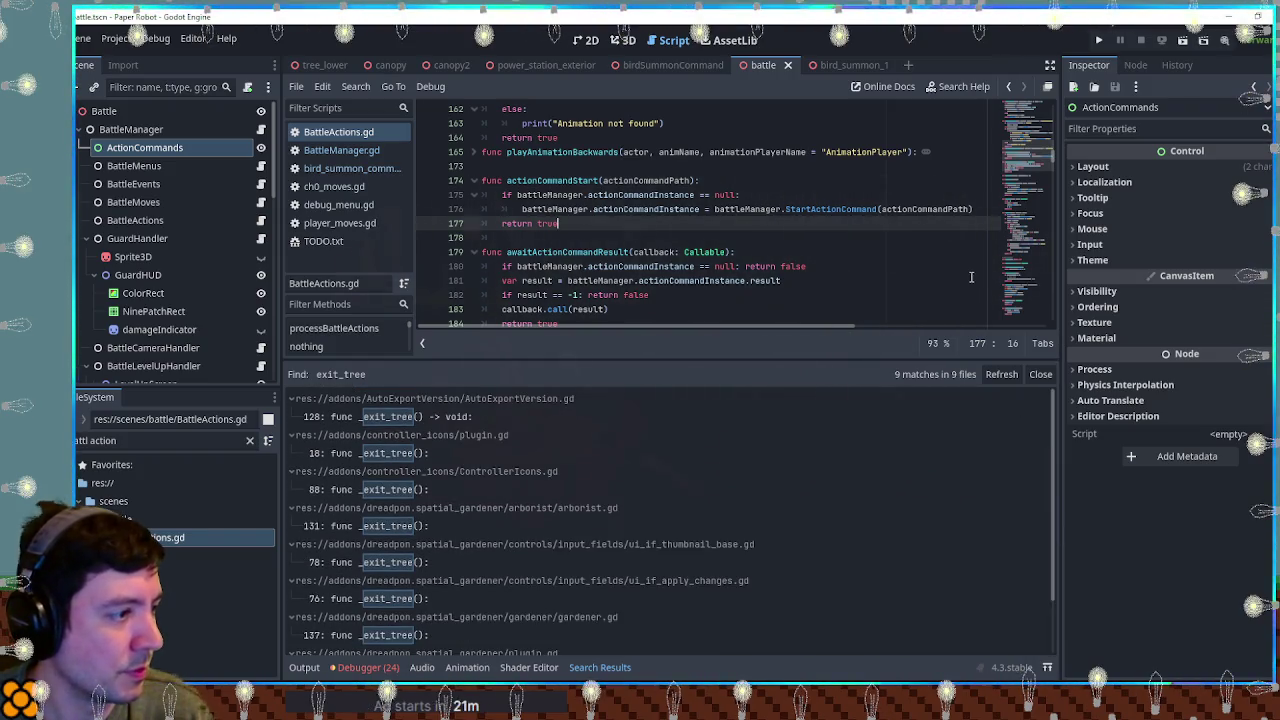
scroll(828, 477, up, 1)
scroll(828, 477, down, 2)
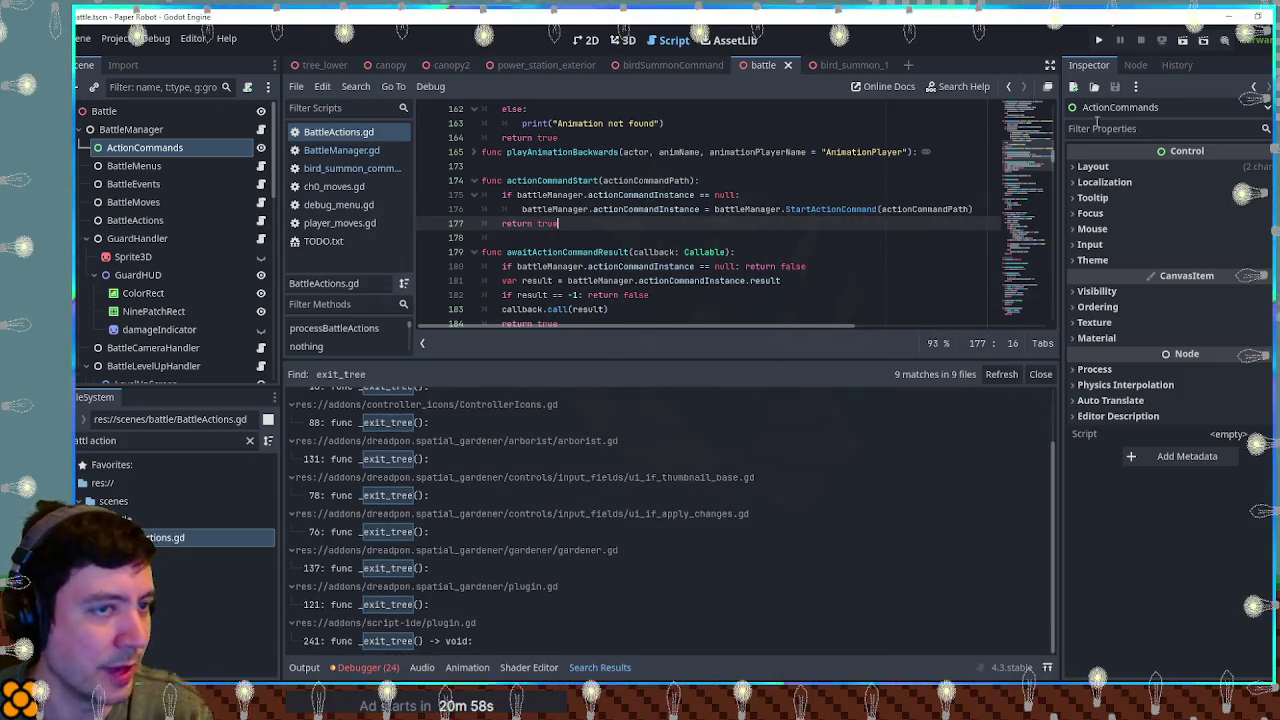
click(1135, 64)
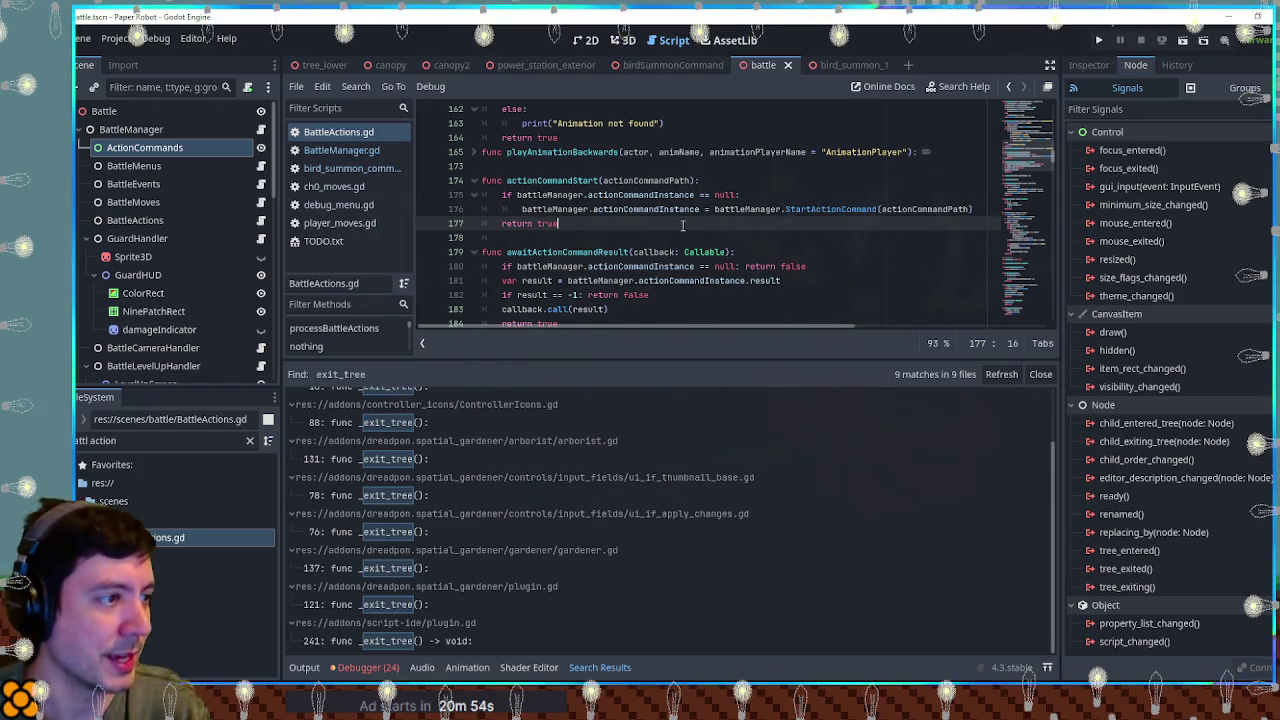
Step: Search all project files for tree_exit, then close the search results
key(ctrl+shift+f)
text(tree_exit)
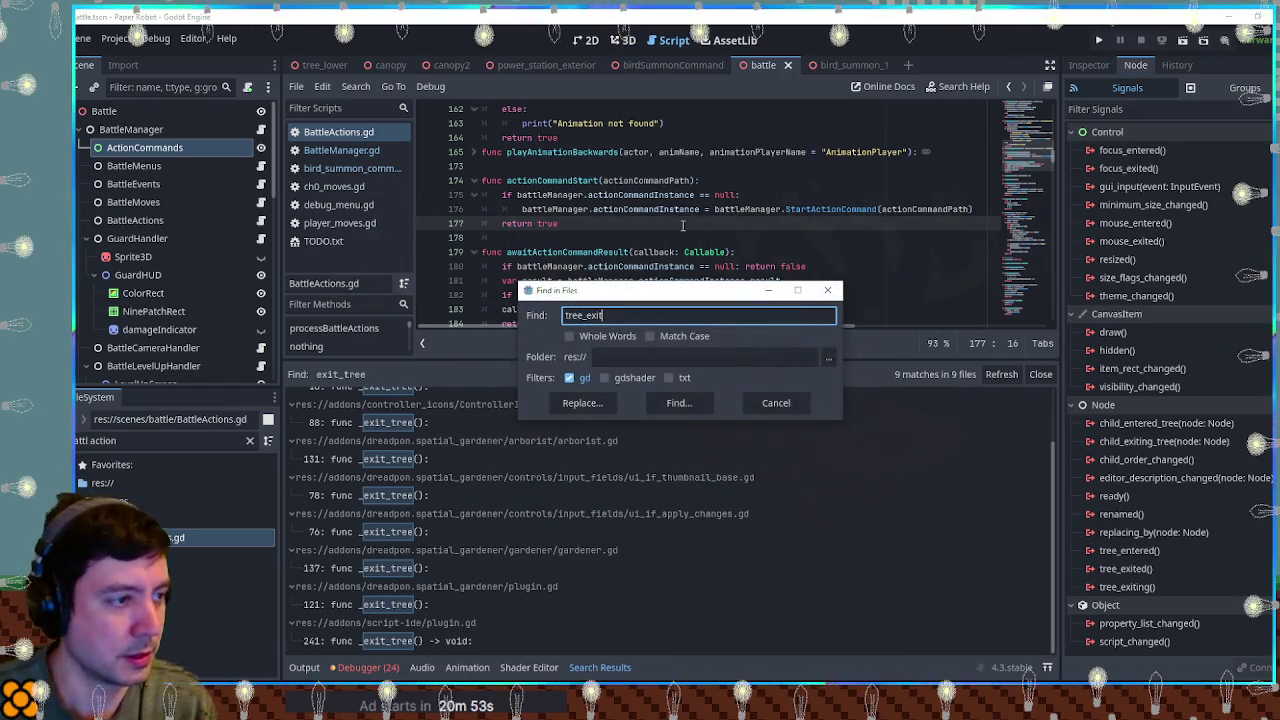
click(686, 405)
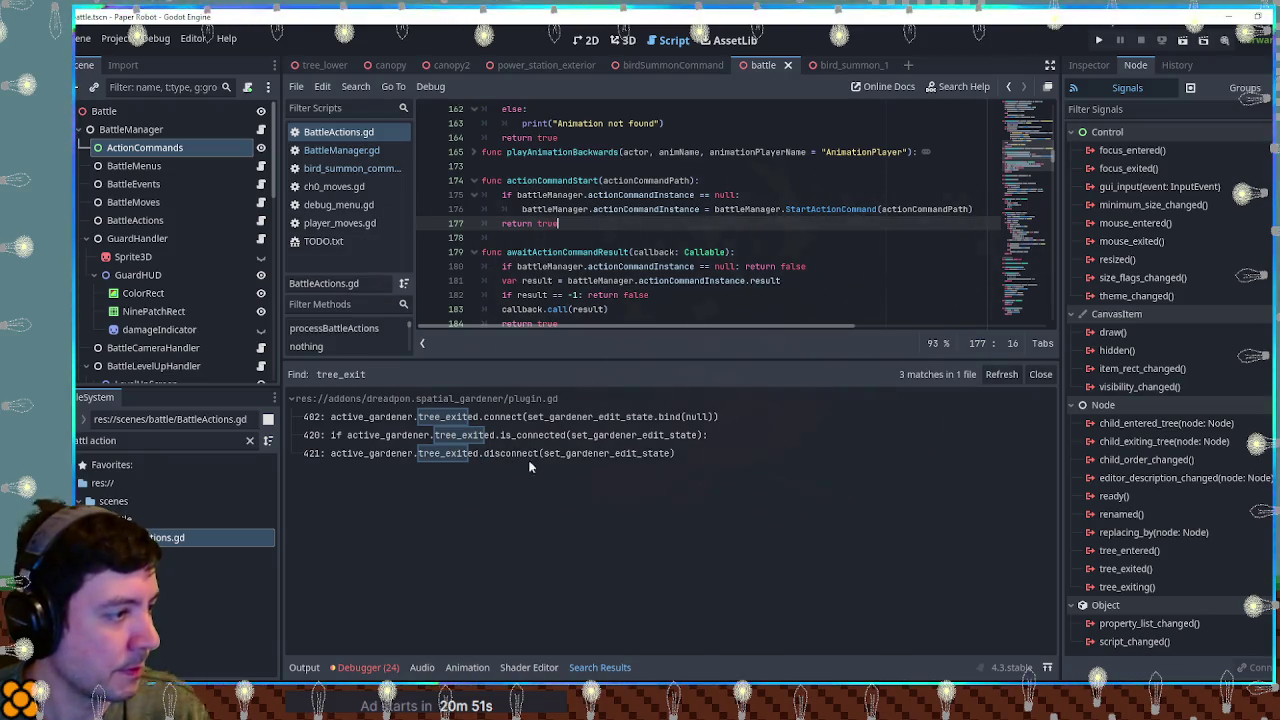
click(1041, 375)
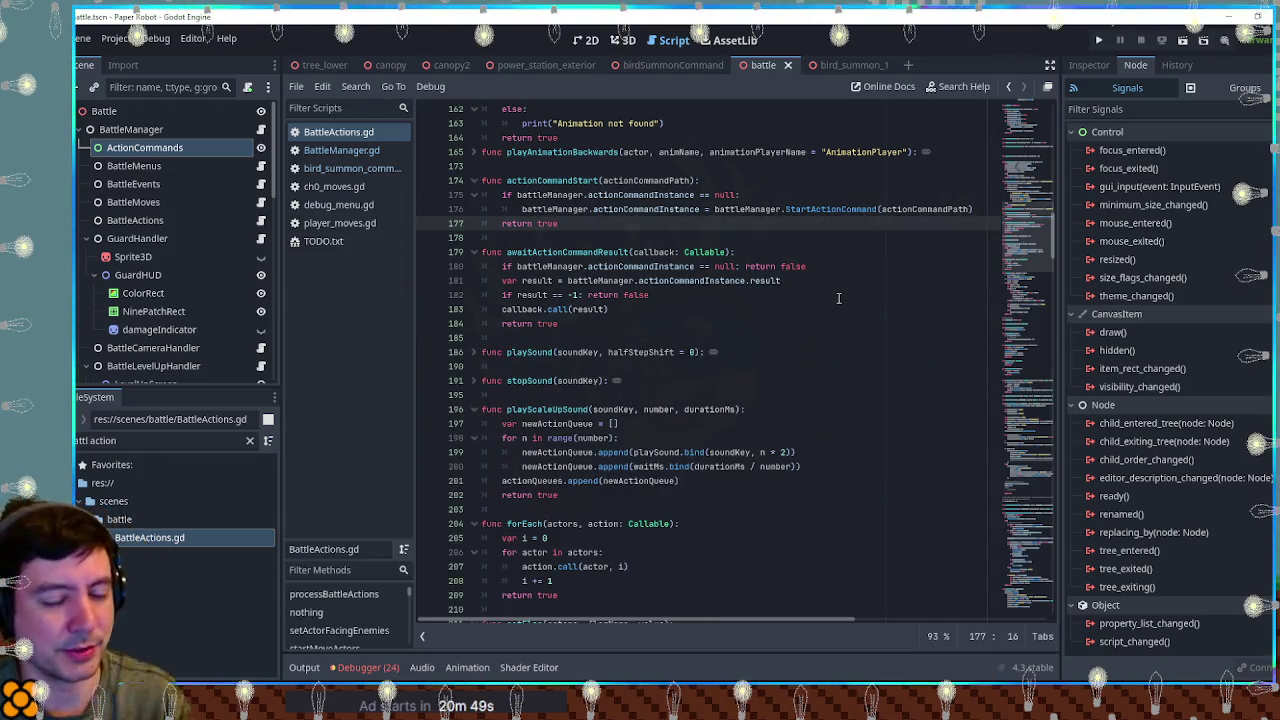
Step: Inspect the BattleManager node and collapse the GuardHandler and BattleLevelUpHandler children
click(1089, 65)
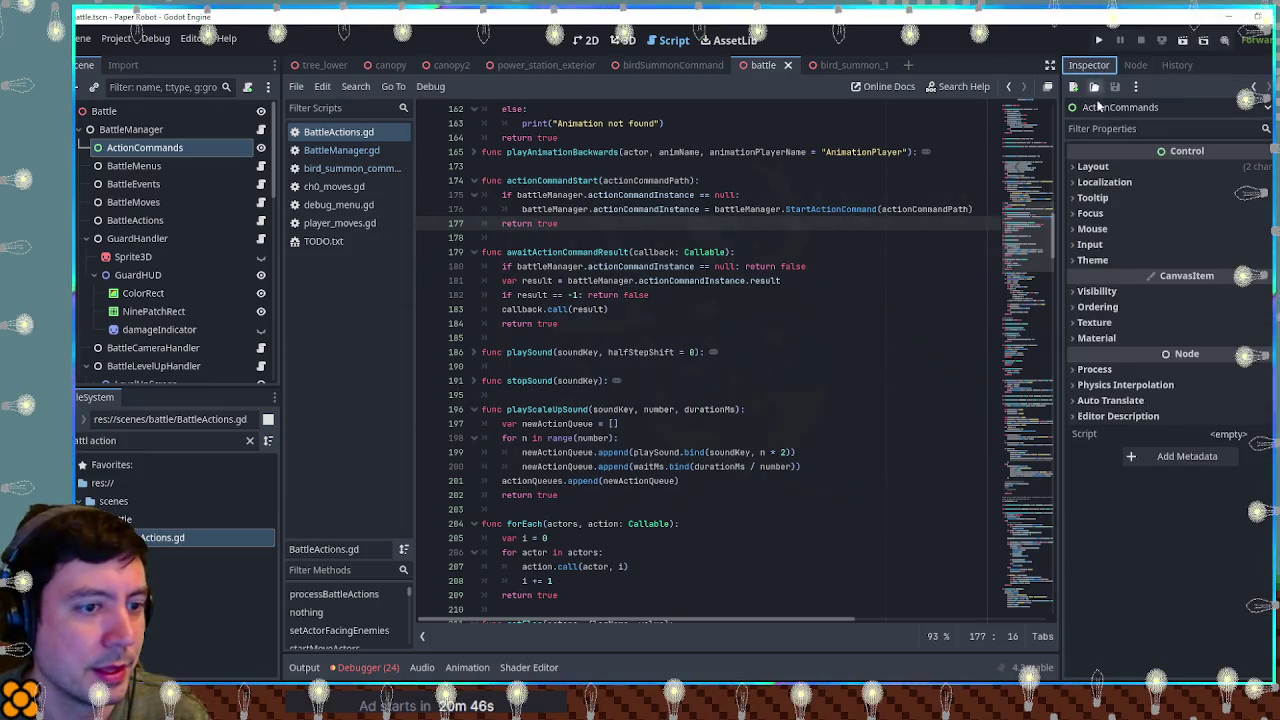
click(135, 130)
click(156, 149)
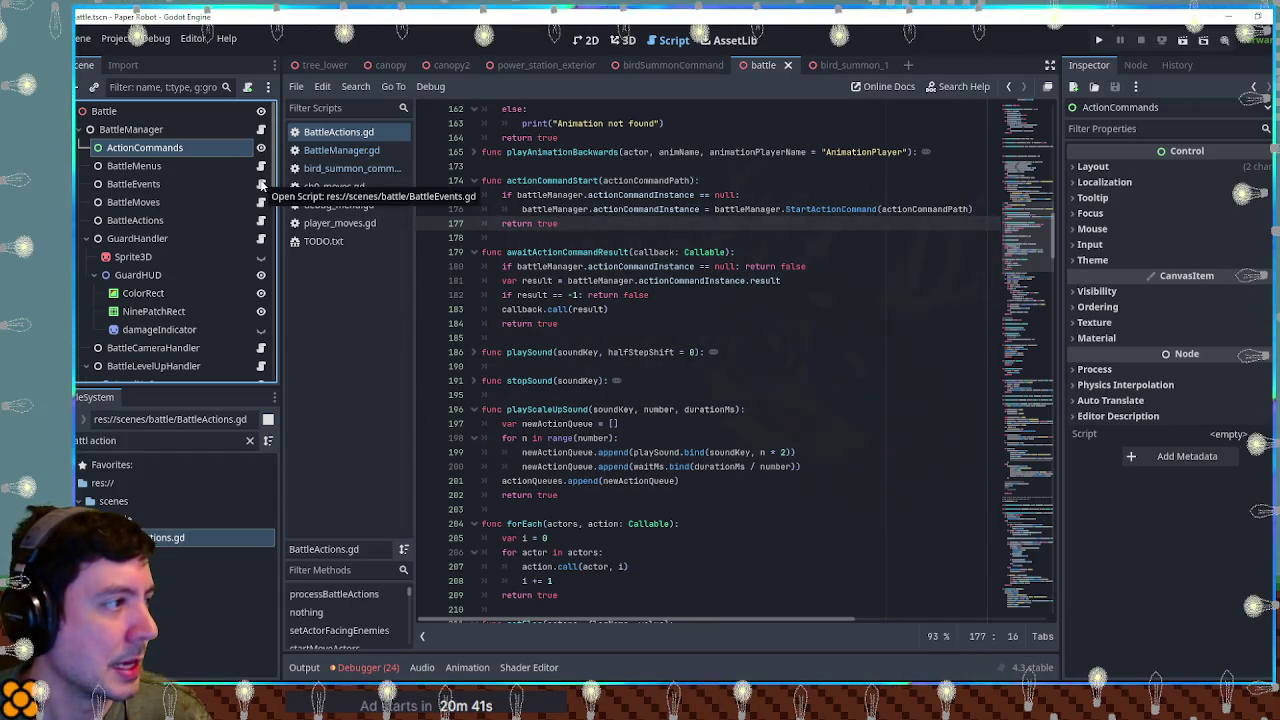
click(87, 238)
click(86, 275)
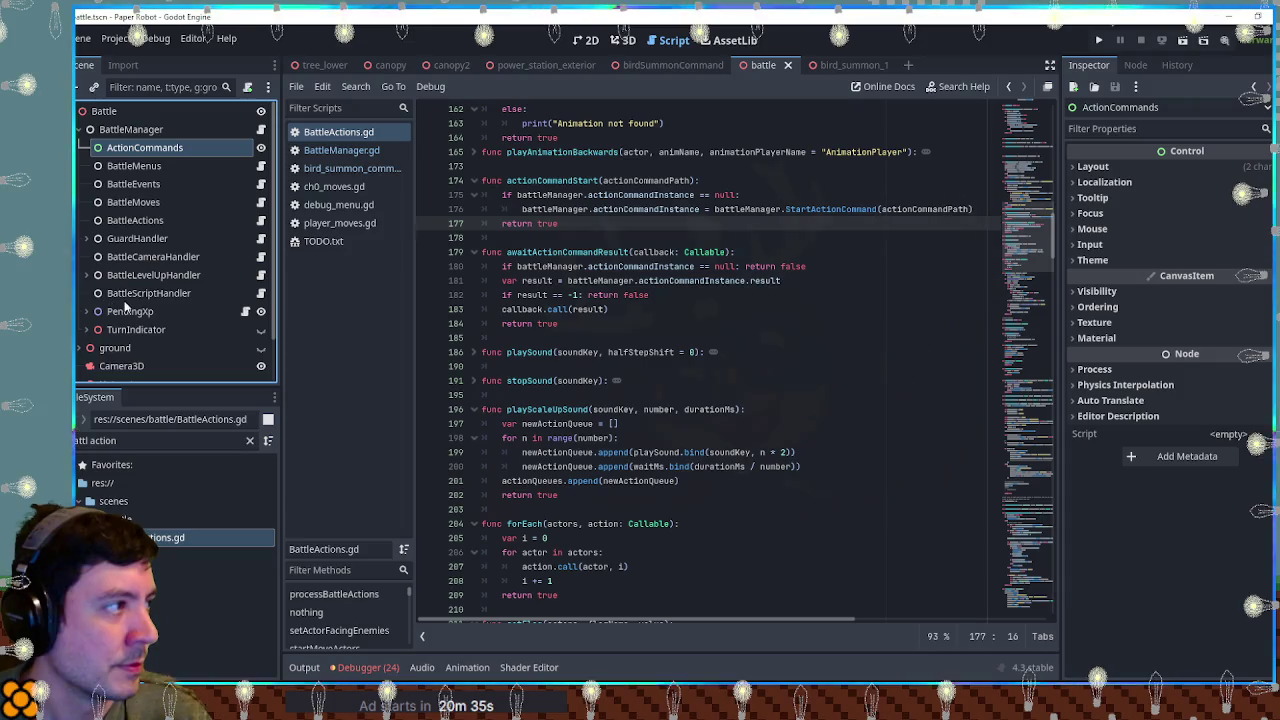
Step: Open the BattleActions script, highlight its key variables, and fold processBattleActions and setActorFacingEnemies
click(260, 221)
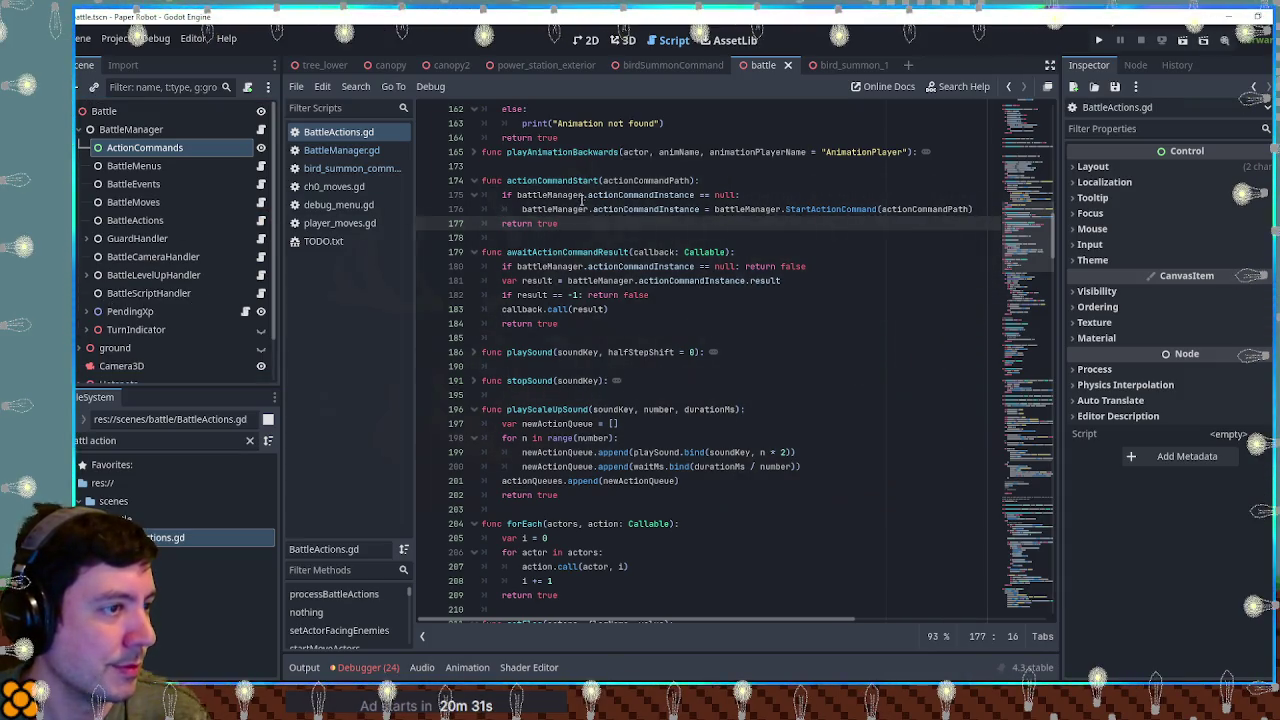
double_click(634, 210)
scroll(634, 213, up, 1)
scroll(635, 213, up, 20)
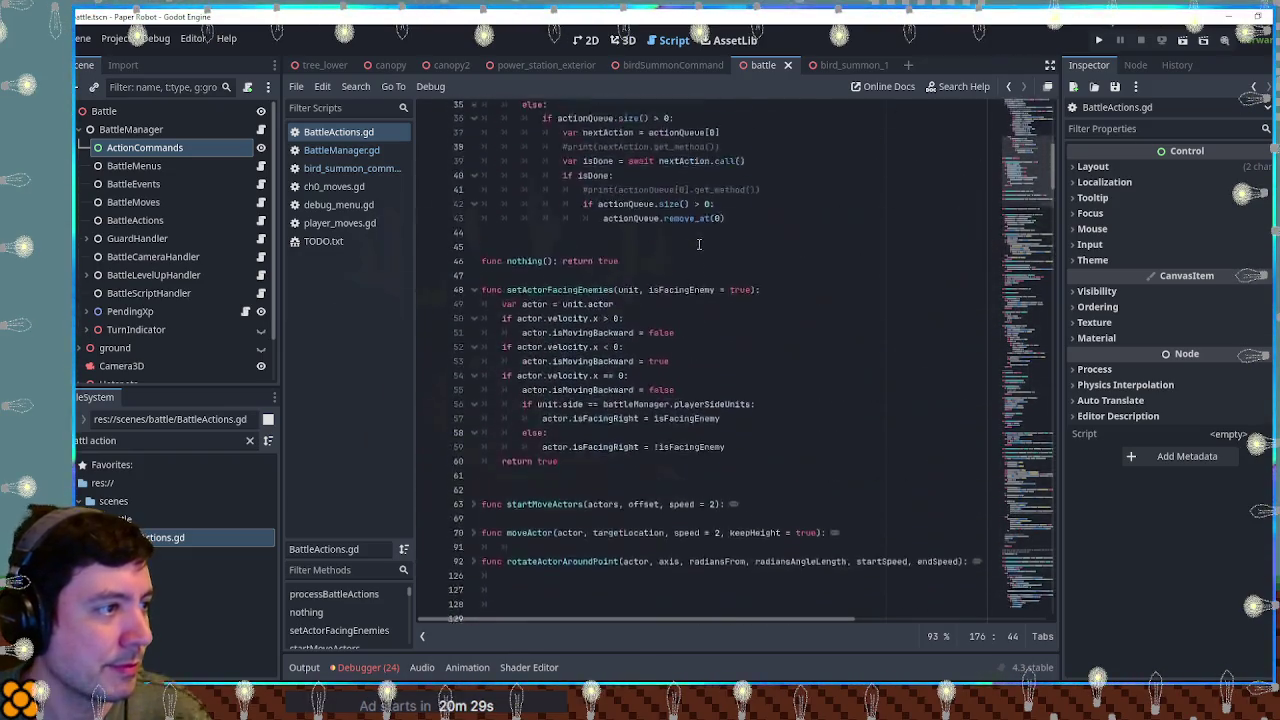
double_click(534, 195)
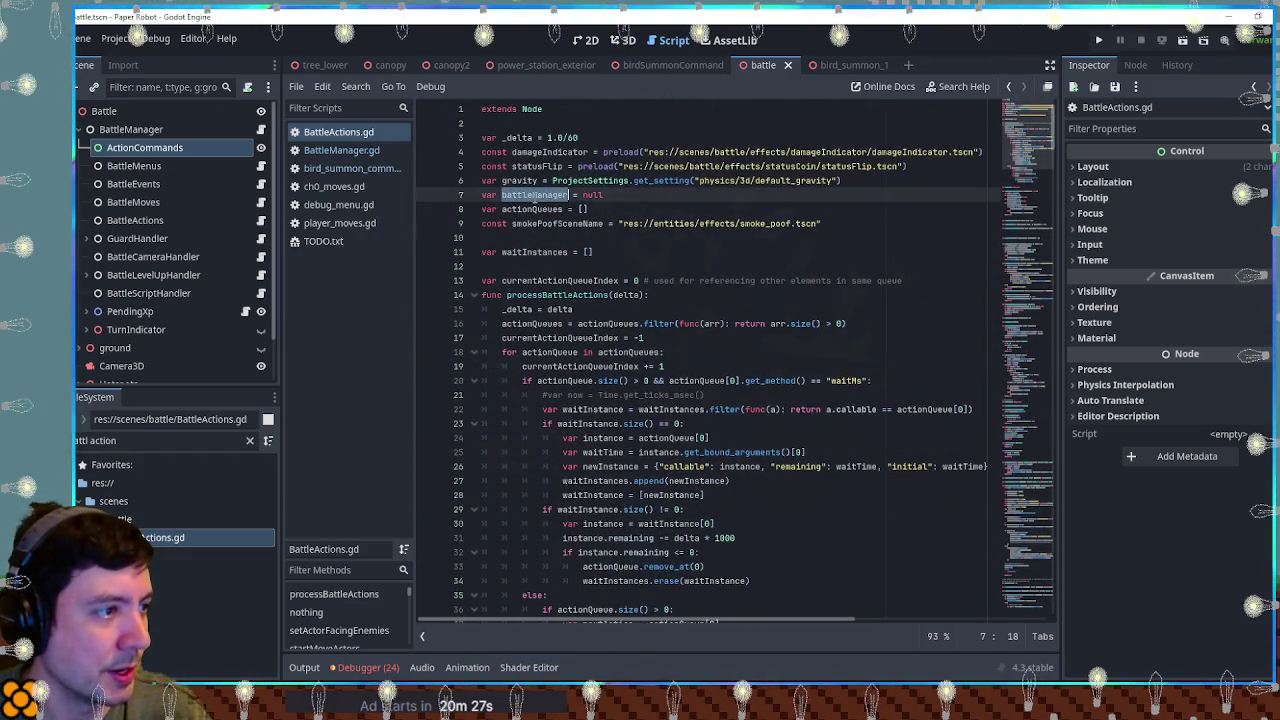
double_click(533, 209)
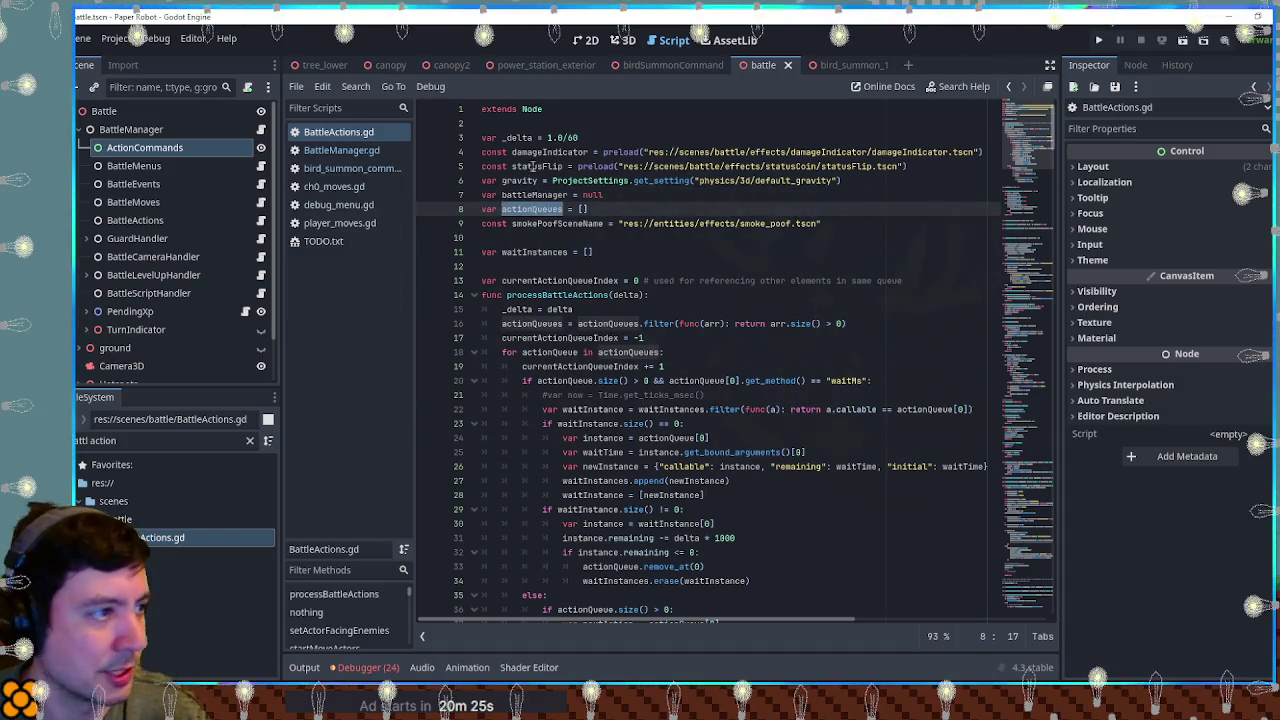
double_click(534, 252)
click(475, 295)
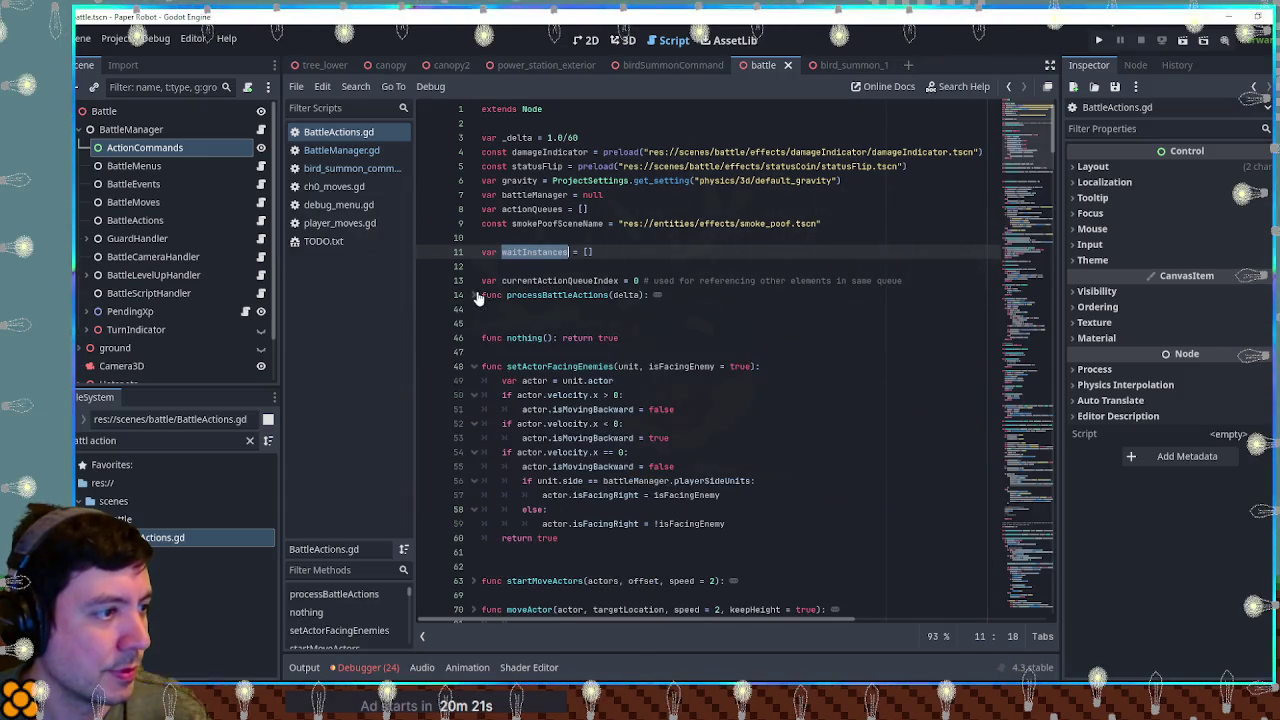
click(472, 367)
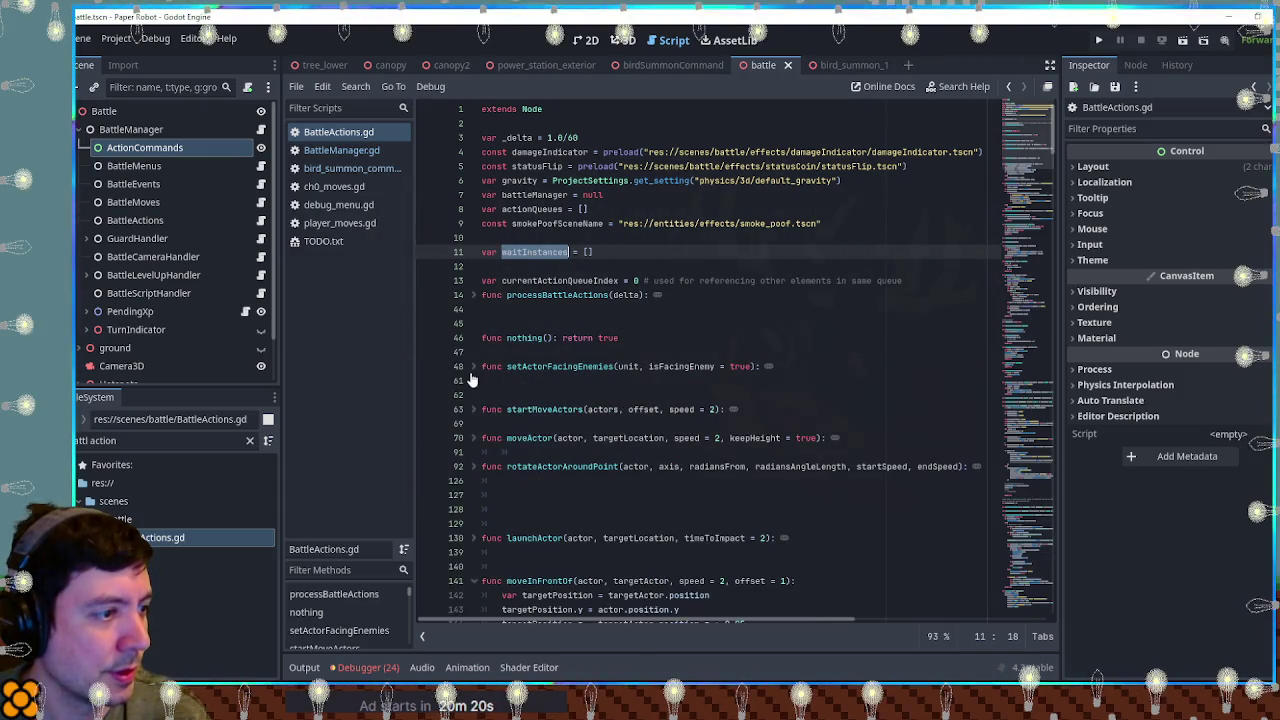
Step: Open the BattleEvents script and find battleManager from line 3
click(259, 167)
drag(1046, 362, 1040, 110)
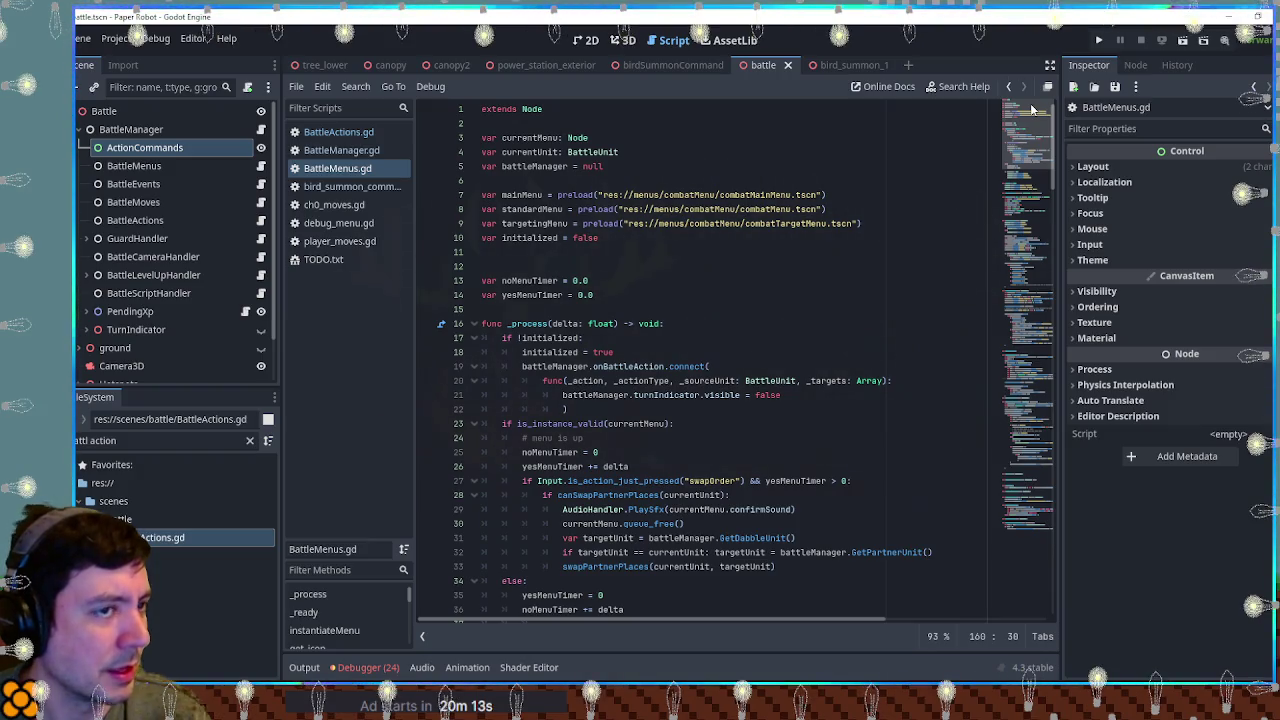
click(135, 184)
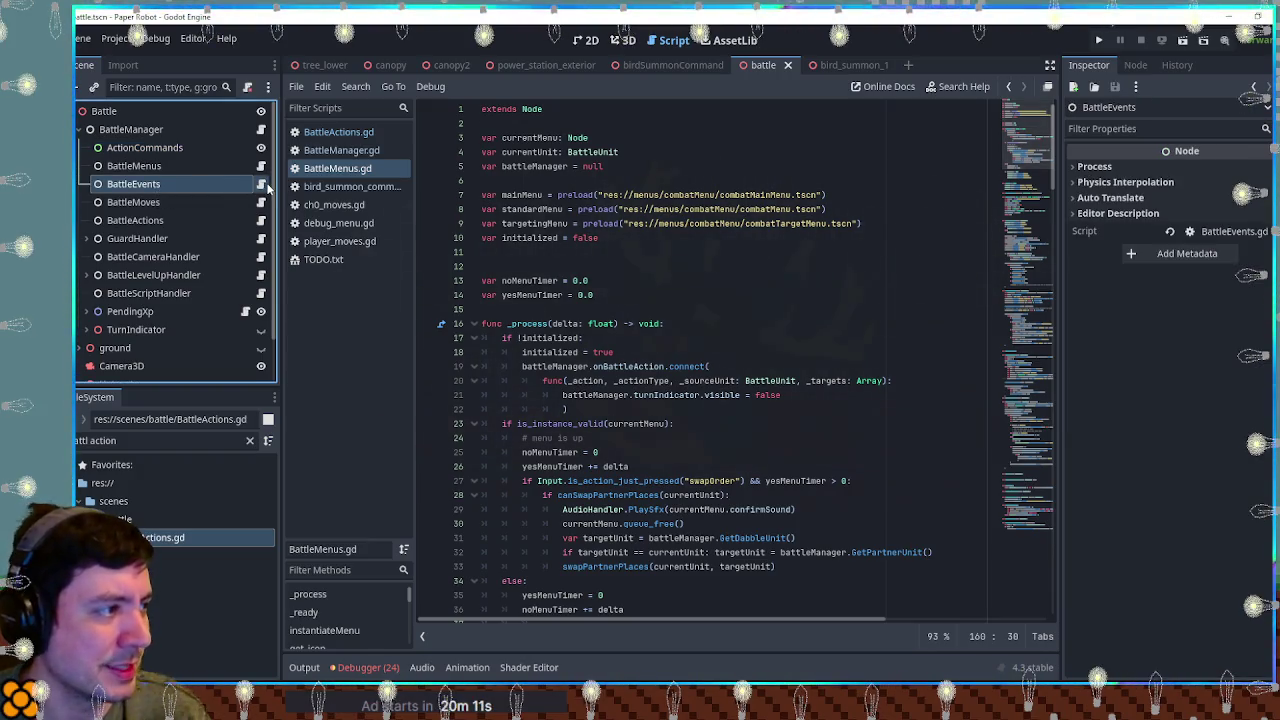
click(262, 184)
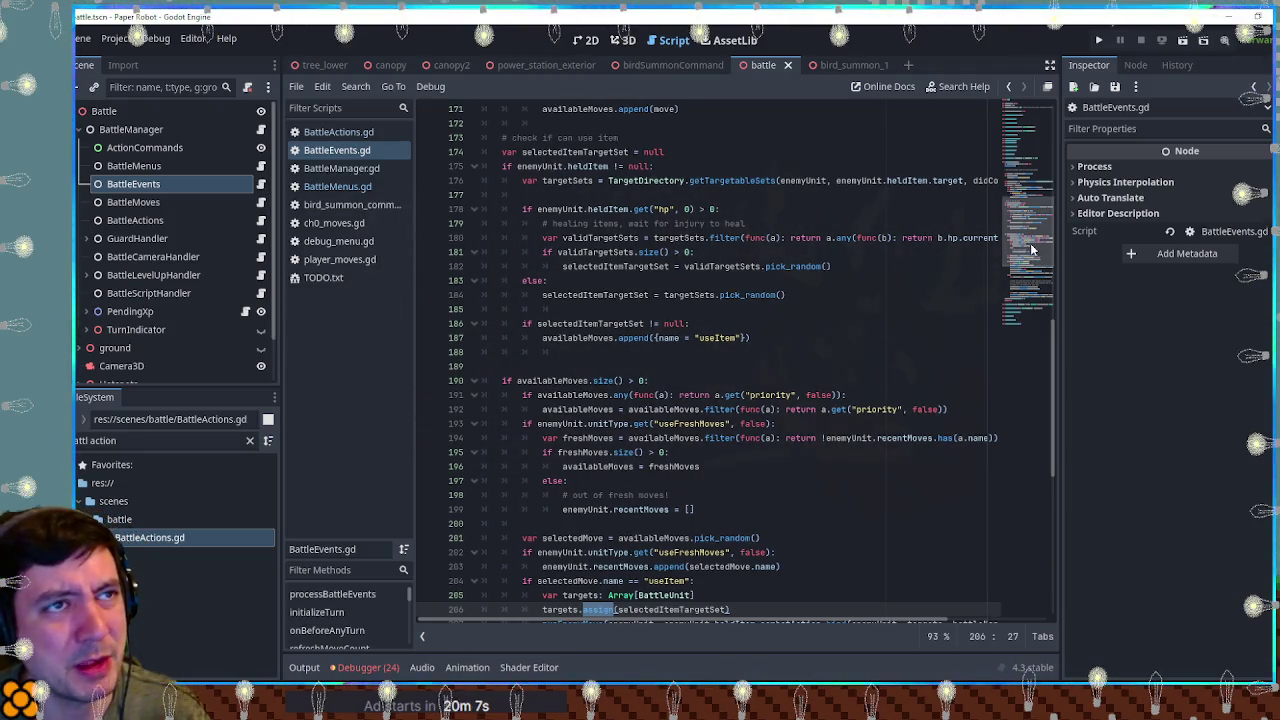
click(1024, 116)
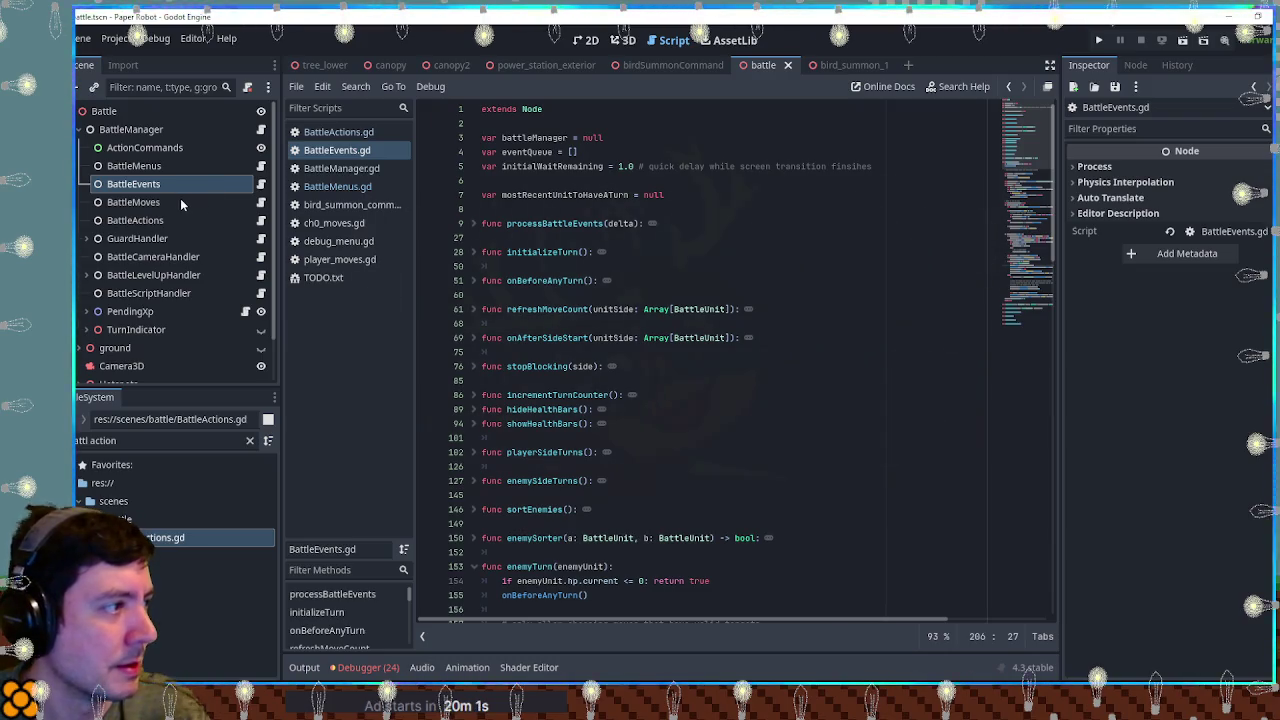
double_click(534, 137)
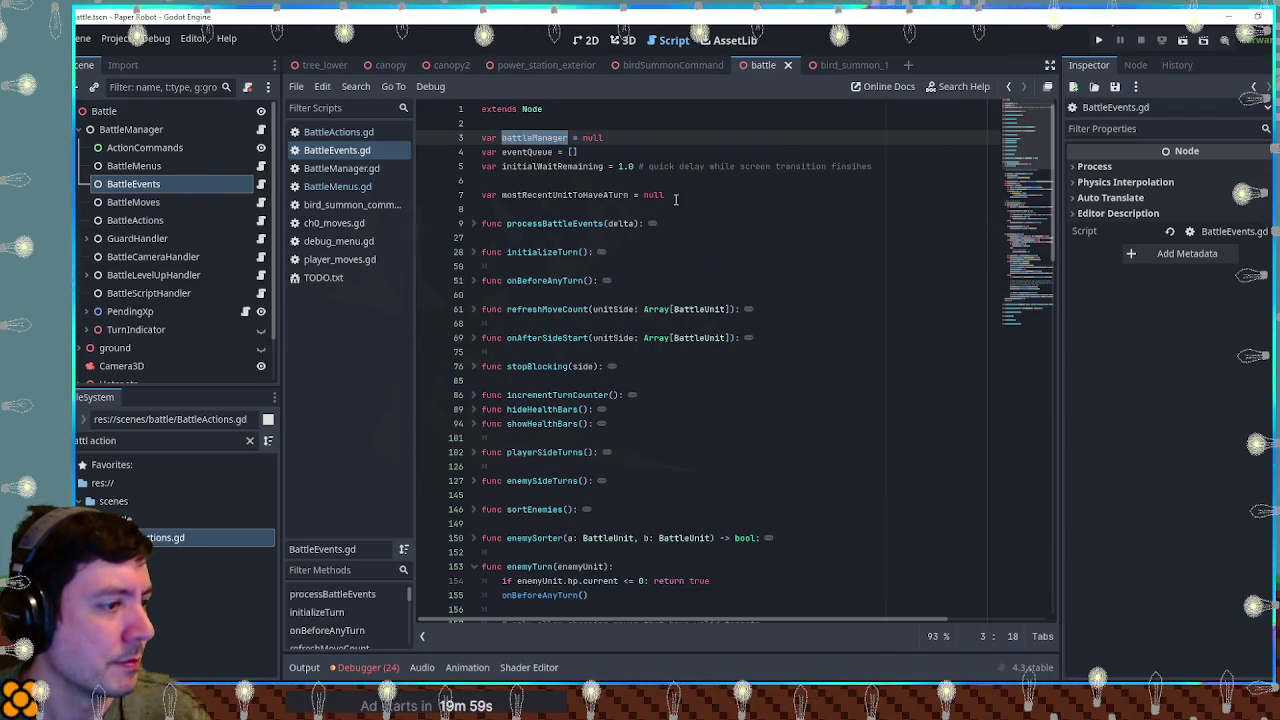
key(ctrl+f)
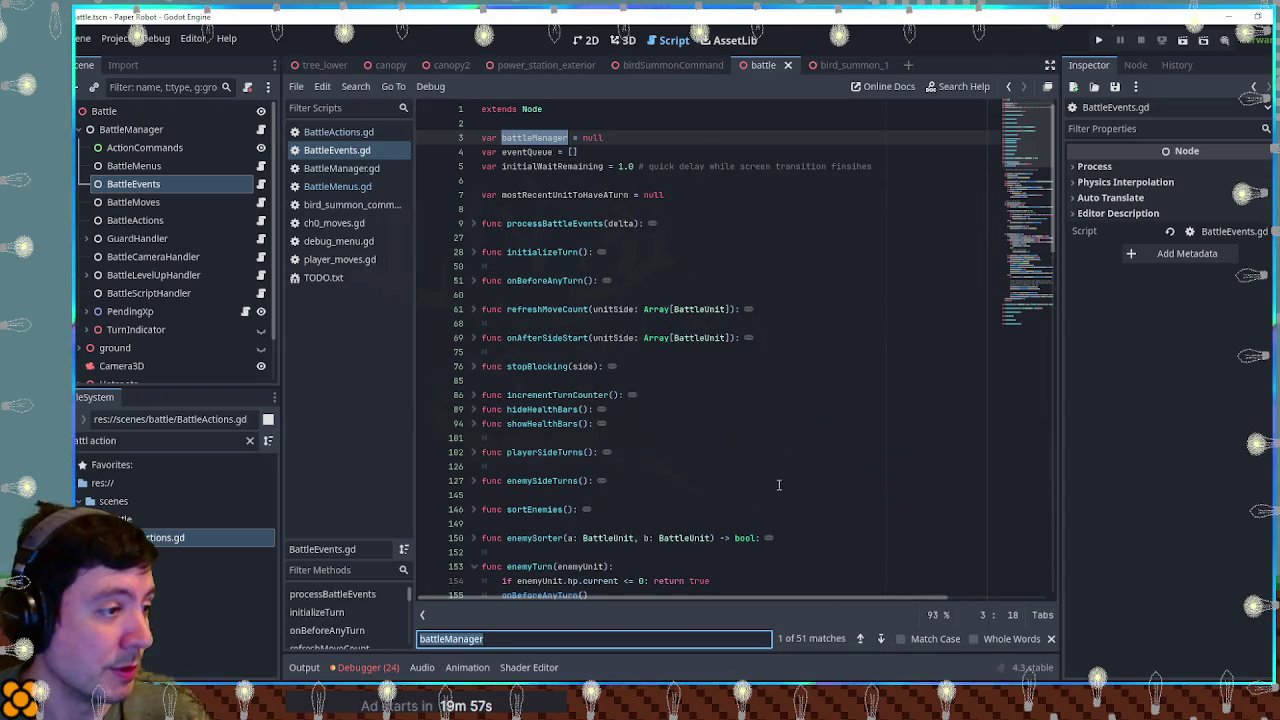
Step: Open BattleManager.gd at _ready, lines 39–72, where each handler's battleManager is set to self
scroll(650, 450, down, 5)
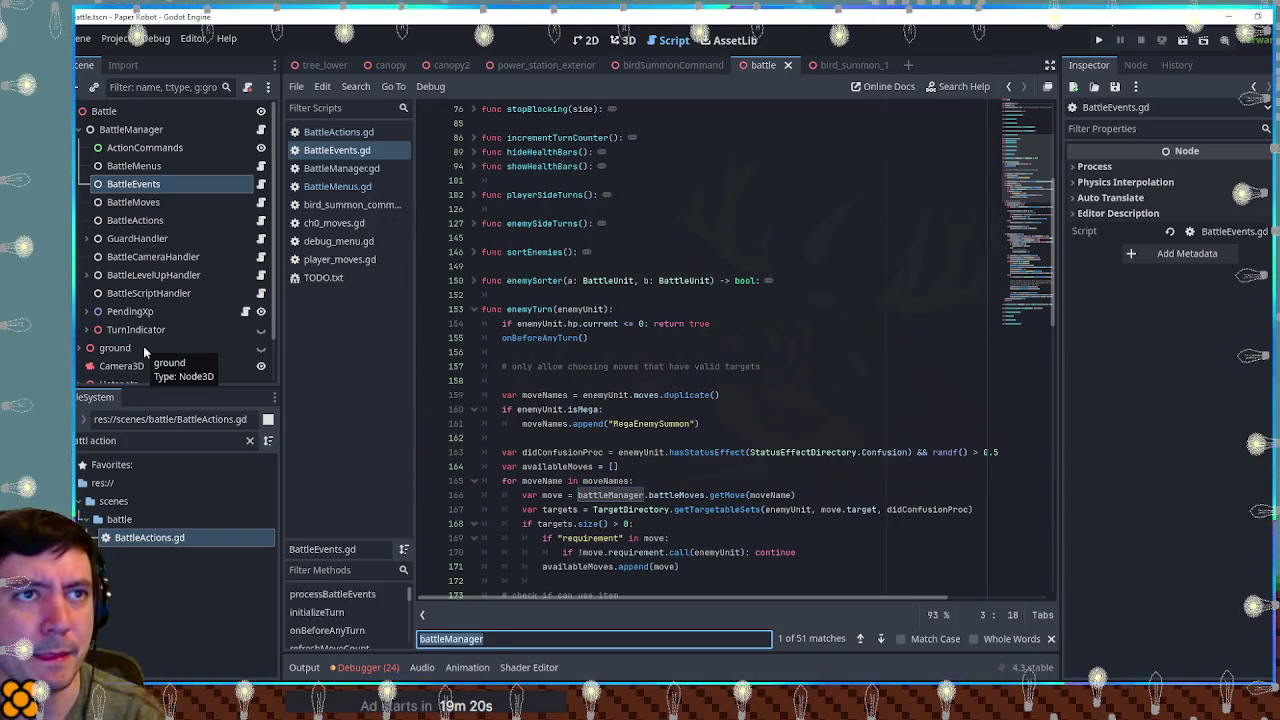
click(341, 168)
drag(1040, 110, 1042, 172)
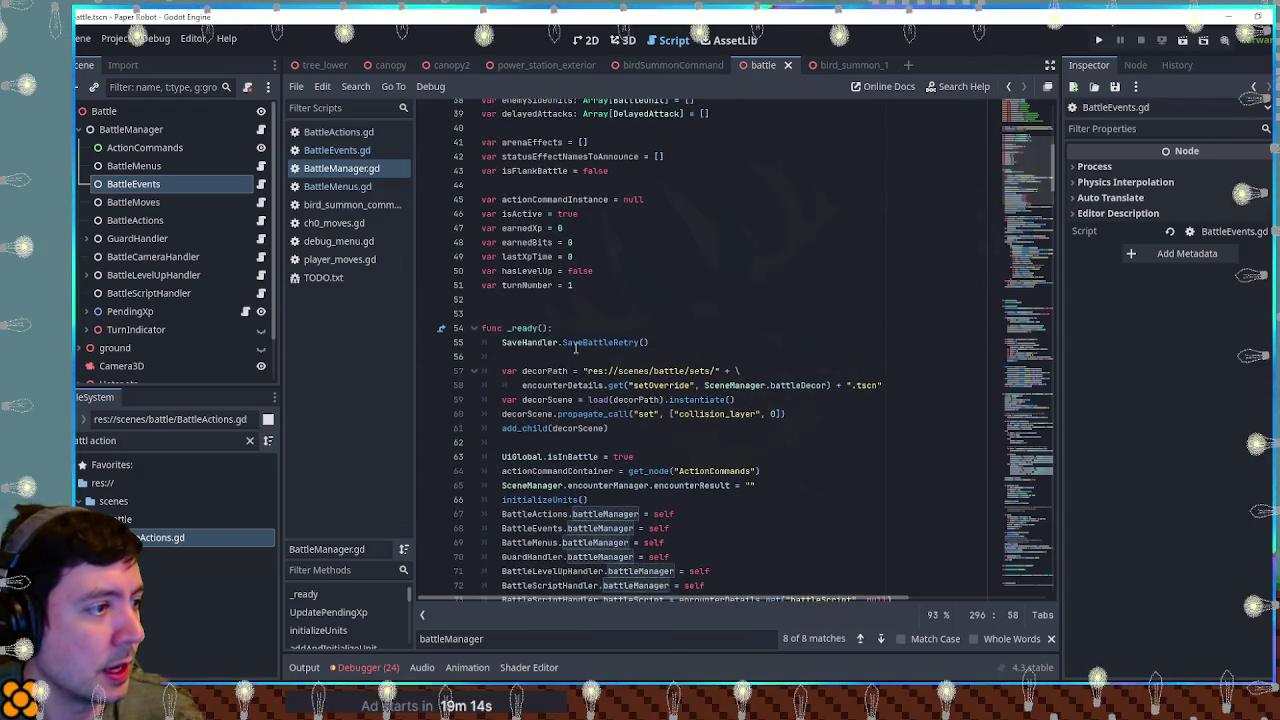
Step: Save the current script with Ctrl+S
click(521, 300)
key(Return)
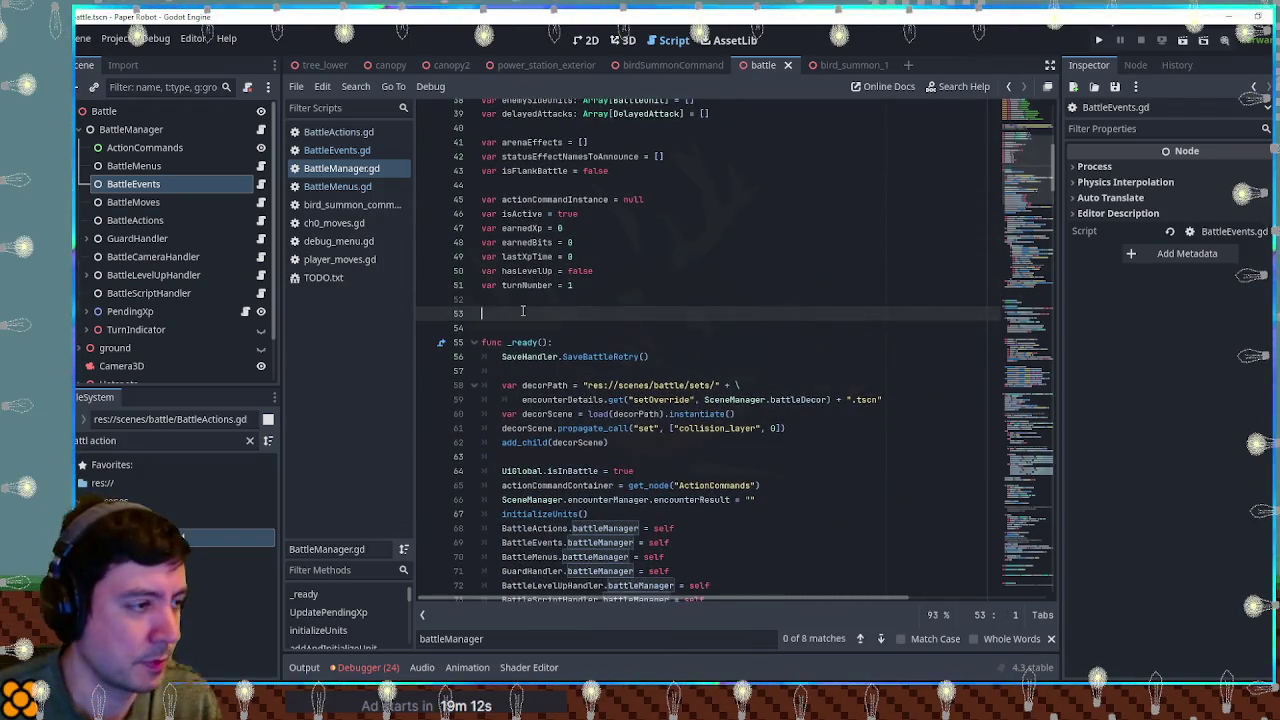
key(BackSpace)
key(ctrl+s)
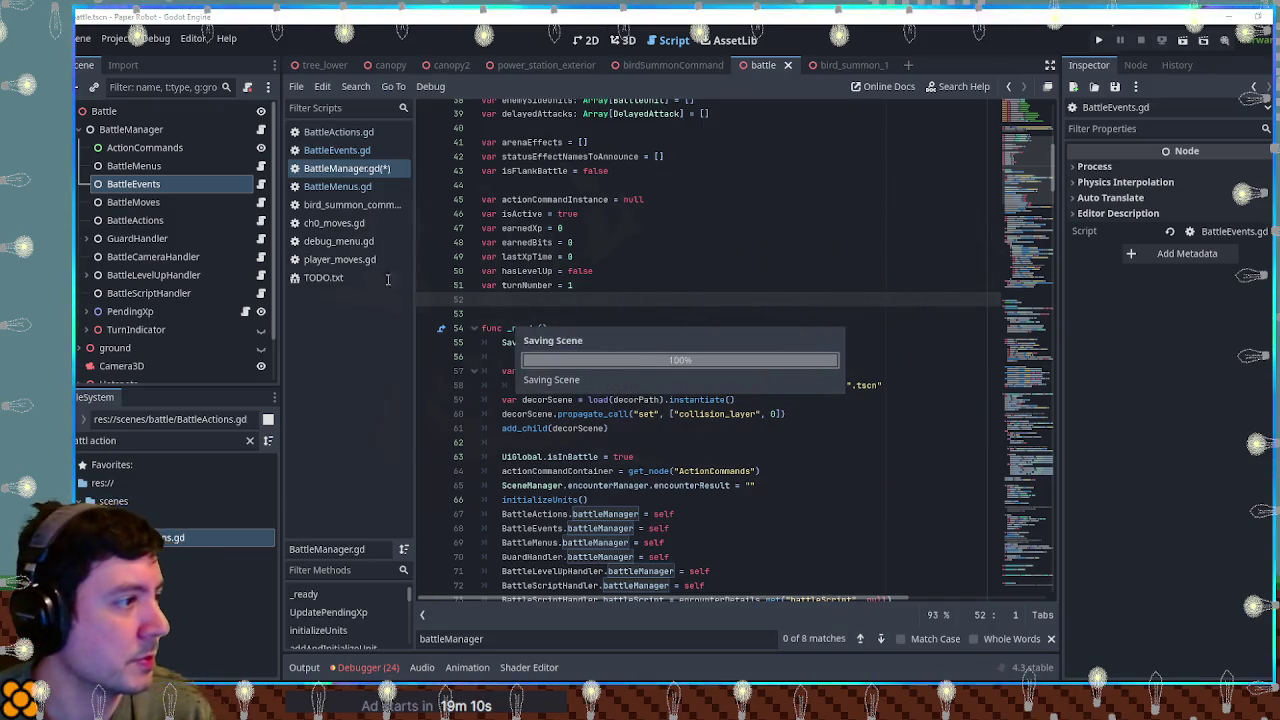
Step: Open SceneManager.gd via the 'sman' filter and start a new line after noPlayerScenes
triple_click(167, 442)
text(s)
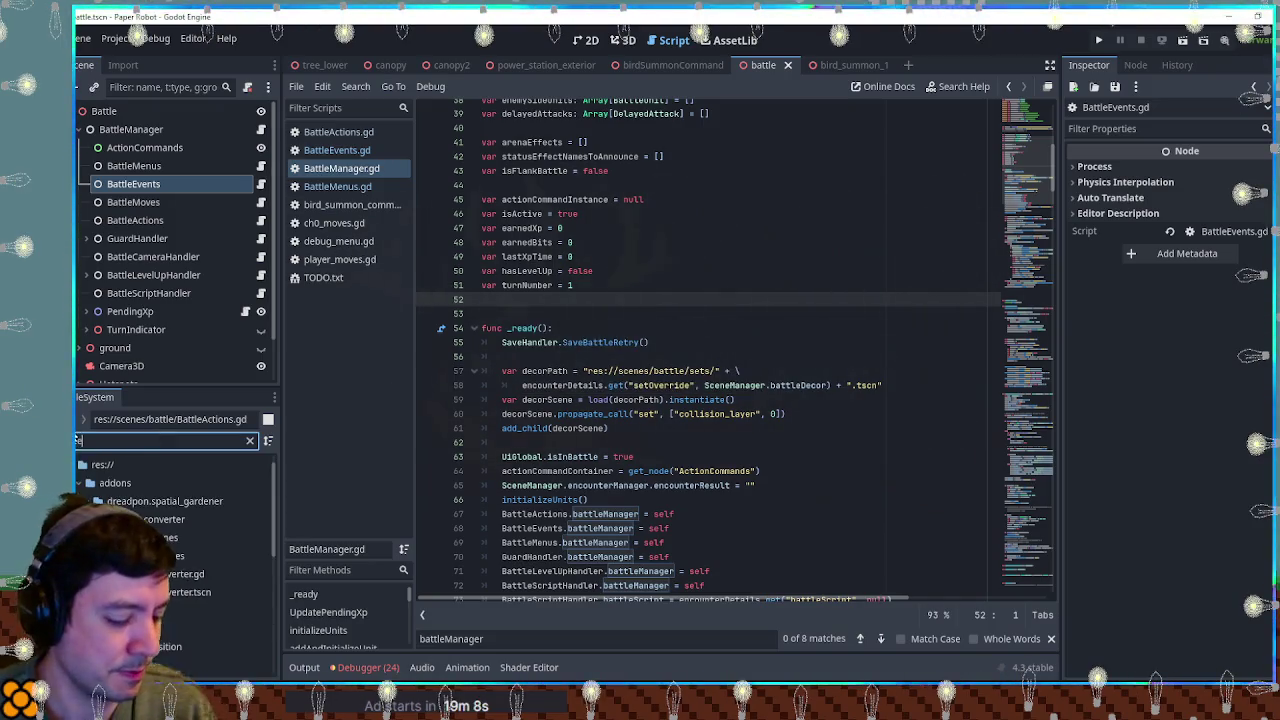
text(man)
key(Down)
key(Down)
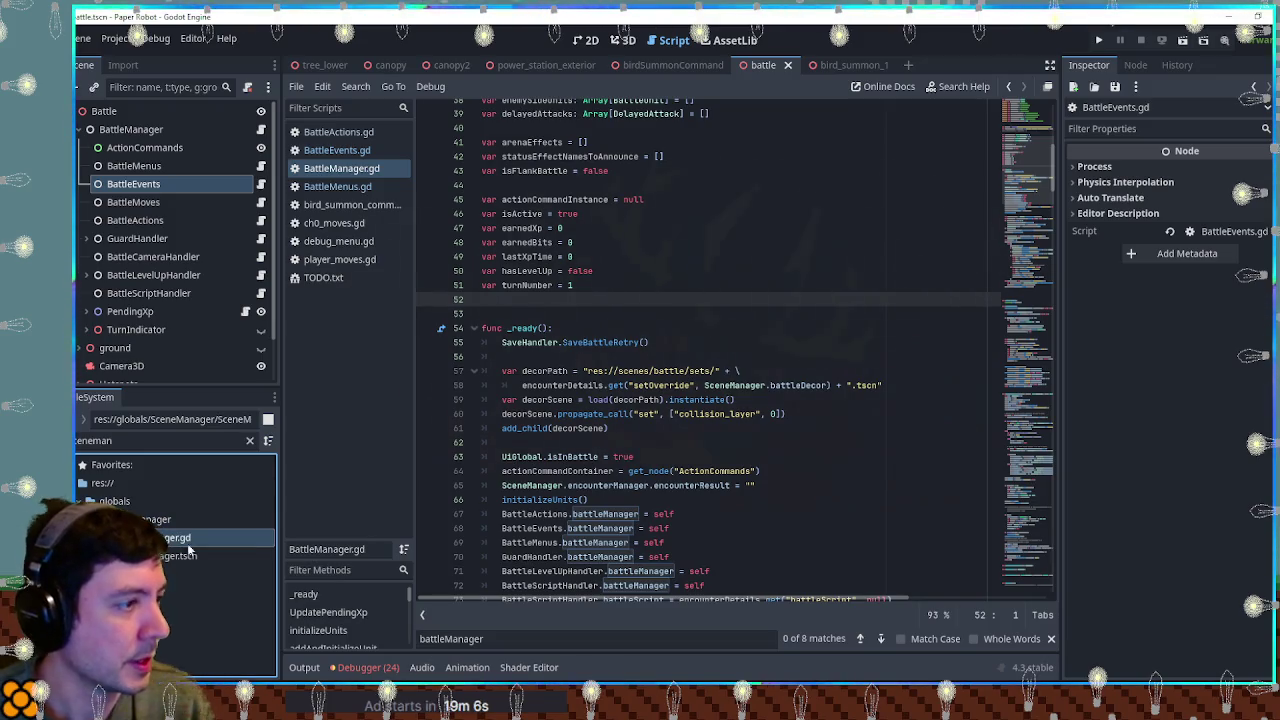
key(Return)
scroll(700, 360, up, 10)
scroll(600, 360, down, 4)
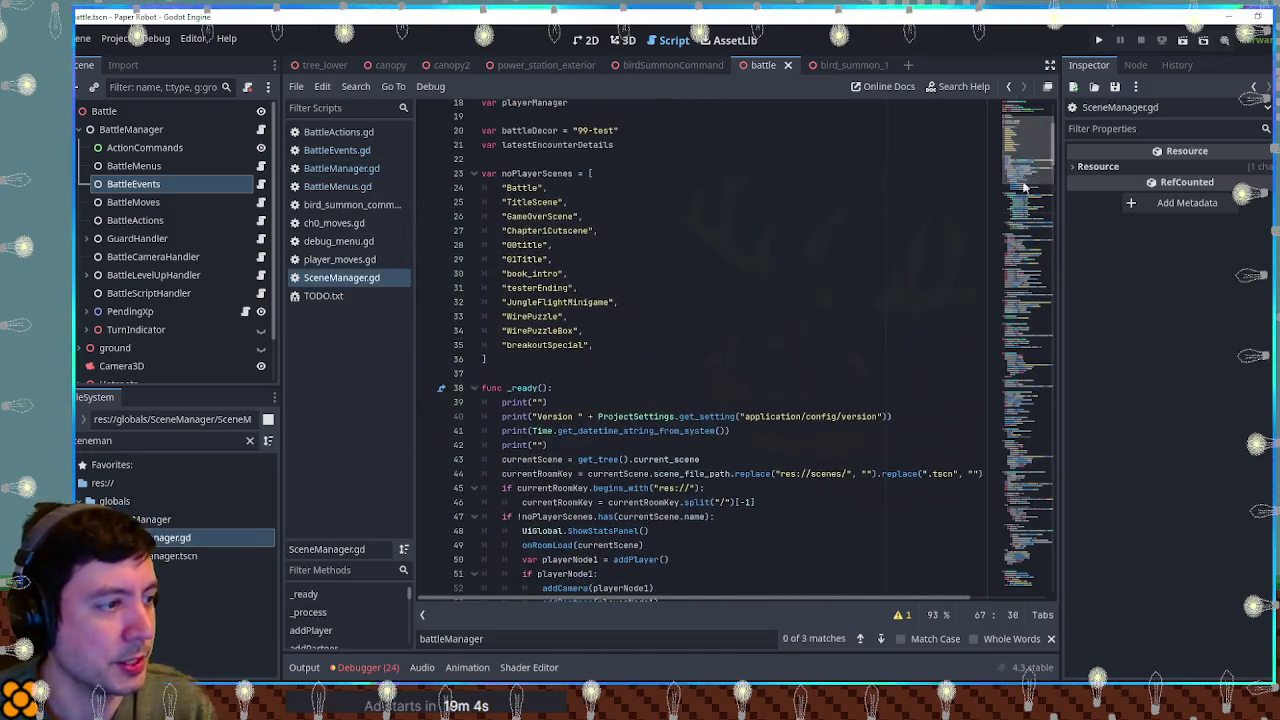
click(563, 361)
key(Return)
key(Return)
text(var myAwesomeVariable = null)
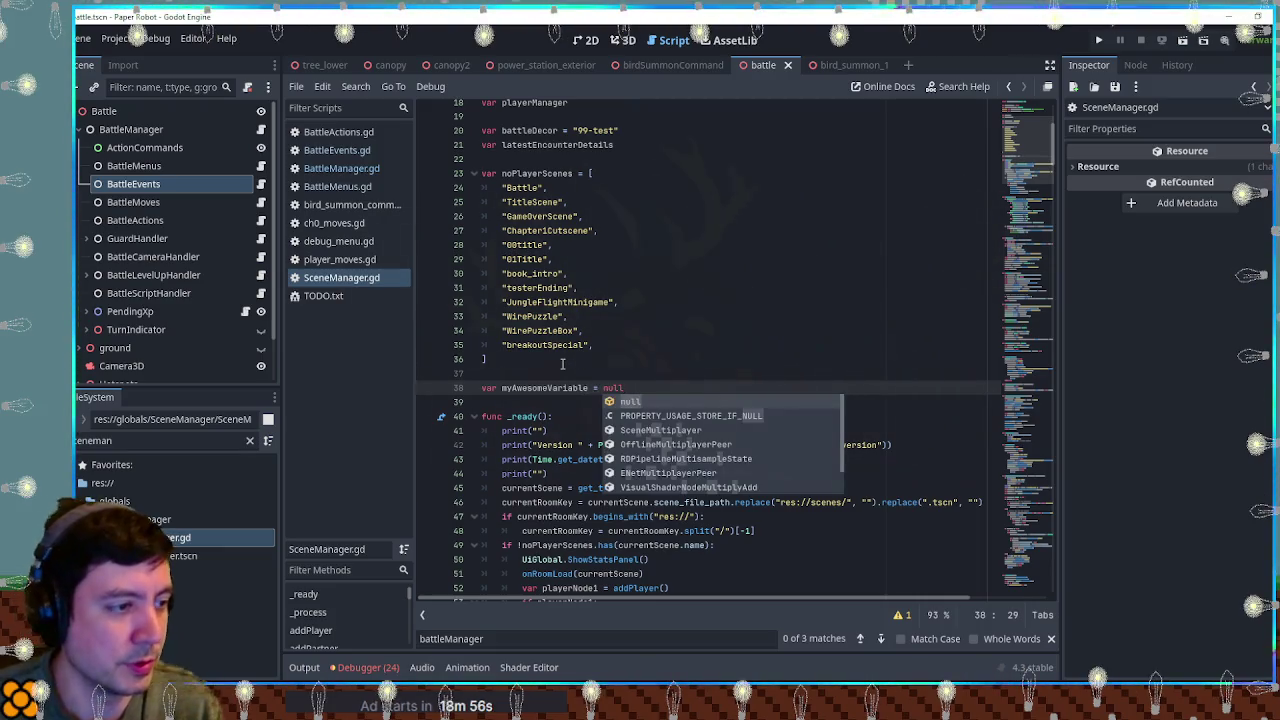
Step: After loadFlagStates add four 'await get_tree().create_timer(1.0).timeout' lines, with a blank line after the first
click(661, 365)
click(615, 390)
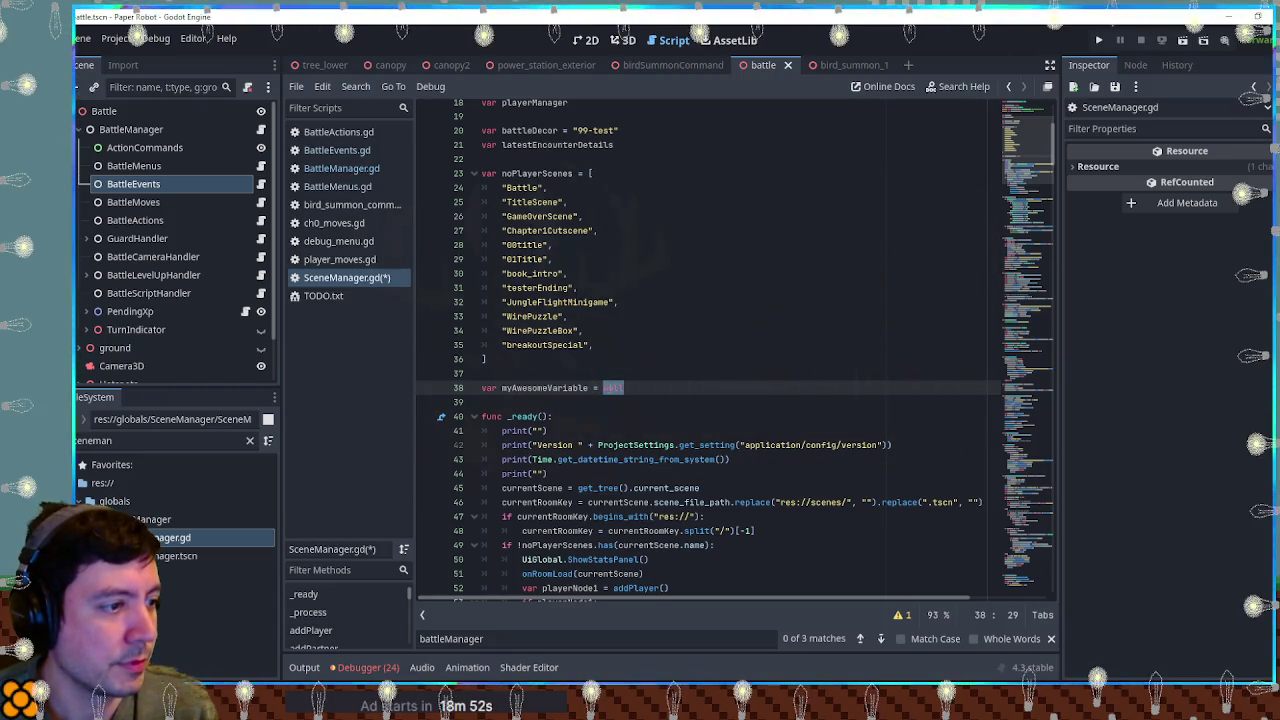
double_click(577, 388)
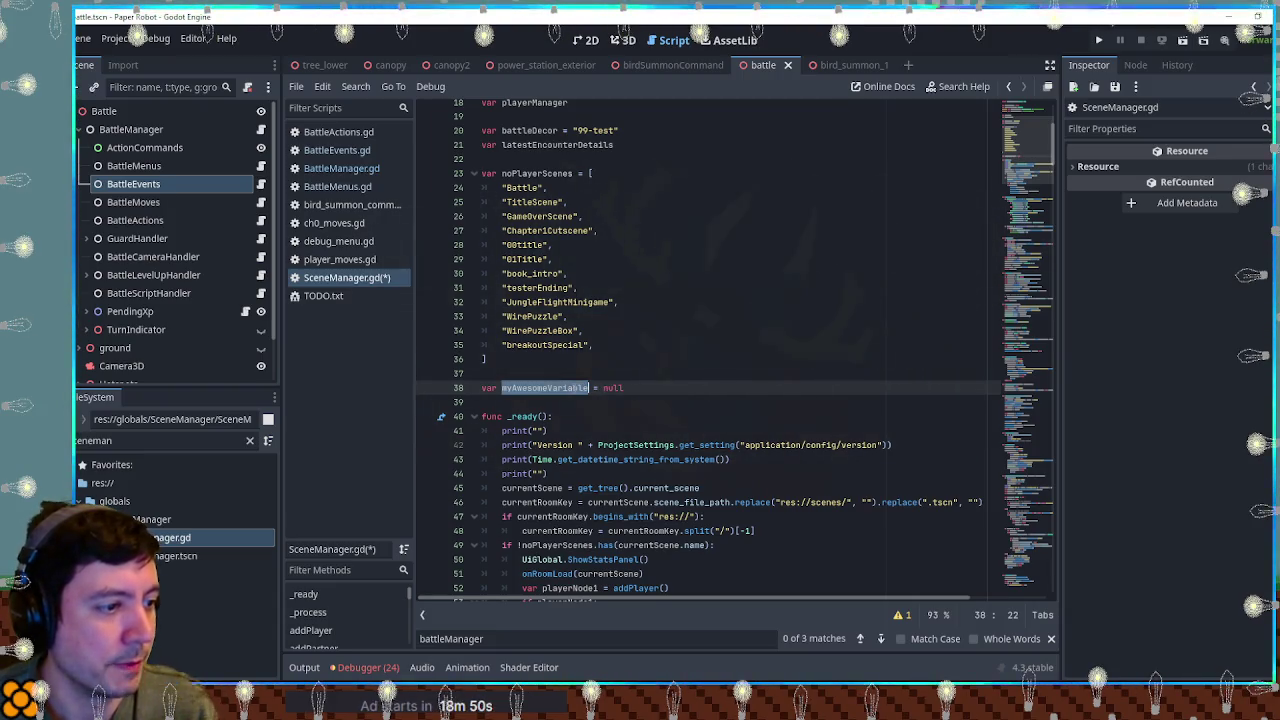
scroll(577, 388, down, 5)
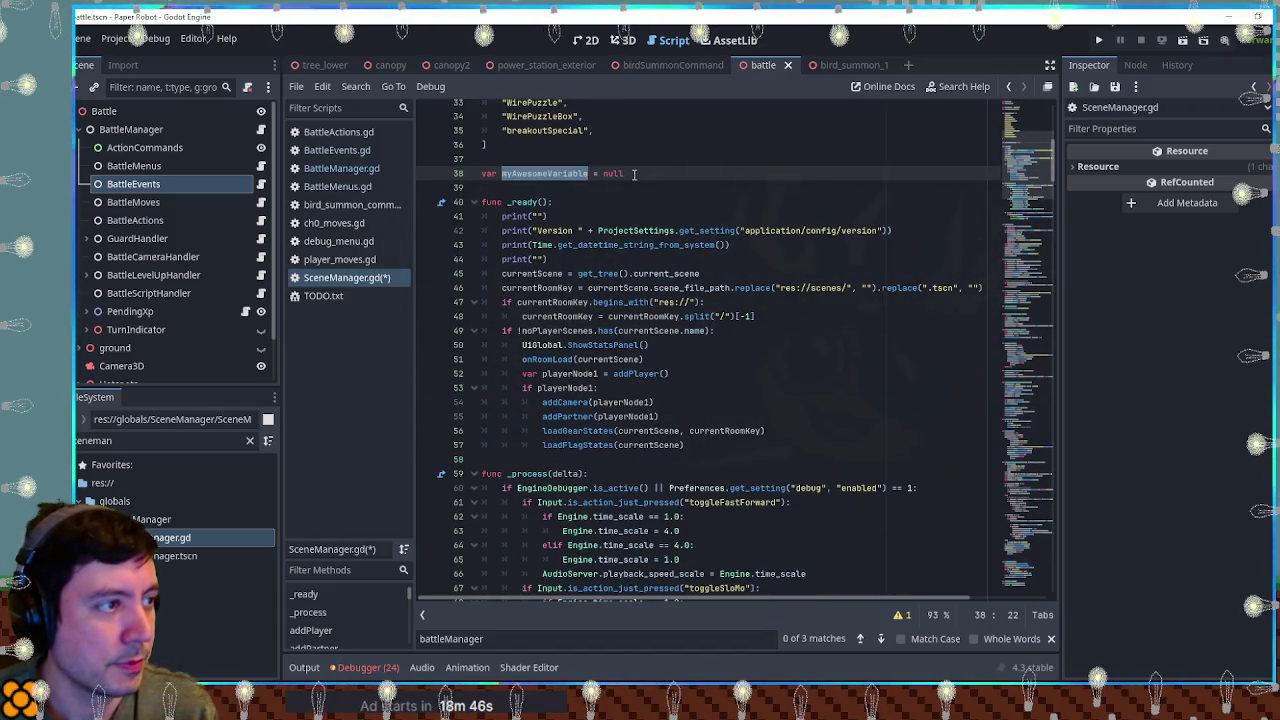
click(715, 446)
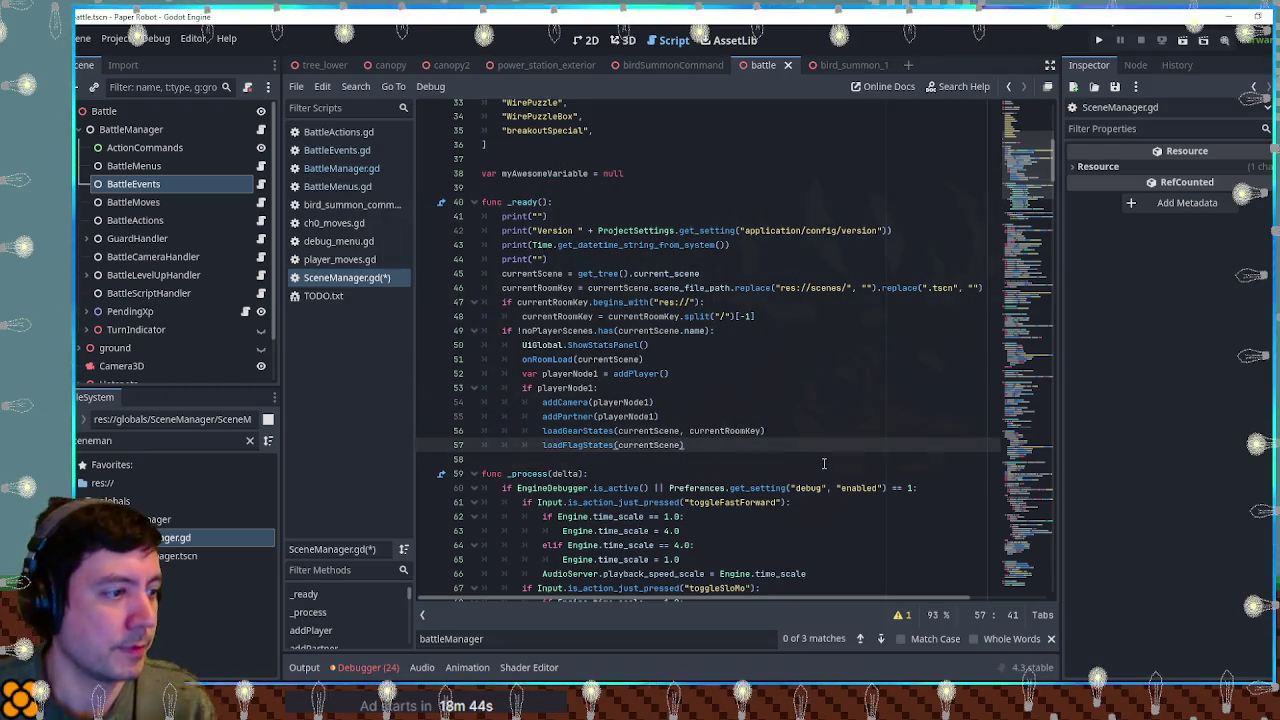
key(Return)
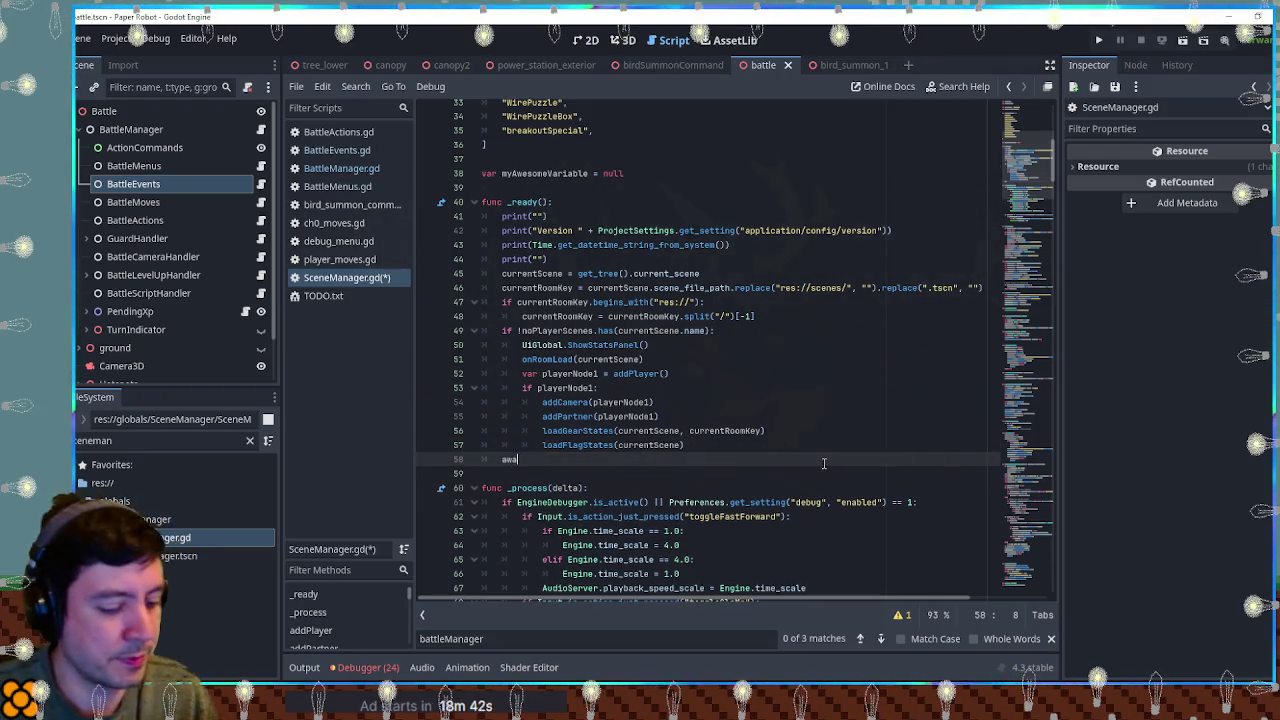
text(it)
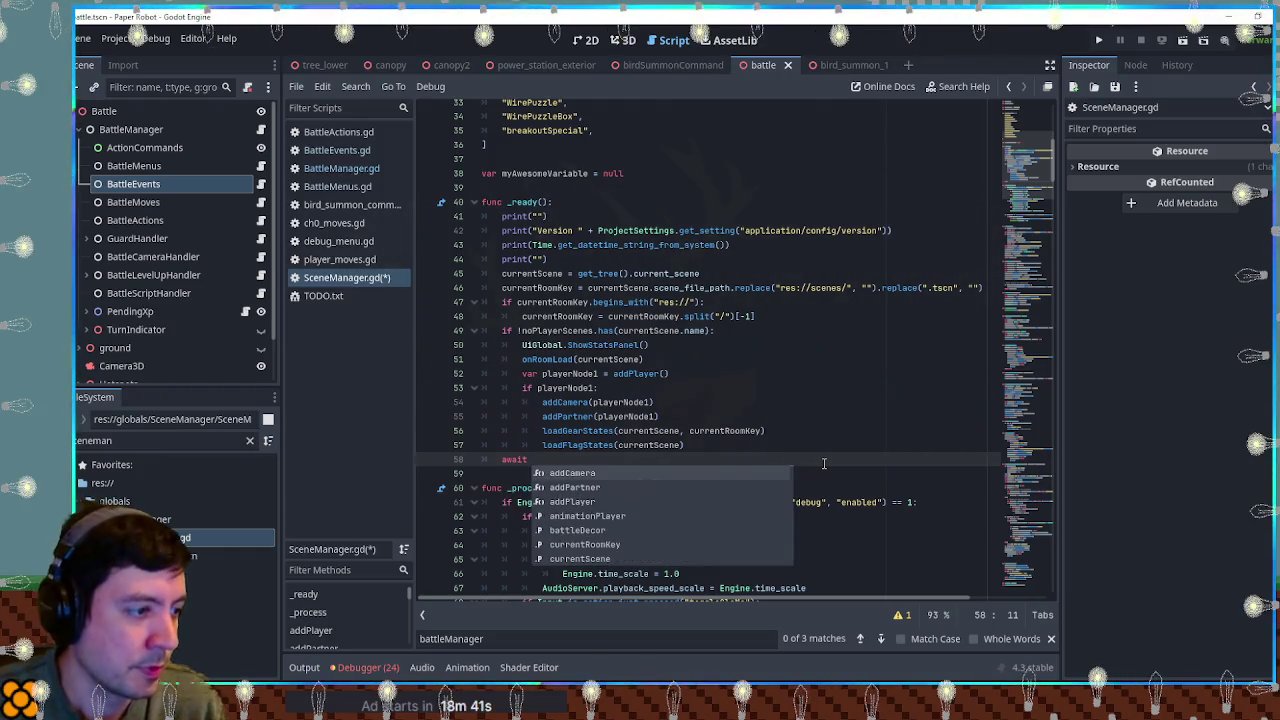
text( get)
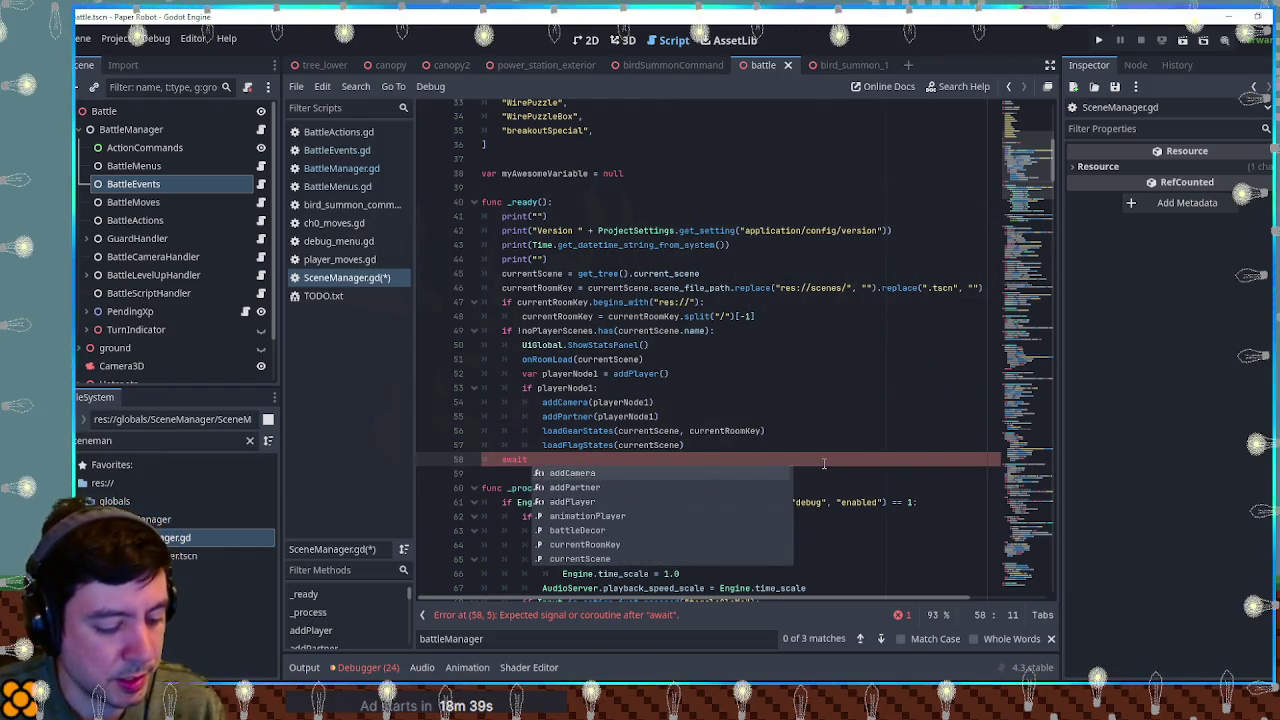
text(_tree().c)
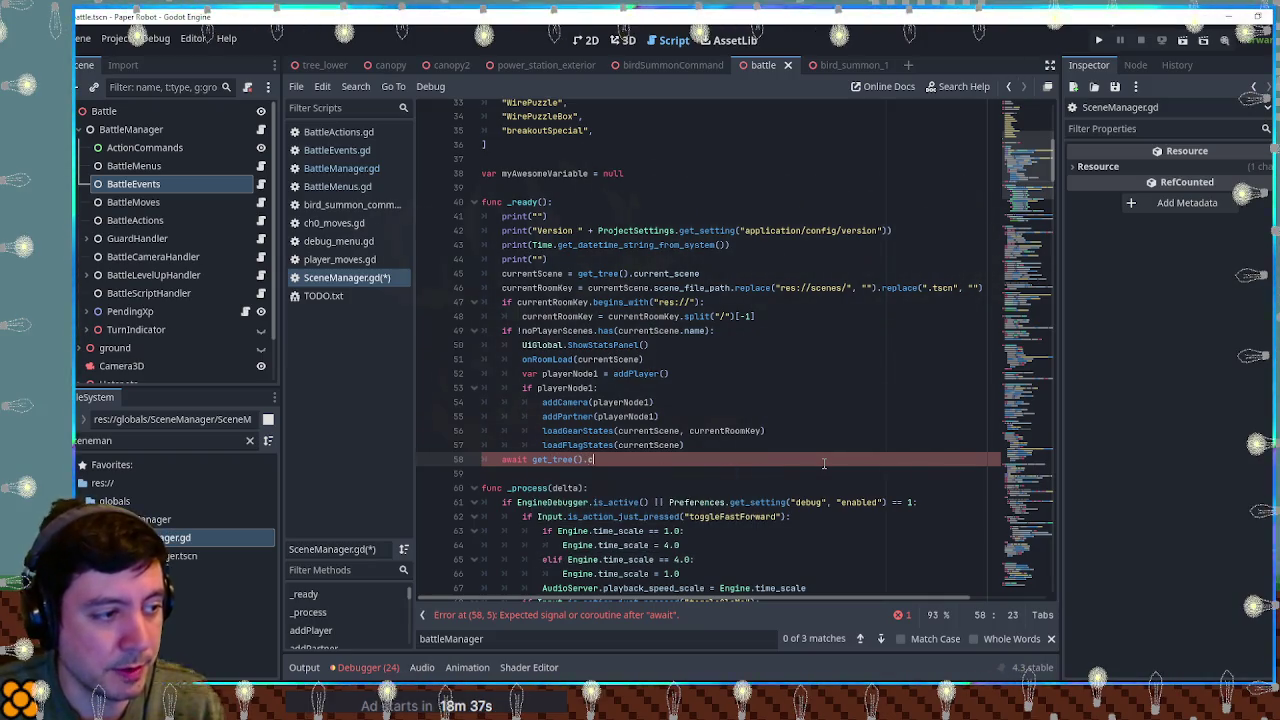
text(e)
text(timer)
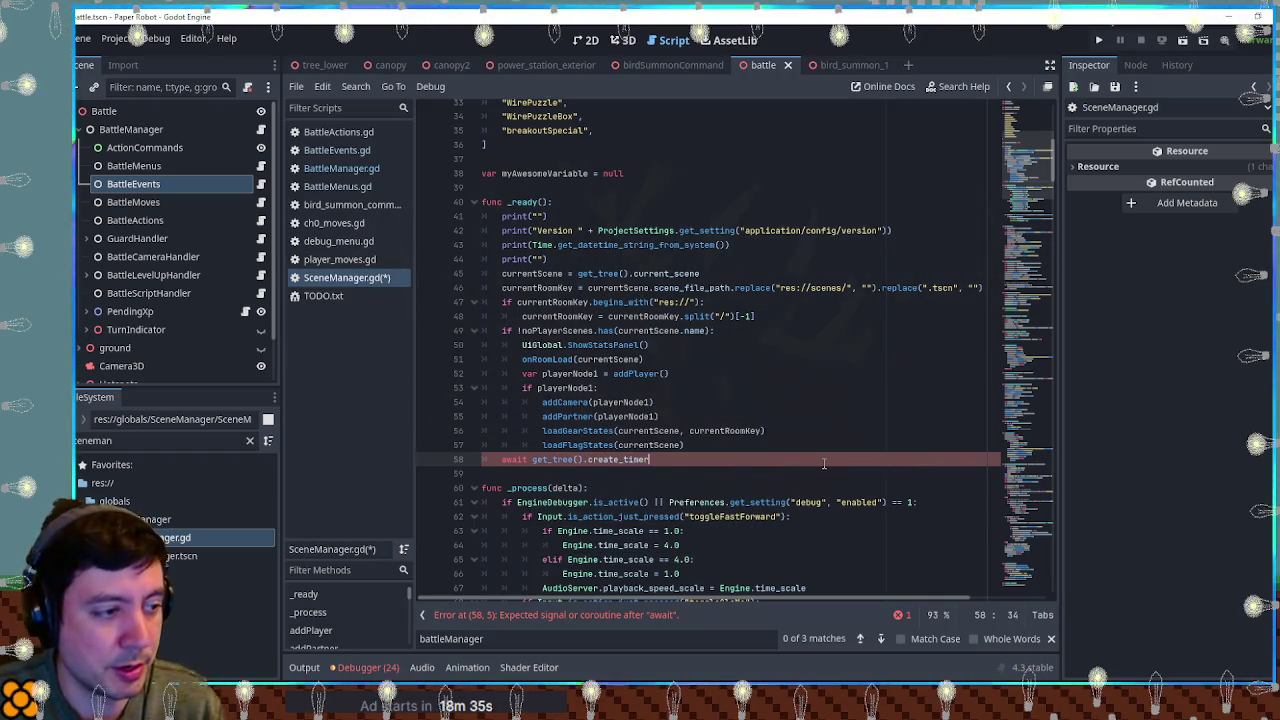
text((0.)
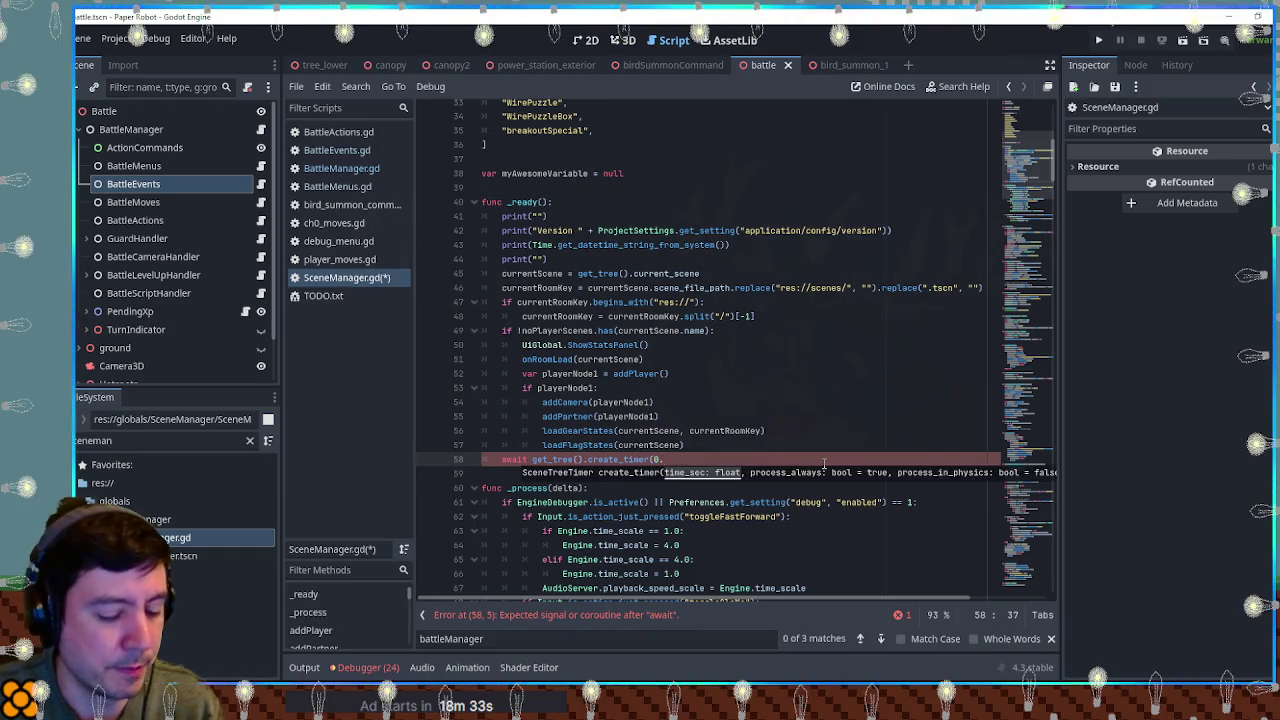
key(BackSpace)
key(BackSpace)
text(1.0))
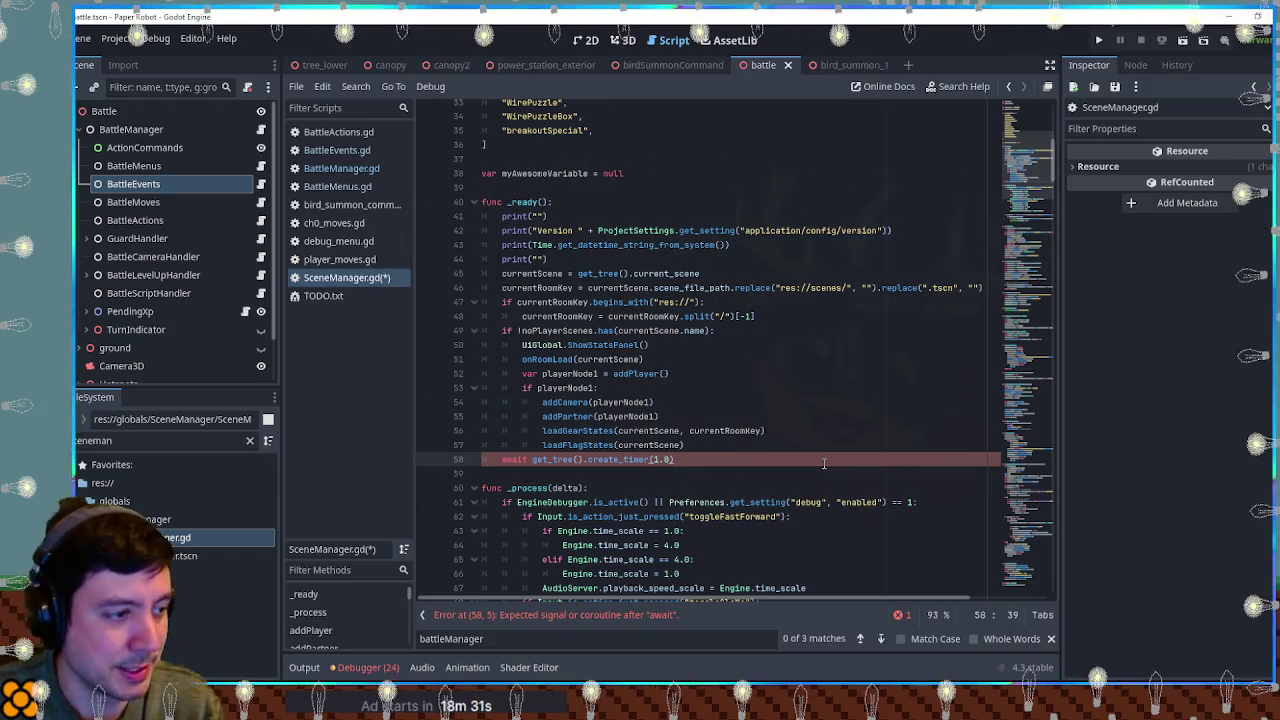
text(.timeout)
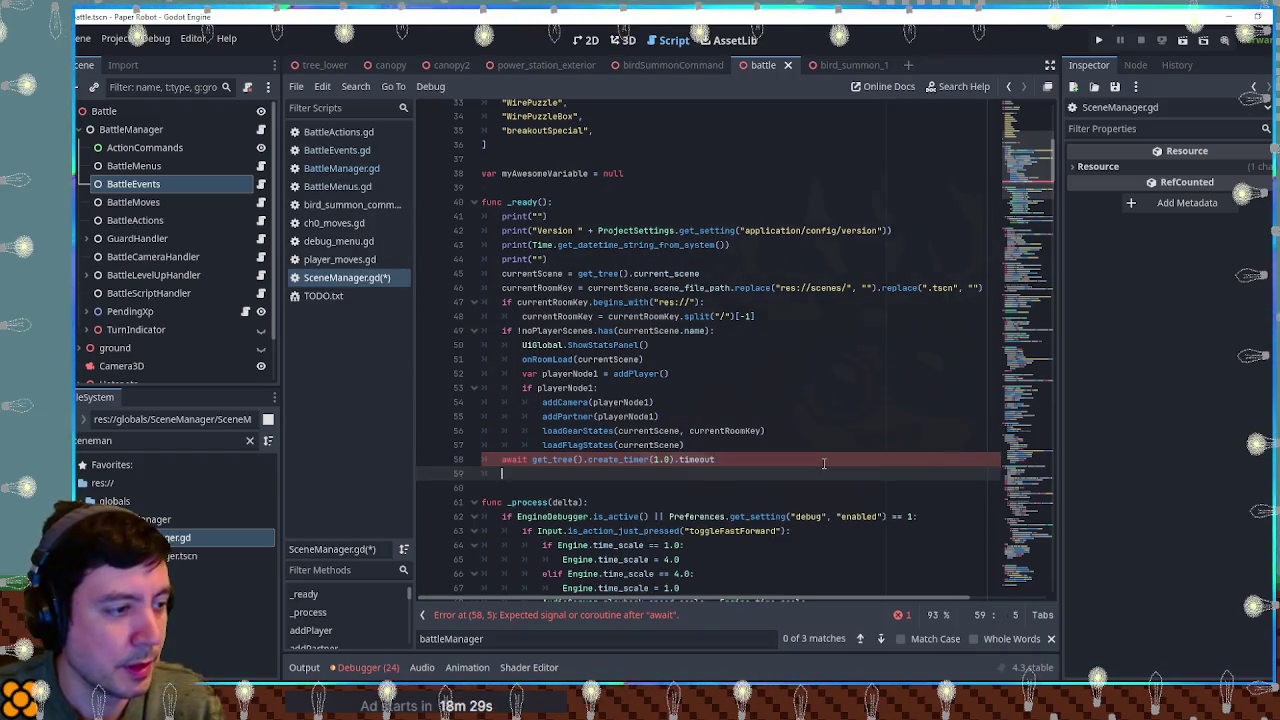
key(ctrl+shift+d)
key(ctrl+shift+d)
key(ctrl+shift+d)
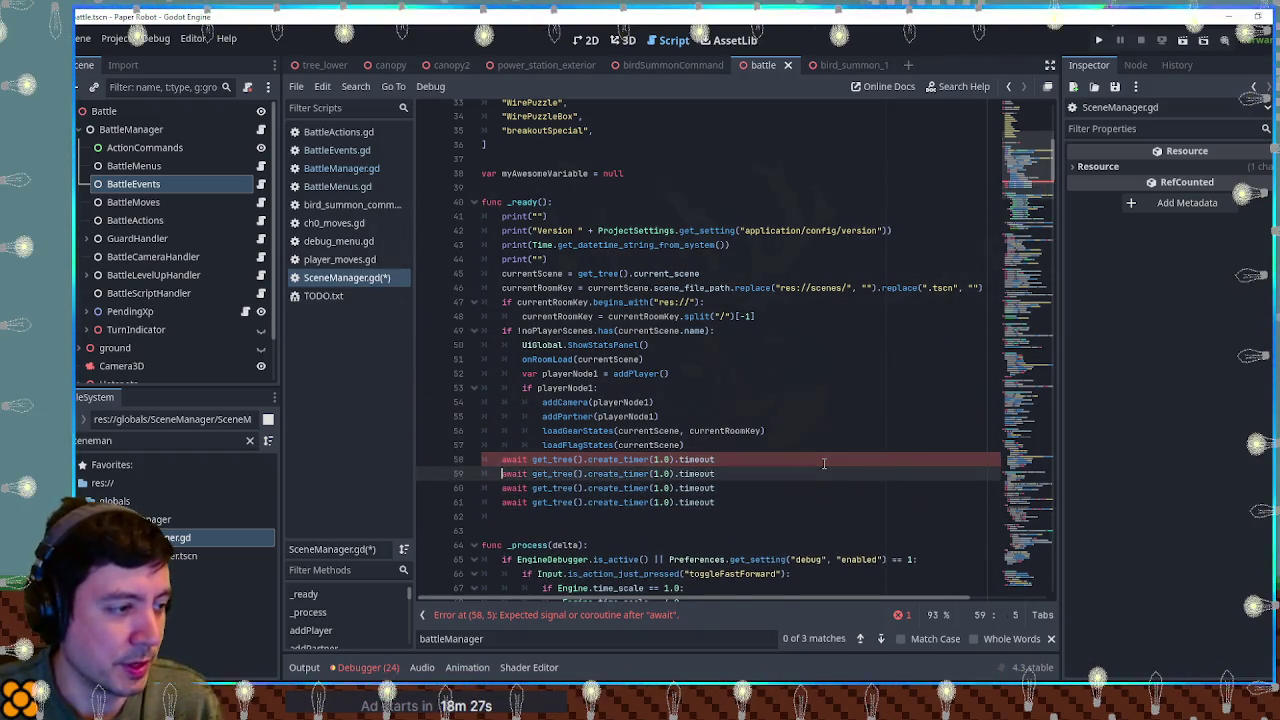
key(ctrl+shift+Return)
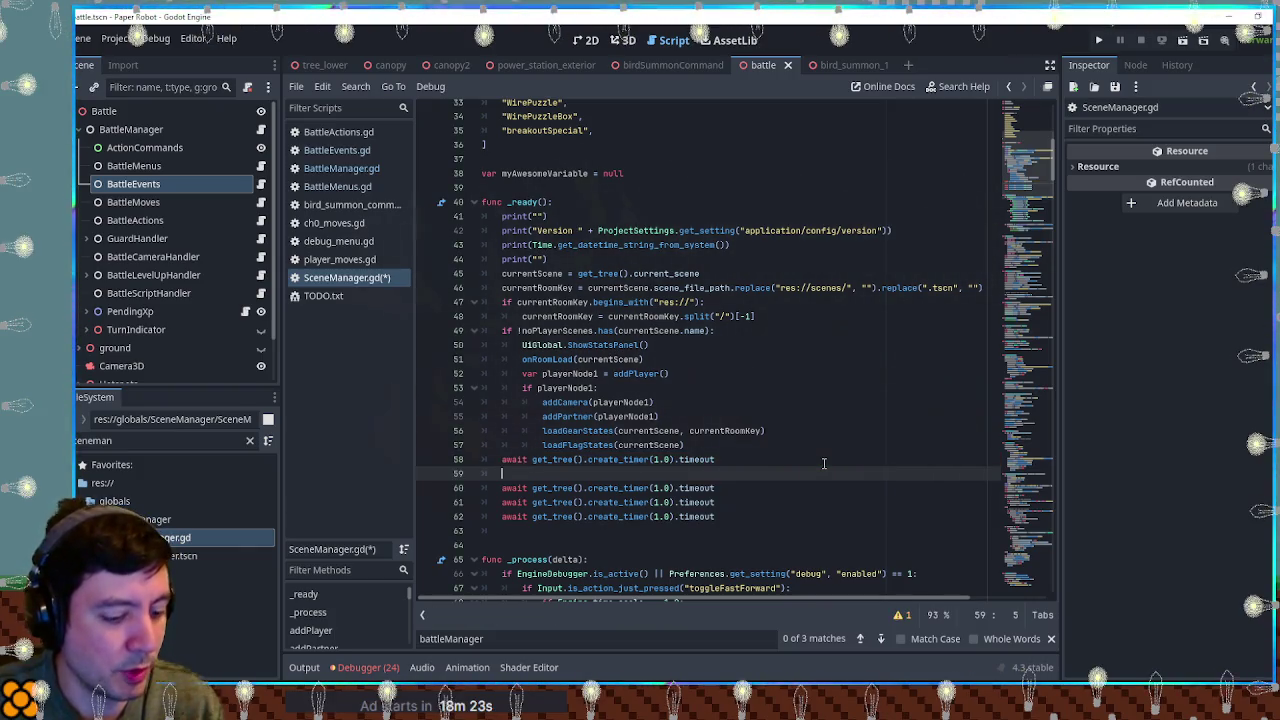
text(myA)
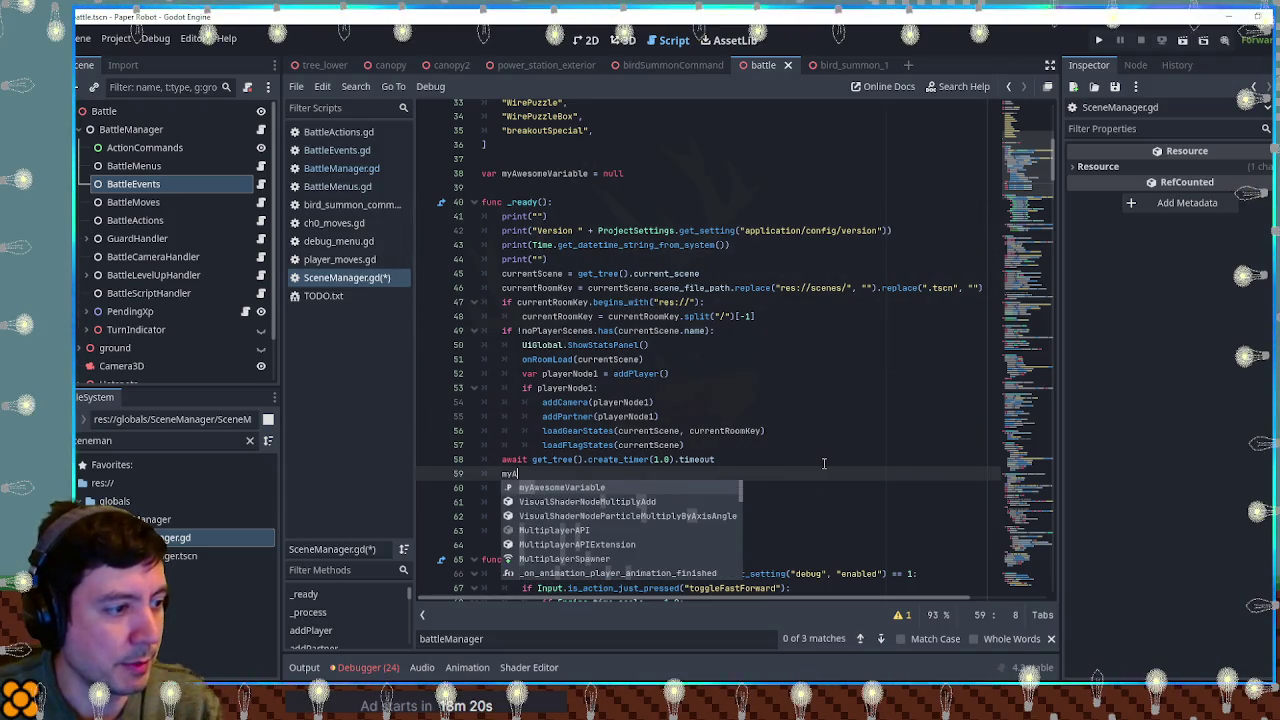
Step: Set myAwesomeVariable to Node.new() and add_child(myAwesomeVariable)
key(Return)
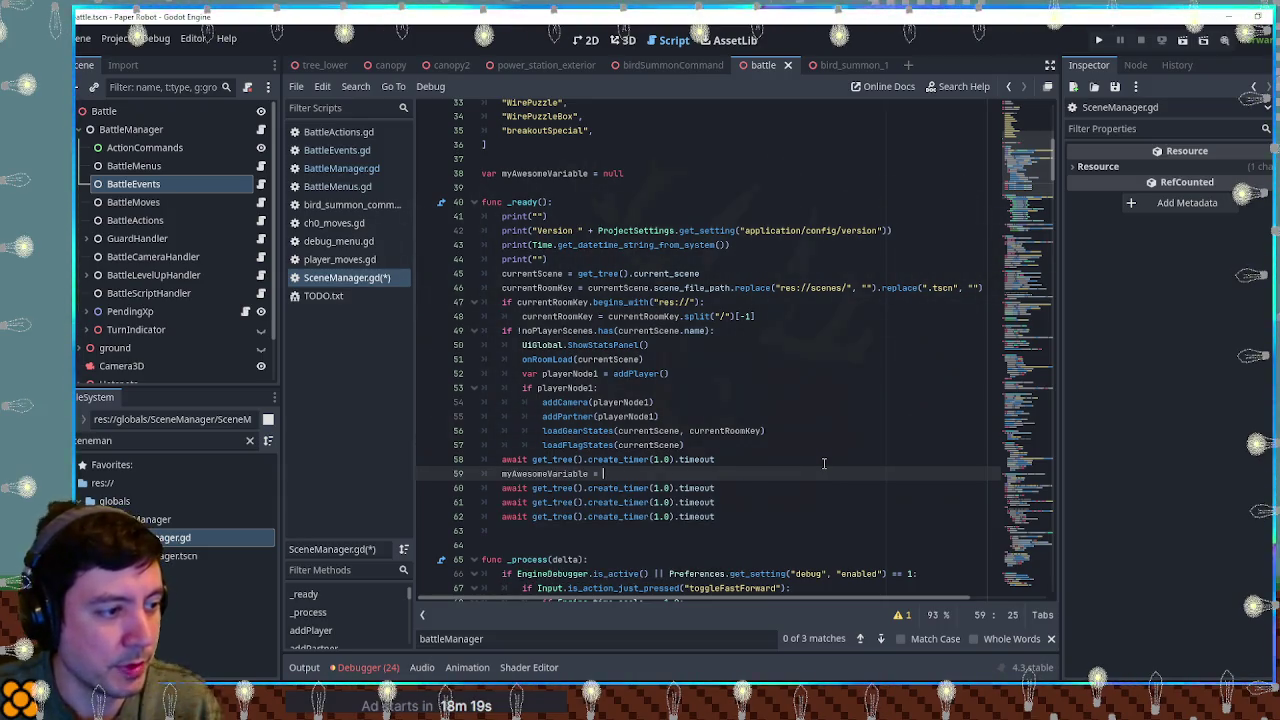
text(Node)
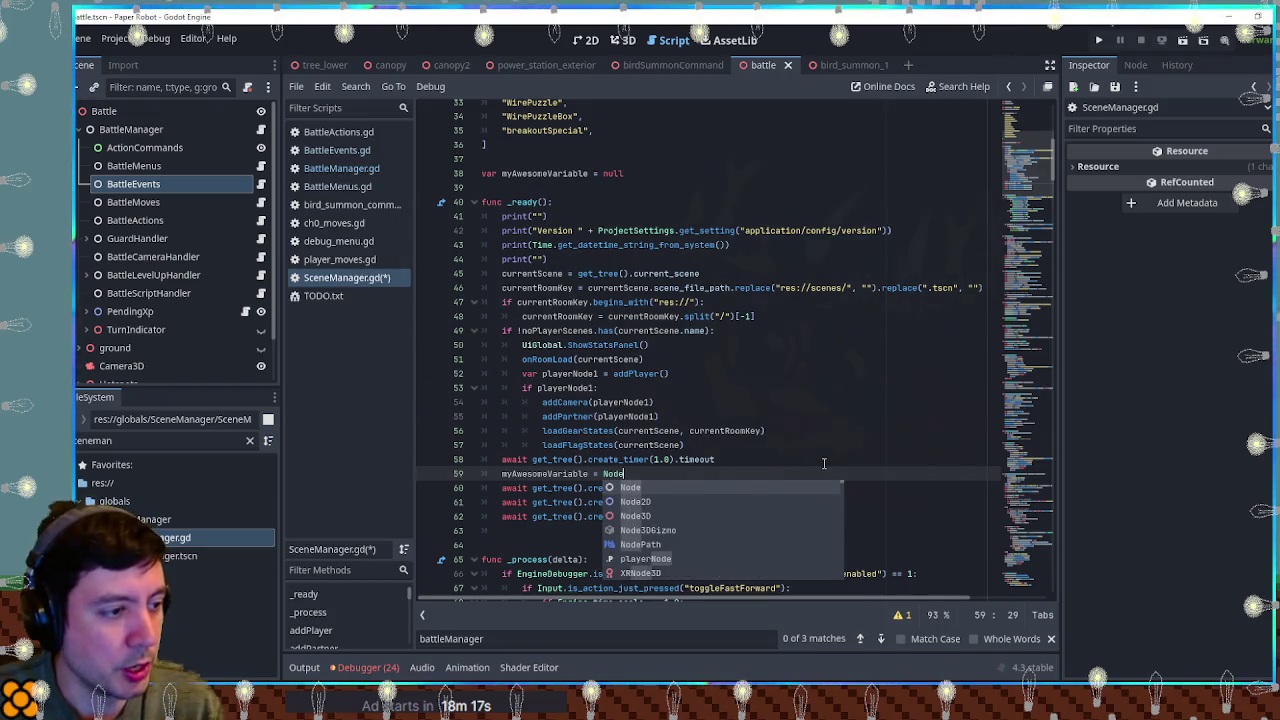
text(.new()
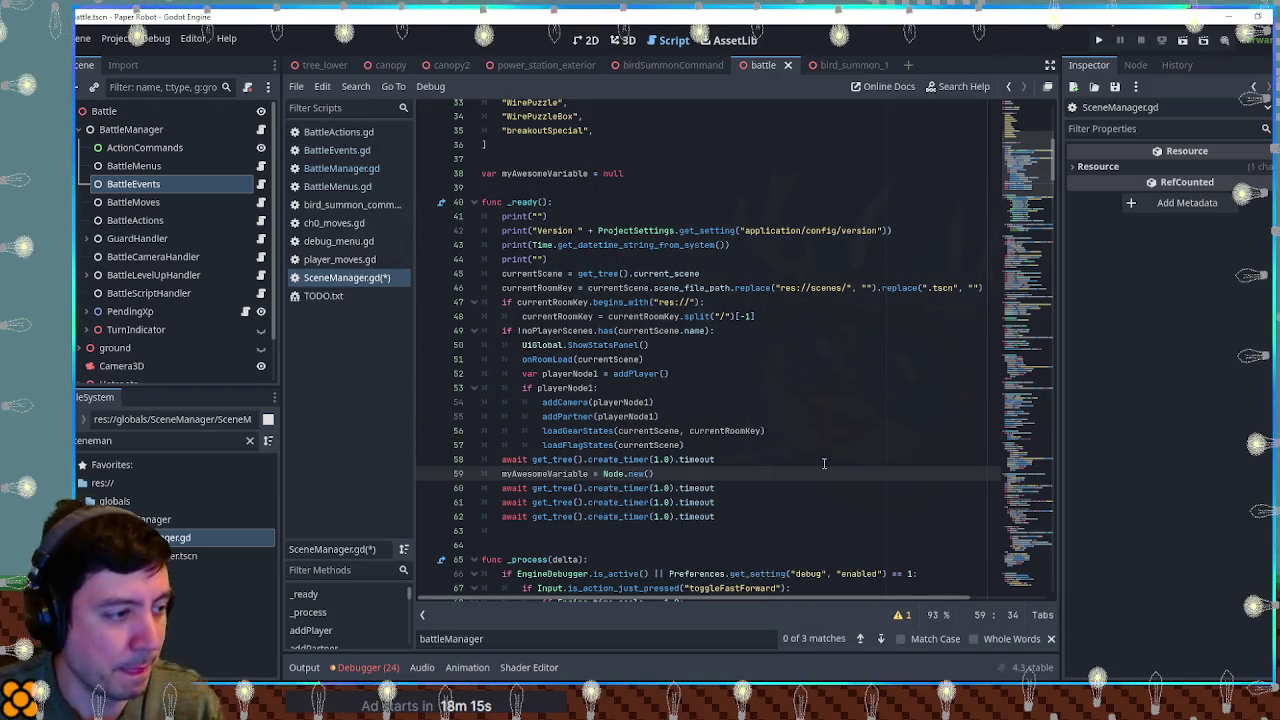
key(Return)
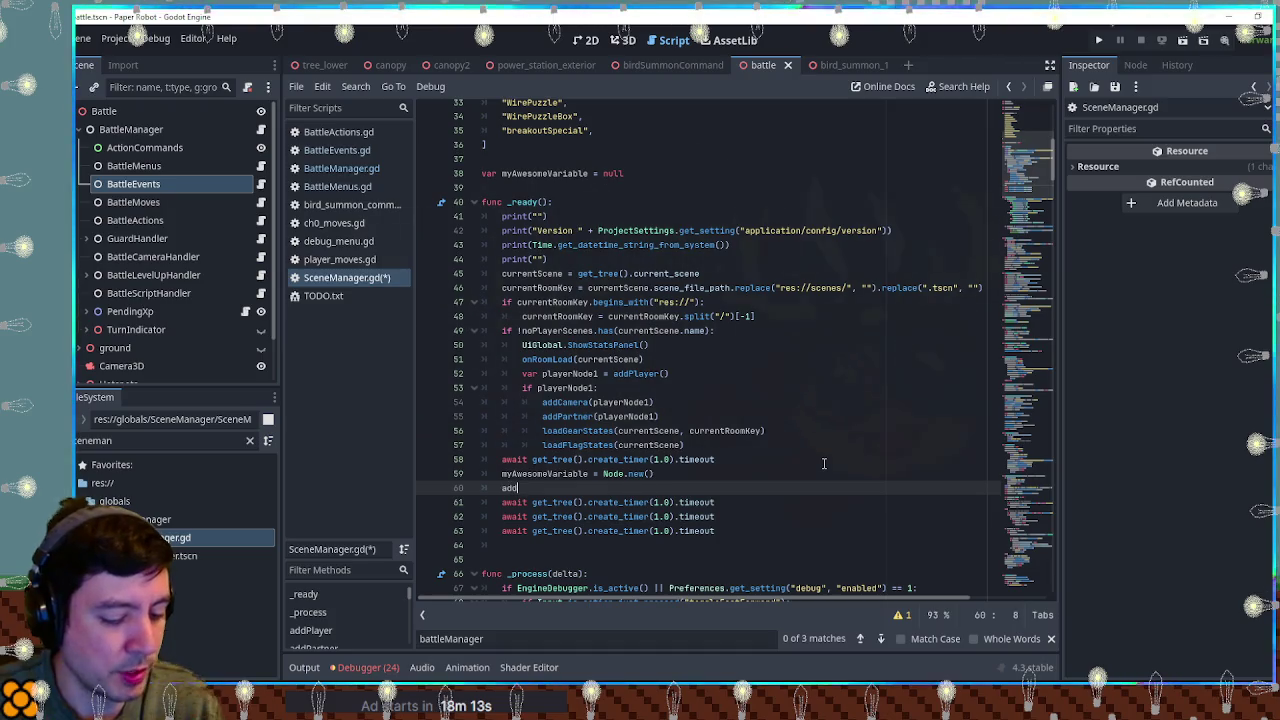
text(_child()
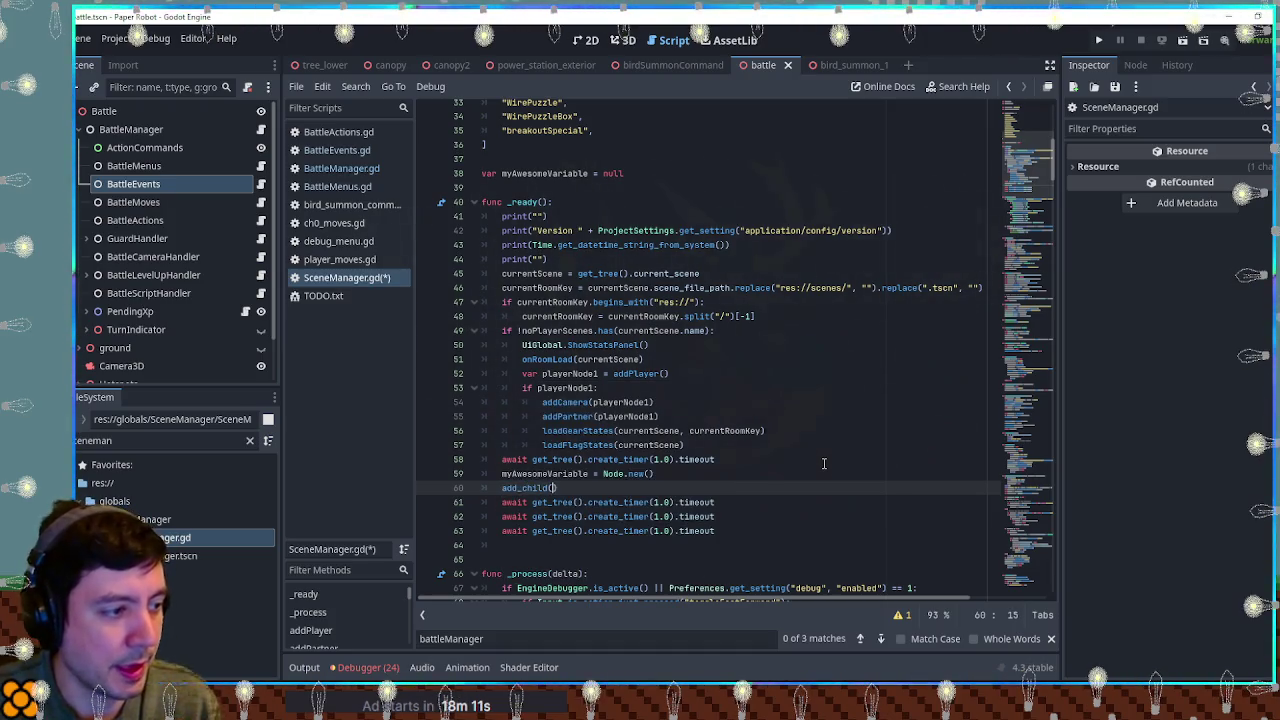
text(myAw)
key(Return)
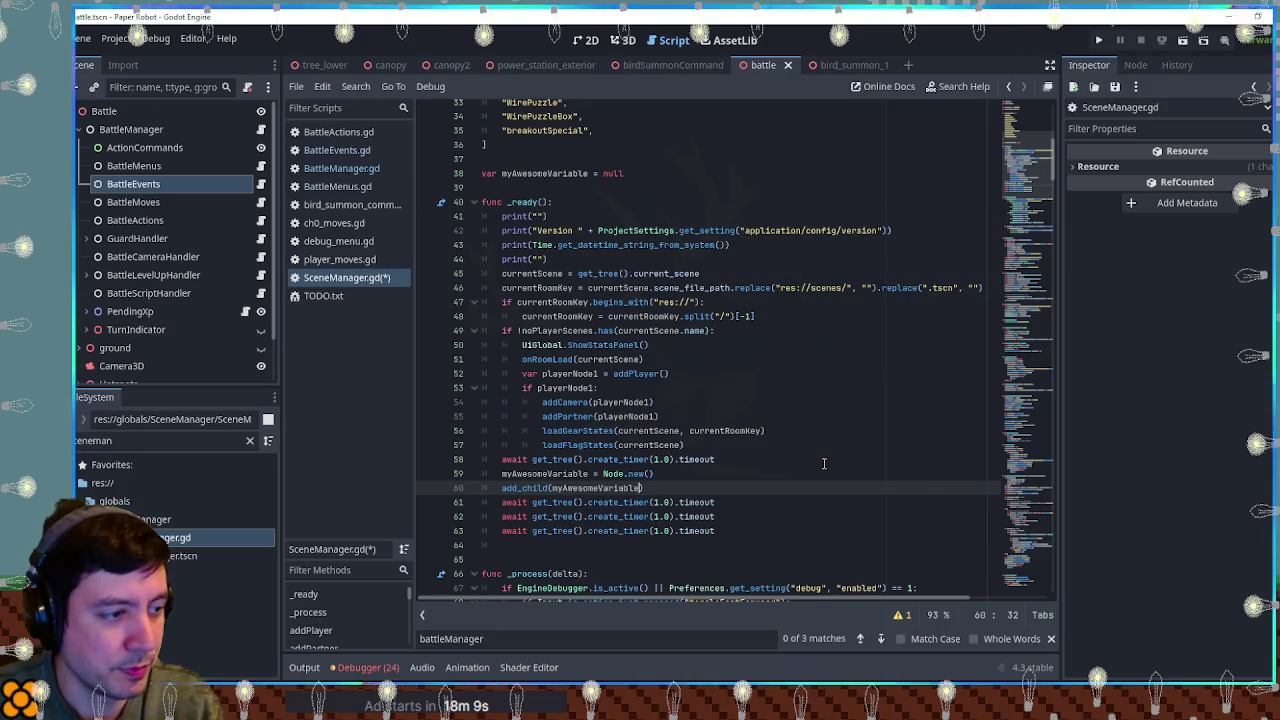
Step: Add print(myAwesomeVariable) and is_instance_valid prints, copied after the last await too
click(742, 503)
key(Return)
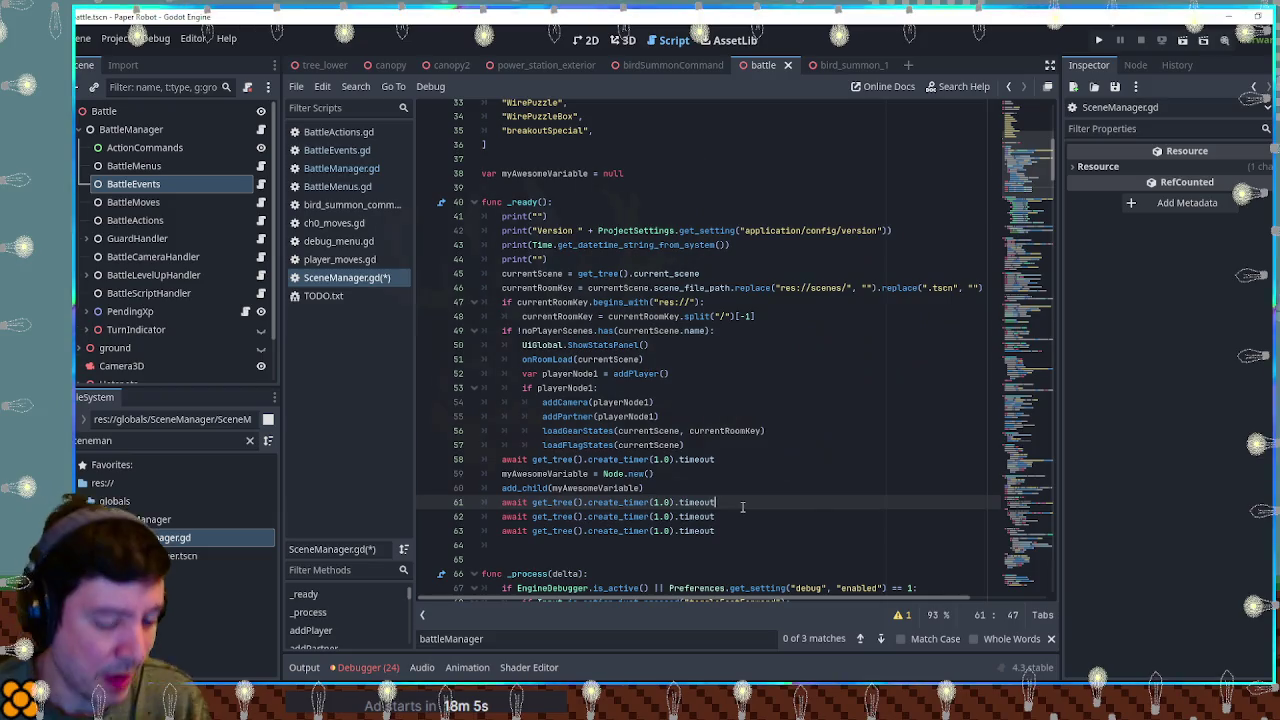
text(print(myAwesomeVariable))
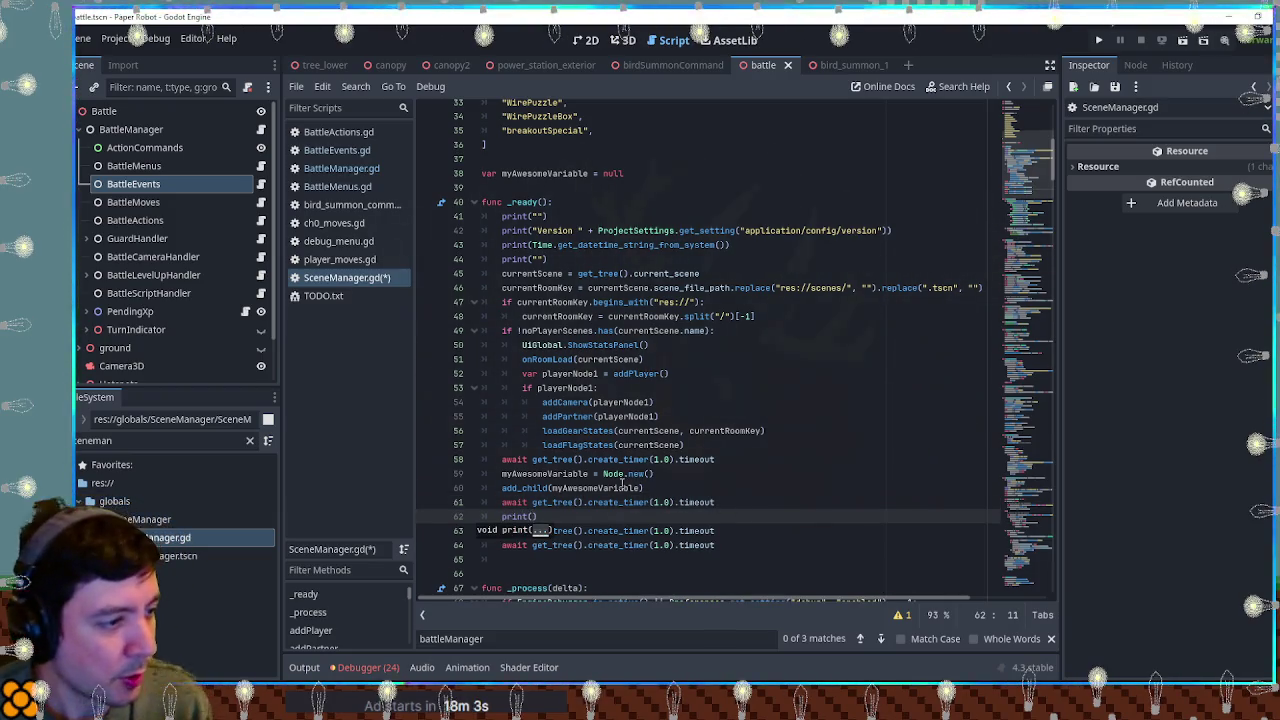
key(Return)
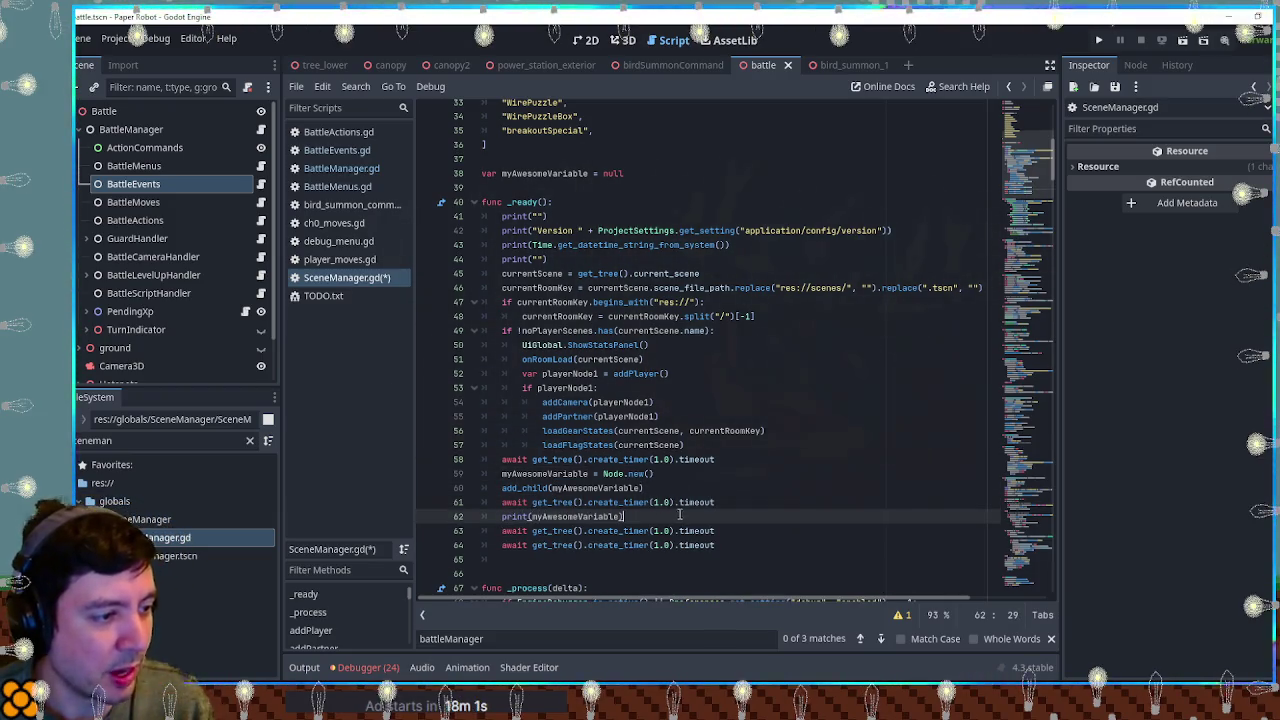
key(ctrl+shift+d)
text(print(is_instance_myAwesomeVariable))
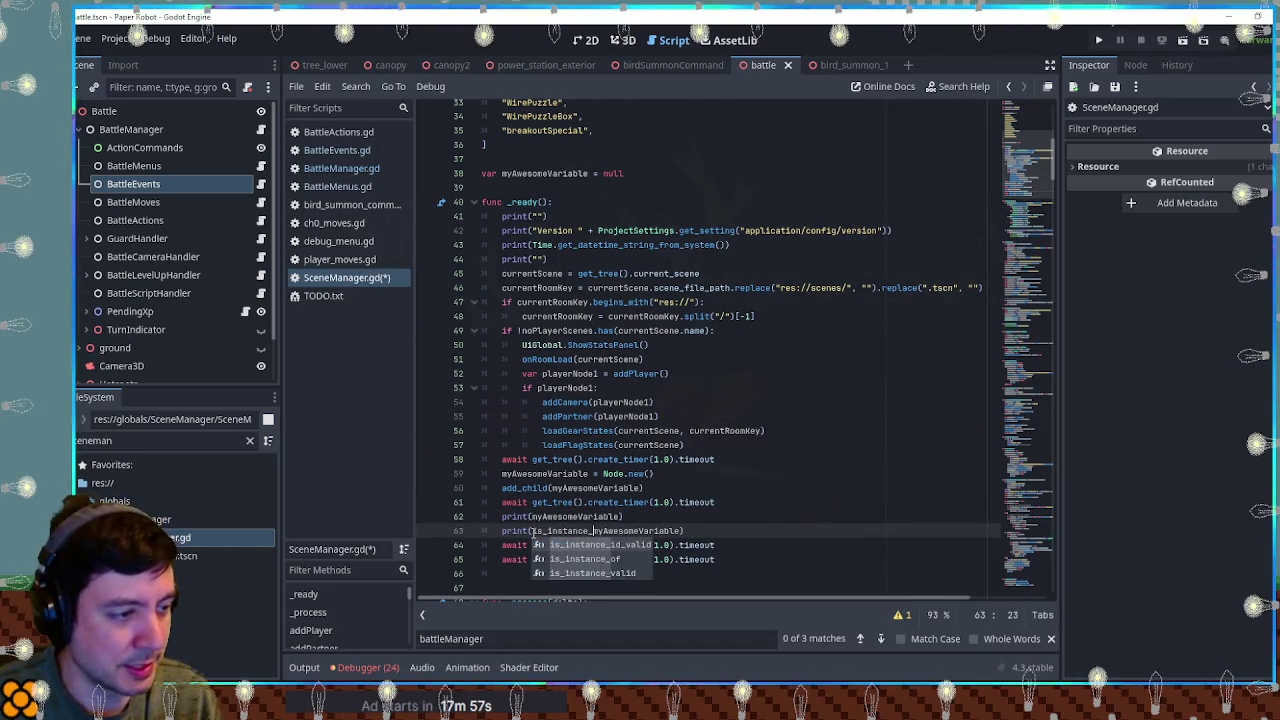
key(Escape)
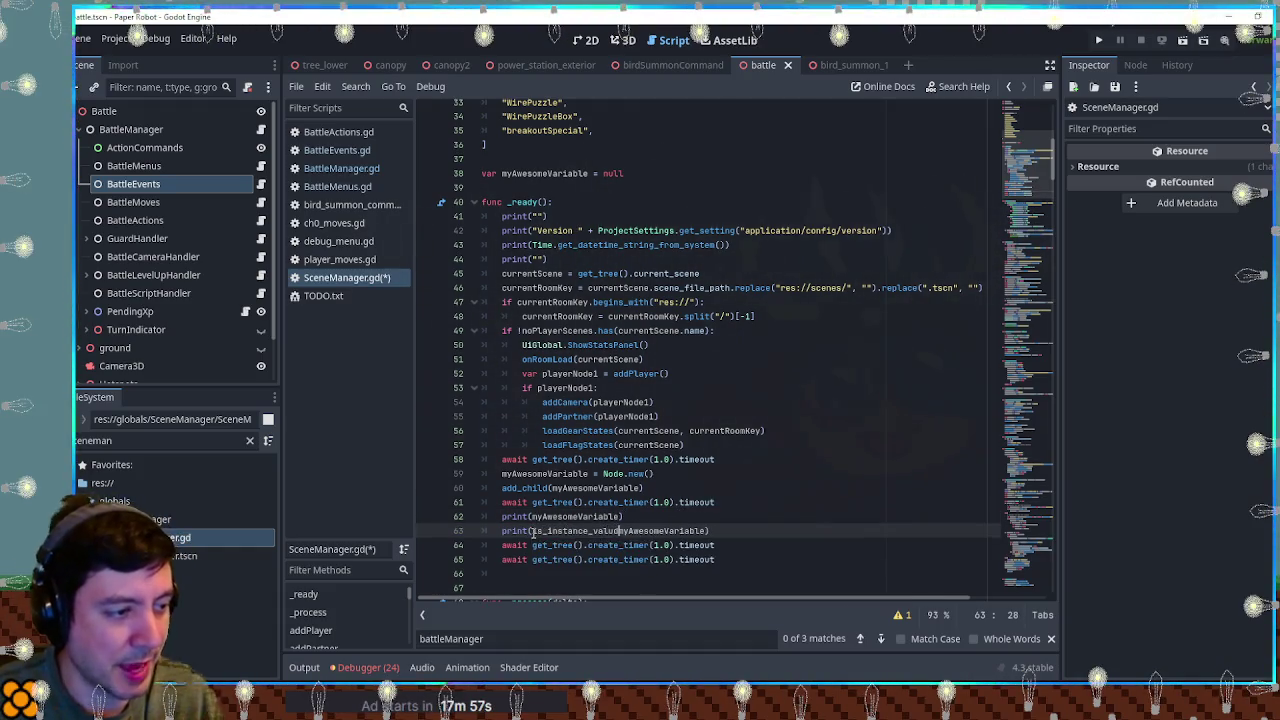
text(valid()
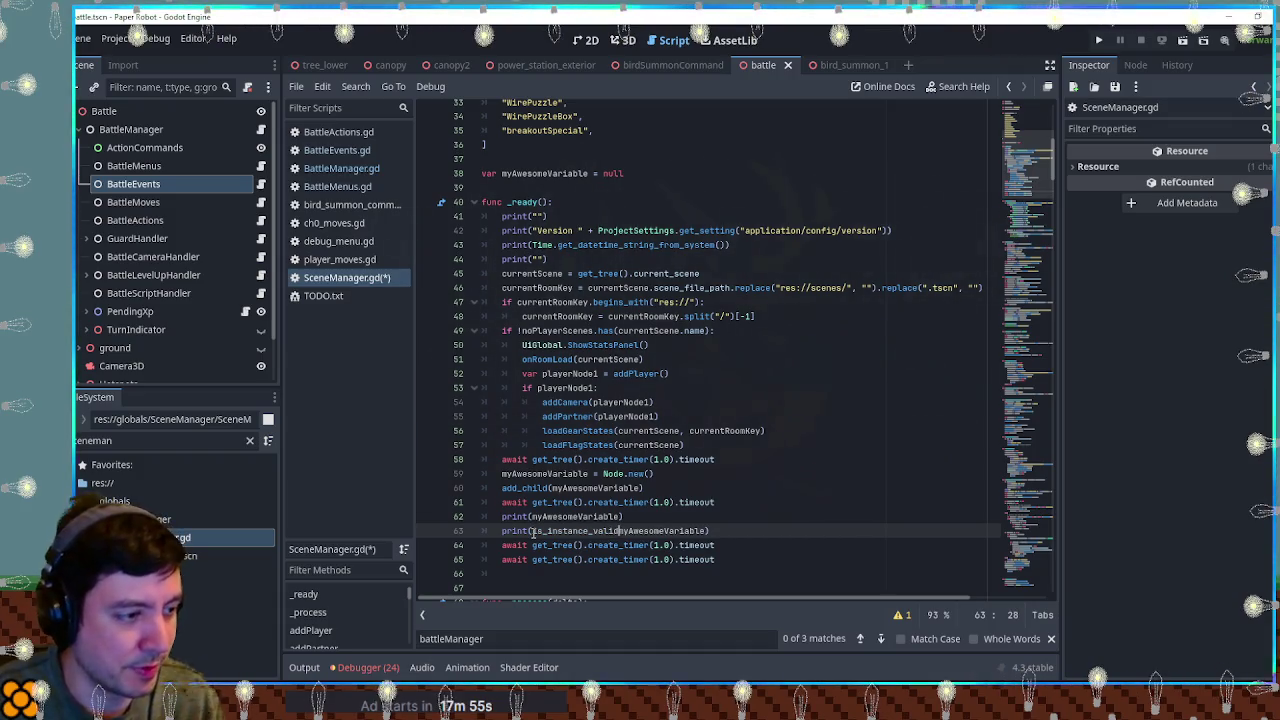
drag(737, 532, 744, 507)
key(ctrl+c)
click(727, 558)
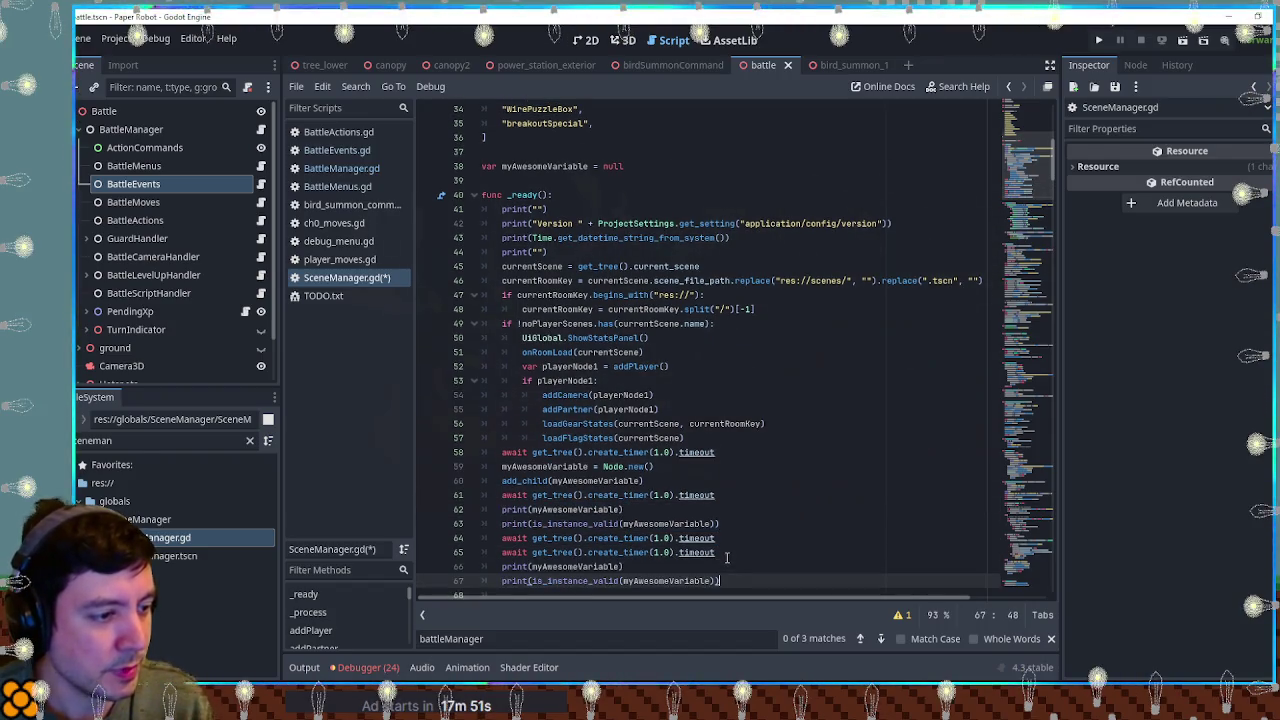
key(ctrl+v)
Step: Add myAwesomeVariable.queue_free() on line 65, save, and run the game with F5
click(738, 538)
key(Return)
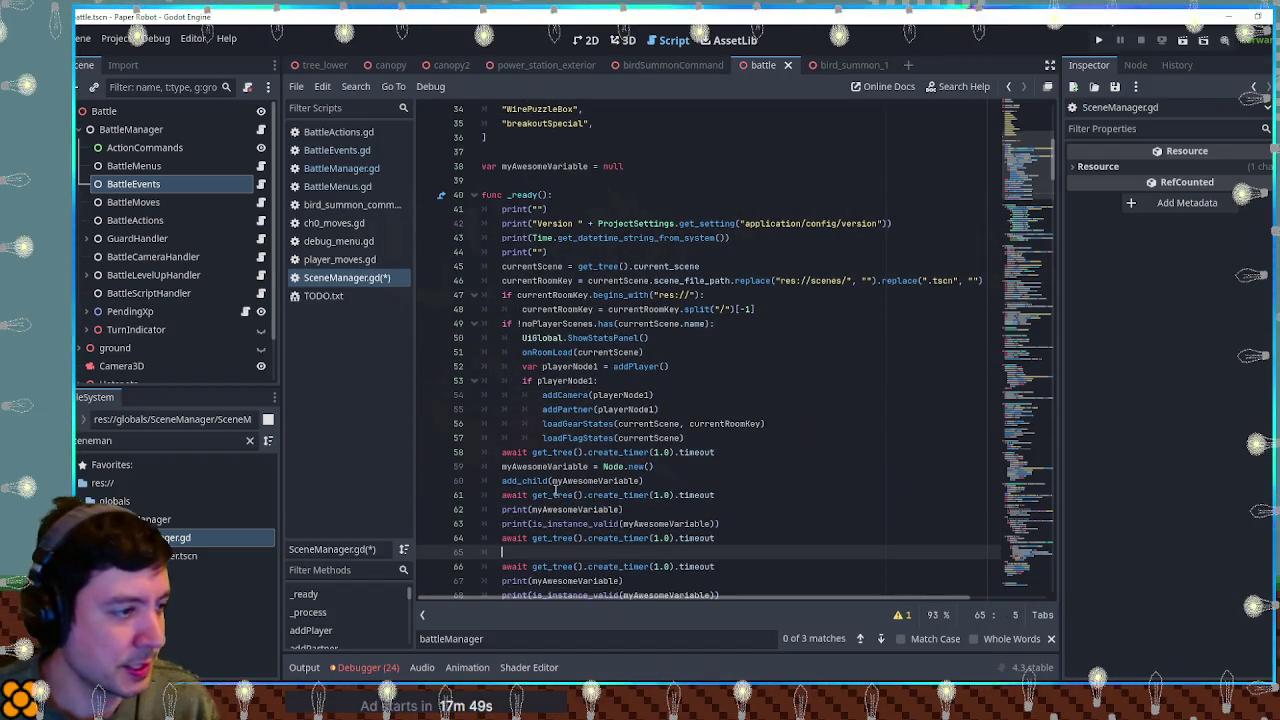
text(myAwesomeVariable)
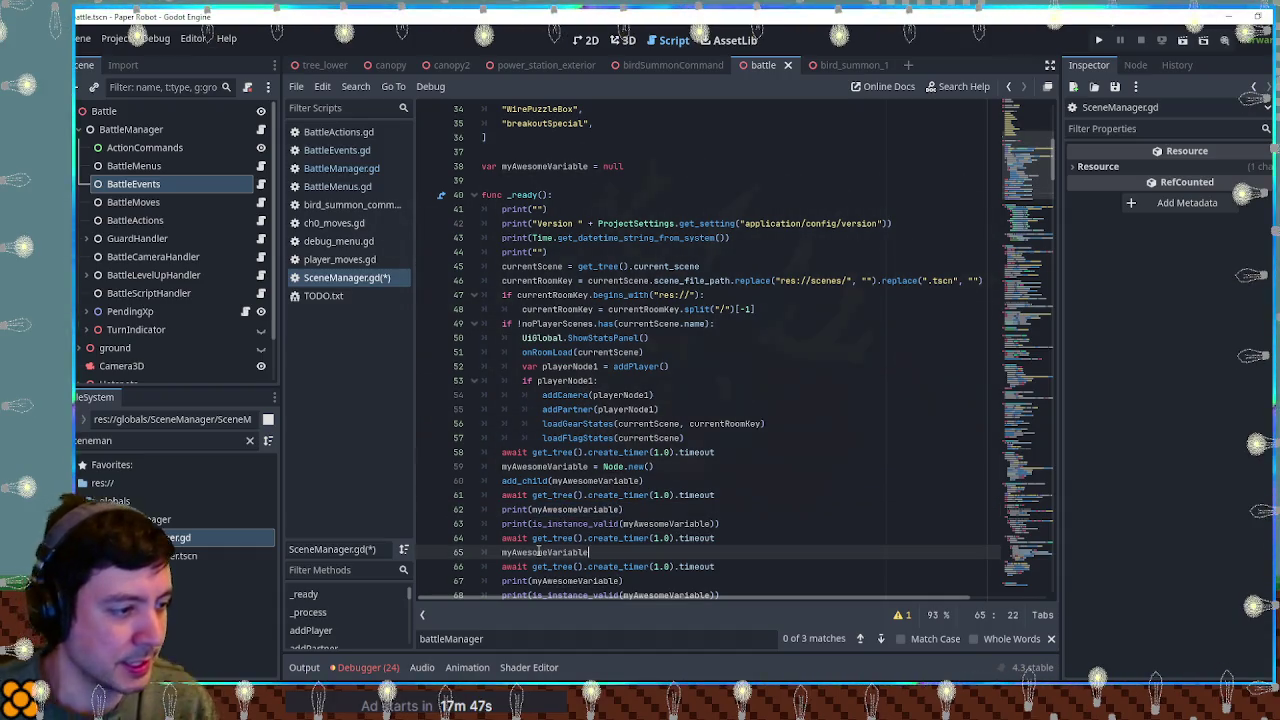
text(.queue)
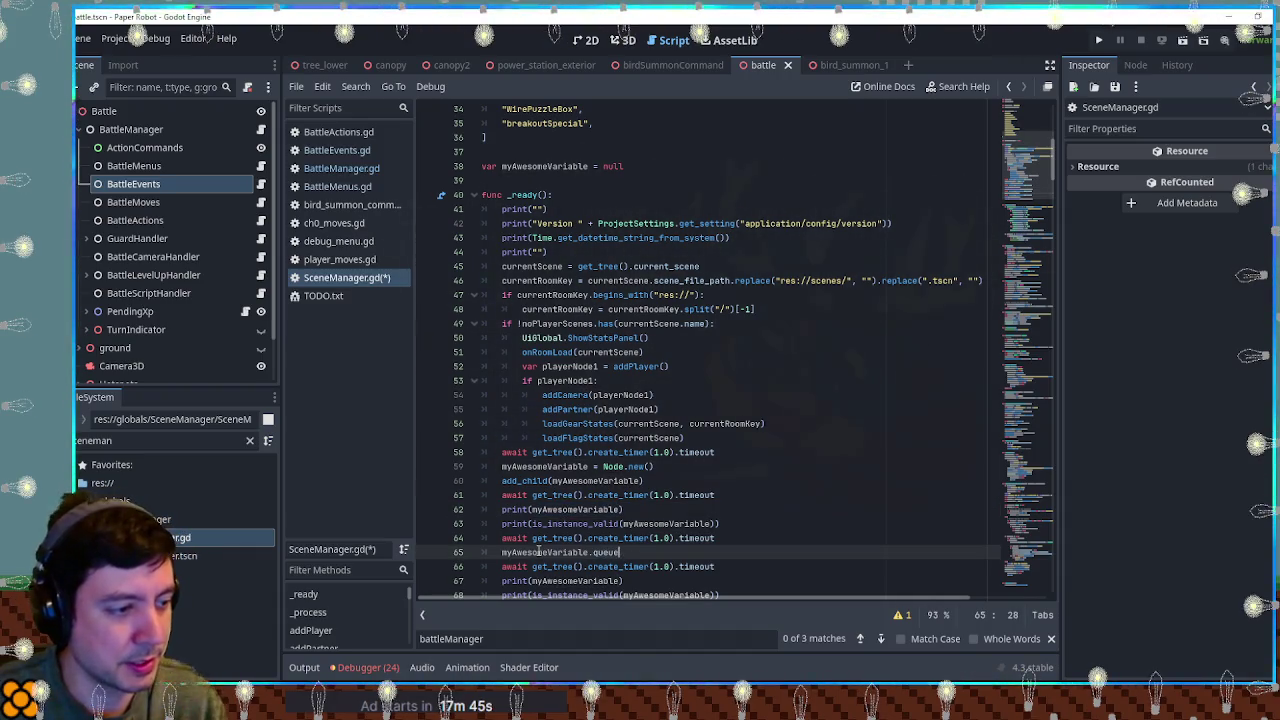
text(_)
key(Return)
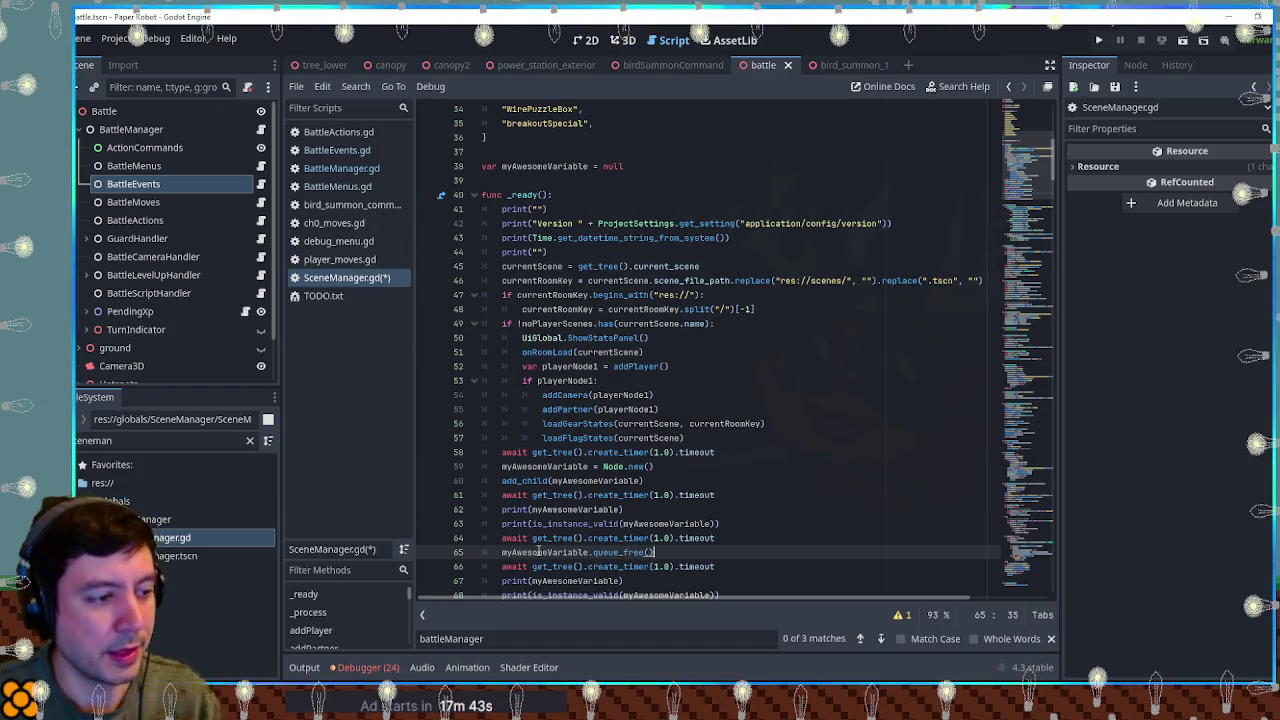
key(ctrl+s)
click(704, 482)
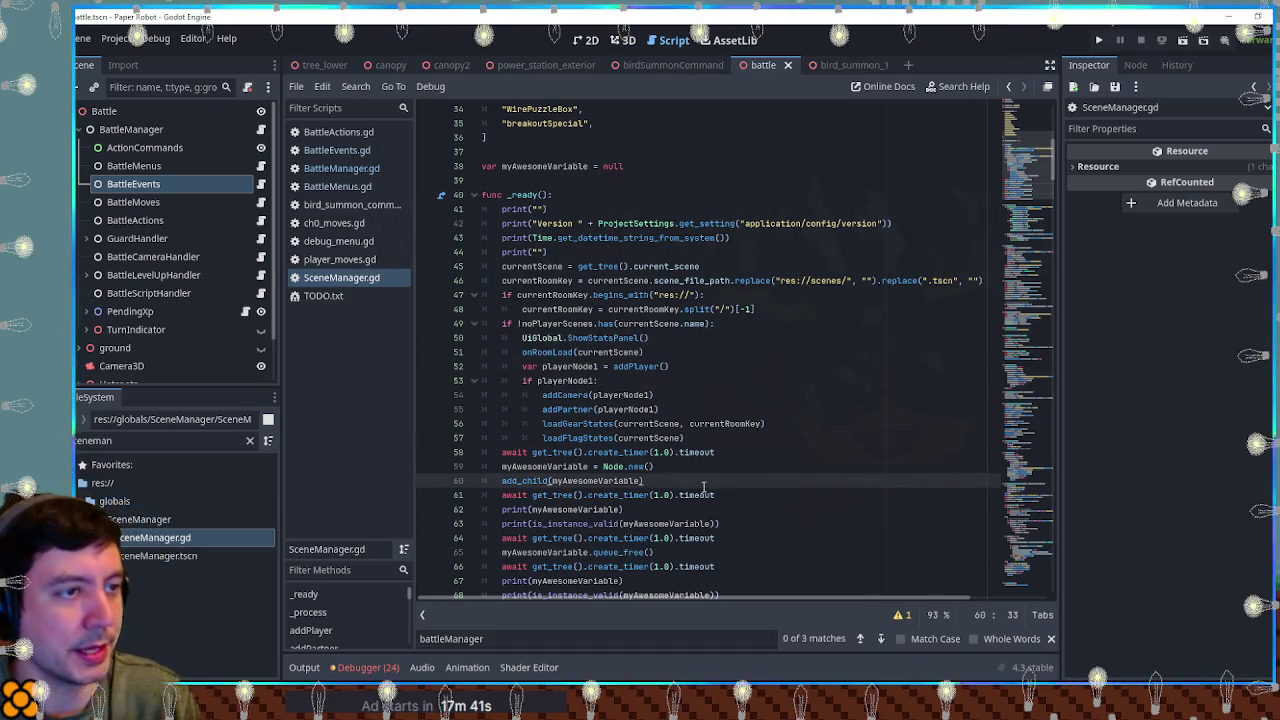
key(F5)
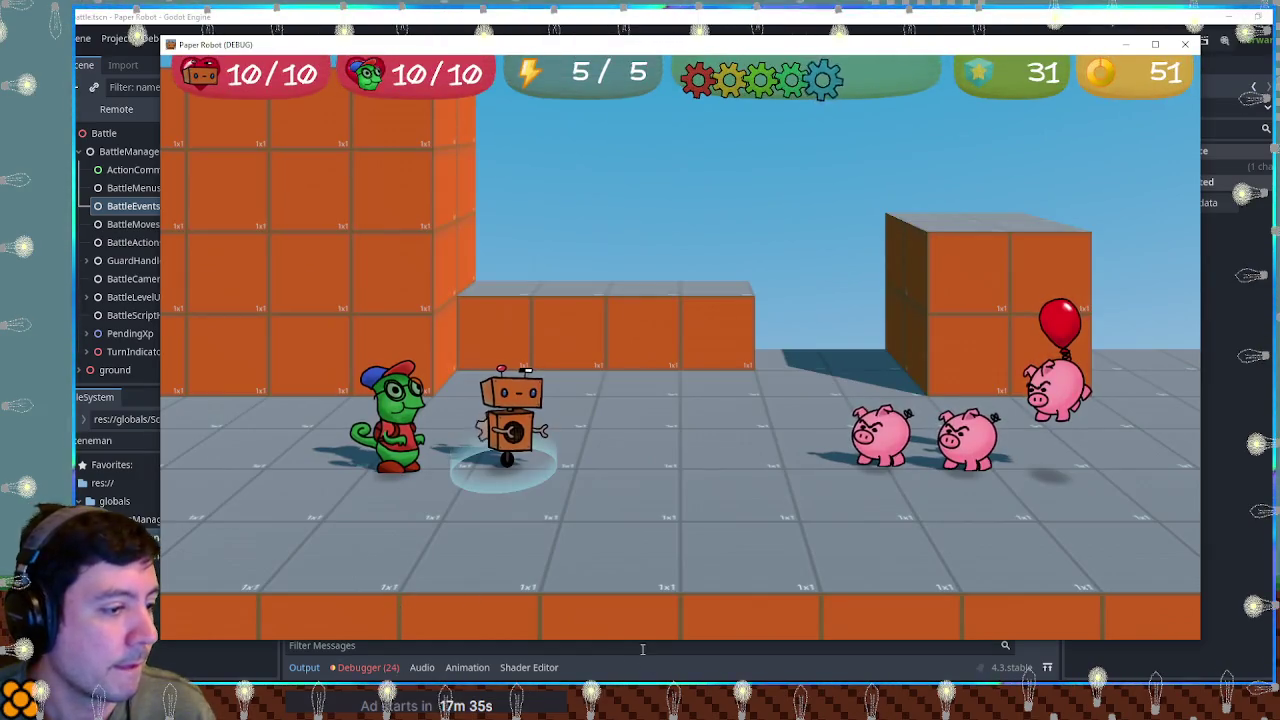
Step: Move the game window aside and highlight the <Freed Object> and false lines in the Output log
mouse_move(638, 637)
mouse_down()
mouse_move(600, 508)
mouse_move(560, 488)
mouse_up()
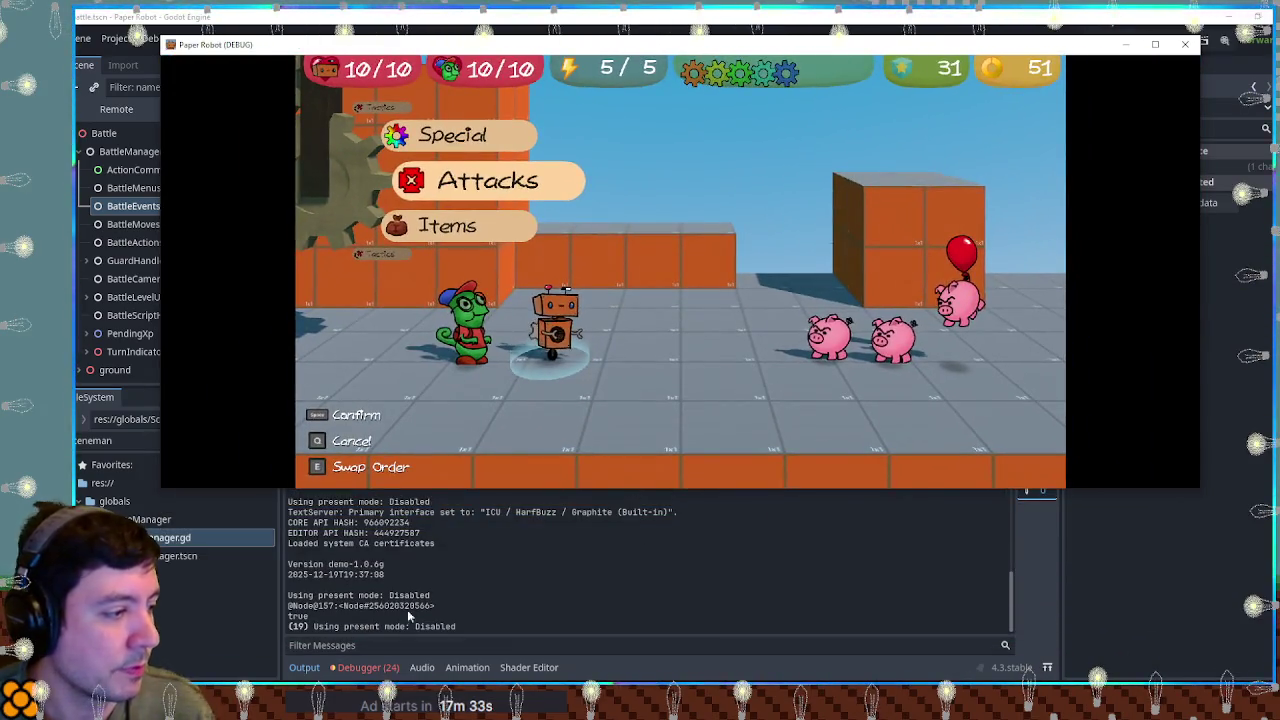
key(F8)
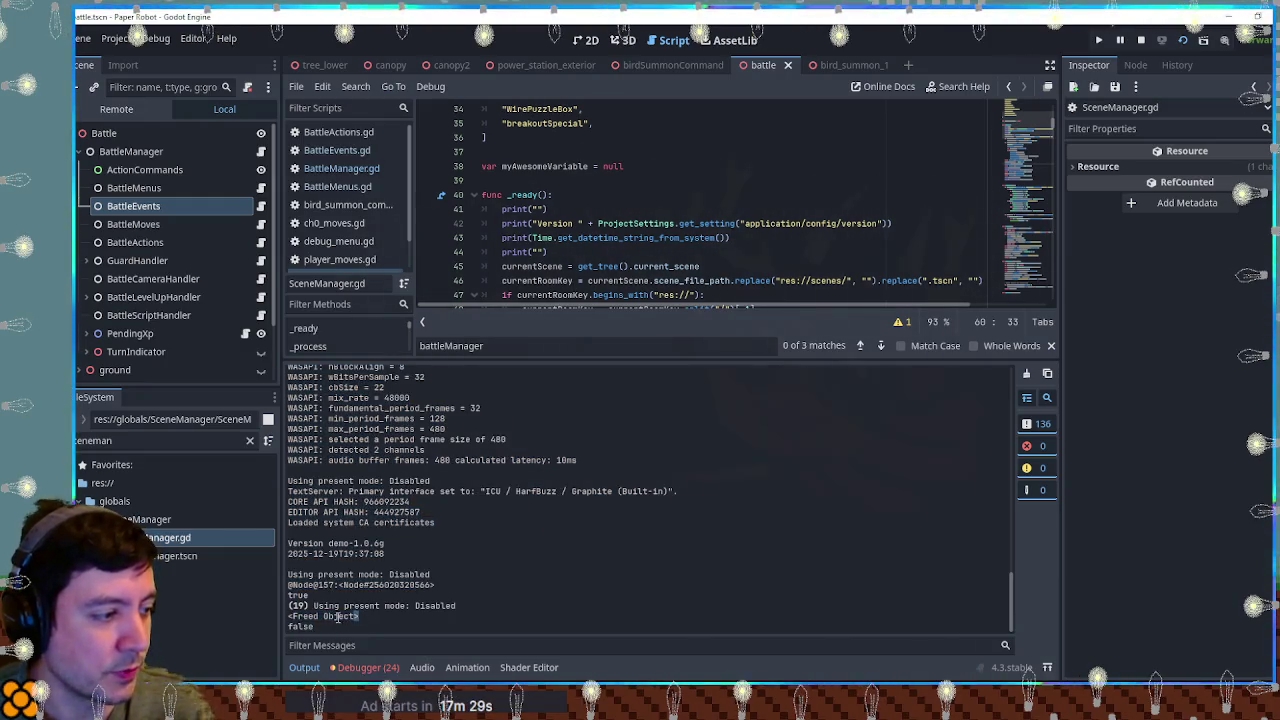
drag(358, 617, 292, 617)
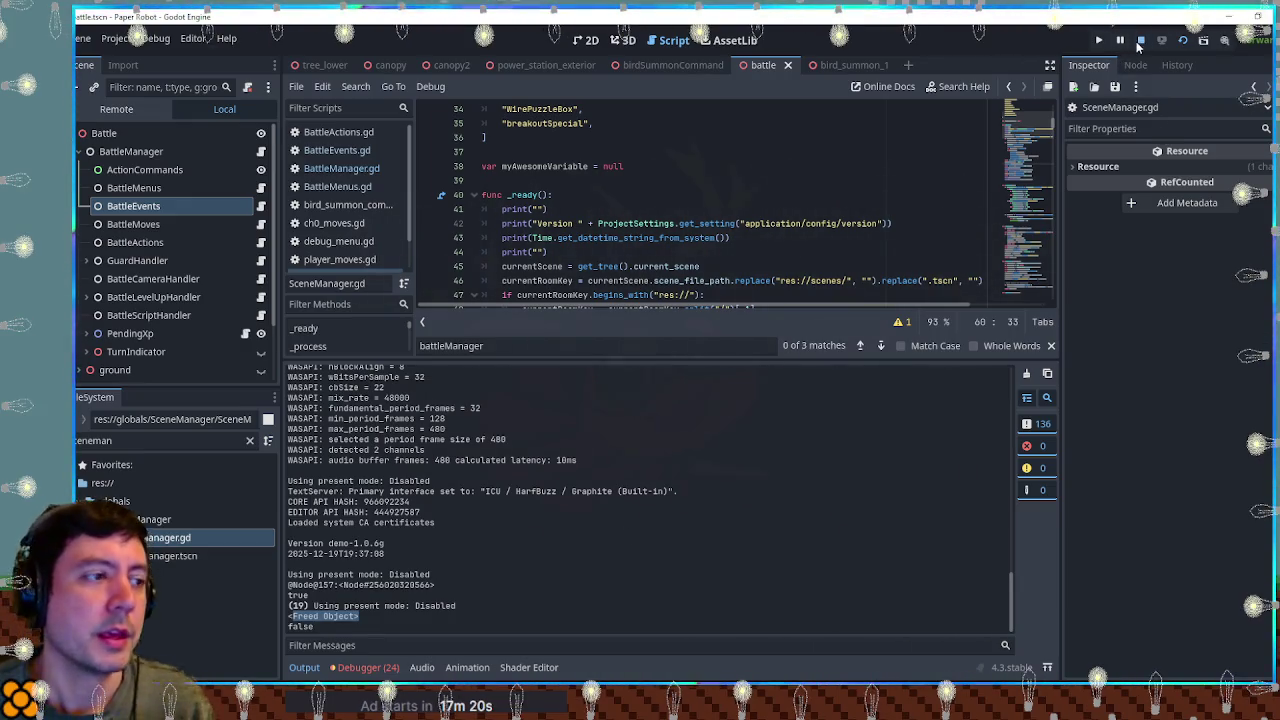
Step: Stop the game and open BattleManager.gd, BattleMenus.gd and BattleActions.gd
click(1141, 40)
scroll(678, 368, down, 3)
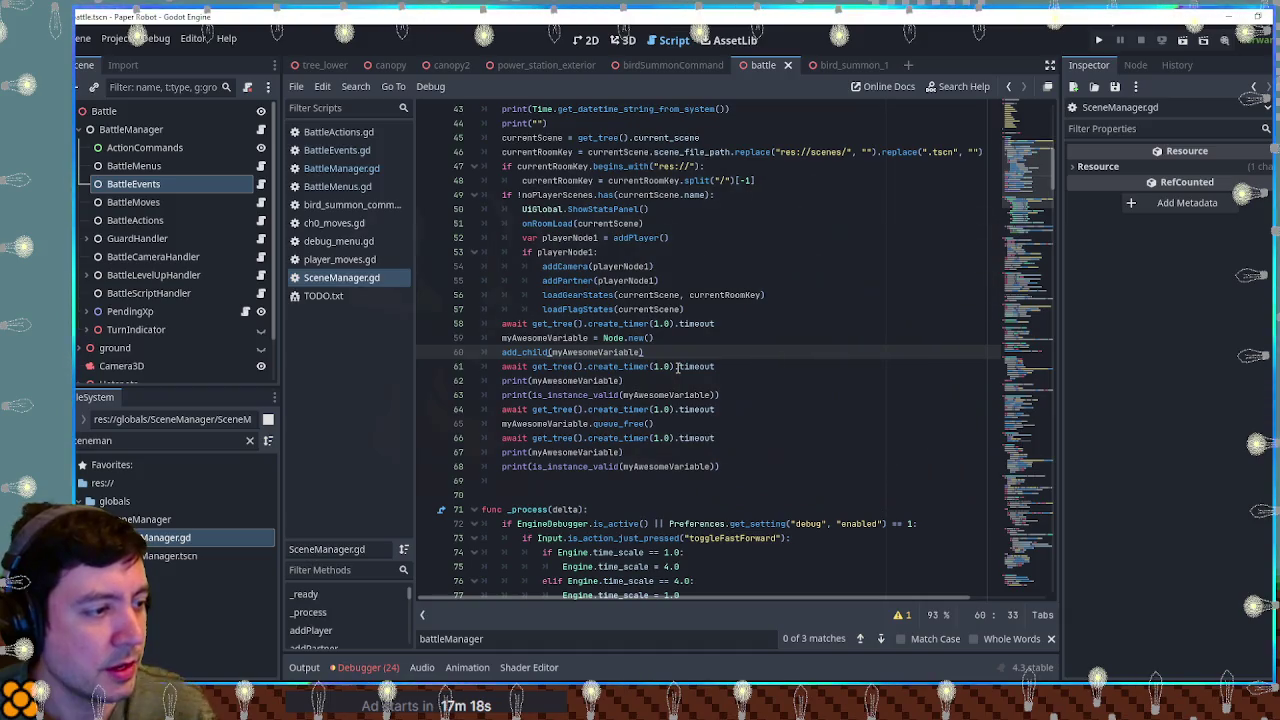
click(336, 170)
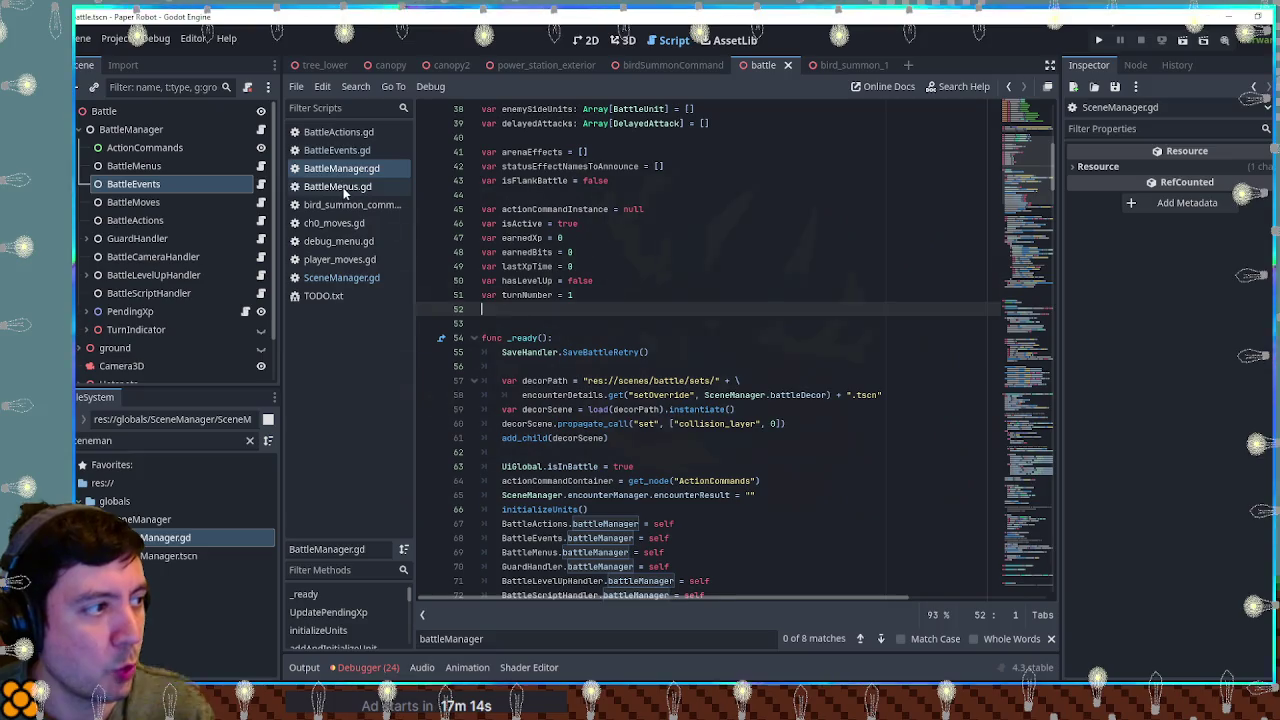
click(343, 188)
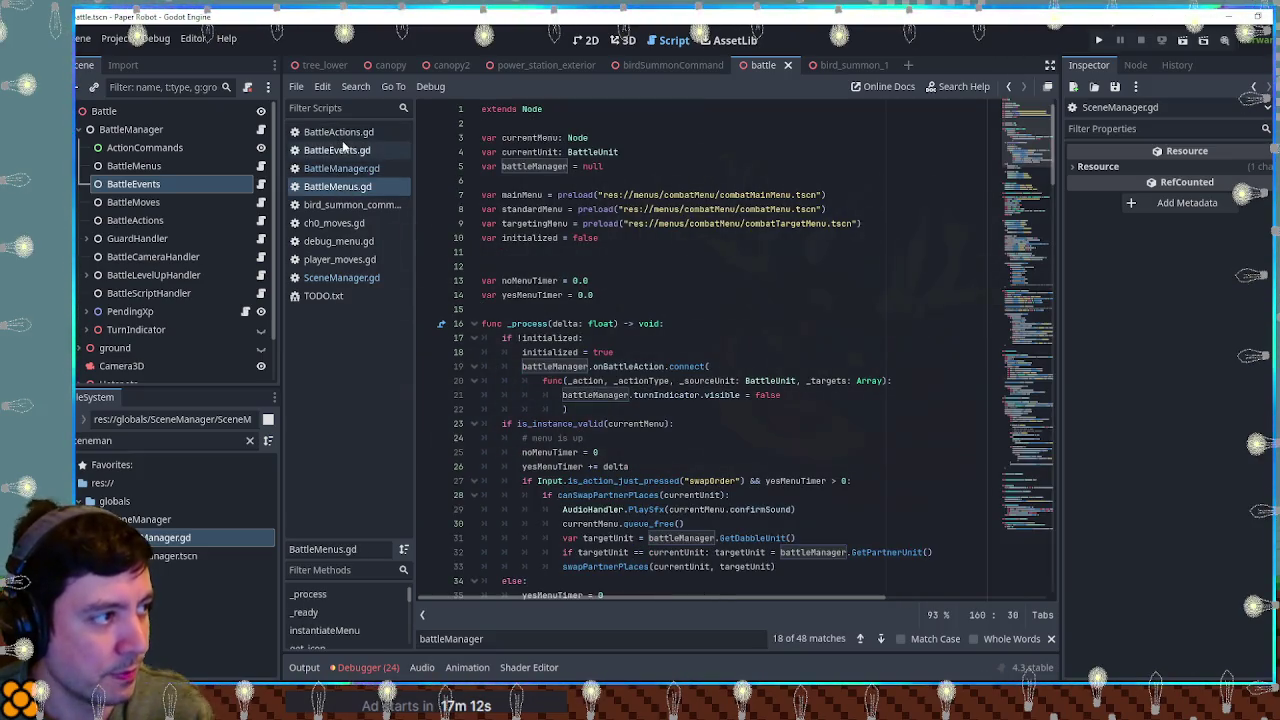
click(342, 132)
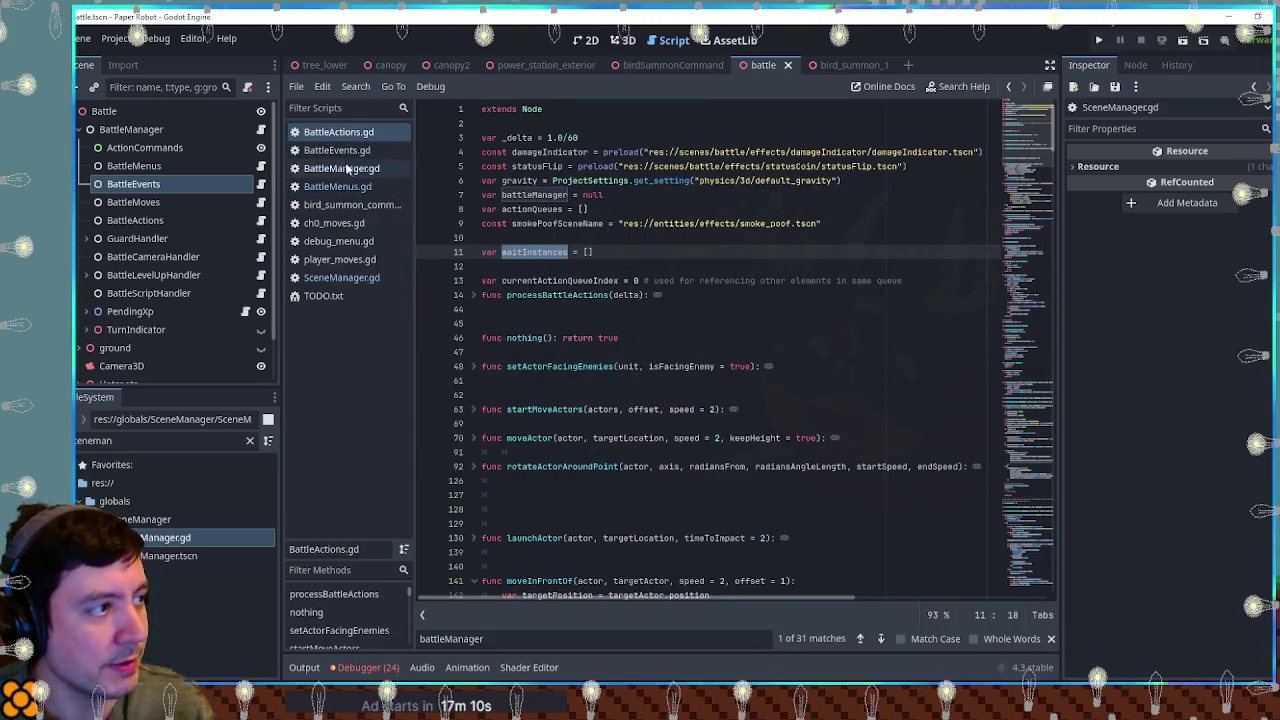
scroll(502, 330, down, 4)
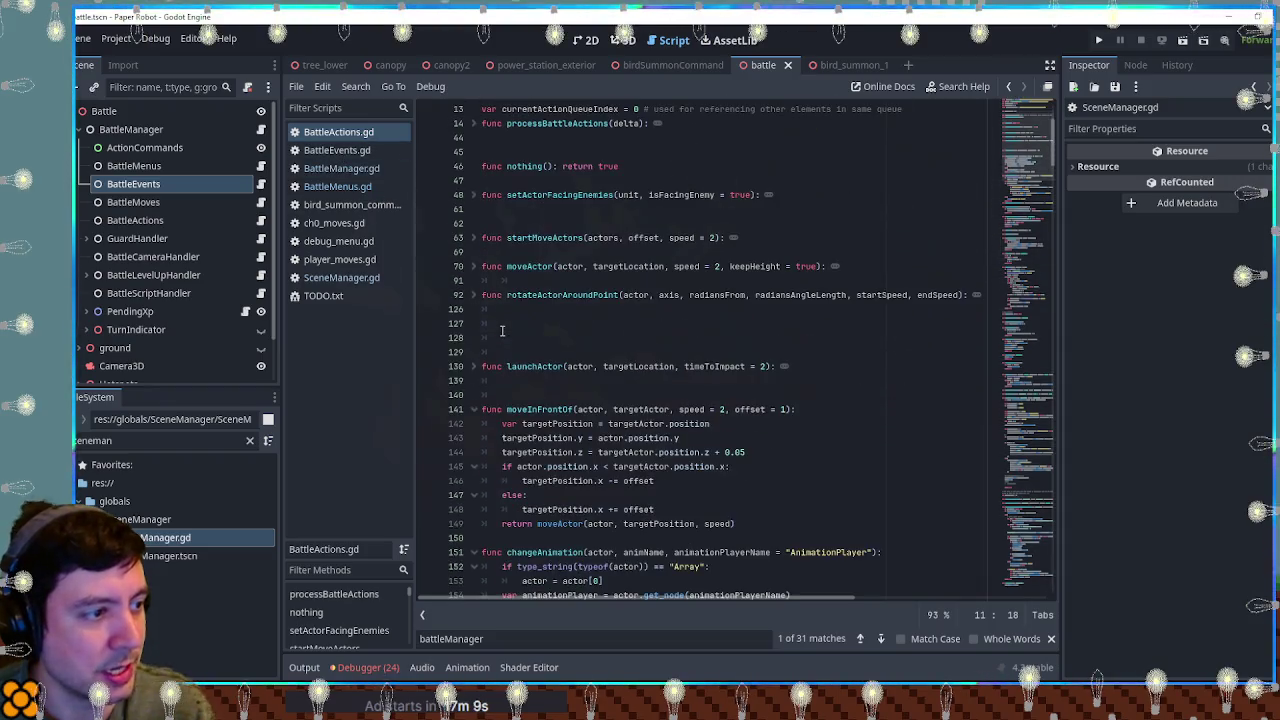
Step: Fold moveInFrontOf and changeAnimation, inspect line 175's actionCommandInstance null check, then return to SceneManager.gd
click(476, 411)
click(475, 439)
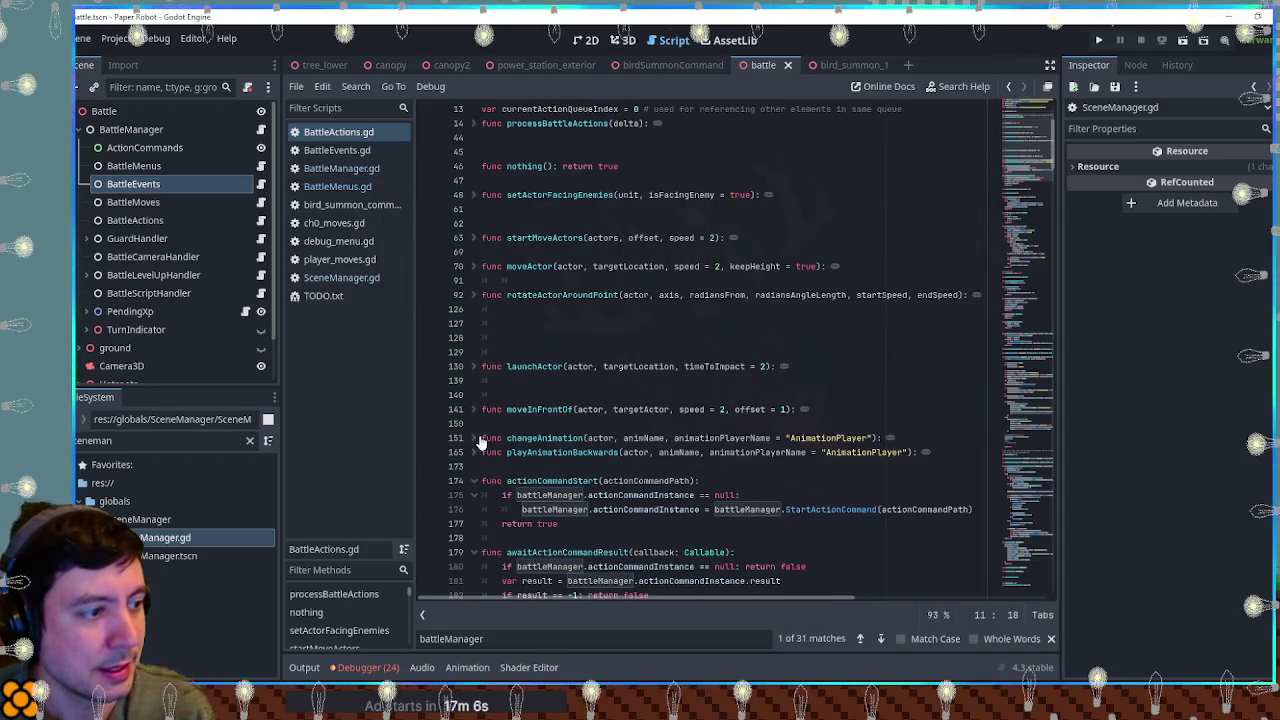
scroll(595, 462, down, 2)
double_click(610, 411)
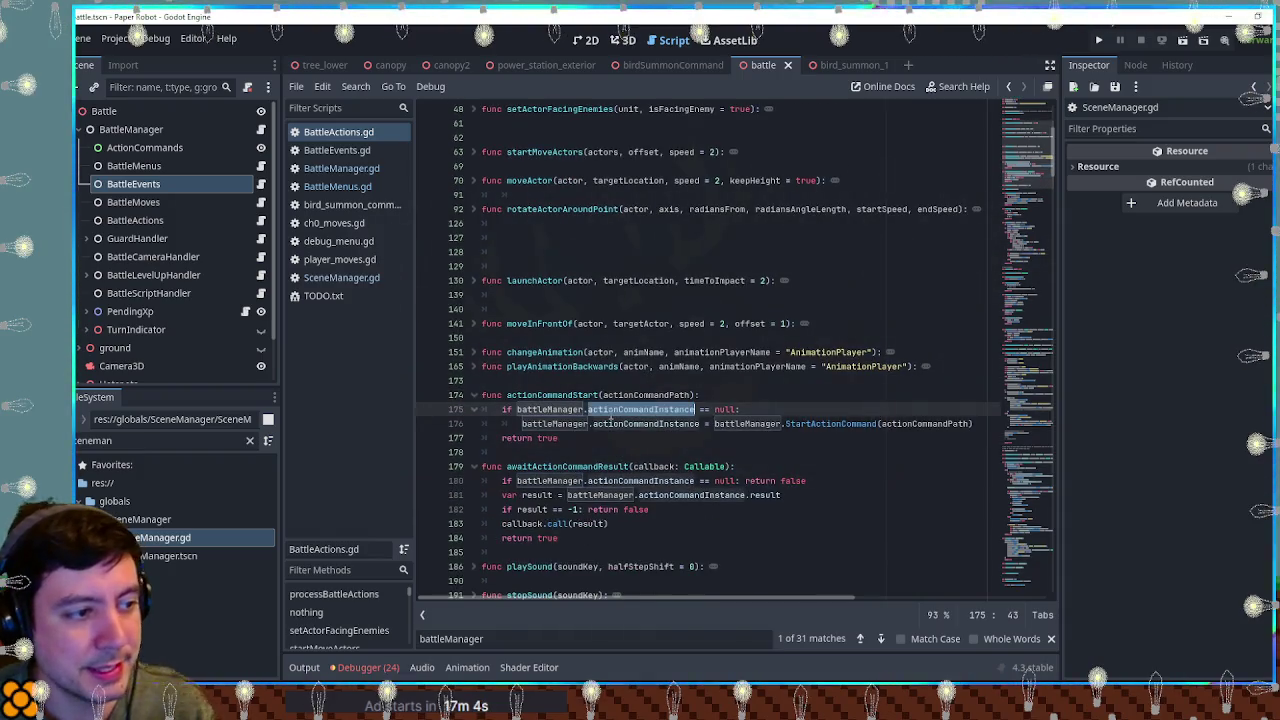
double_click(726, 409)
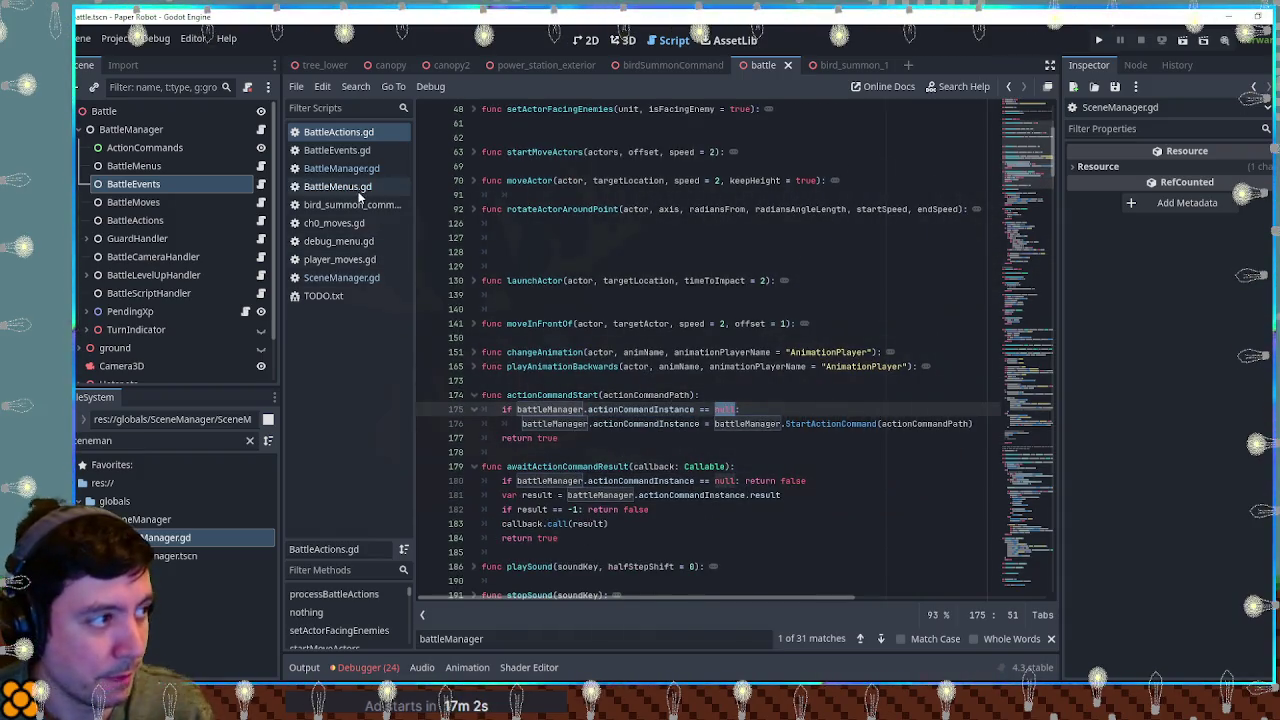
click(340, 277)
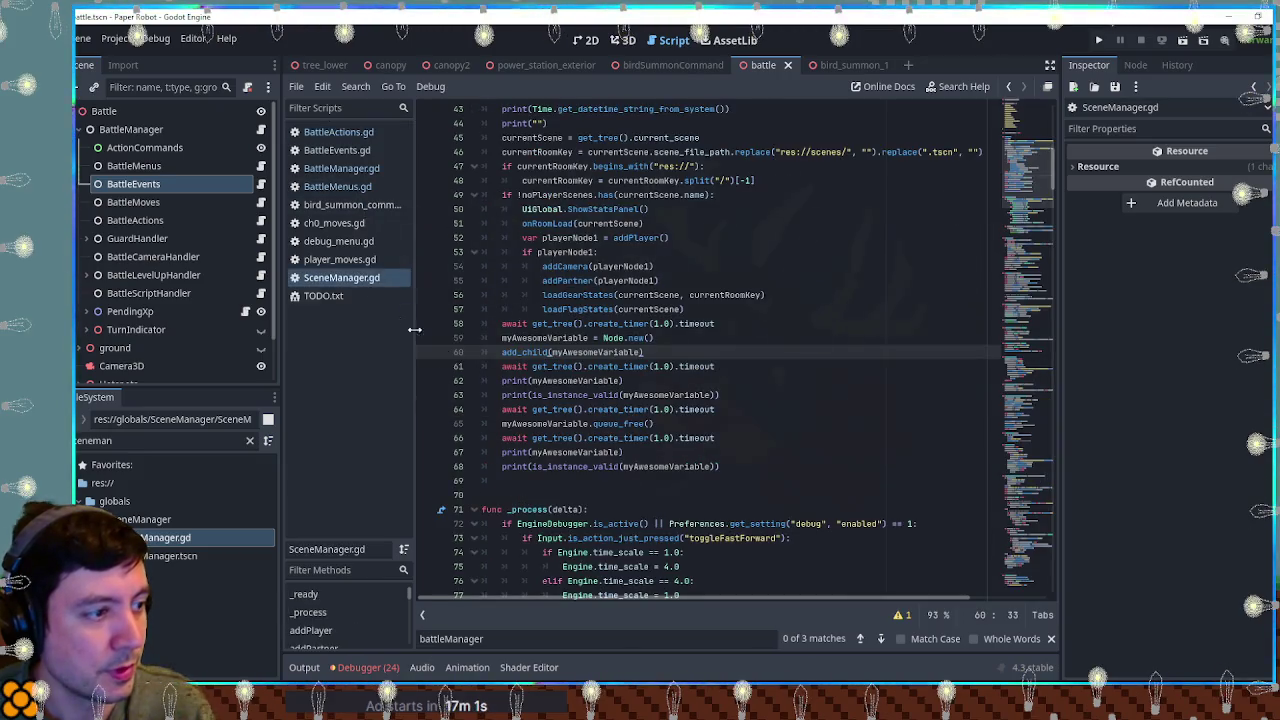
Step: Add print(myAwesomeVariable == null) after lines 62 and 67, save, and read the run's output
click(724, 456)
key(Return)
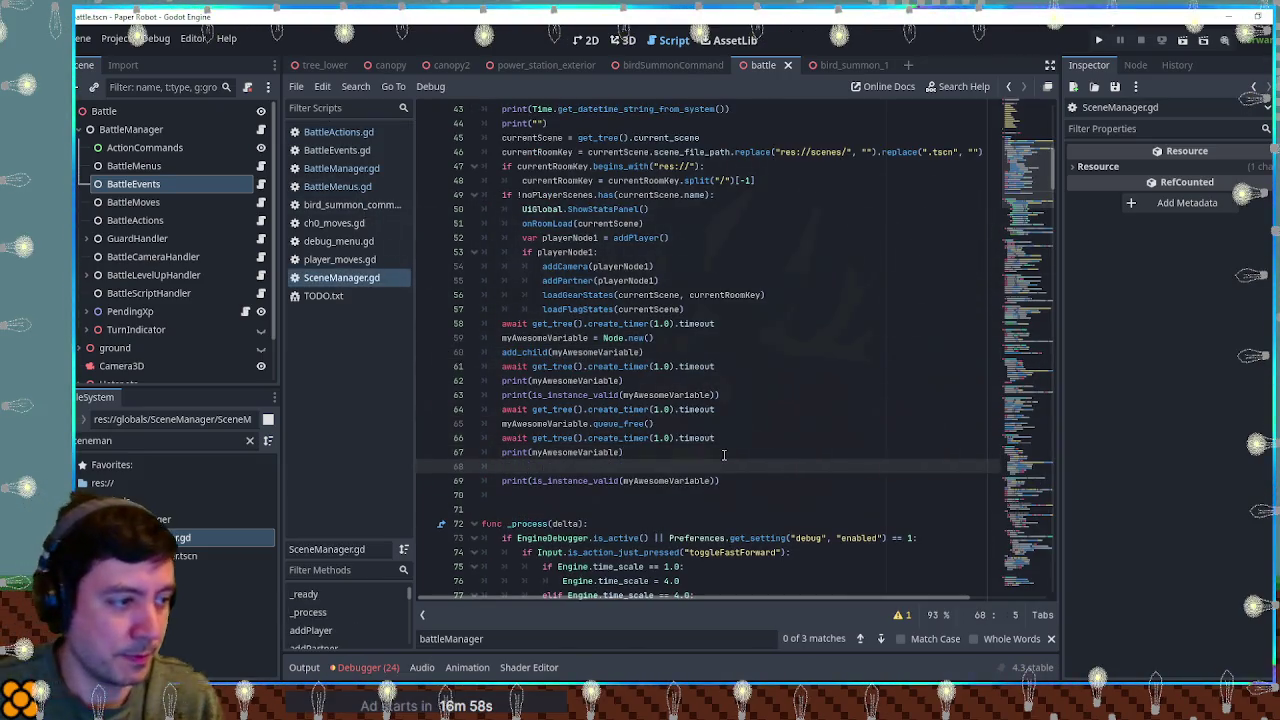
text(print())
double_click(590, 452)
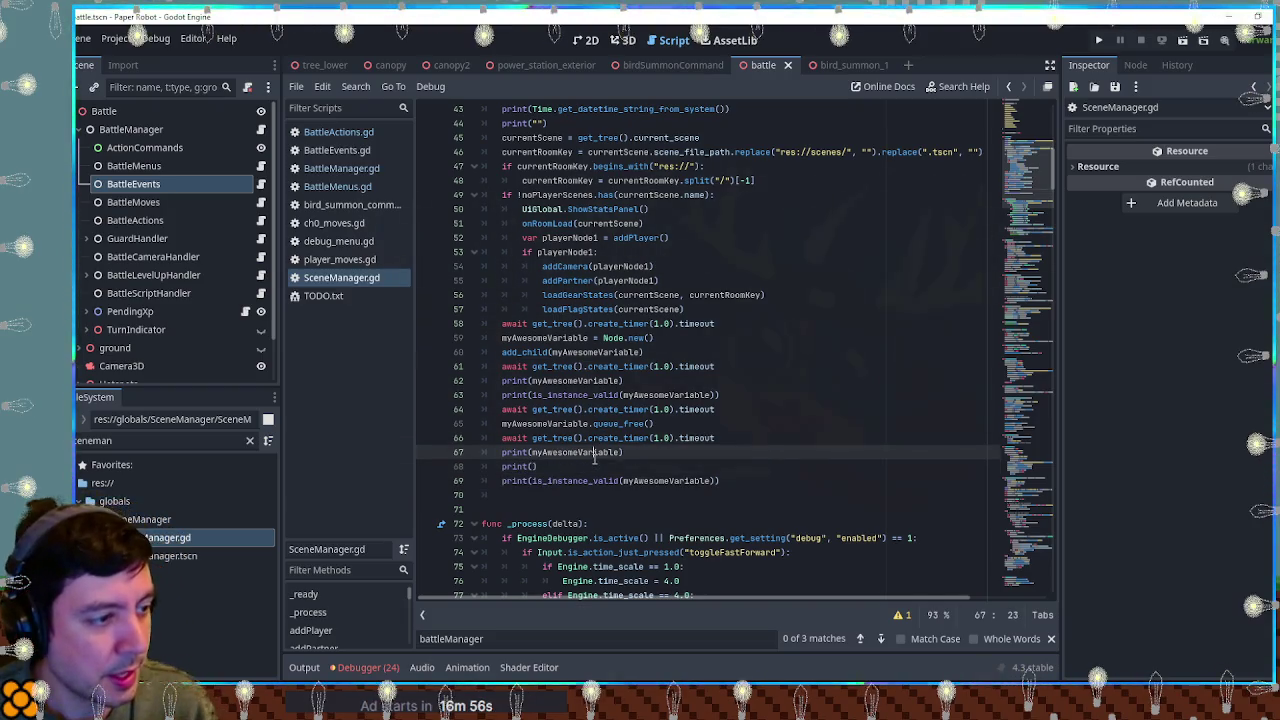
click(533, 467)
text(myAwesomeVariable == null)
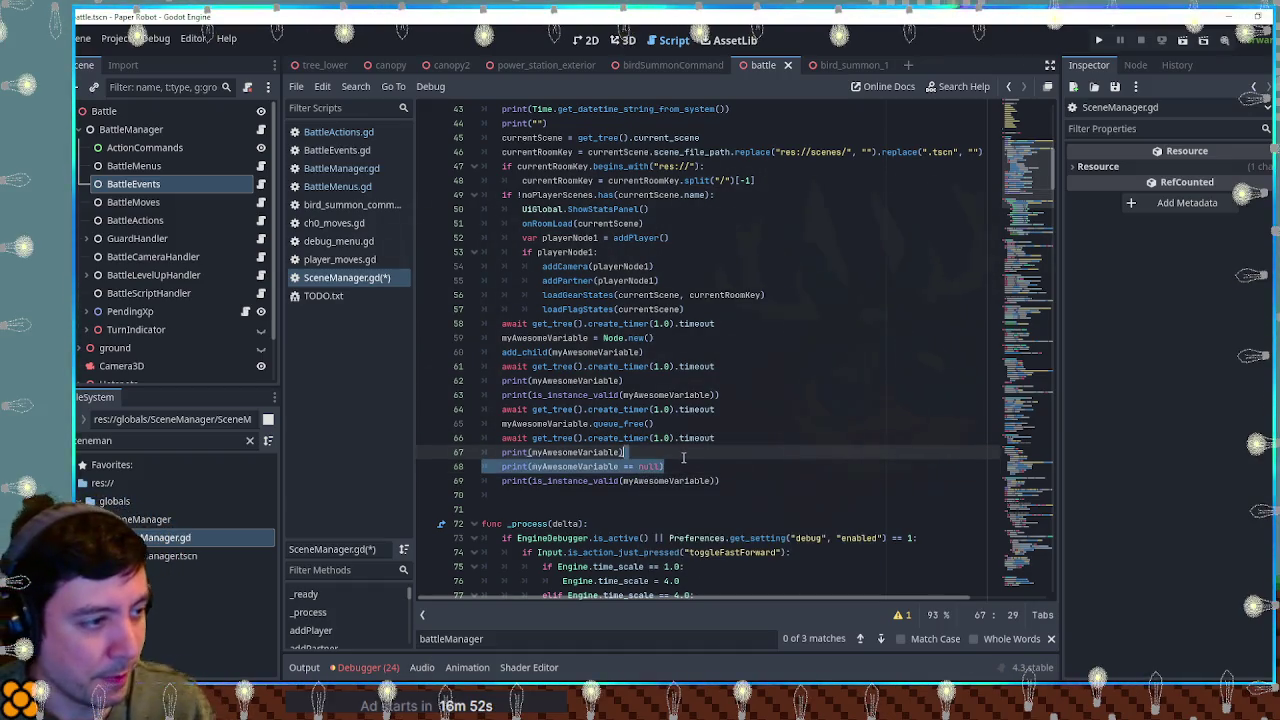
click(688, 381)
key(Return)
text(print(myAwesomeVariable == null))
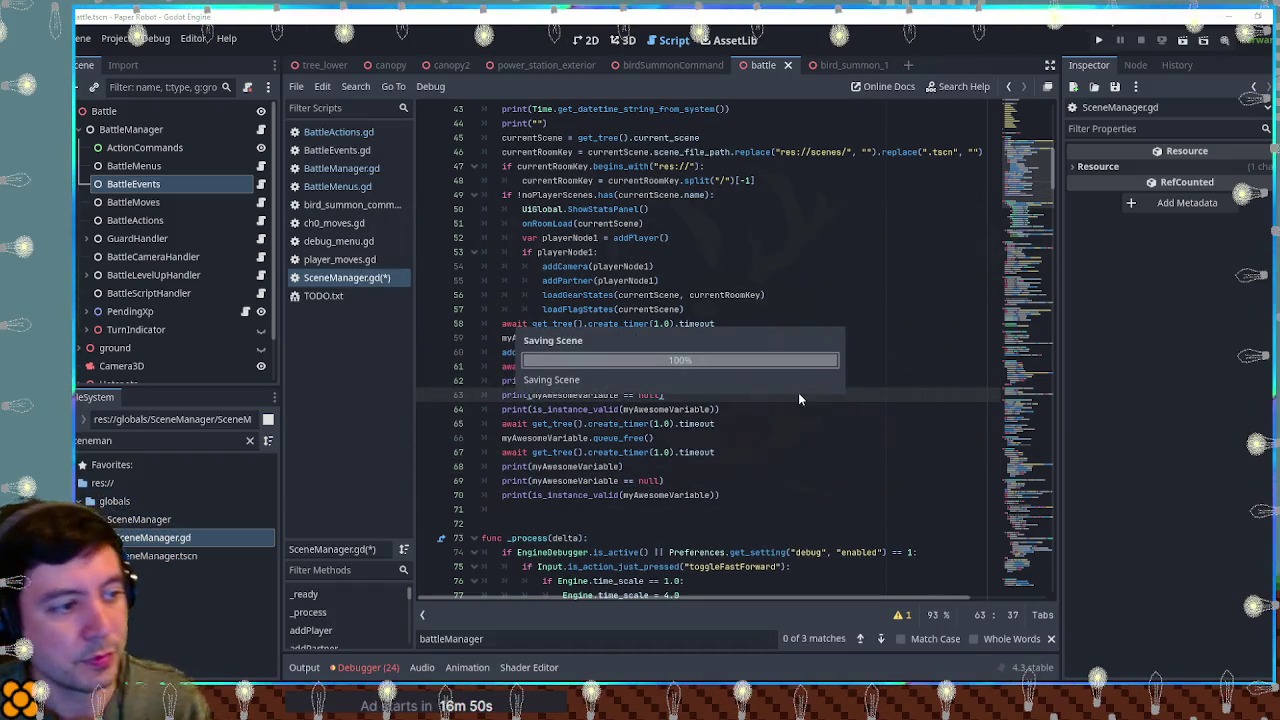
key(ctrl+s)
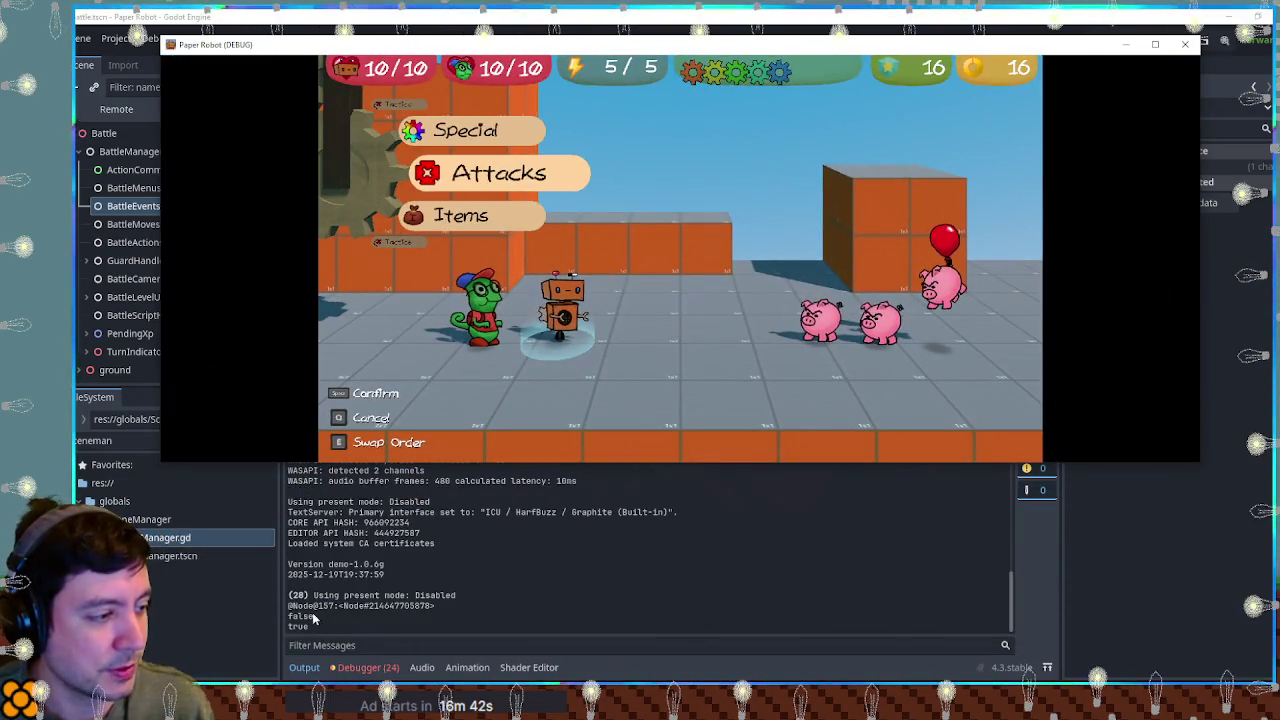
click(302, 617)
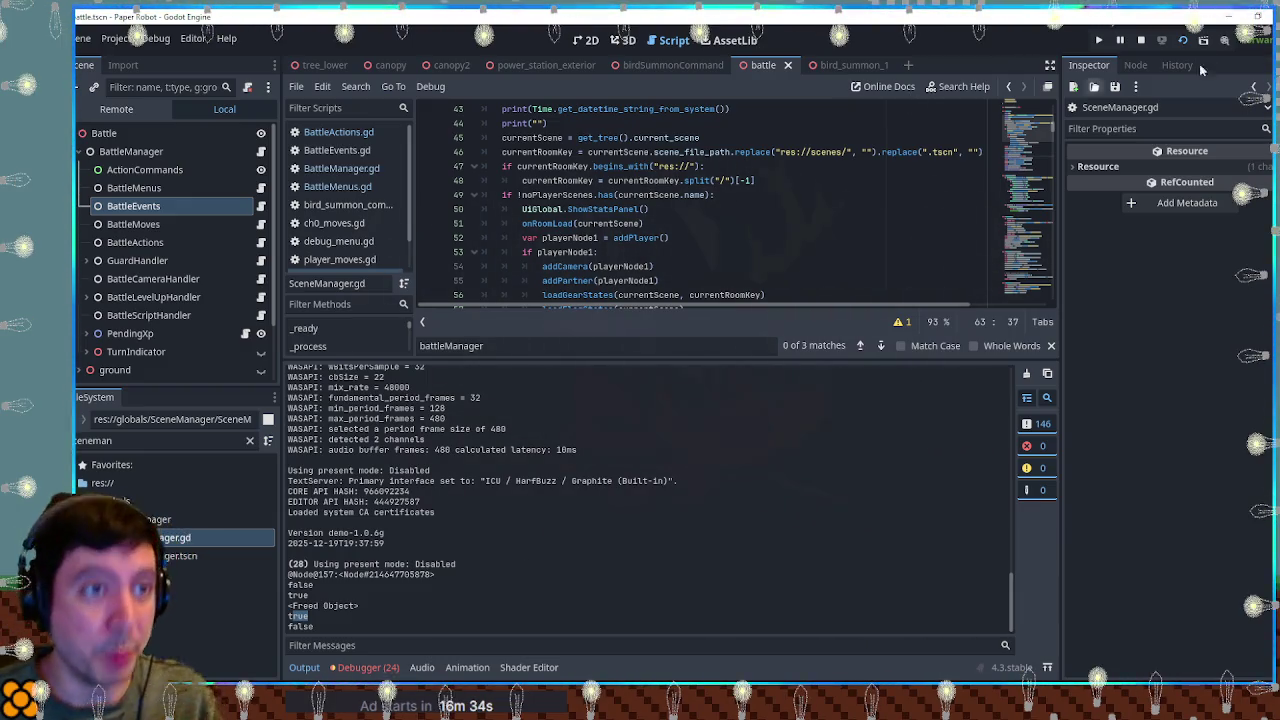
Step: Delete the test code block (lines 58–70) from _ready and save SceneManager.gd
click(304, 667)
mouse_move(720, 495)
mouse_down()
mouse_move(760, 326)
mouse_move(790, 319)
mouse_up()
key(BackSpace)
scroll(790, 319, up, 7)
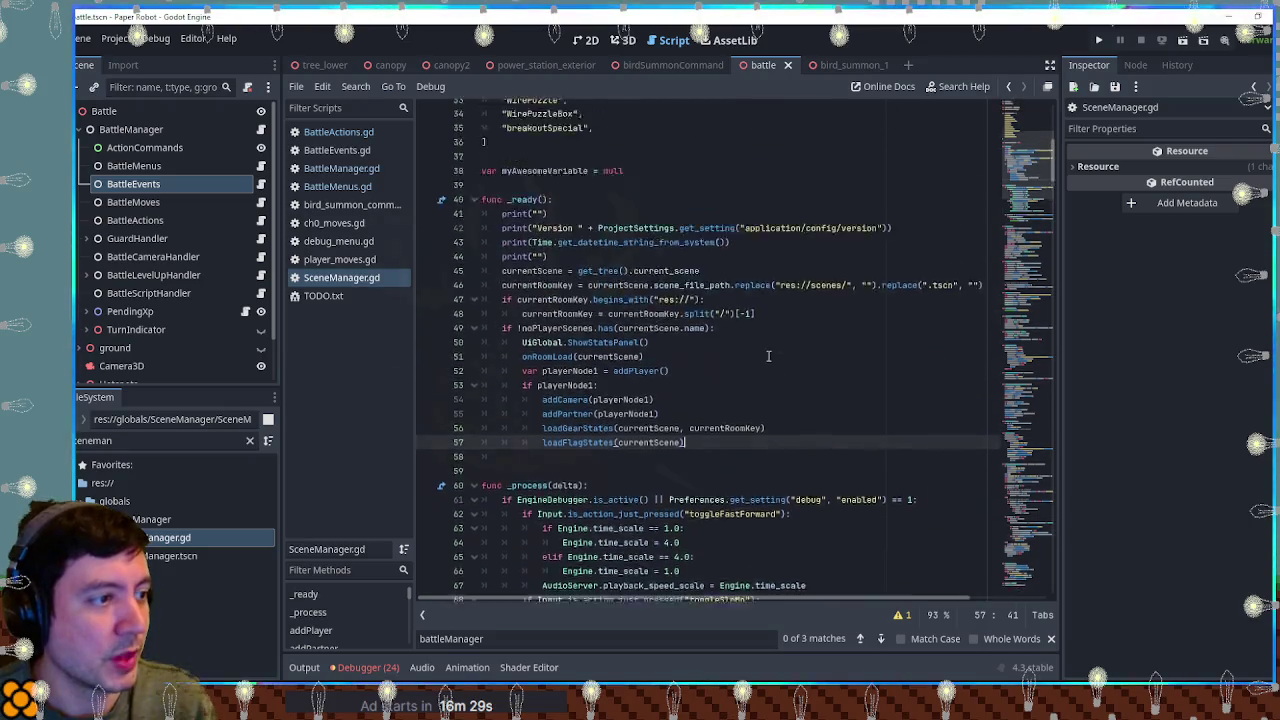
click(568, 340)
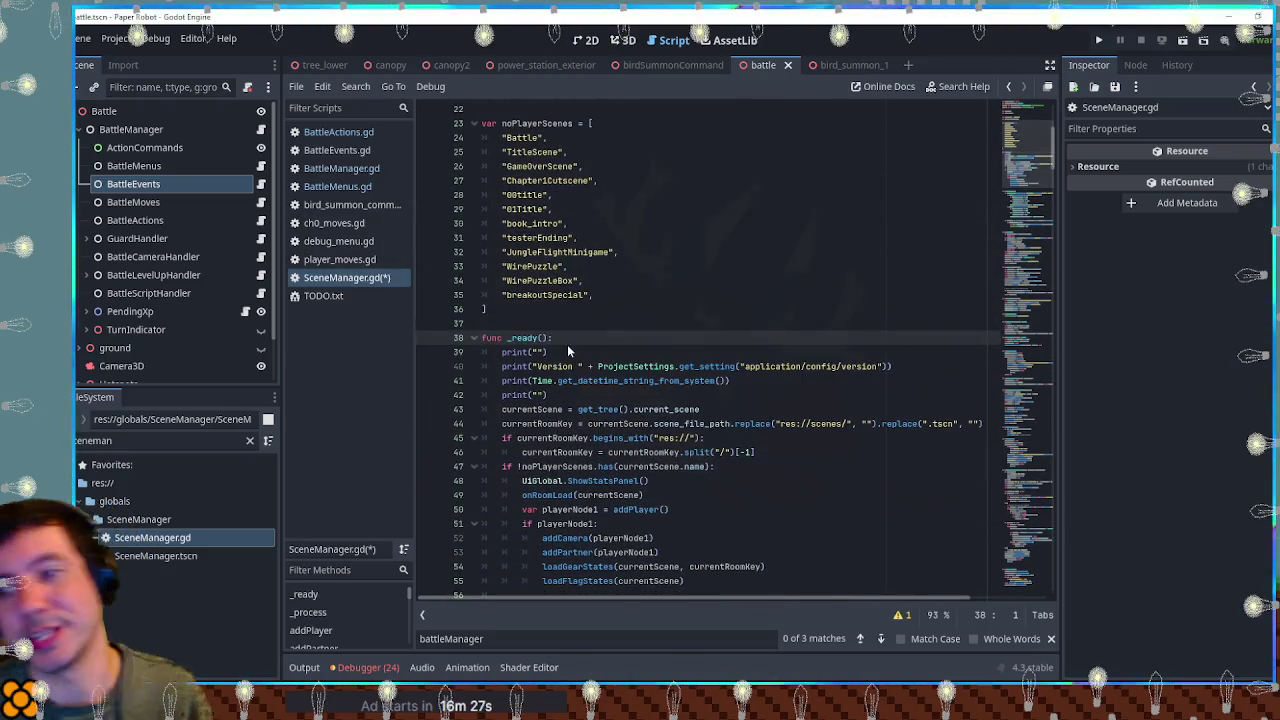
key(ctrl+s)
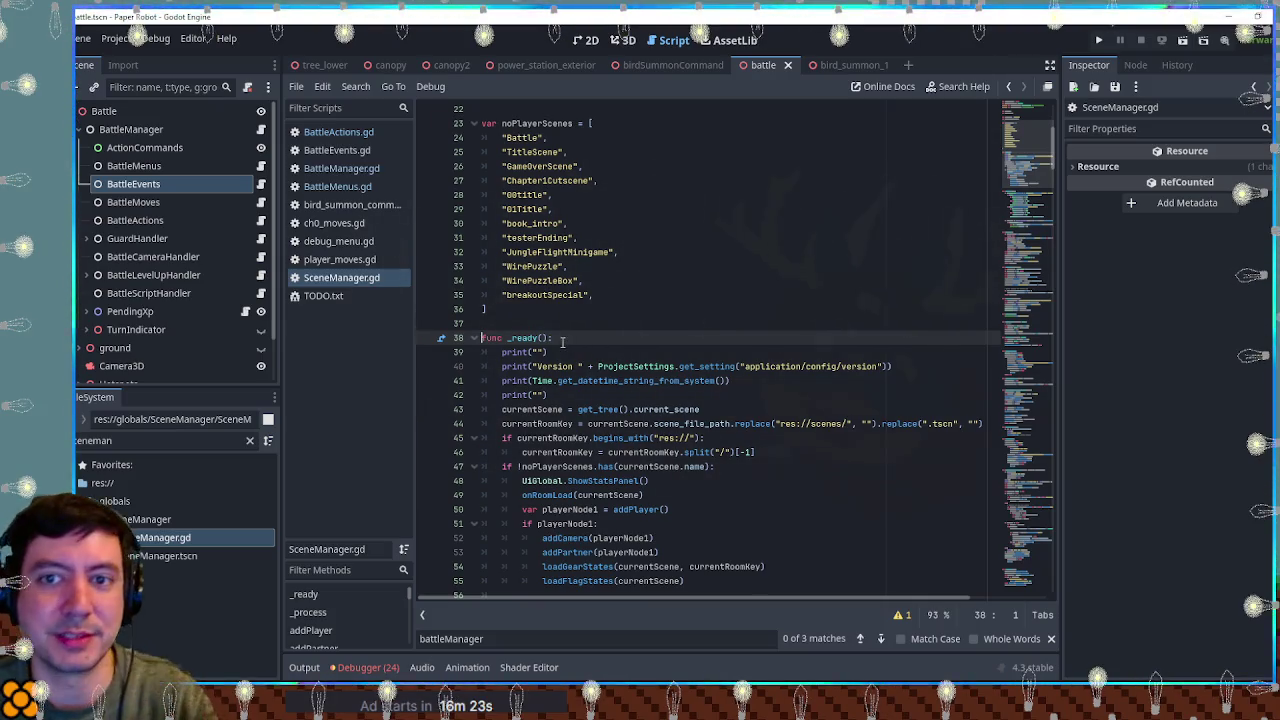
click(640, 310)
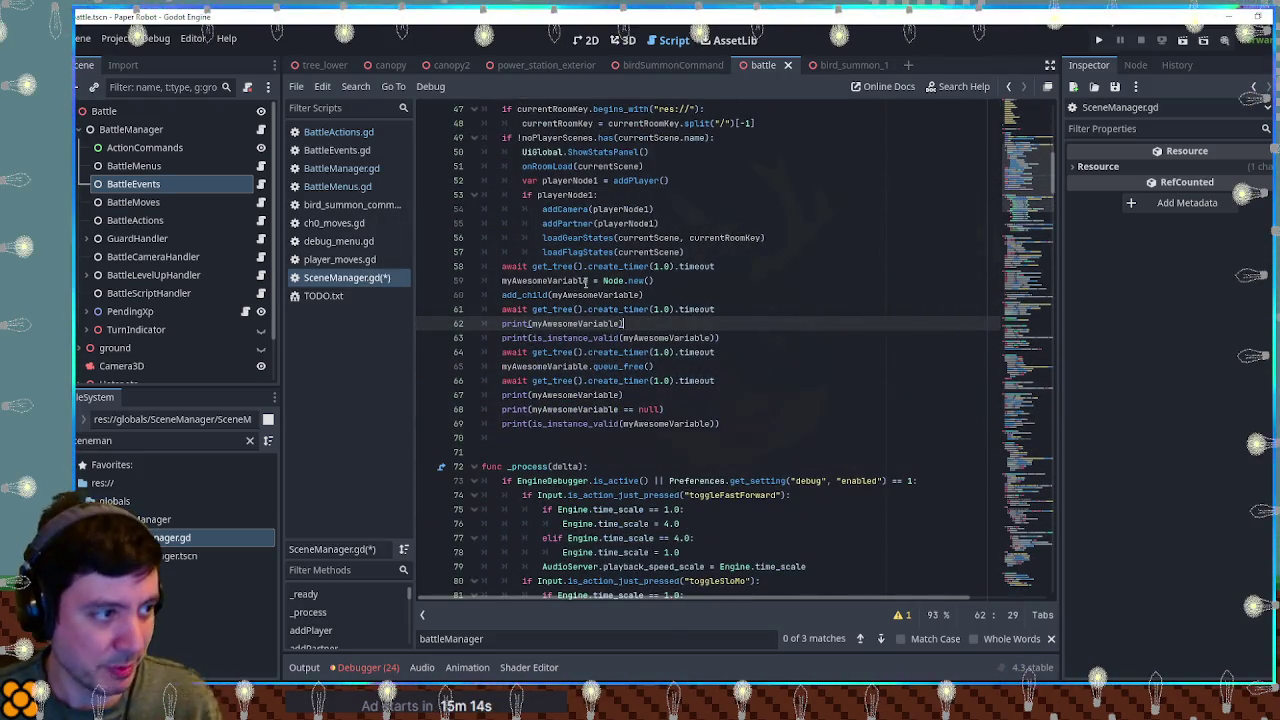
Step: Make the test node a Node3D and add a print of myAwesomeVariable.position after the null check, then save
click(624, 280)
text(3D)
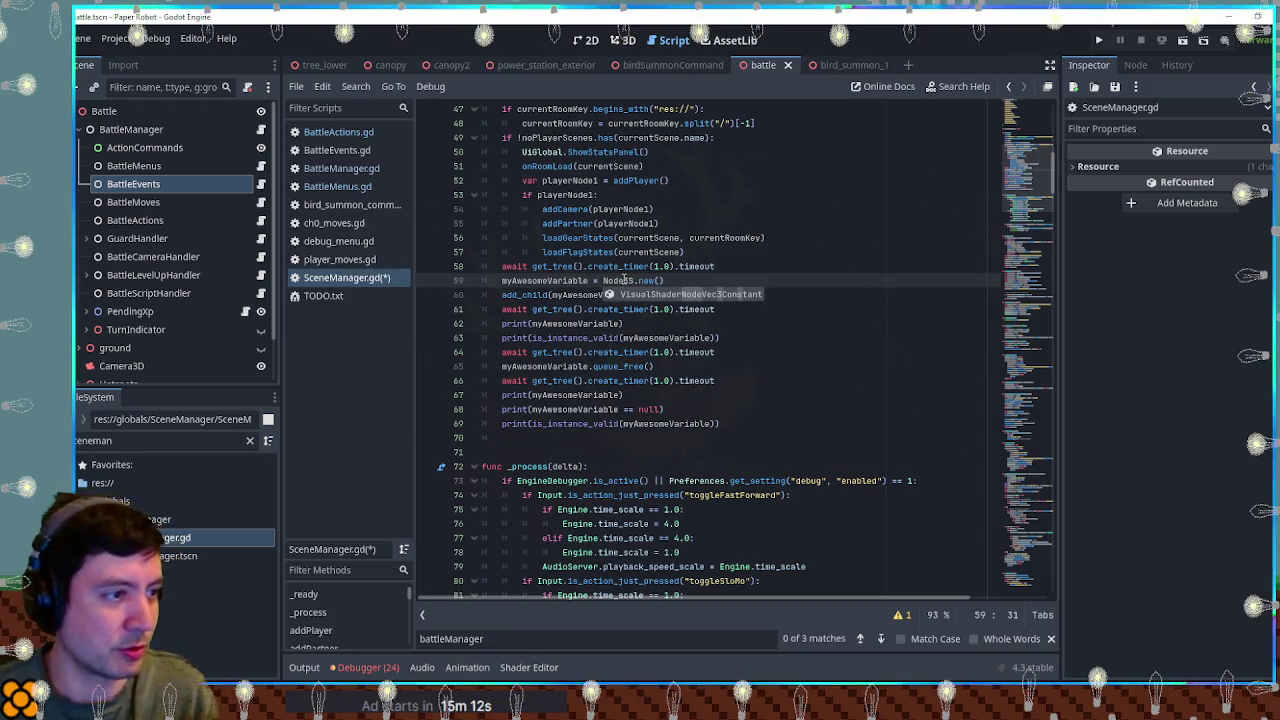
key(End)
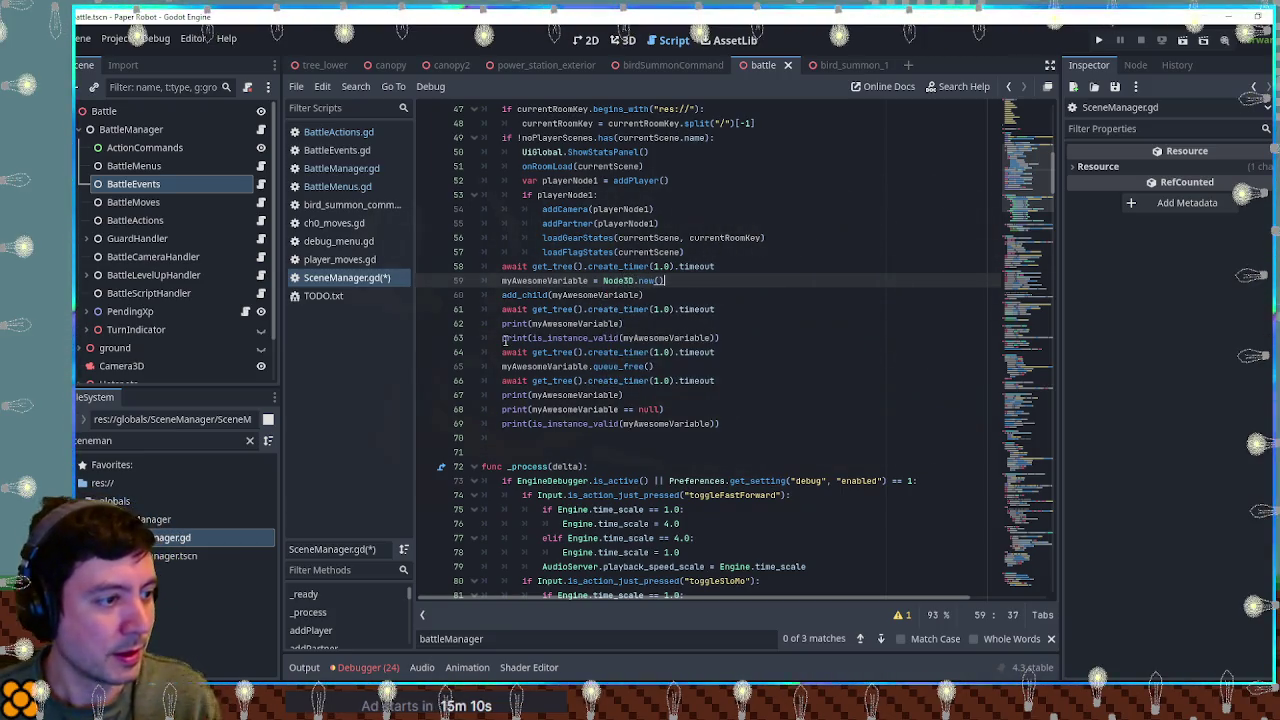
click(699, 408)
key(ctrl+d)
key(Left)
key(shift+ctrl+Left)
key(shift+ctrl+Left)
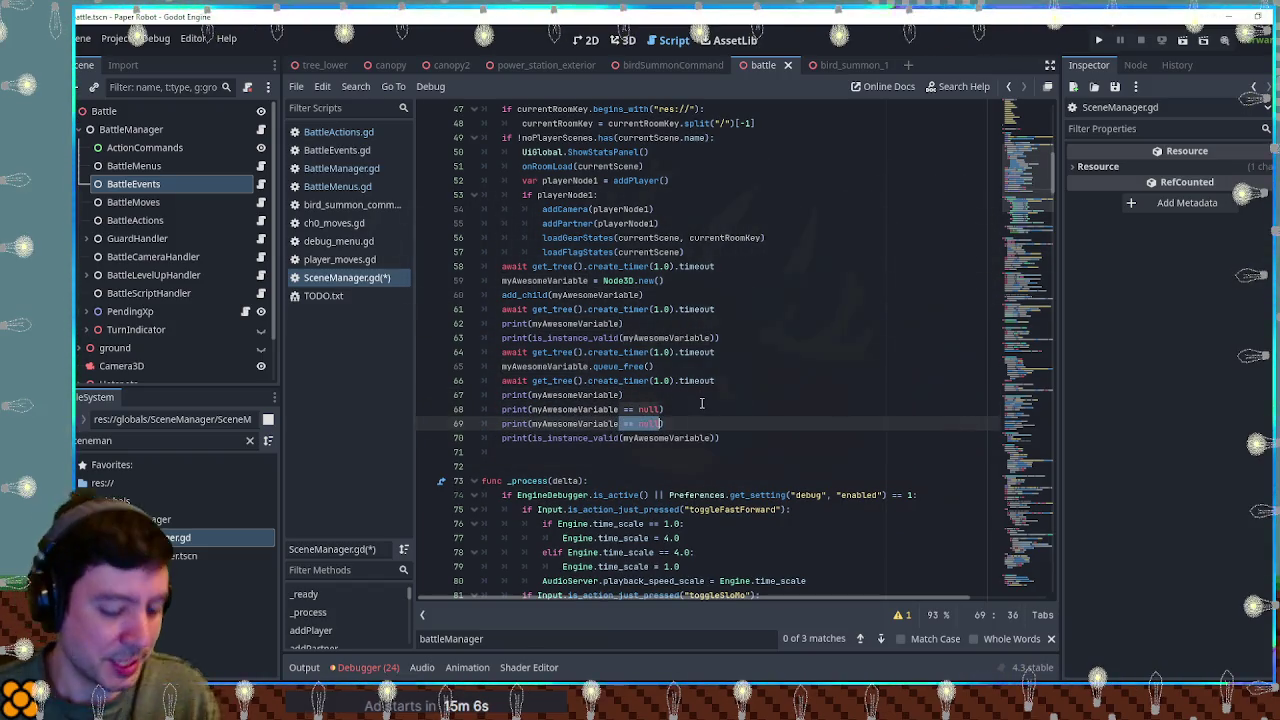
key(BackSpace)
key(BackSpace)
text(.position)
key(ctrl+s)
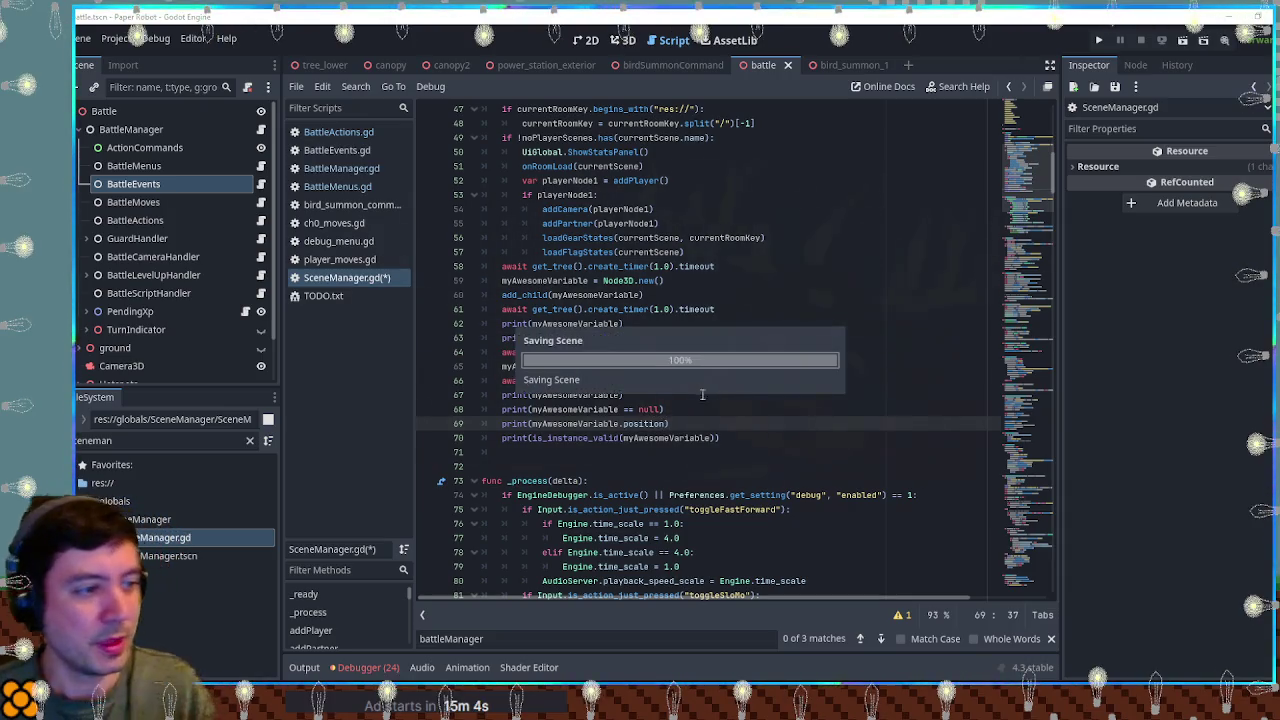
Step: Run the game to test accessing the freed node's position
click(837, 280)
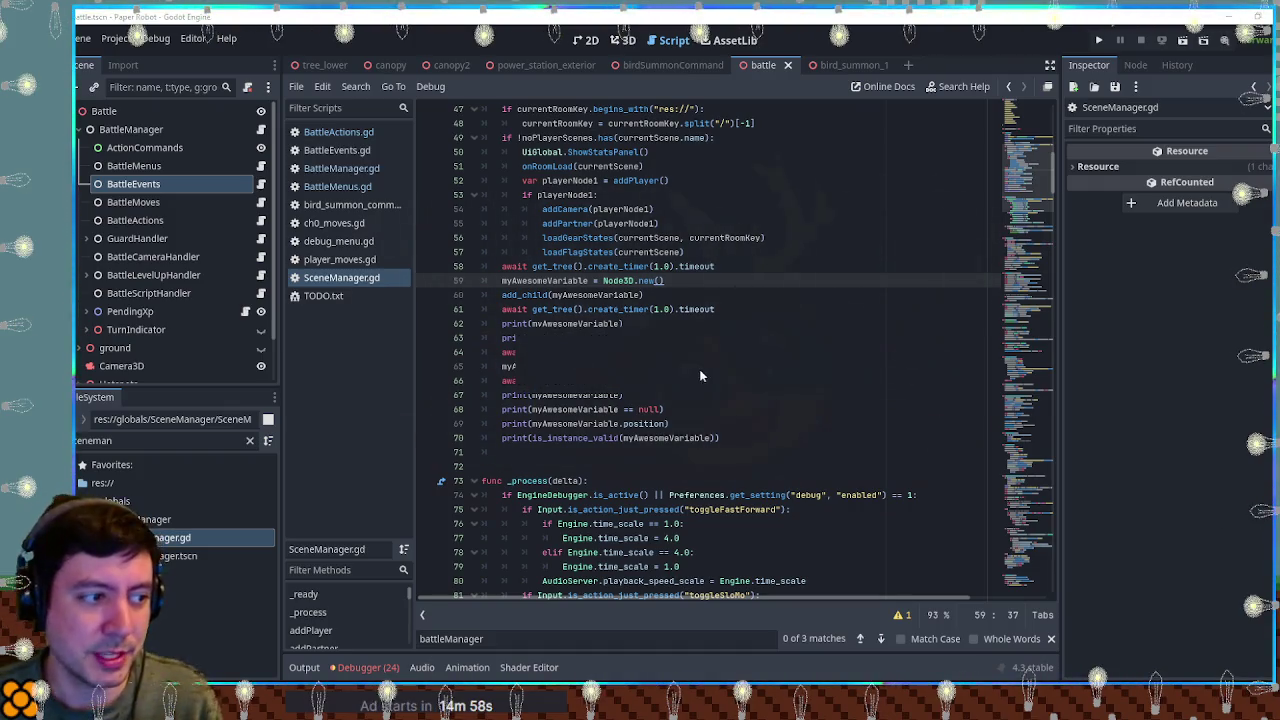
key(F5)
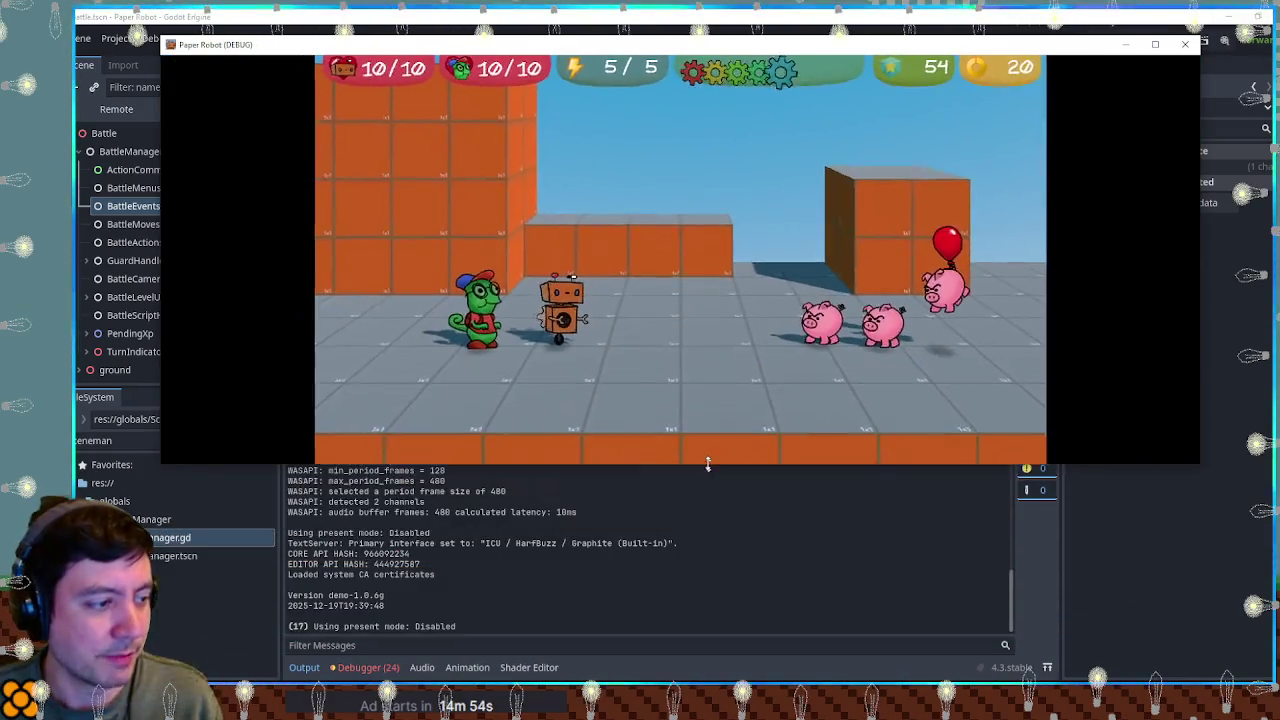
drag(708, 468, 708, 411)
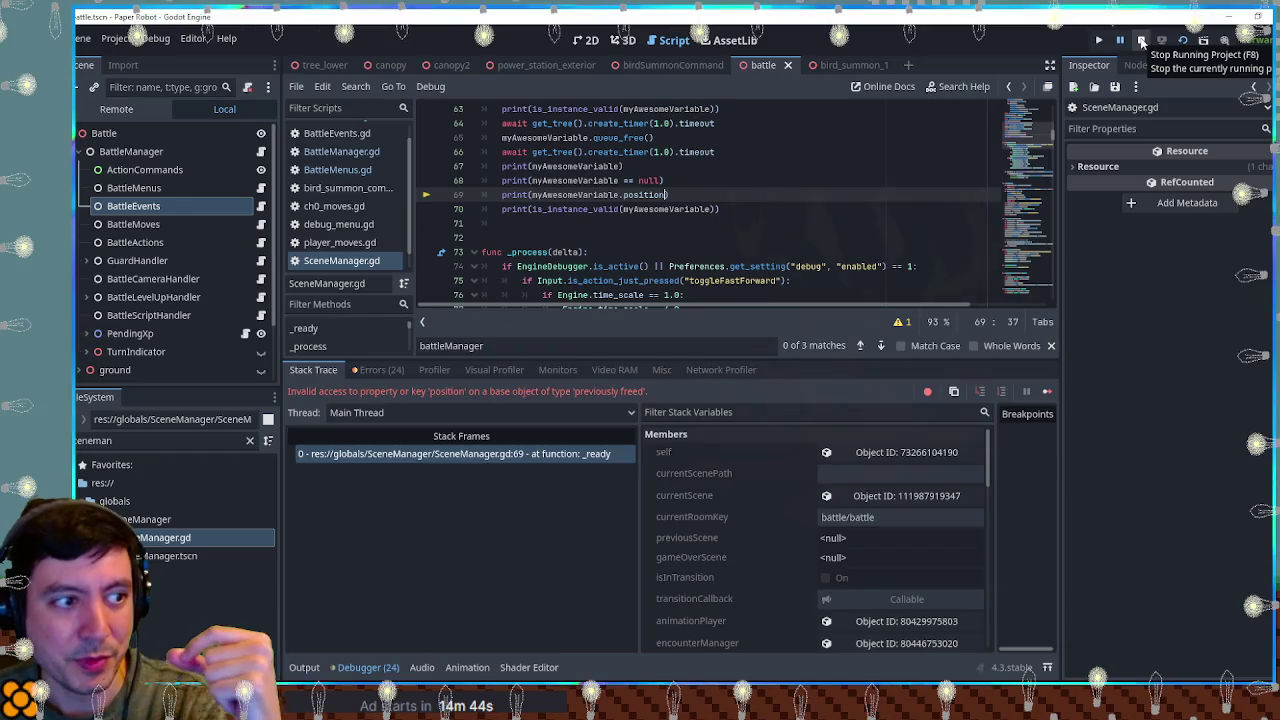
Step: Stop the game and highlight the <Freed Object> line in the Output log
click(1141, 42)
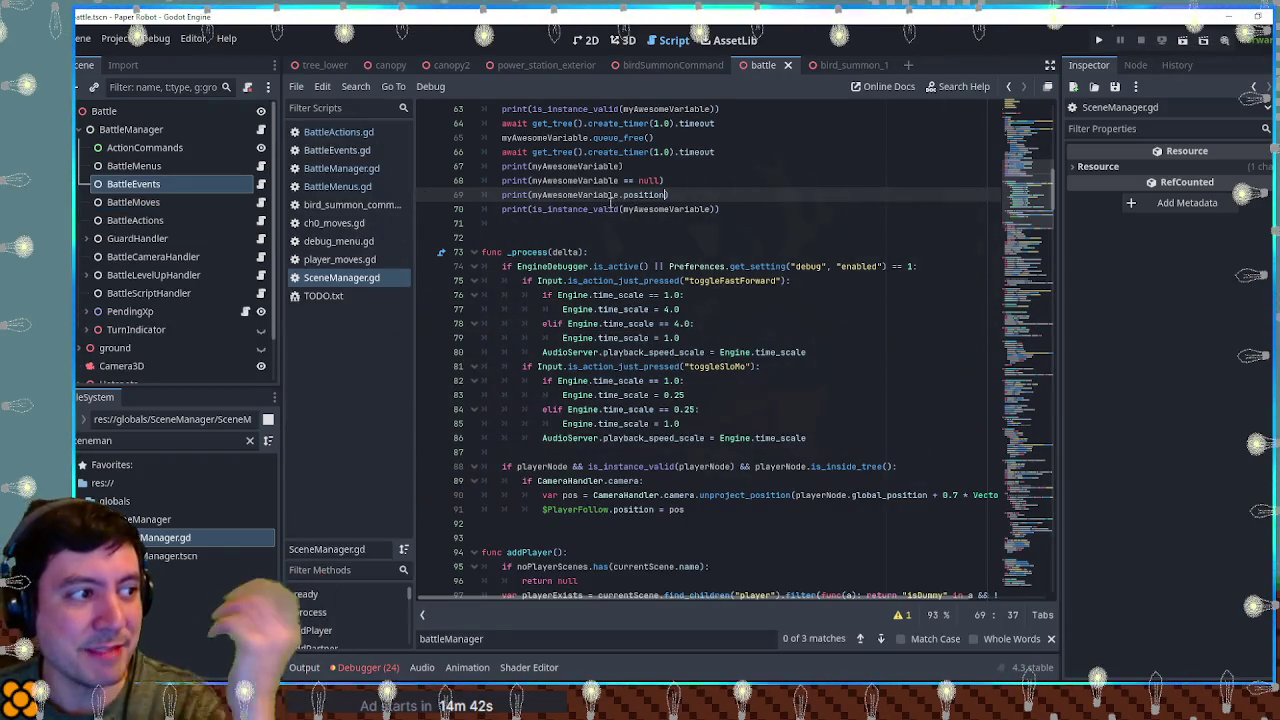
double_click(604, 195)
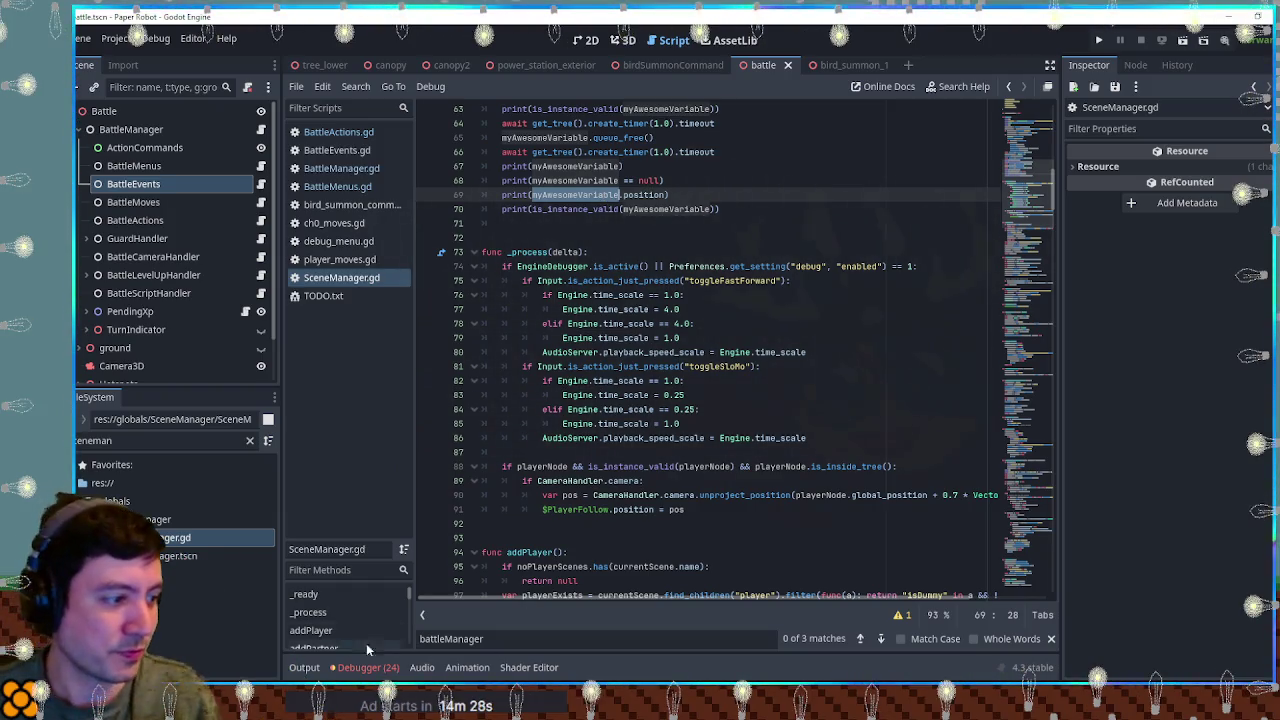
click(306, 668)
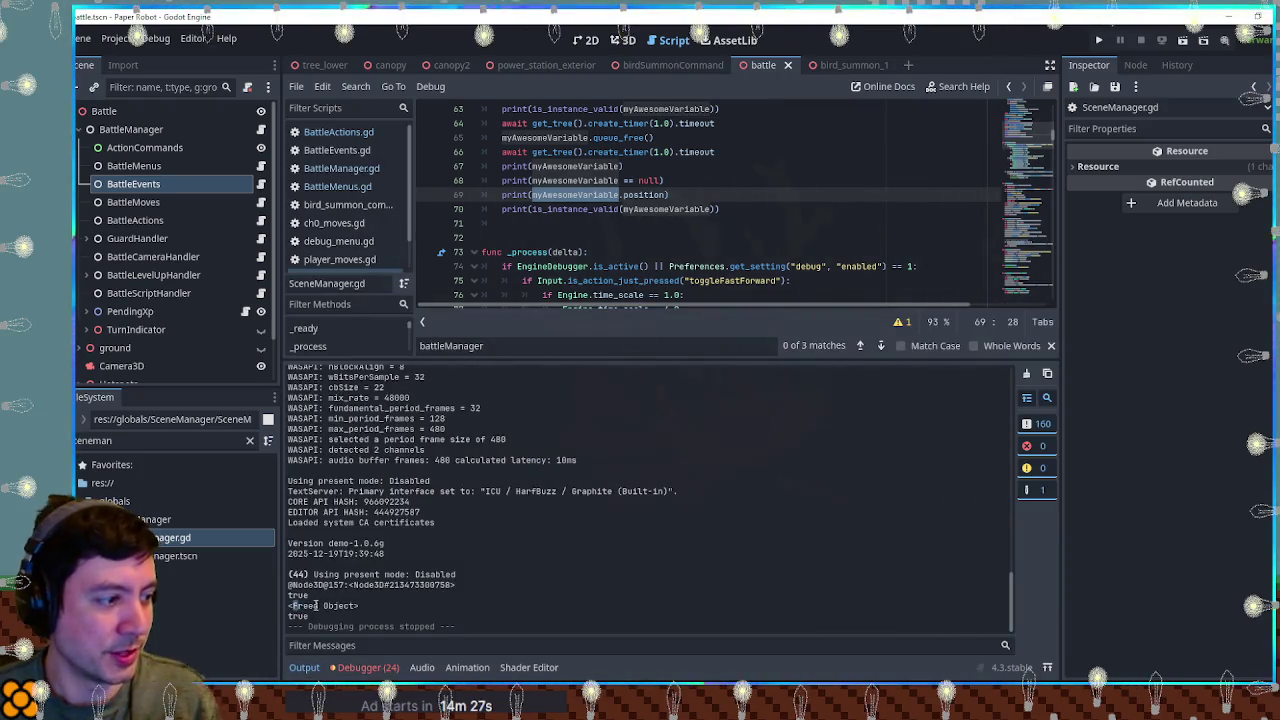
double_click(298, 615)
triple_click(298, 606)
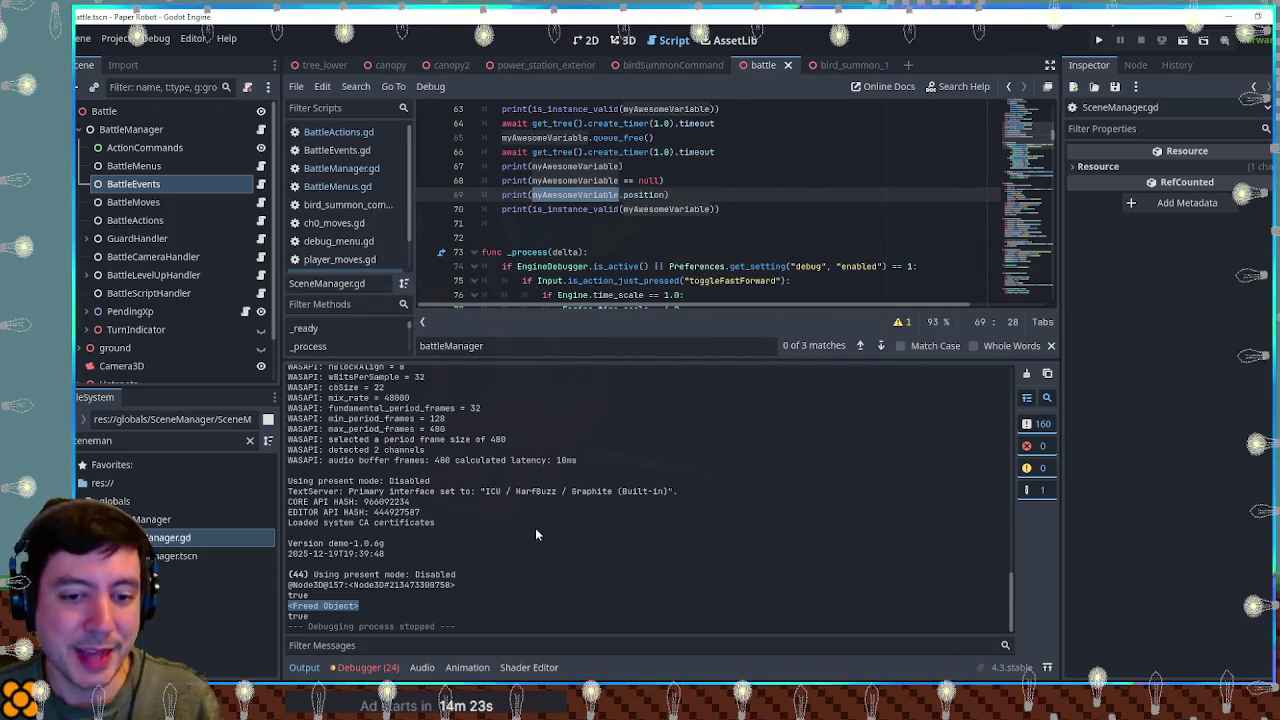
Step: Select the test code on lines 58–70 of SceneManager.gd
click(765, 210)
scroll(765, 221, up, 1)
scroll(765, 221, up, 3)
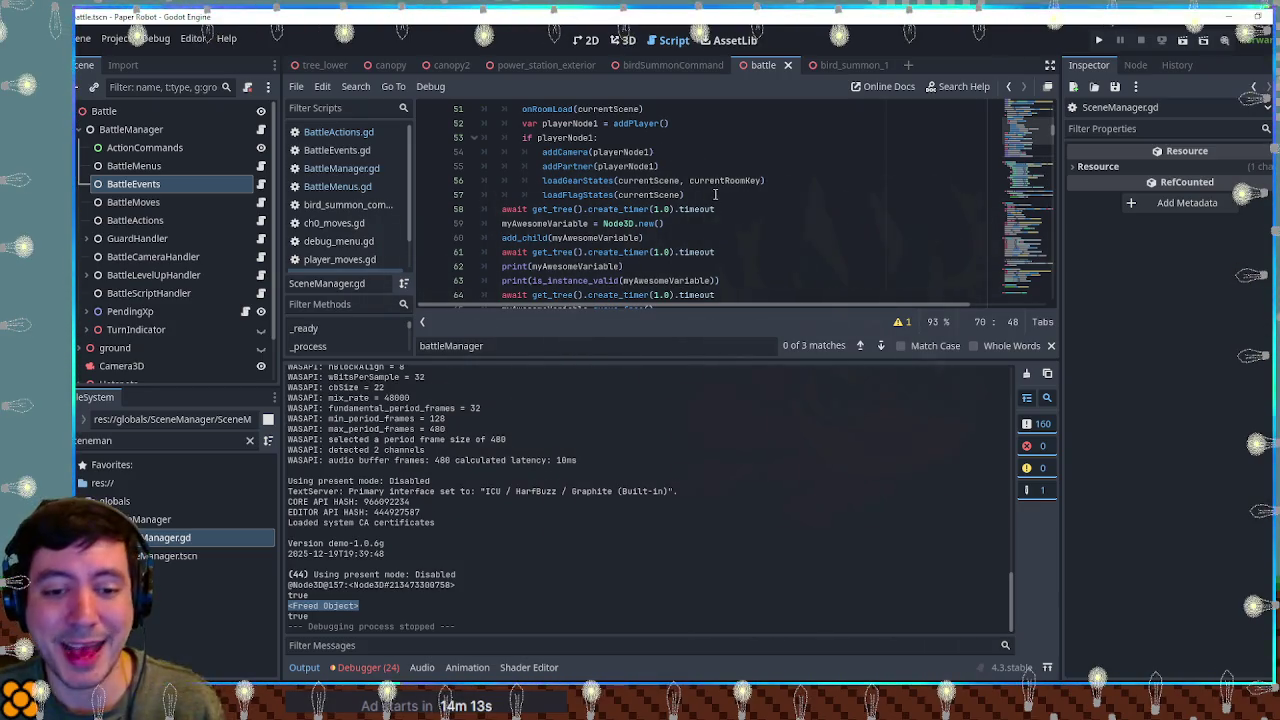
shift+click(712, 196)
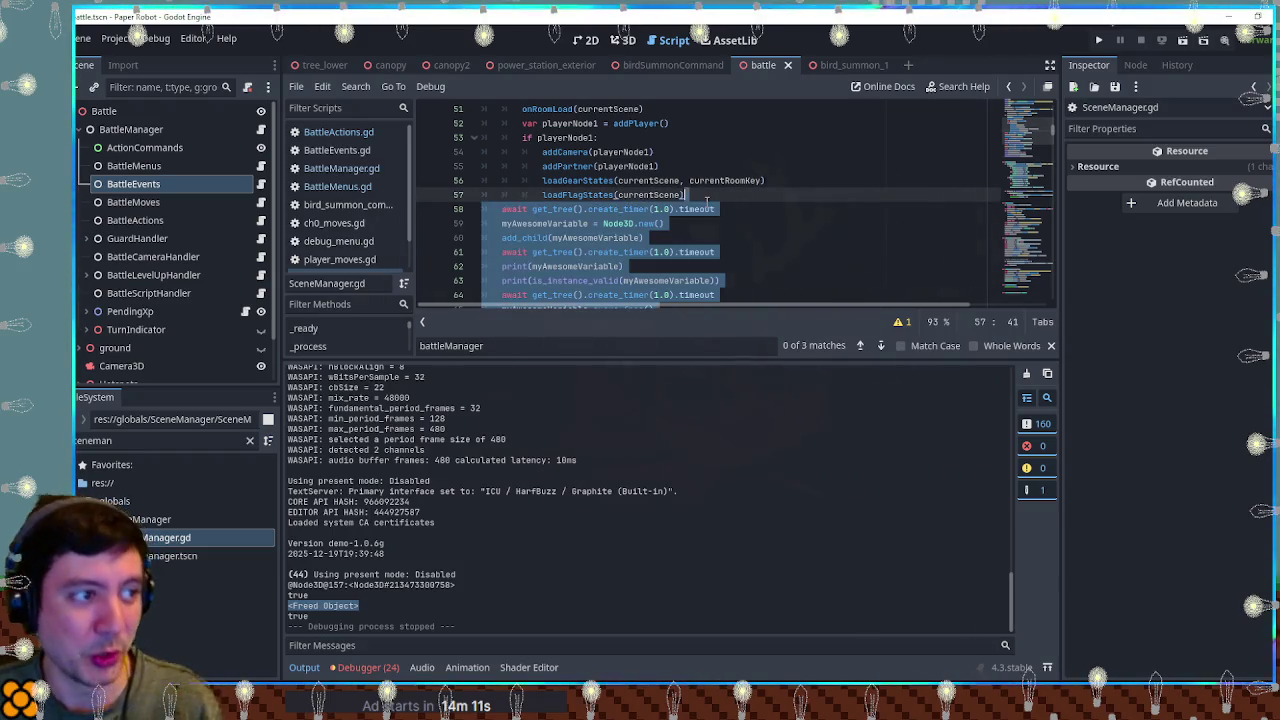
Step: Delete the test code lines and the myAwesomeVariable declaration, then save SceneManager.gd
key(BackSpace)
scroll(716, 215, up, 6)
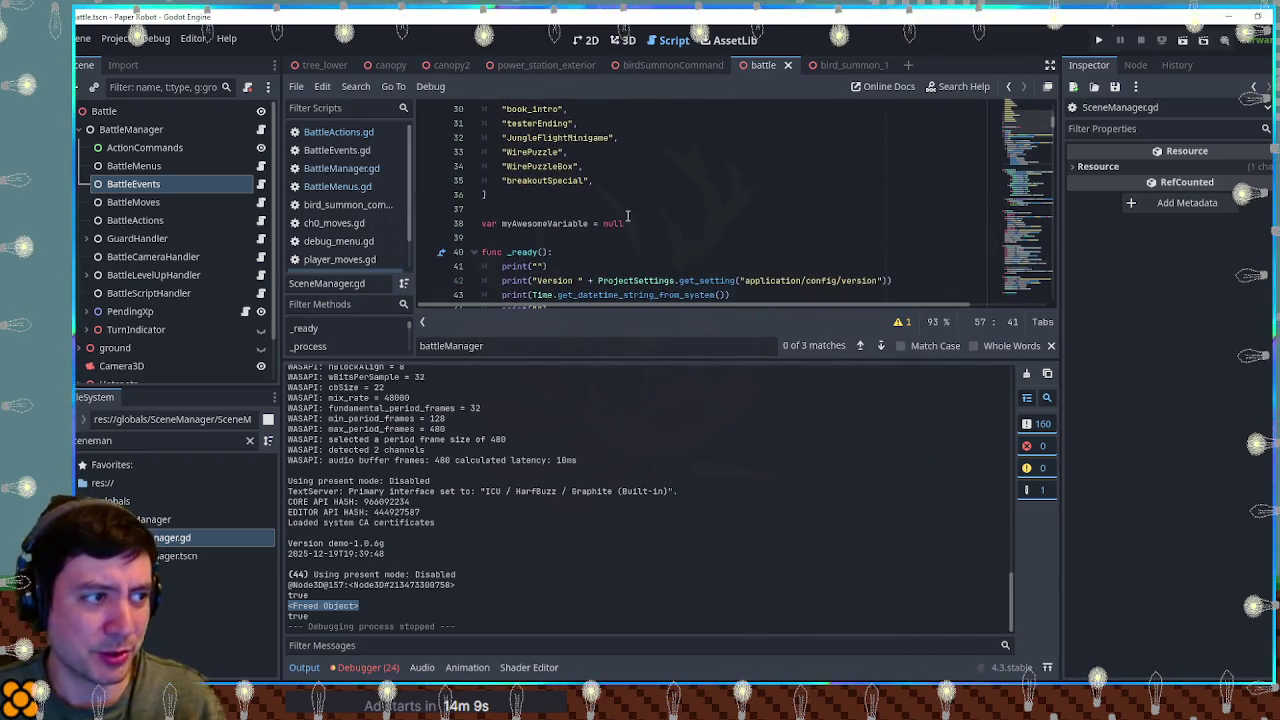
click(628, 211)
key(ctrl+s)
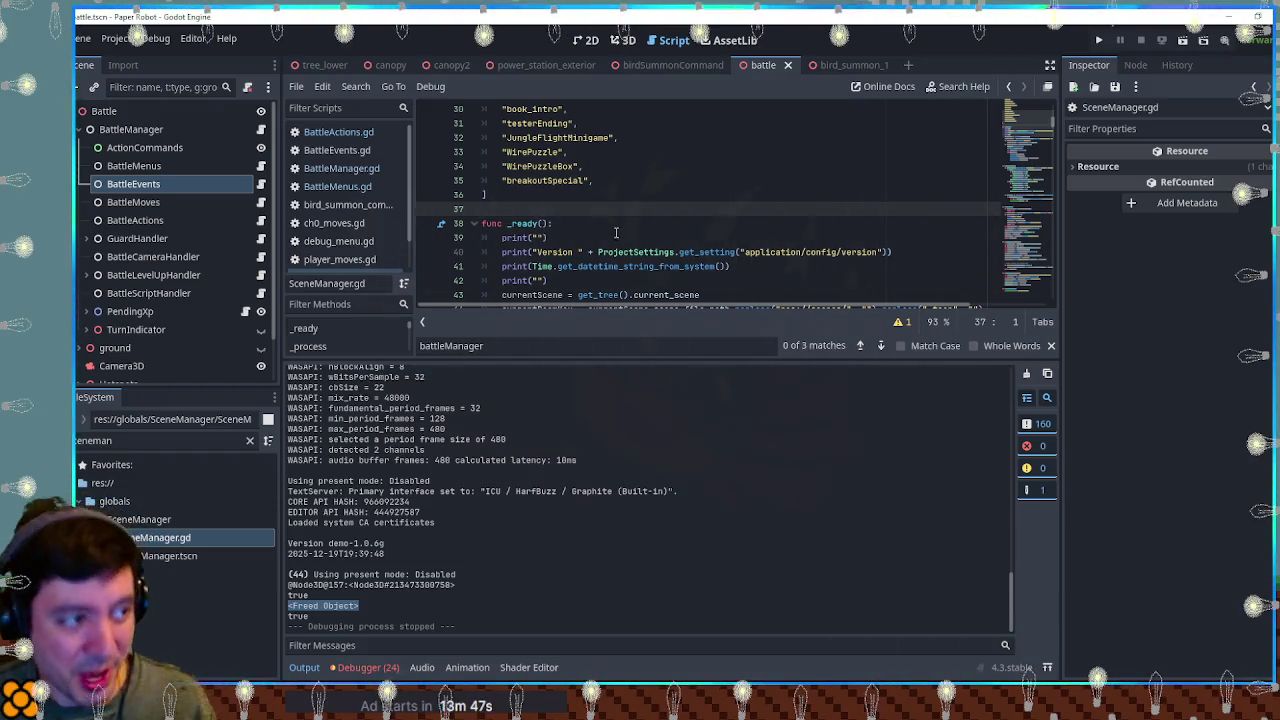
Step: Hide the Output panel, review lines 34–39, and open BattleActions.gd at actionCommandStart
click(652, 166)
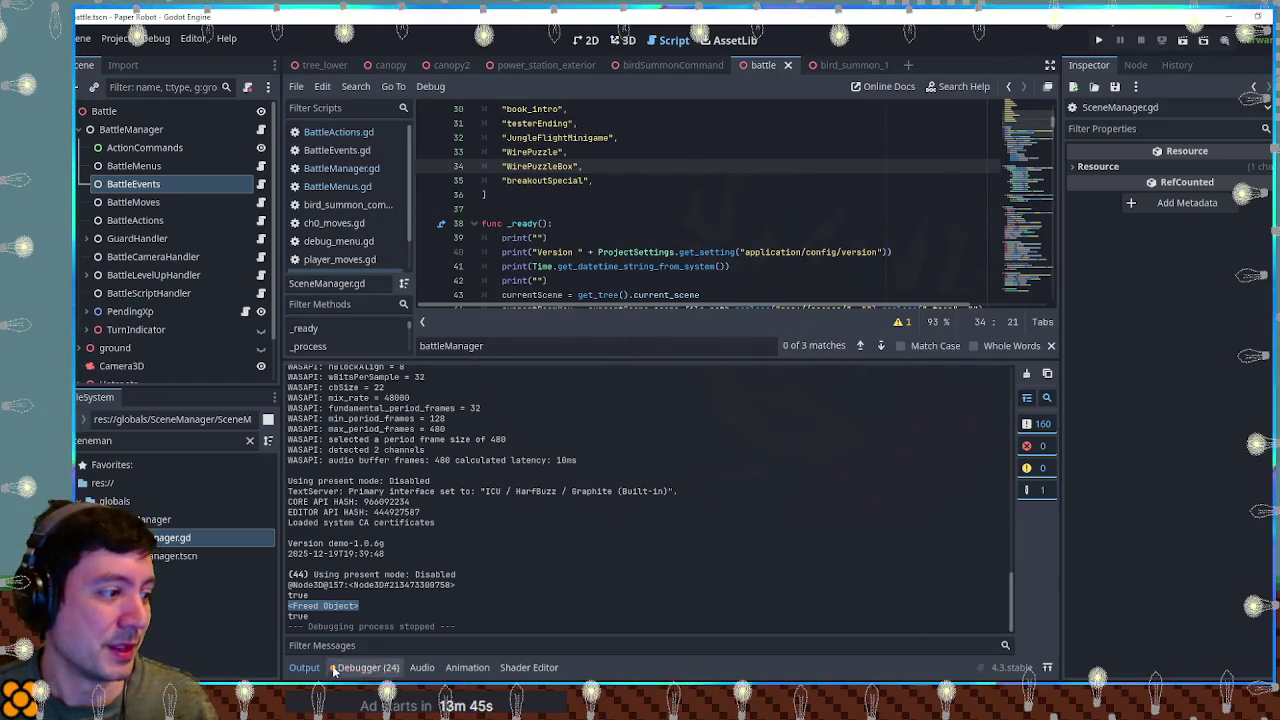
click(300, 669)
click(797, 226)
click(715, 180)
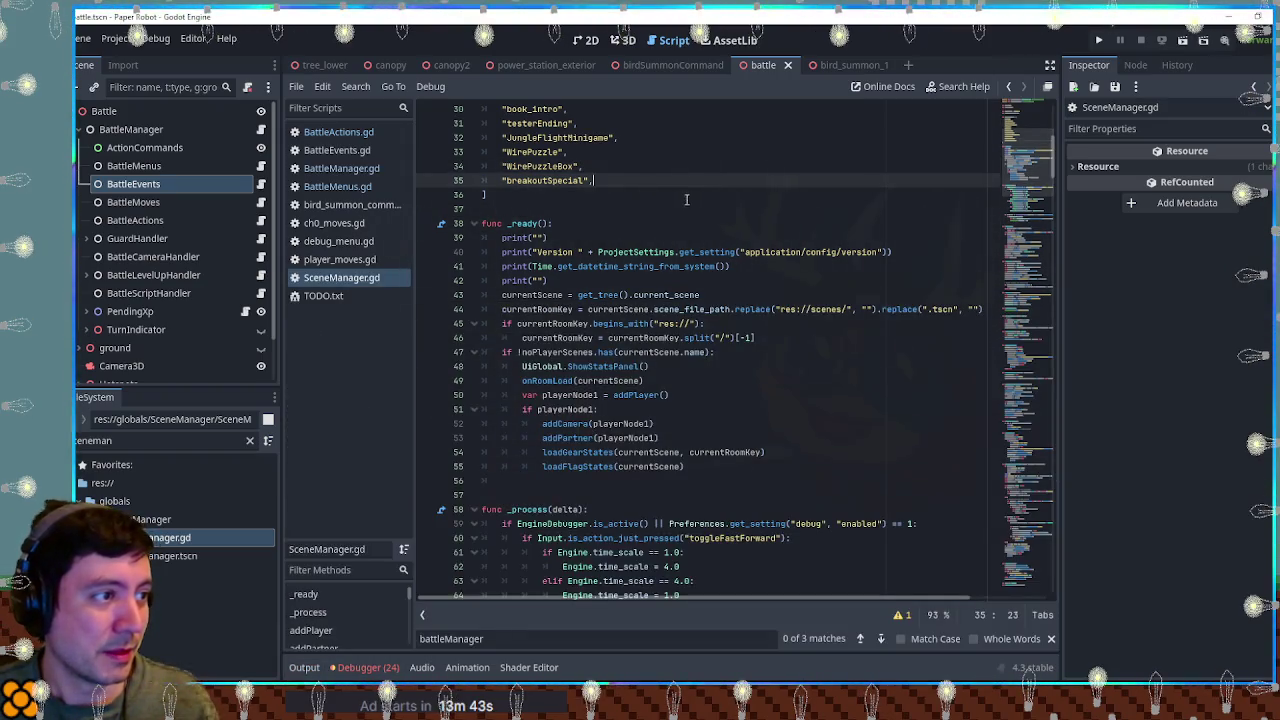
click(688, 199)
click(681, 207)
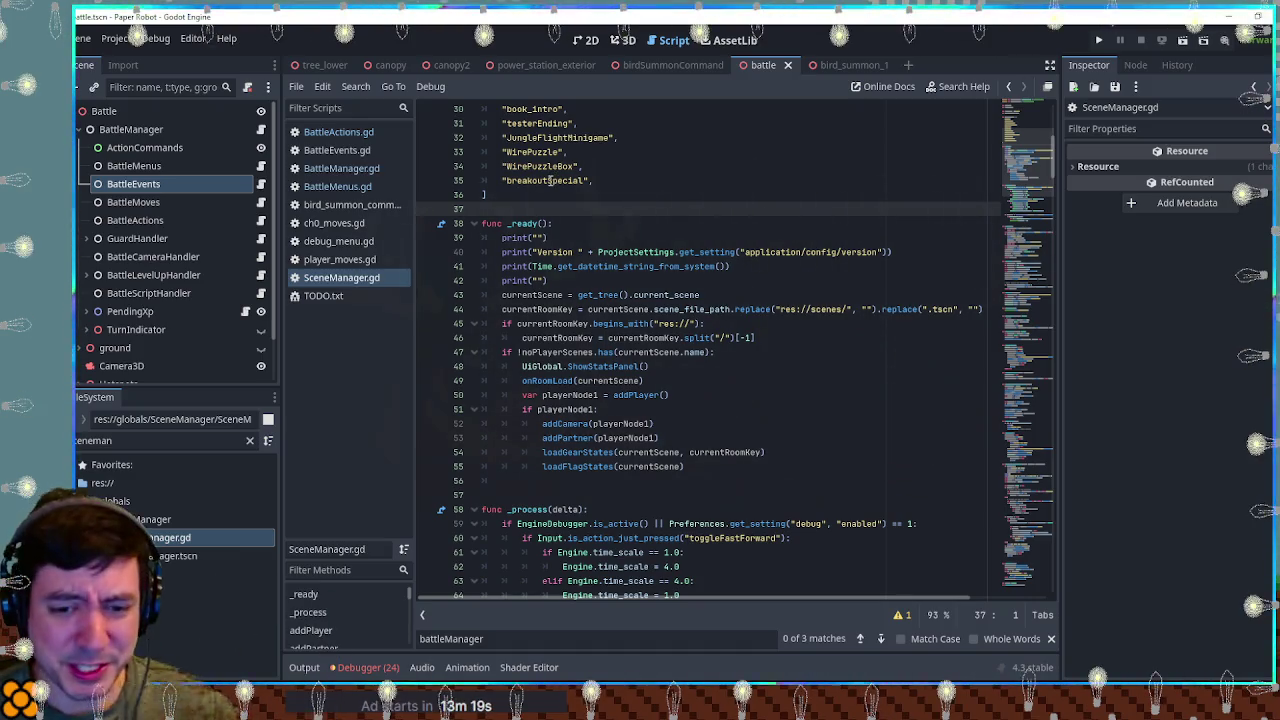
click(689, 232)
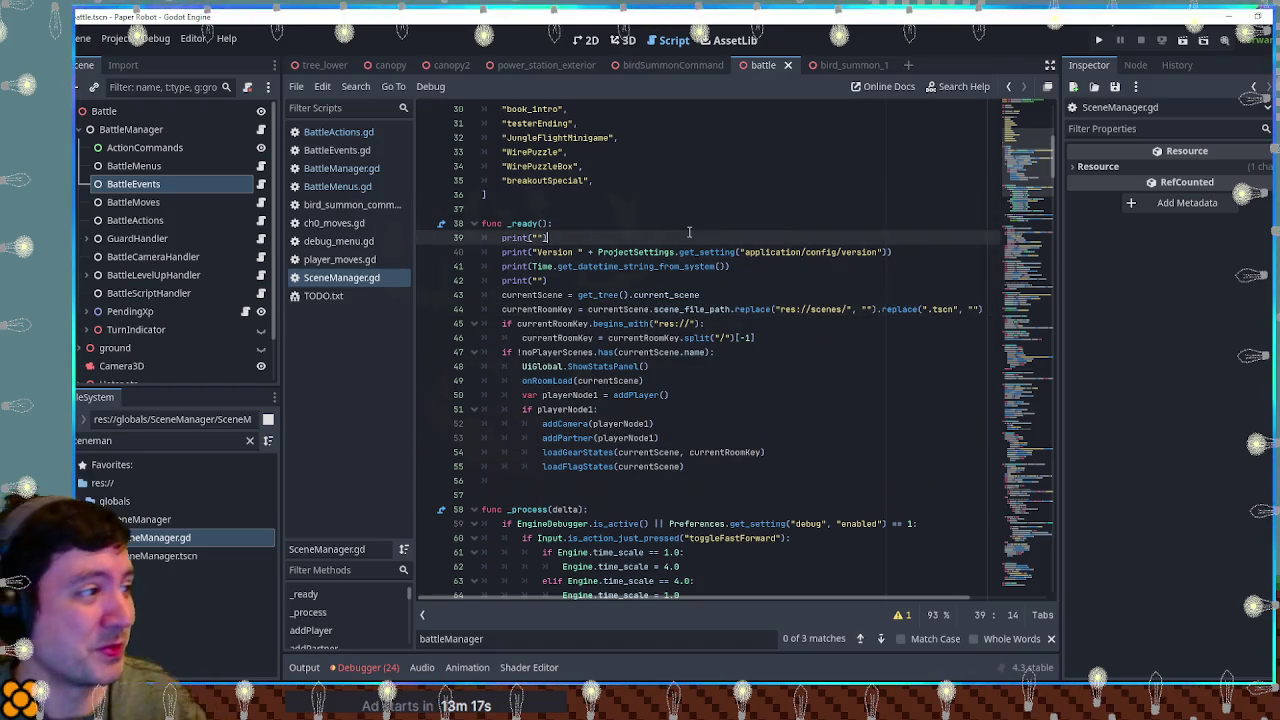
click(348, 132)
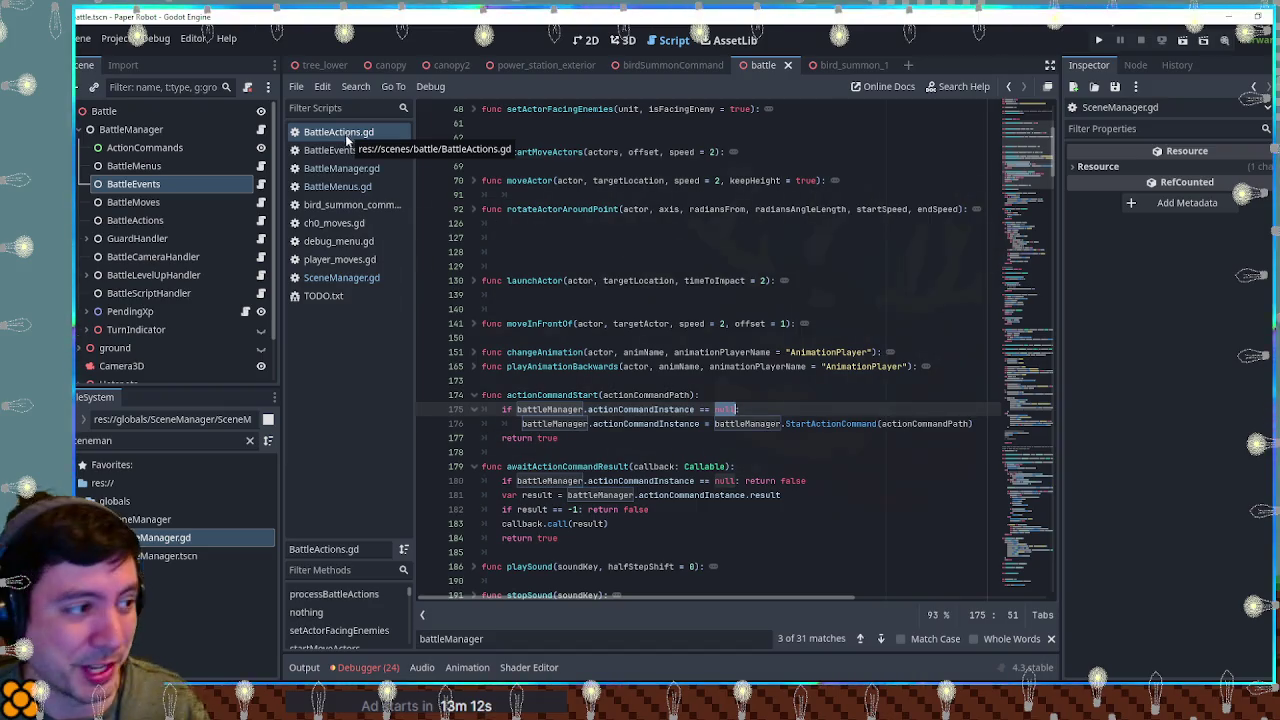
Step: Review the actionCommandInstance null check on line 175 of BattleActions.gd
click(762, 350)
click(776, 377)
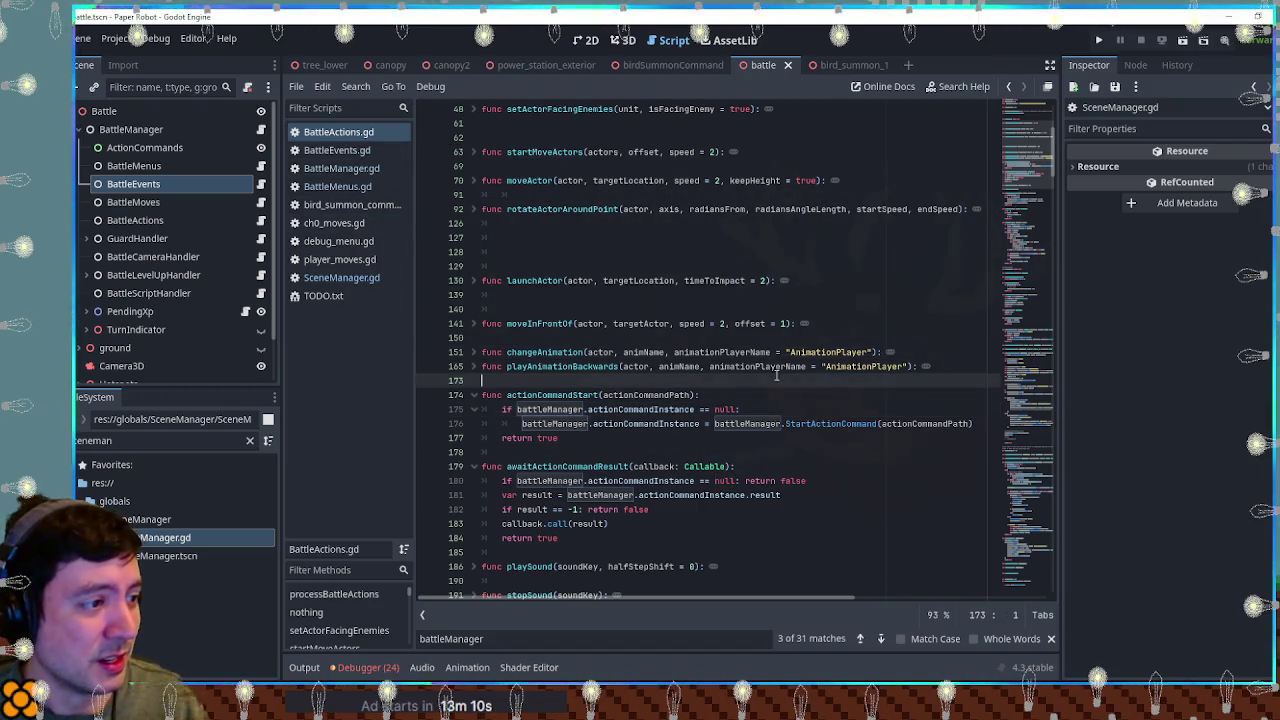
mouse_move(517, 409)
mouse_down()
mouse_move(741, 409)
mouse_move(517, 409)
mouse_up()
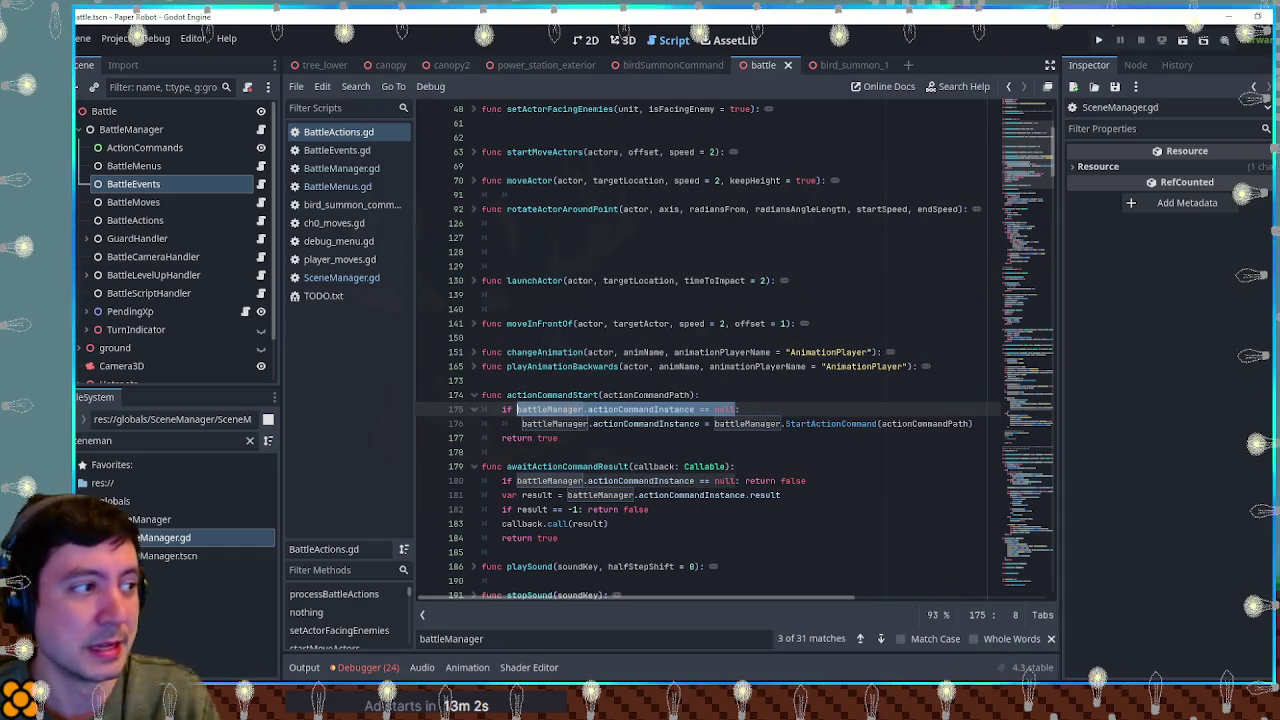
Step: Open the bird summon command script, close BattleActions.gd, and scroll to getResults()
click(334, 279)
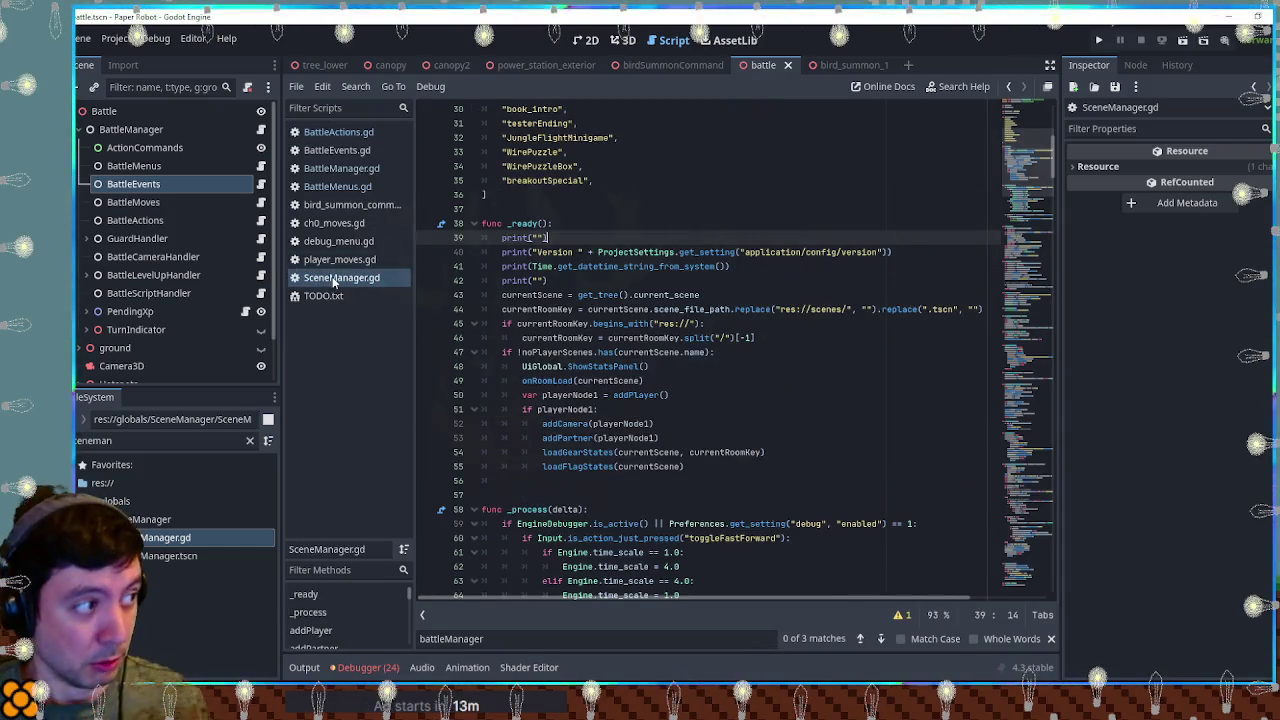
click(347, 205)
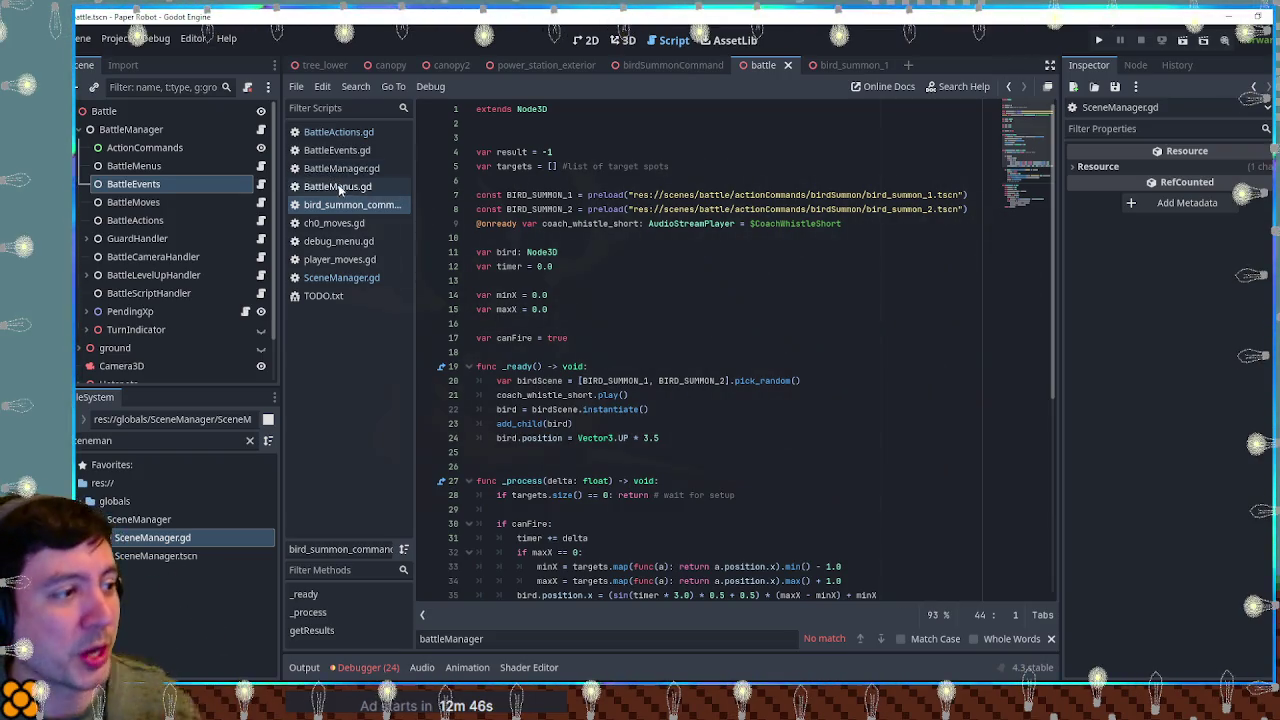
click(339, 206)
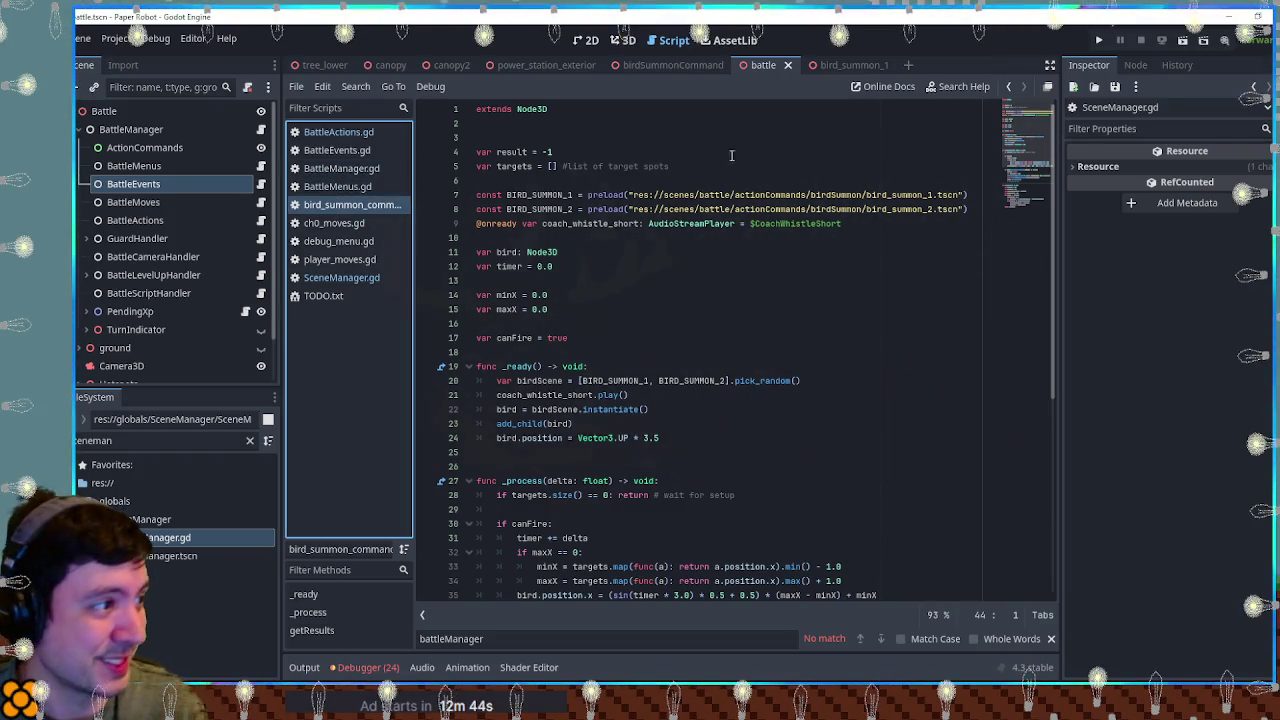
click(335, 133)
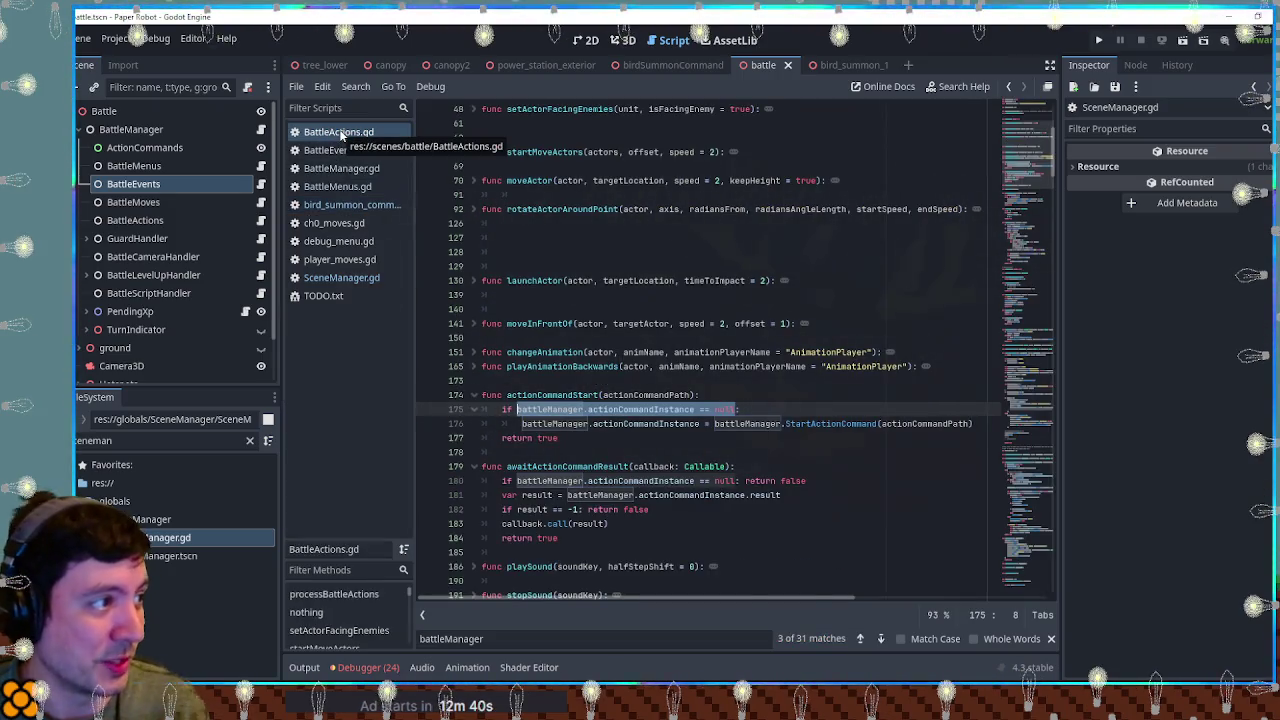
middle_click(341, 135)
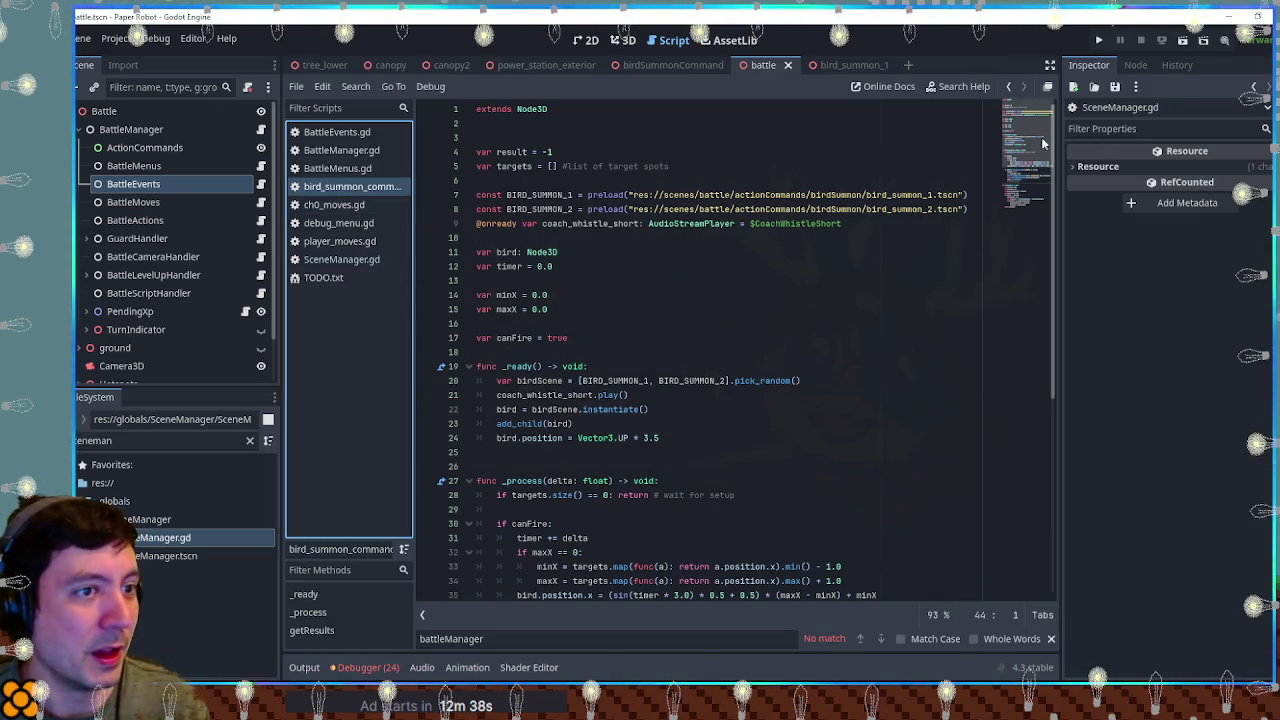
scroll(1047, 144, down, 8)
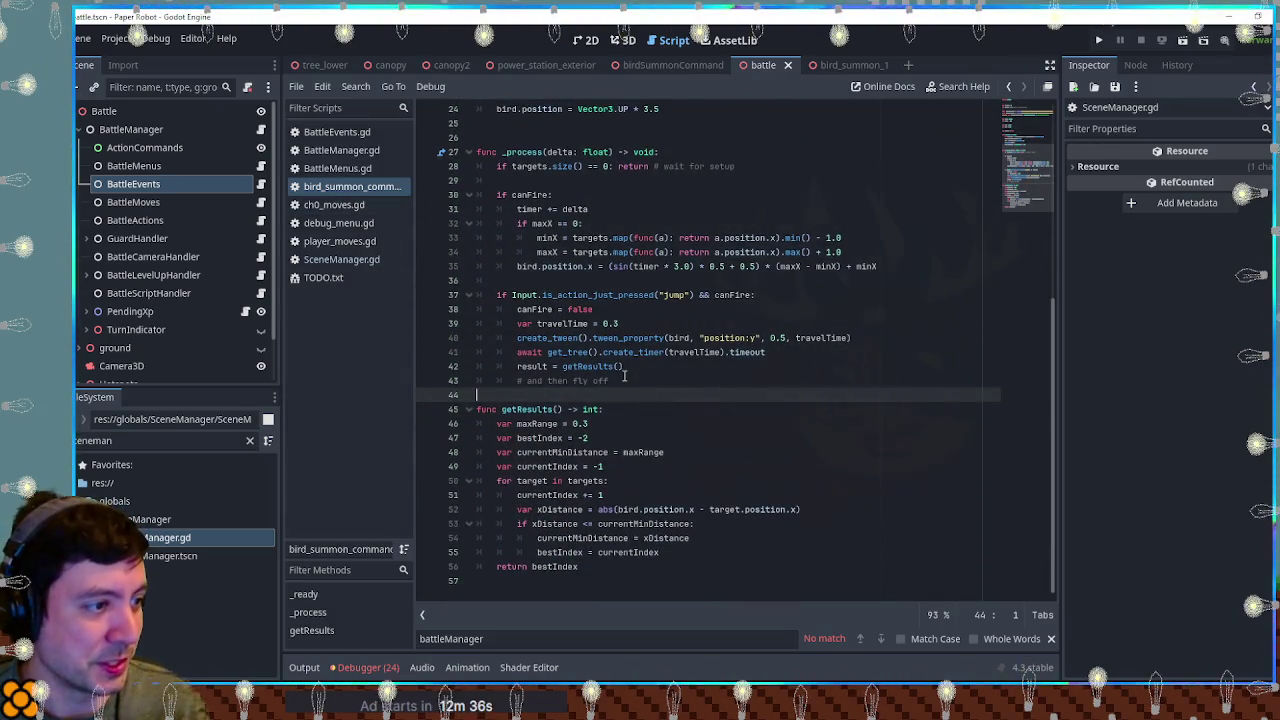
click(630, 366)
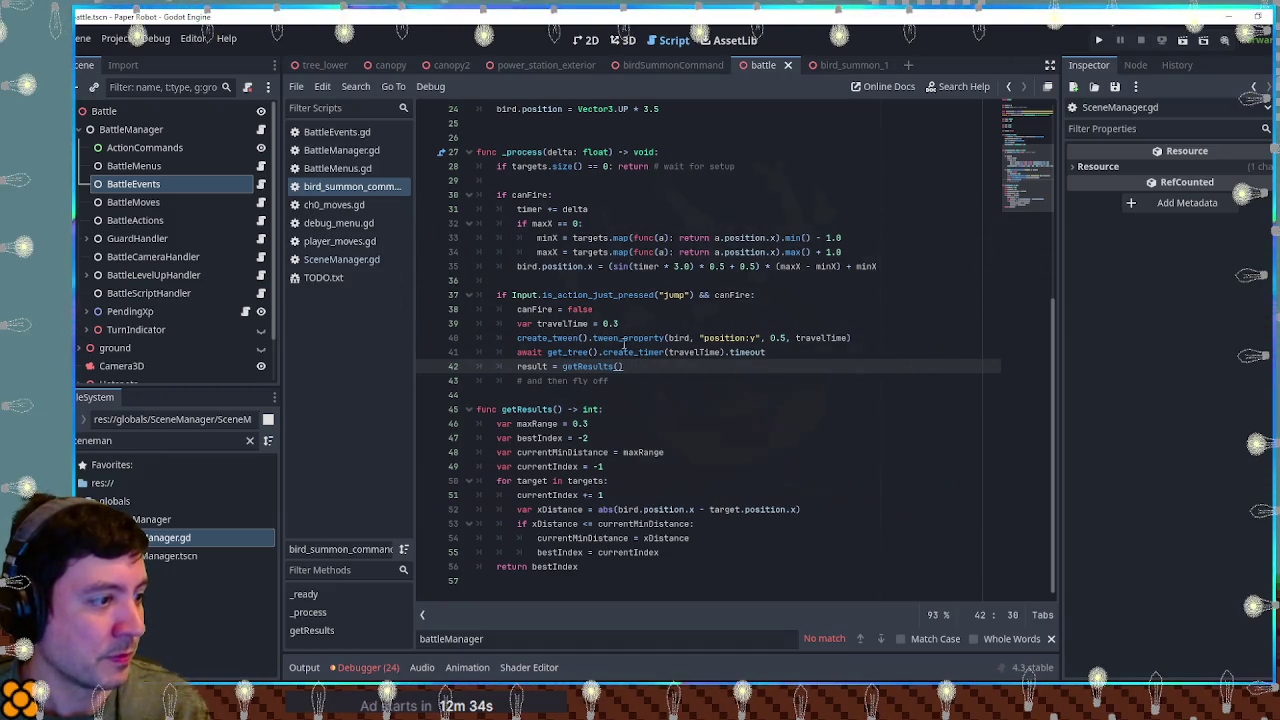
Step: Open player_moves.gd and inspect line 169's actionCommandInstance.result != -1 condition
click(346, 240)
double_click(958, 497)
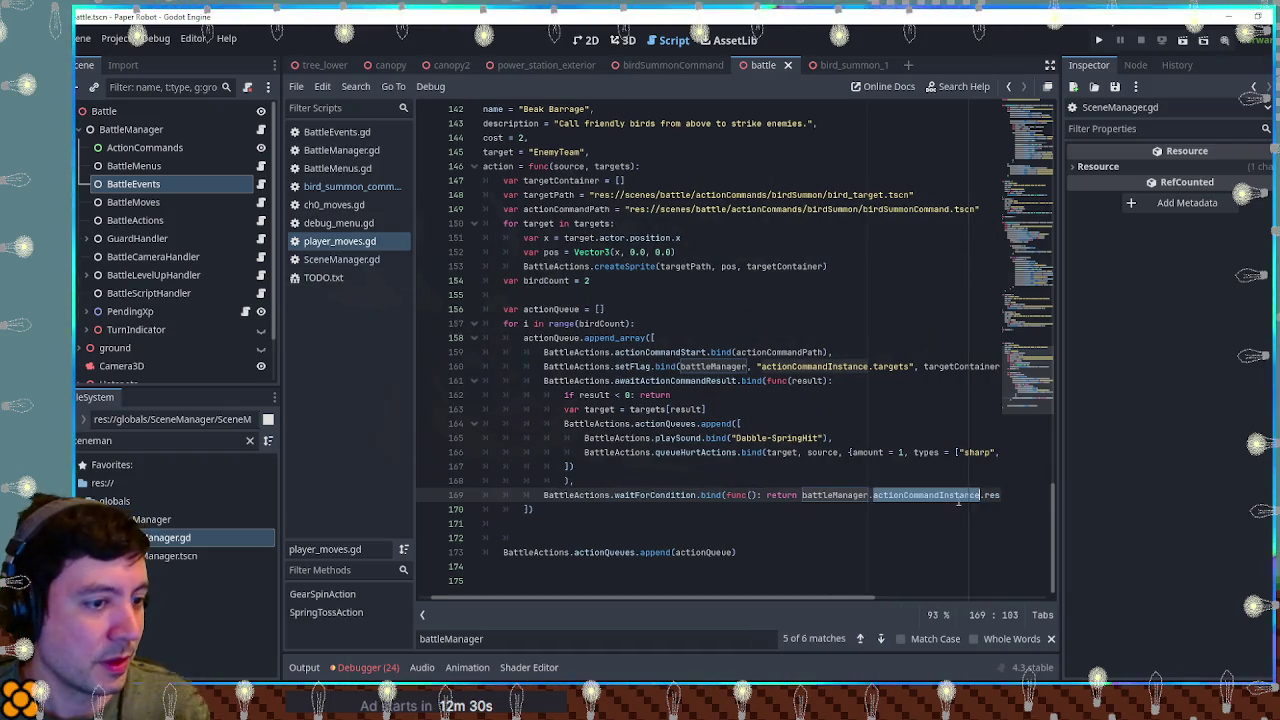
scroll(897, 600, right, 3)
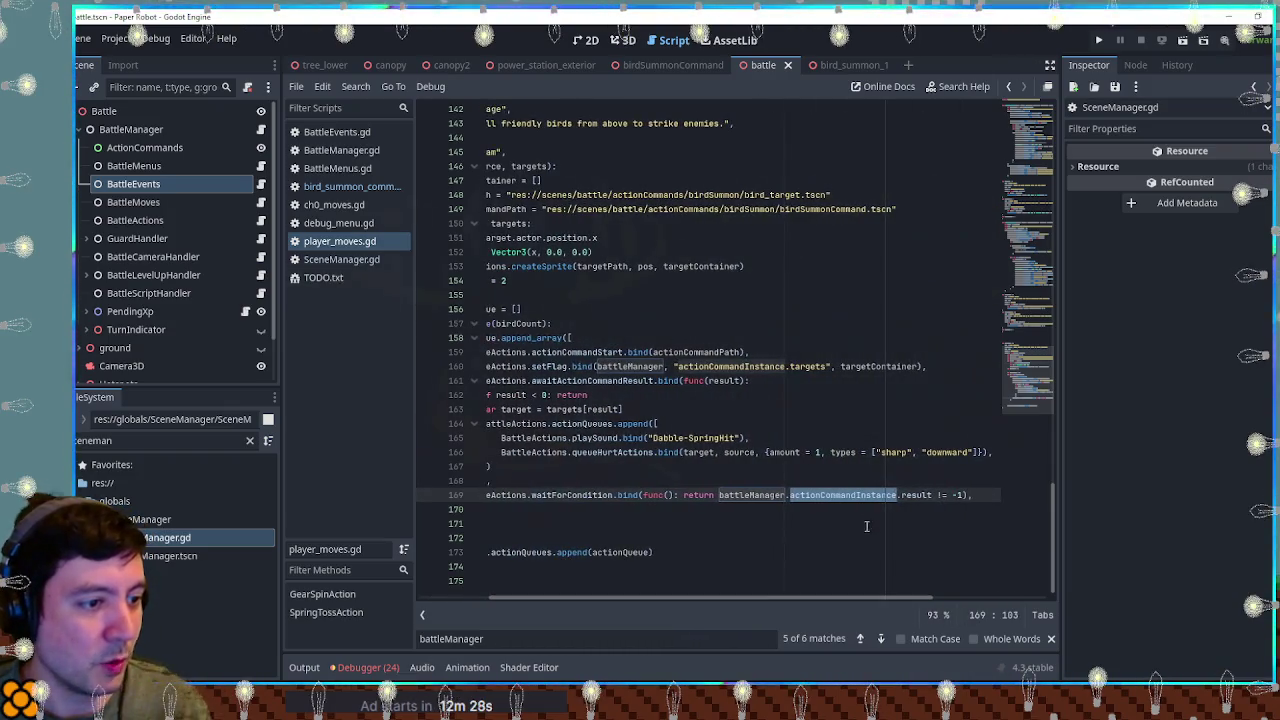
drag(932, 495, 718, 495)
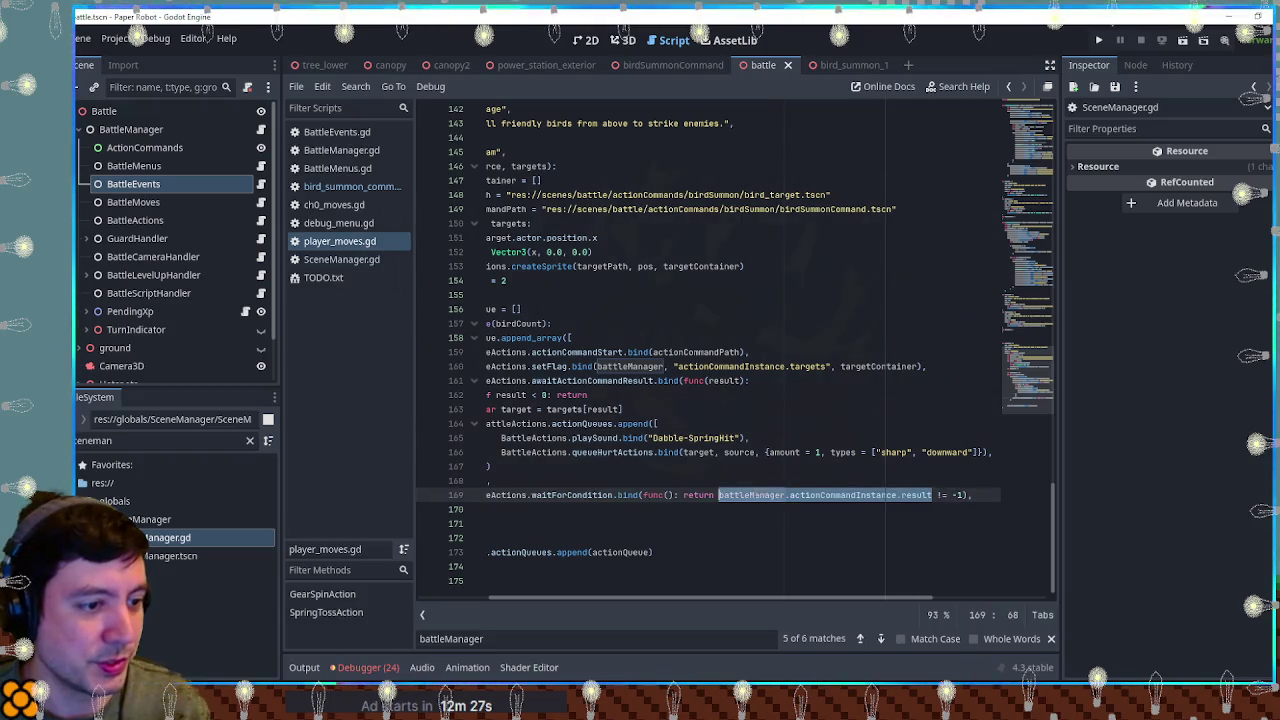
drag(962, 495, 718, 497)
click(987, 495)
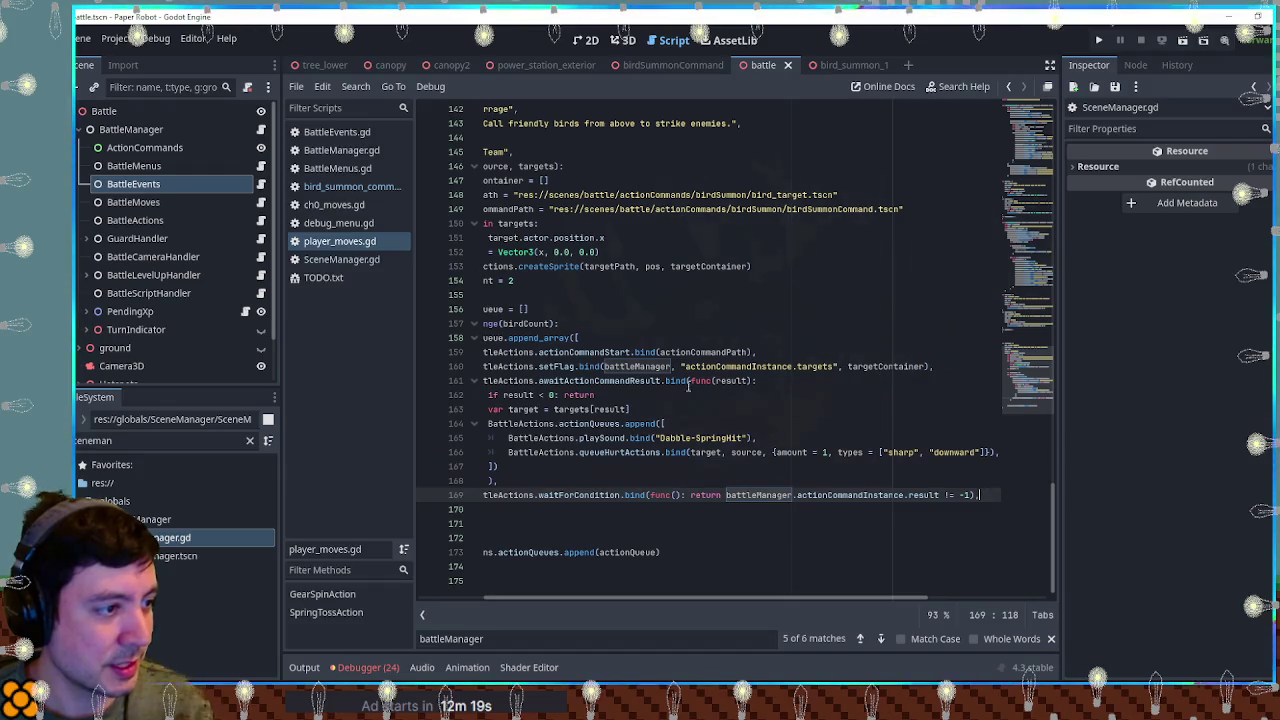
Step: Add line 170: setFlag(battleManager, "actionCommandInstance", null), adapted from the setFlag on line 160
drag(952, 365, 954, 357)
key(ctrl+c)
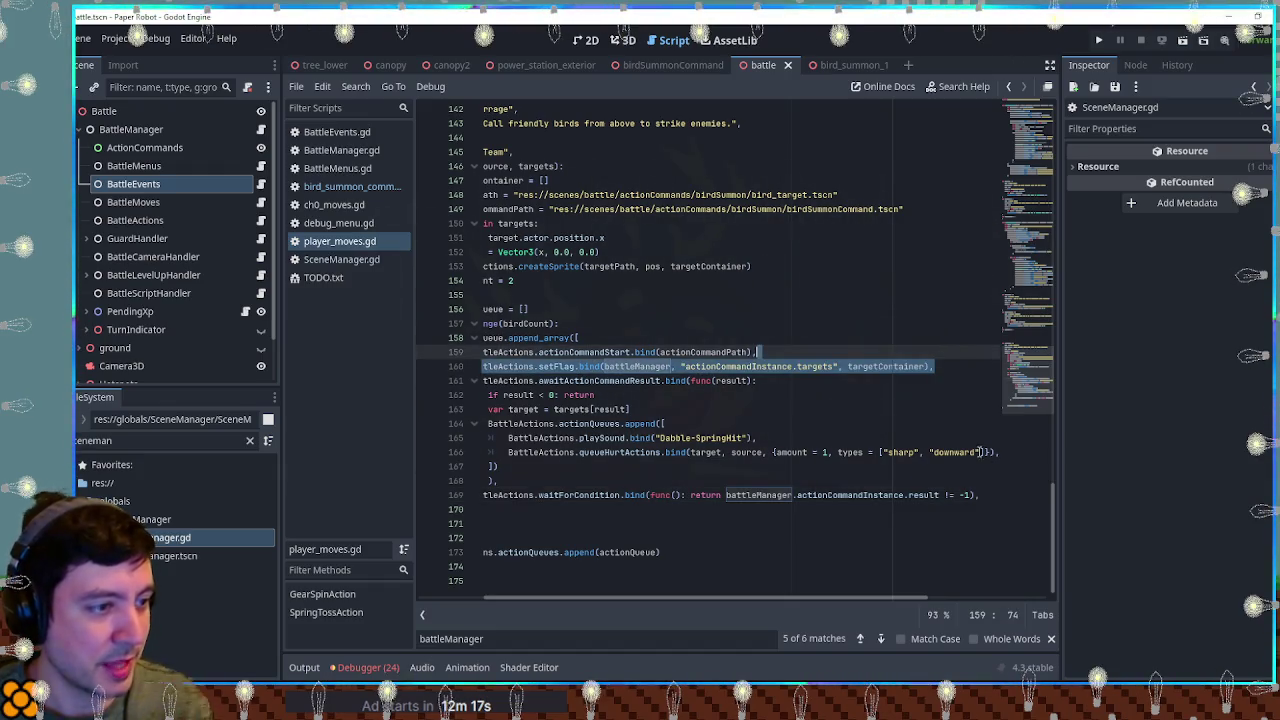
click(742, 495)
key(End)
key(ctrl+v)
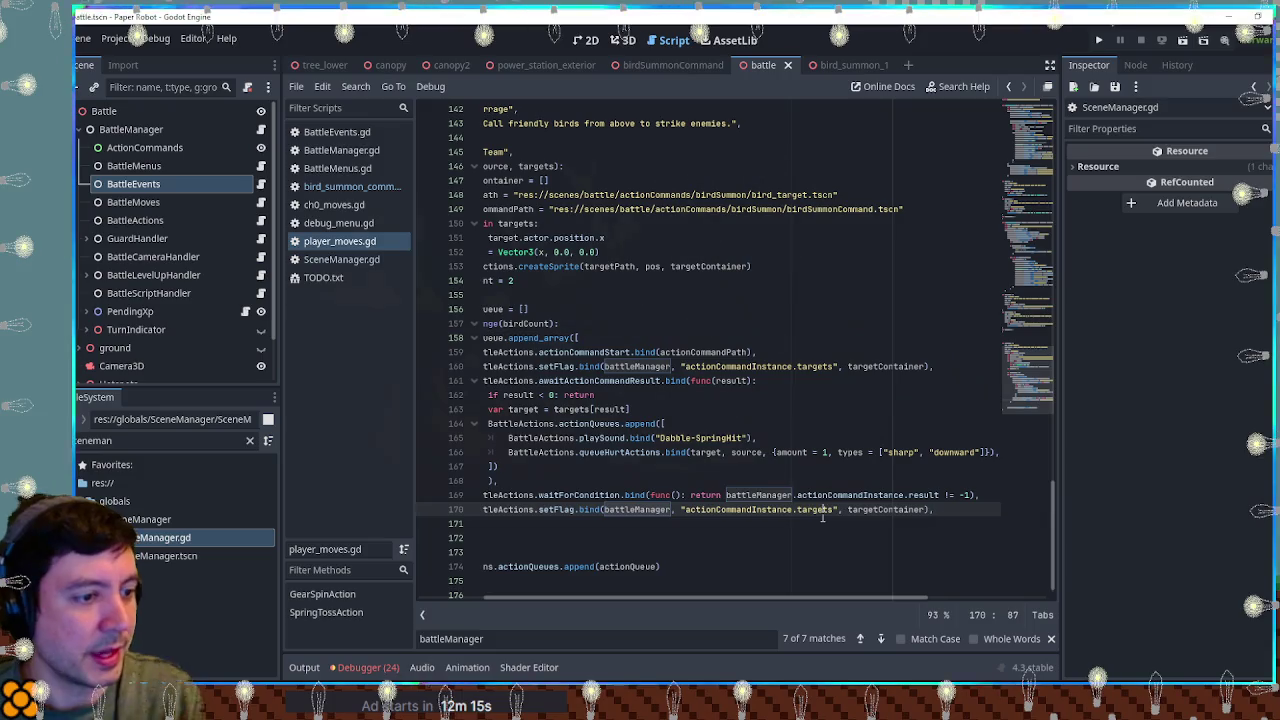
double_click(822, 509)
key(BackSpace)
key(BackSpace)
double_click(844, 509)
text(null)
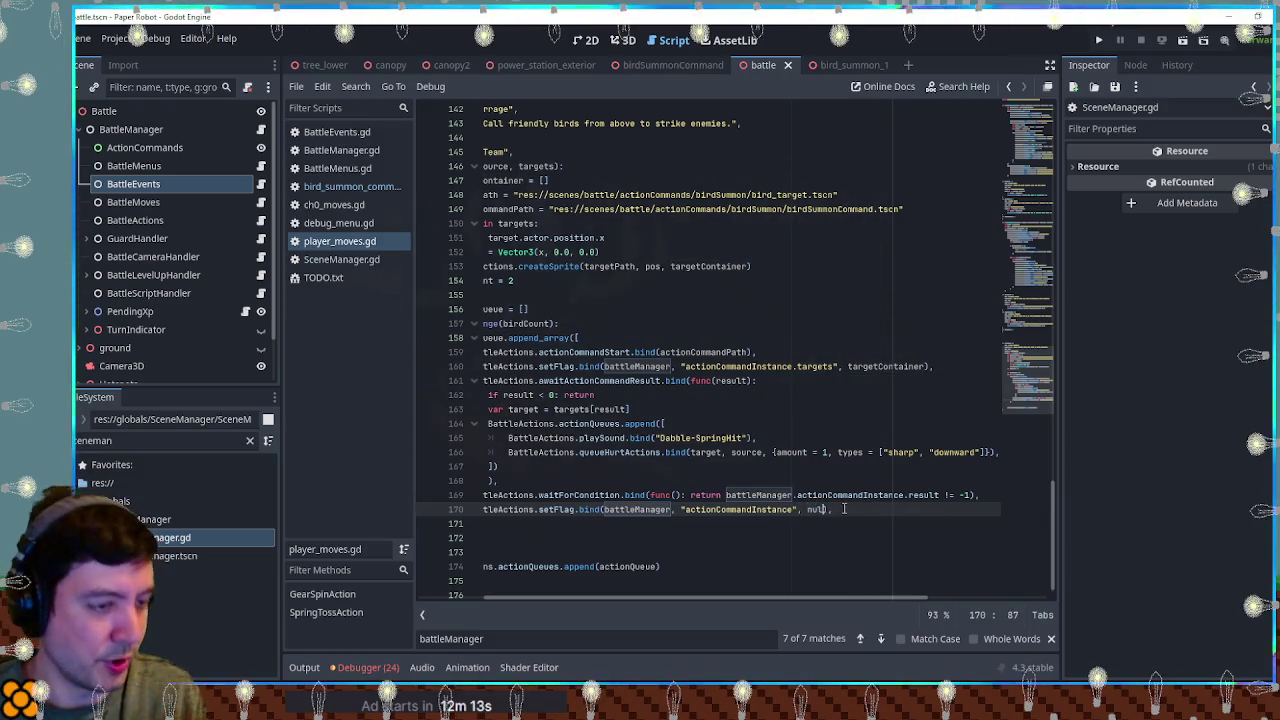
Step: Close the battleManager search bar, save player_moves.gd, and run the game
click(844, 462)
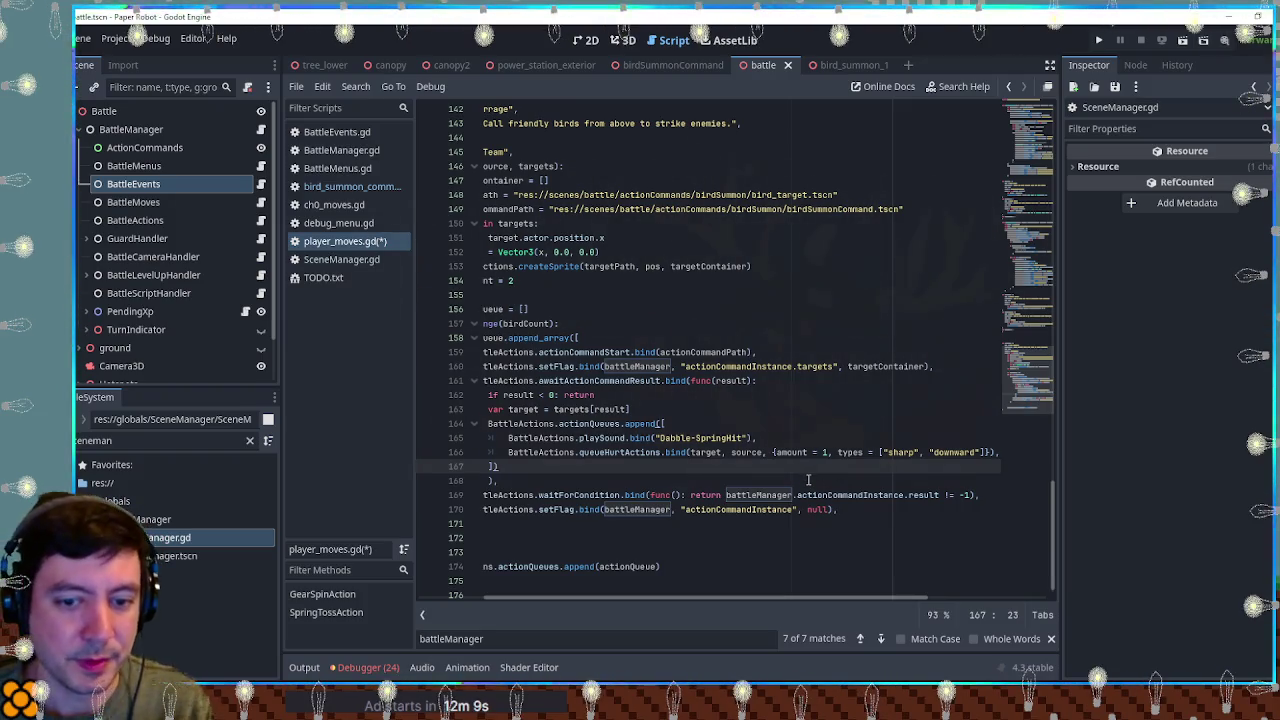
click(1055, 639)
drag(908, 627, 812, 634)
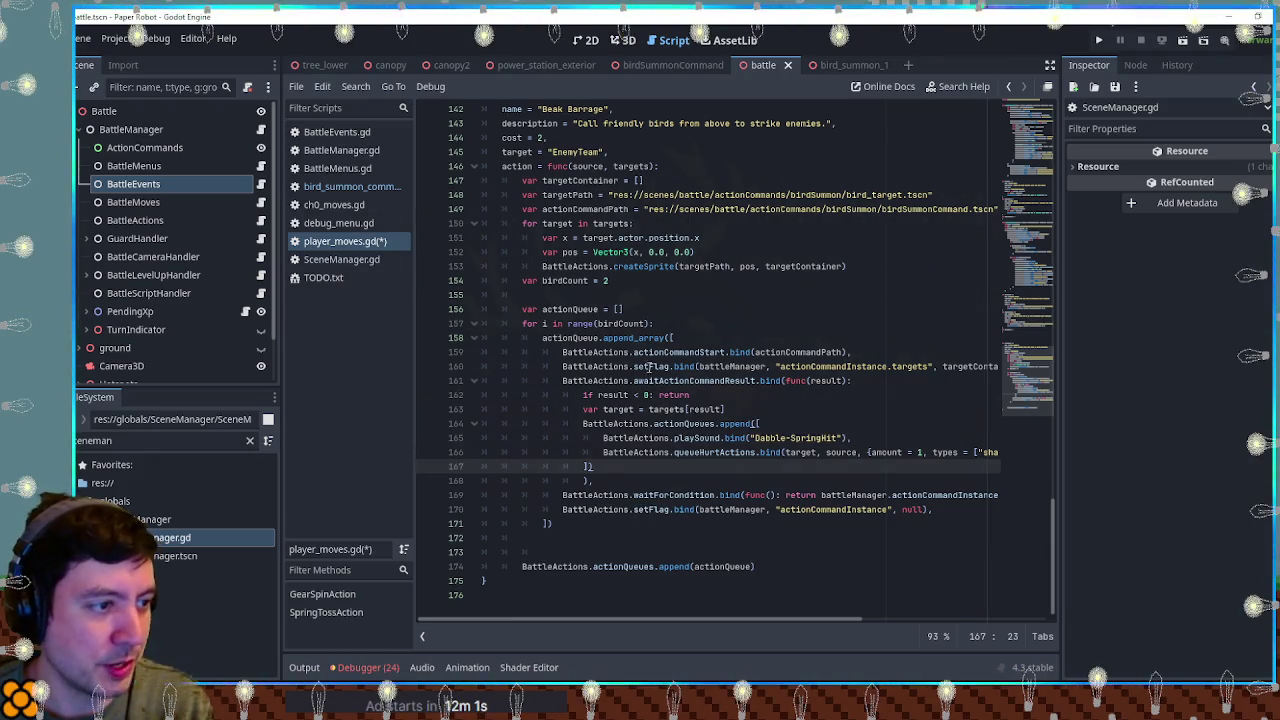
click(964, 512)
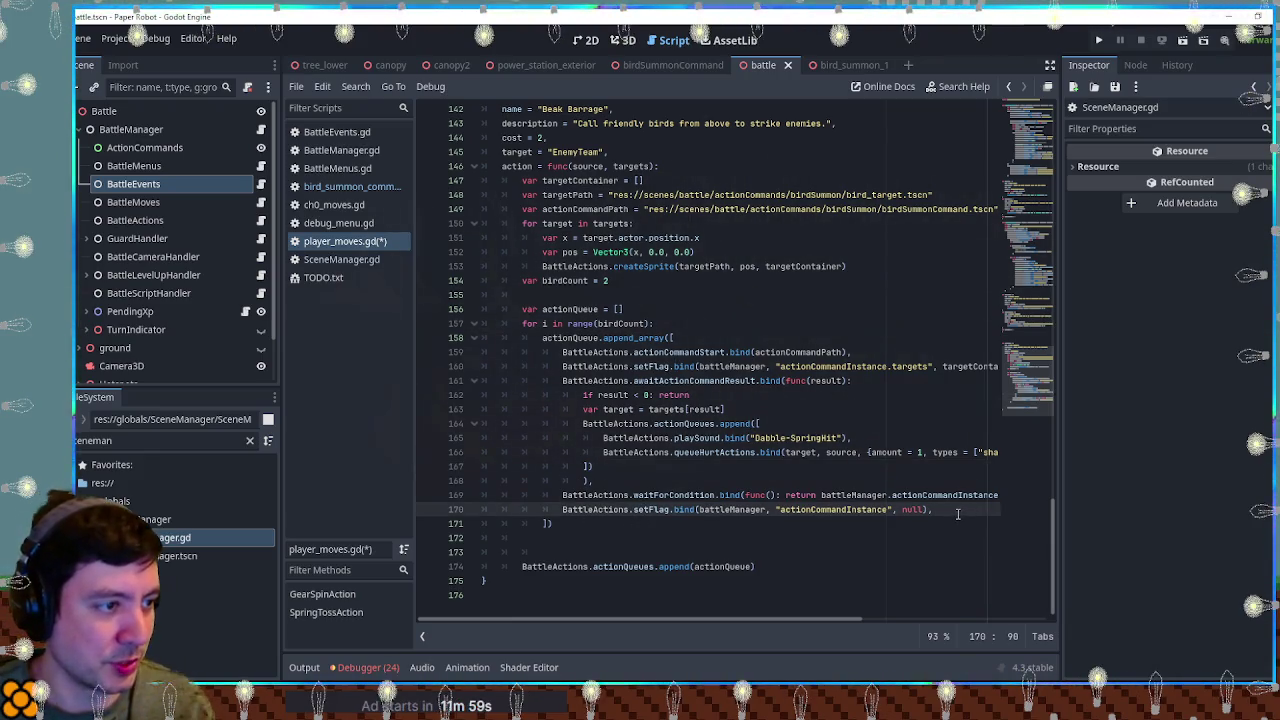
key(ctrl+s)
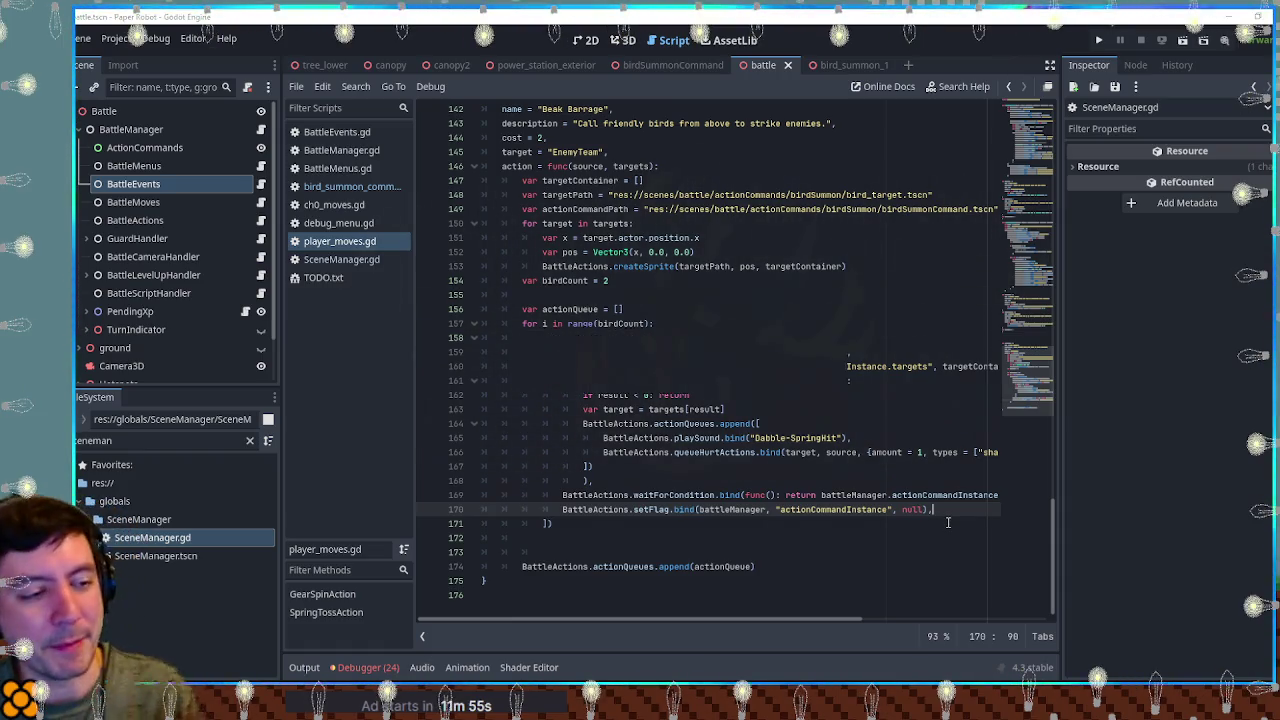
key(F5)
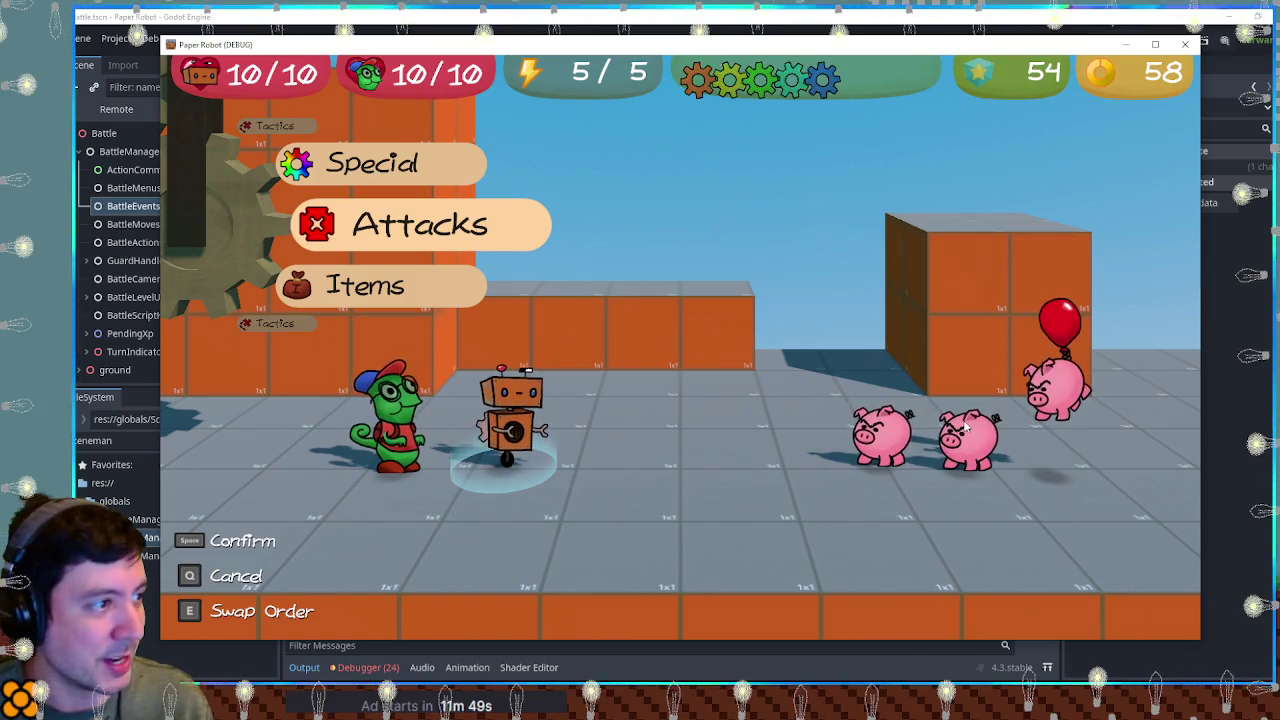
Step: Launch Beak Barrage on all the pigs, Tongue Tackle a pig, then close the game
key(space)
key(space)
key(space)
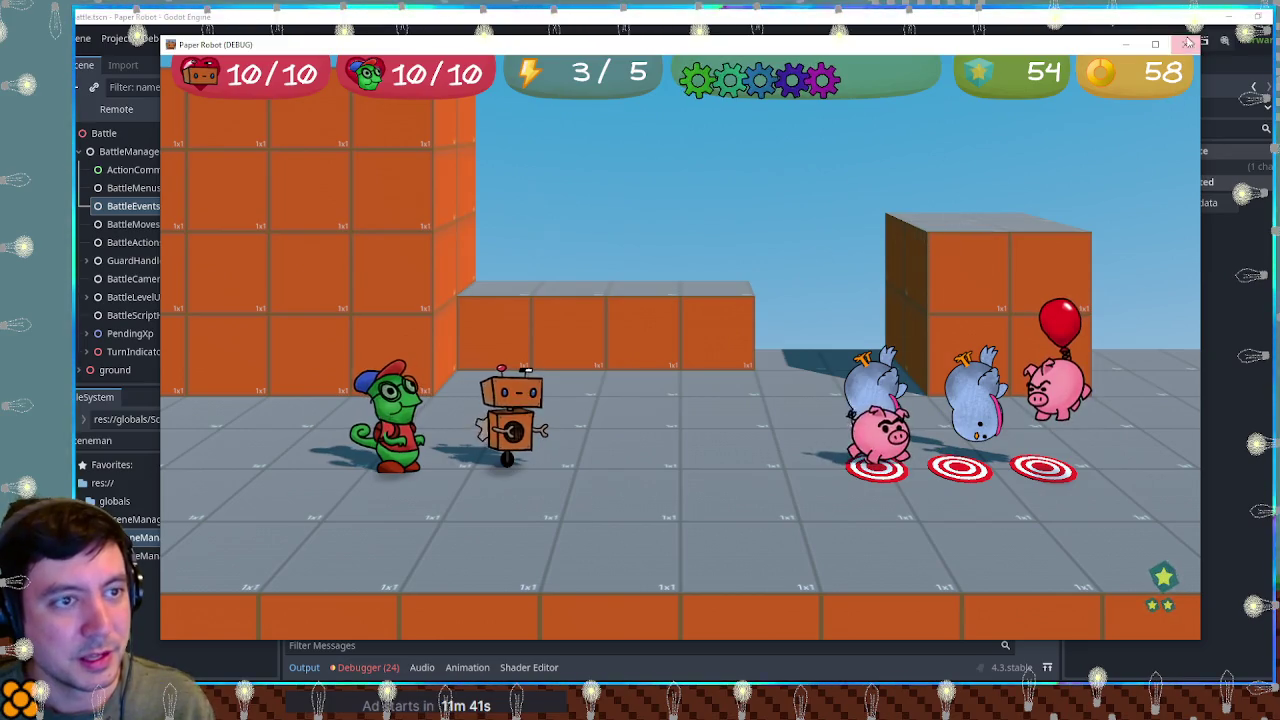
key(space)
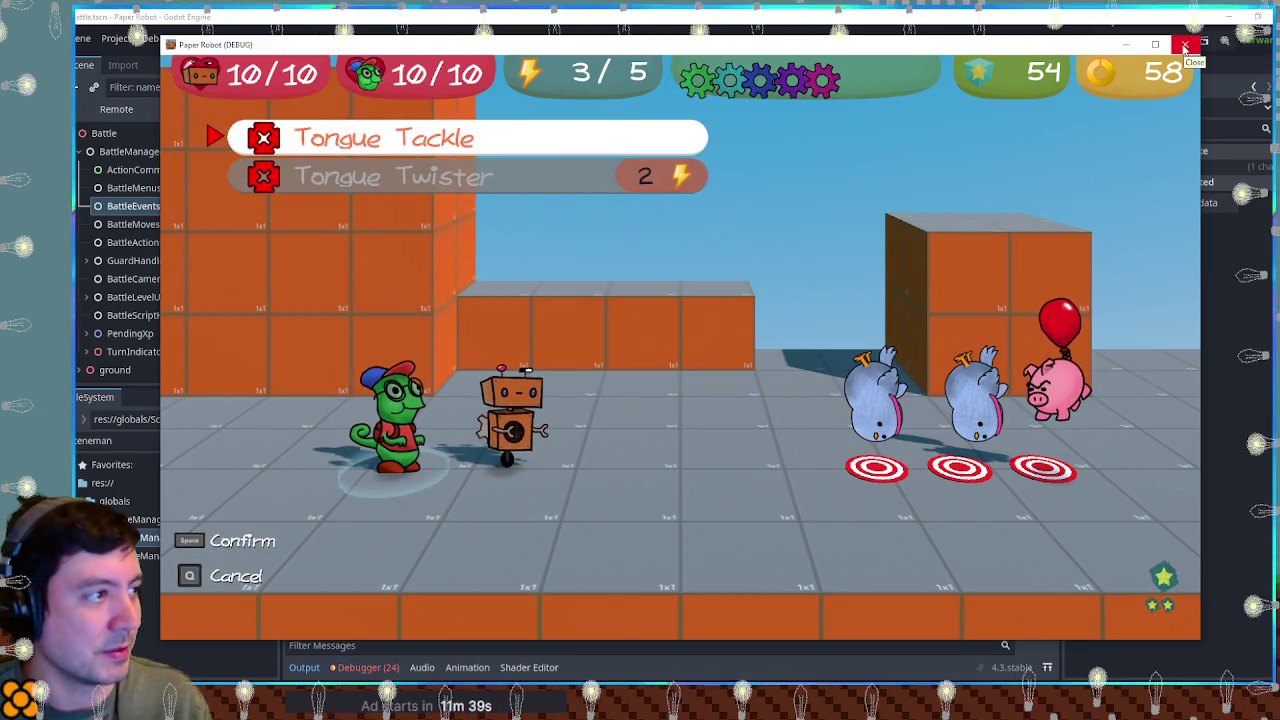
key(space)
key(space)
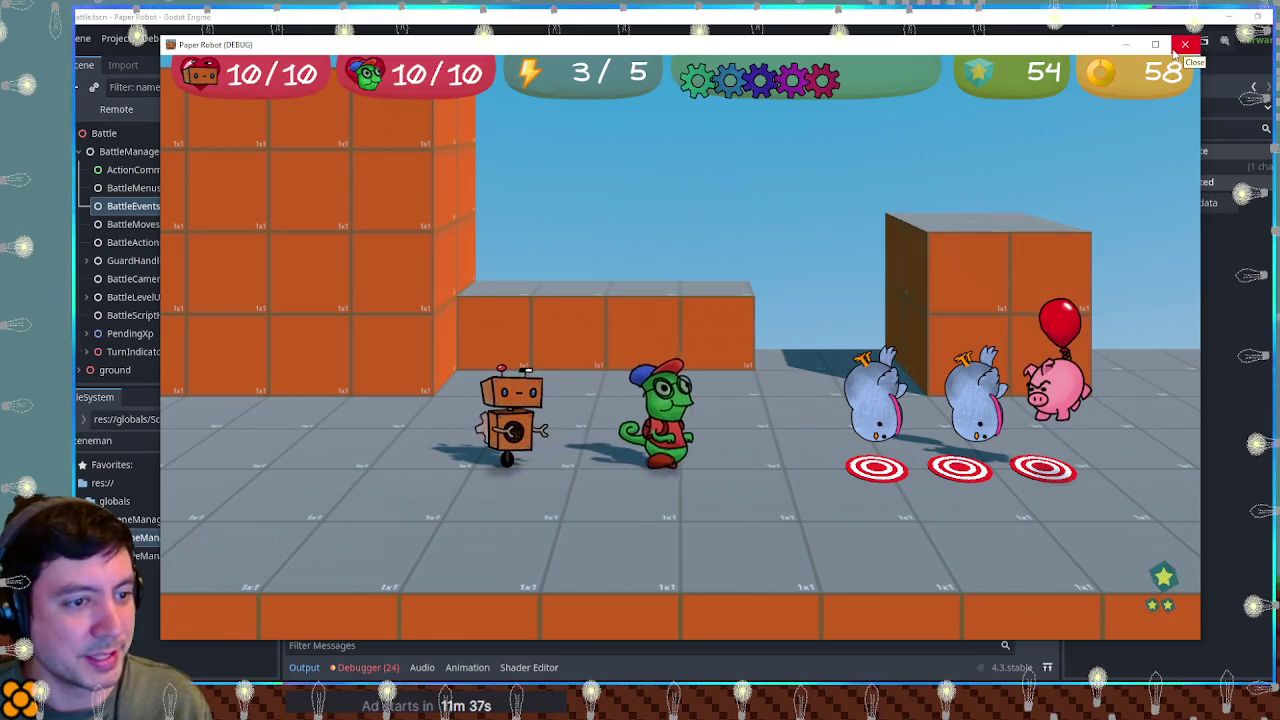
click(1180, 47)
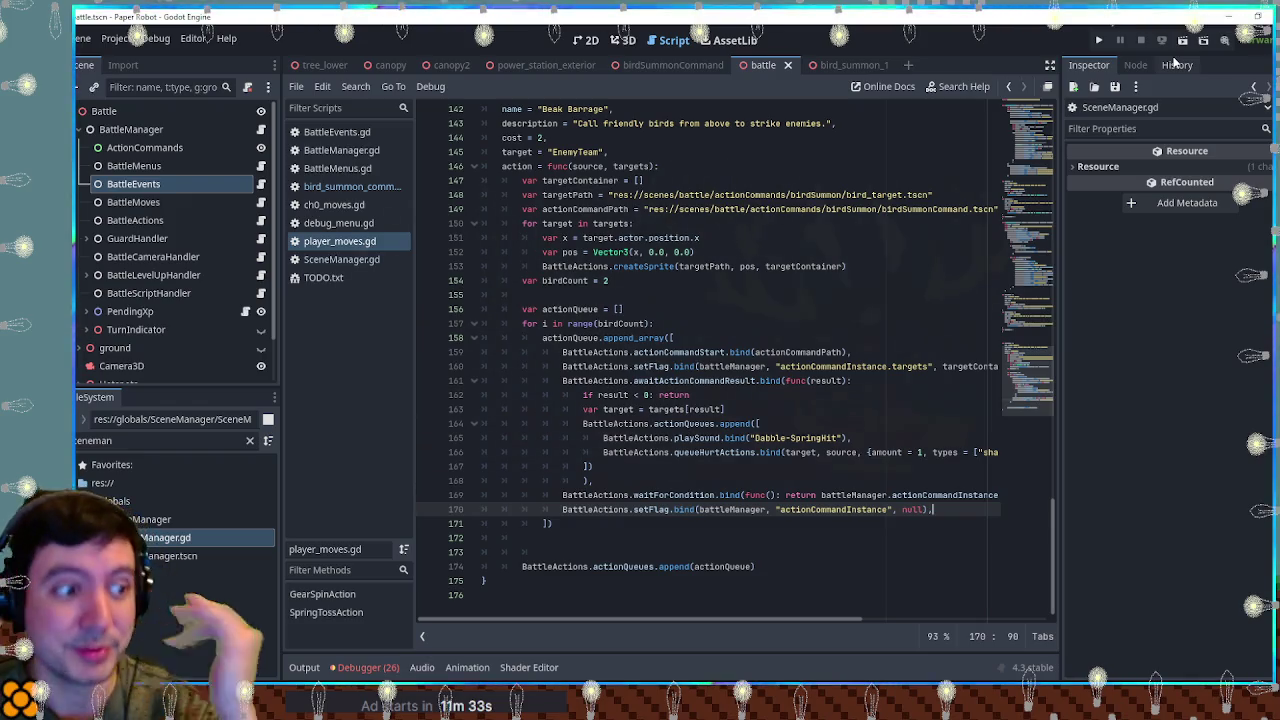
mouse_move(842, 620)
mouse_down()
mouse_move(997, 617)
mouse_move(842, 618)
mouse_move(908, 614)
mouse_move(824, 609)
mouse_move(903, 611)
mouse_move(837, 600)
mouse_up()
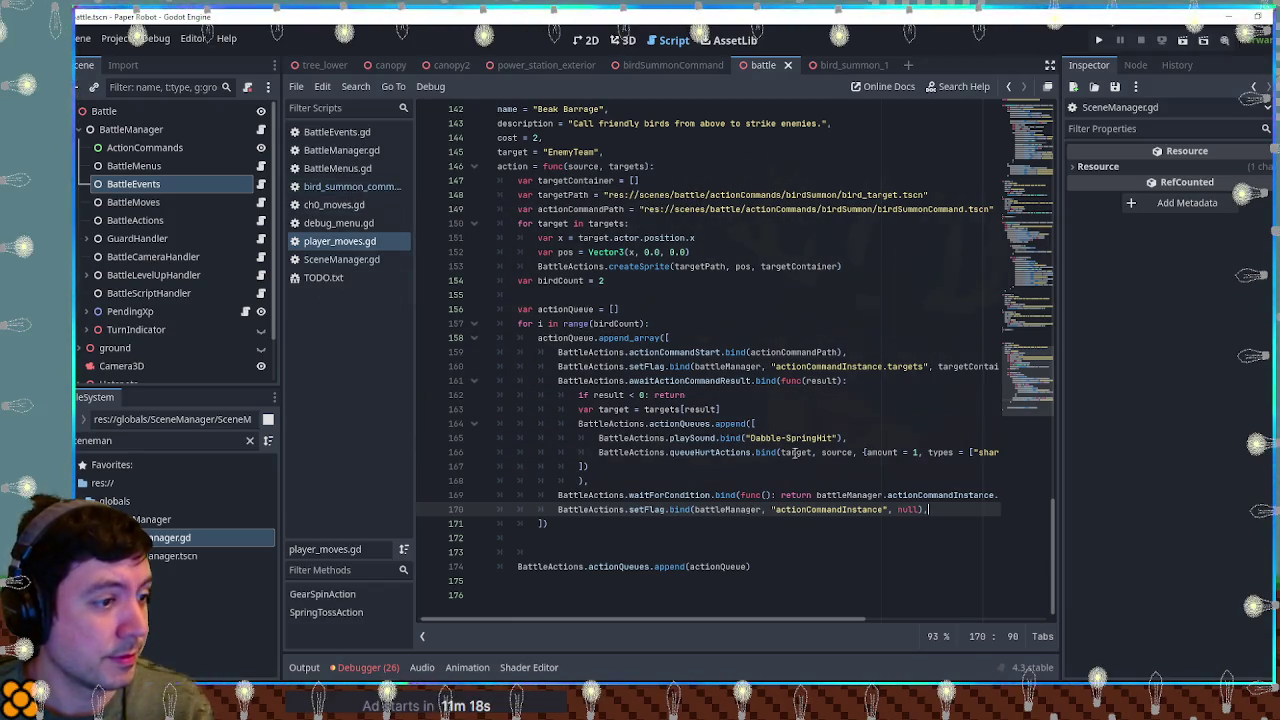
mouse_move(746, 622)
mouse_down()
mouse_move(768, 622)
mouse_move(741, 622)
mouse_up()
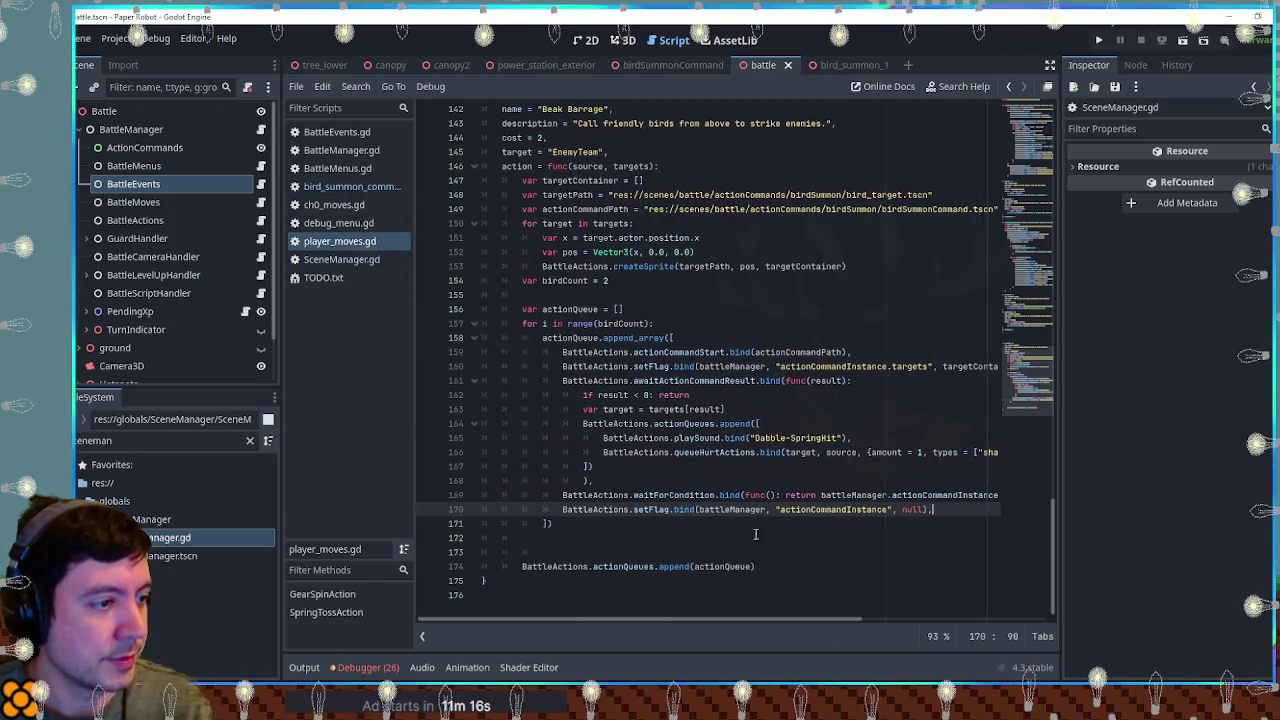
click(666, 410)
double_click(666, 410)
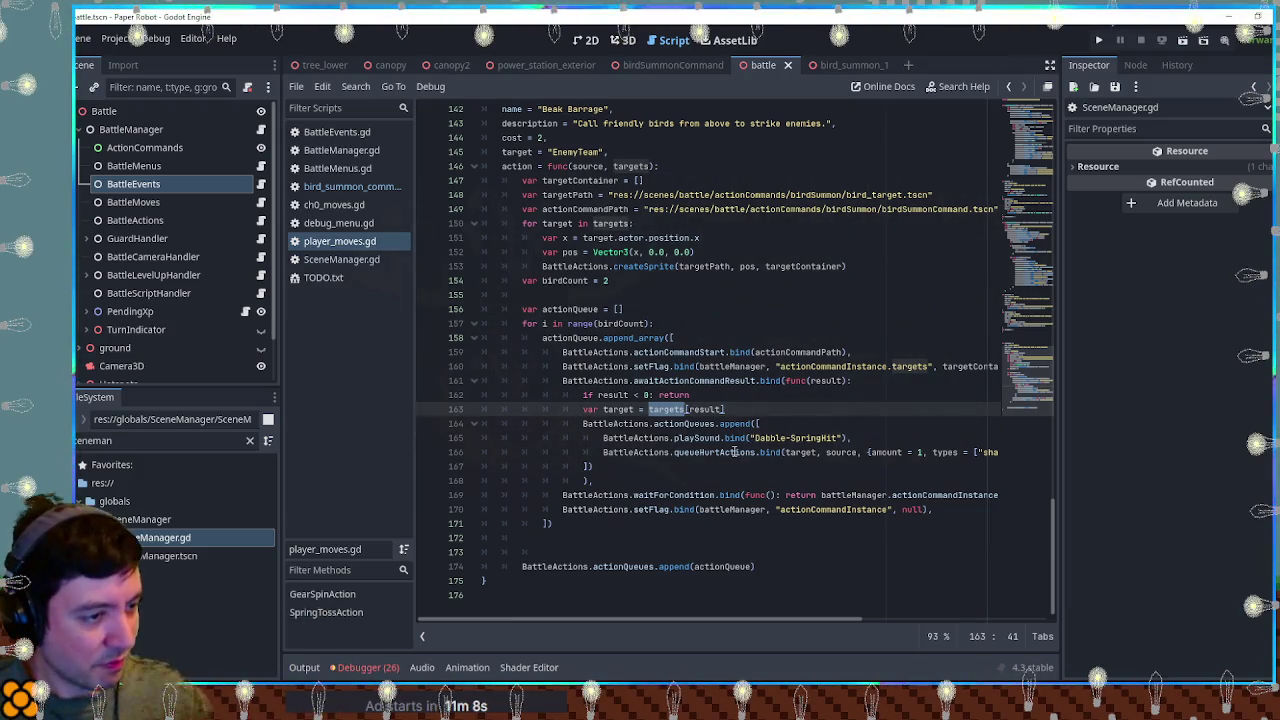
double_click(745, 452)
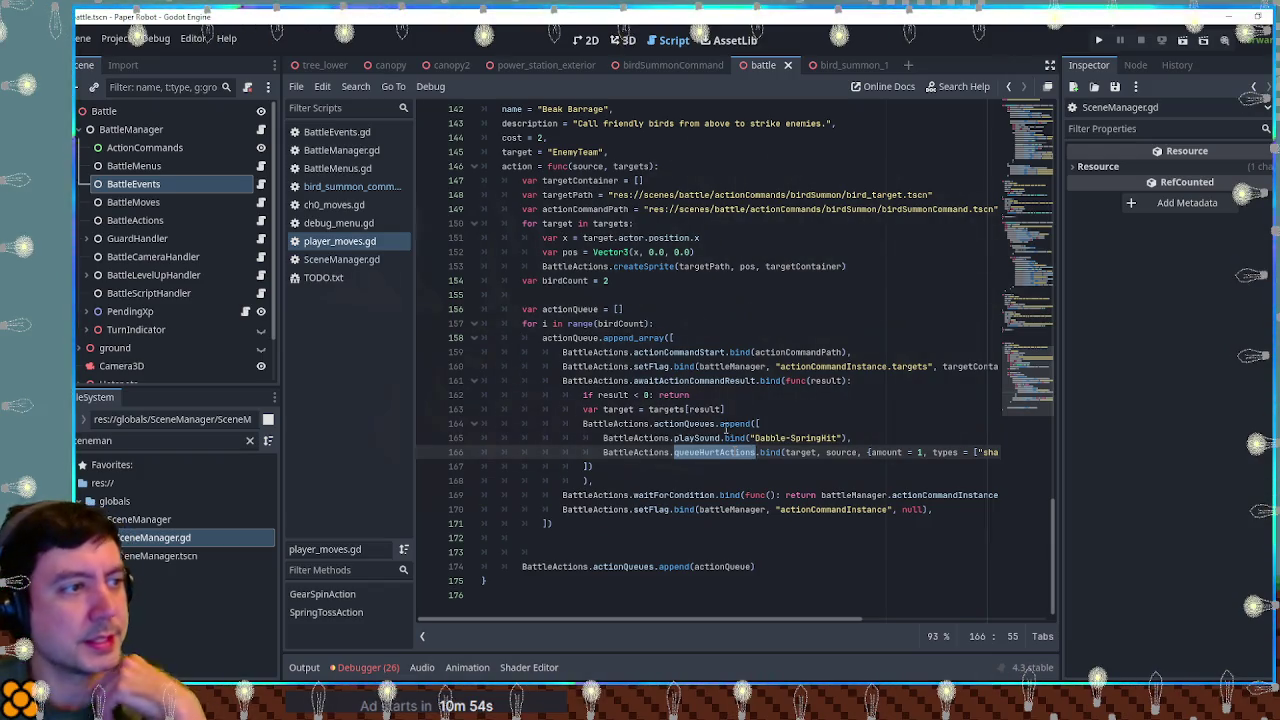
double_click(631, 166)
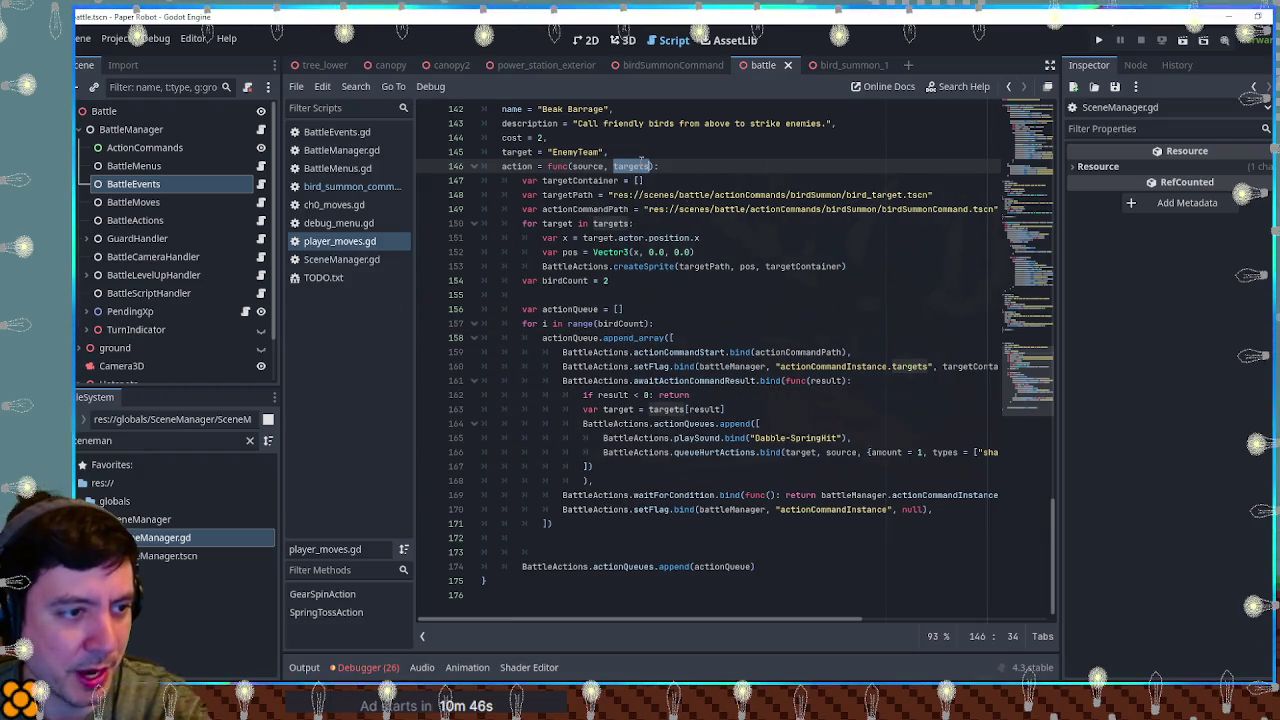
mouse_move(762, 619)
mouse_down()
mouse_move(830, 619)
mouse_move(814, 619)
mouse_up()
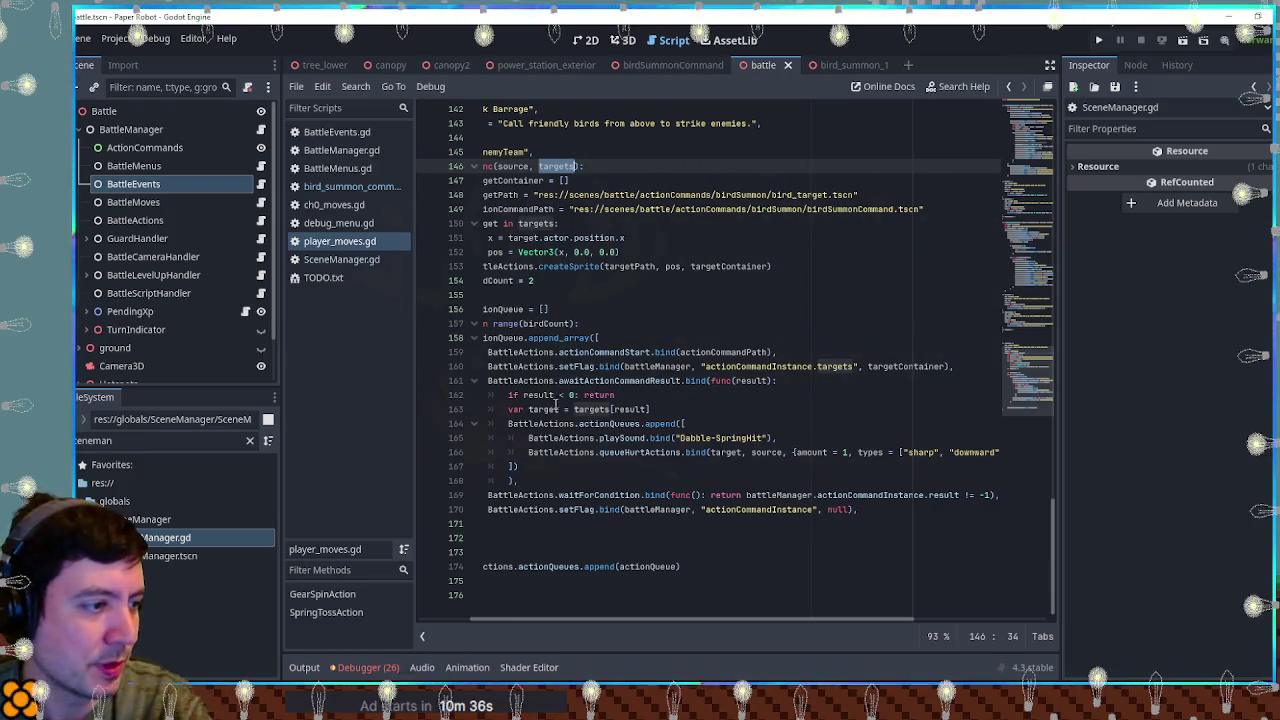
click(636, 409)
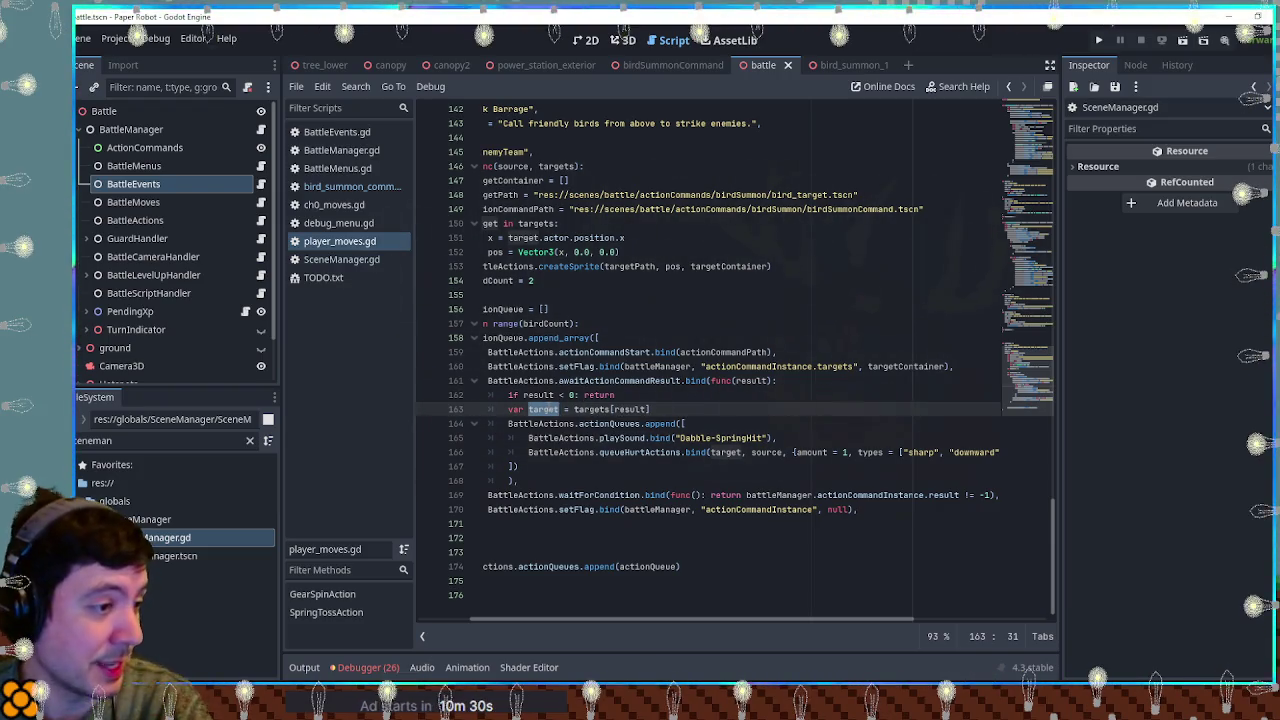
click(744, 455)
double_click(640, 452)
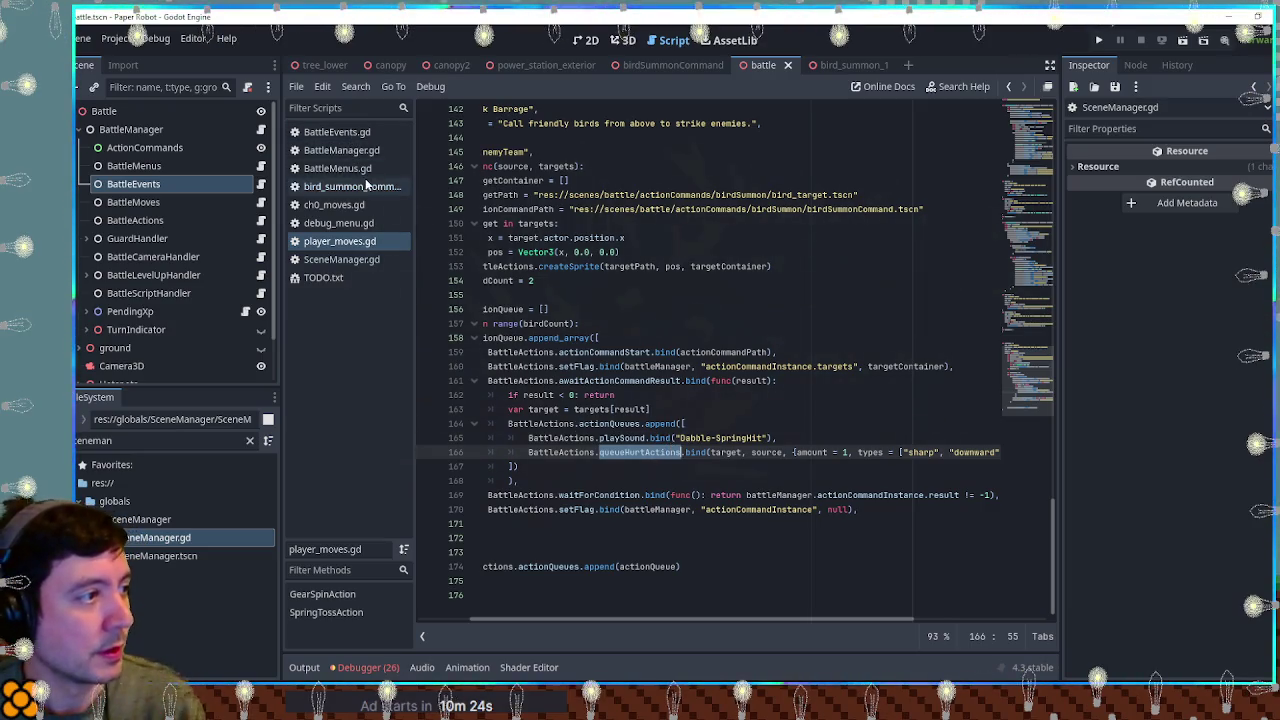
Step: Filter the project files for 'battle action' and open BattleActions.gd in the script editor
double_click(160, 440)
text(batt)
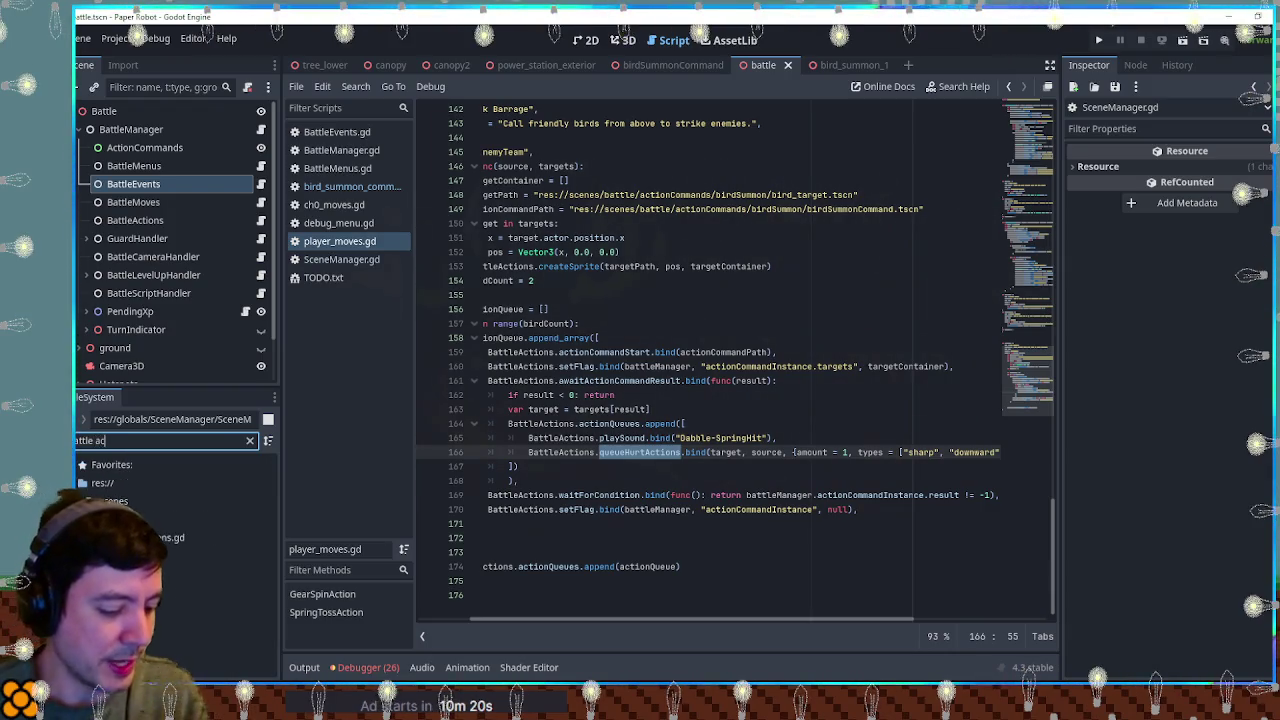
key(BackSpace)
key(BackSpace)
key(BackSpace)
text(battle action)
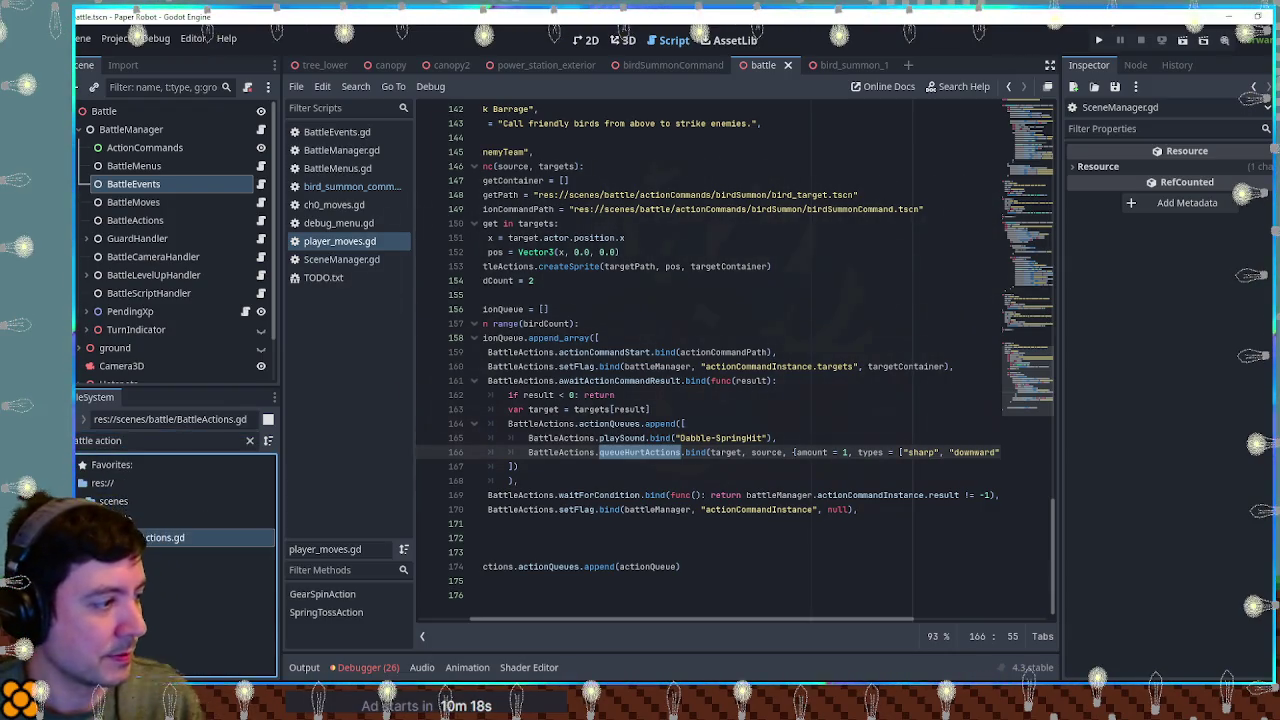
double_click(170, 537)
click(691, 336)
Step: Search BattleActions.gd for queueHurtActions and look over the function and its unit parameter
key(ctrl+f)
text(queueHurtActions)
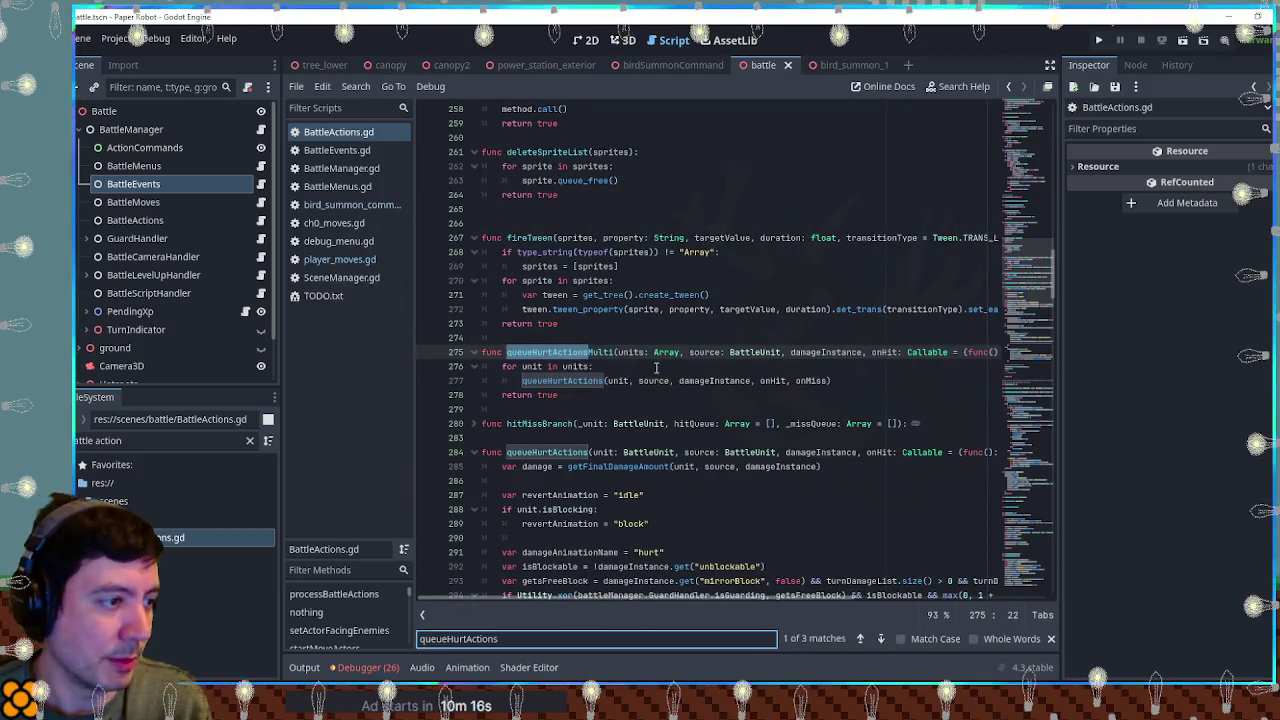
double_click(590, 380)
scroll(600, 360, down, 7)
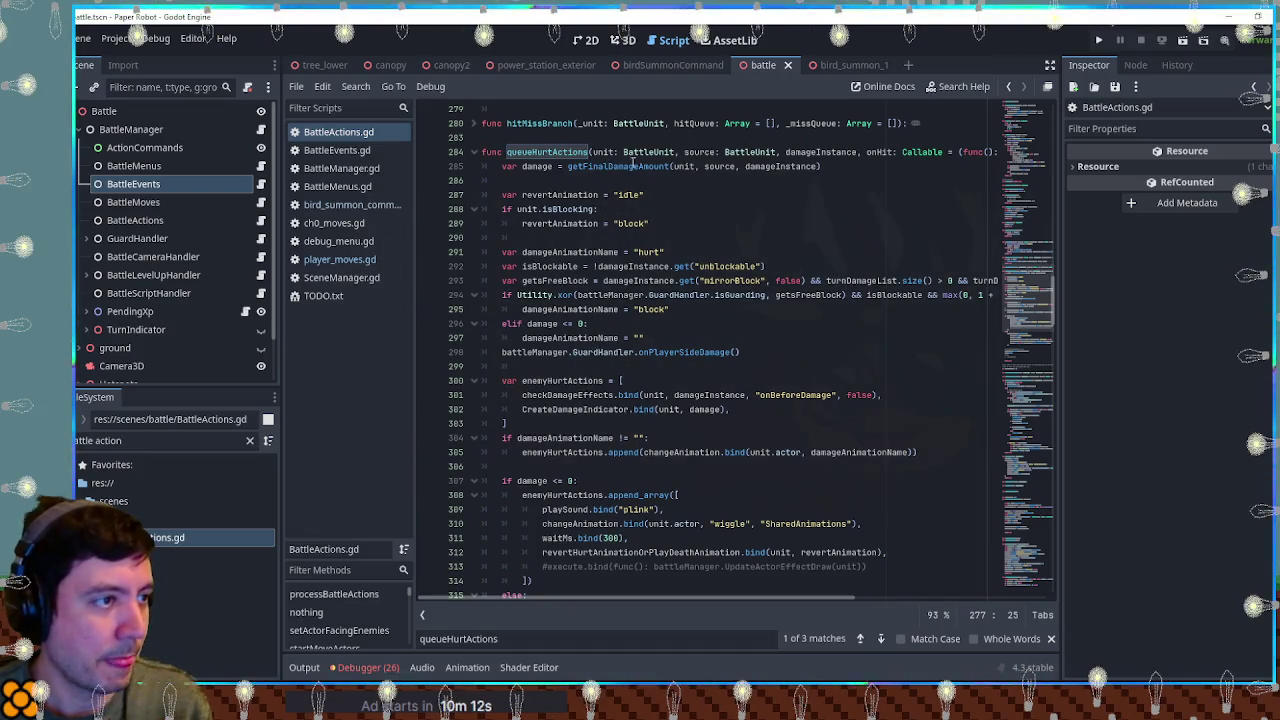
double_click(603, 153)
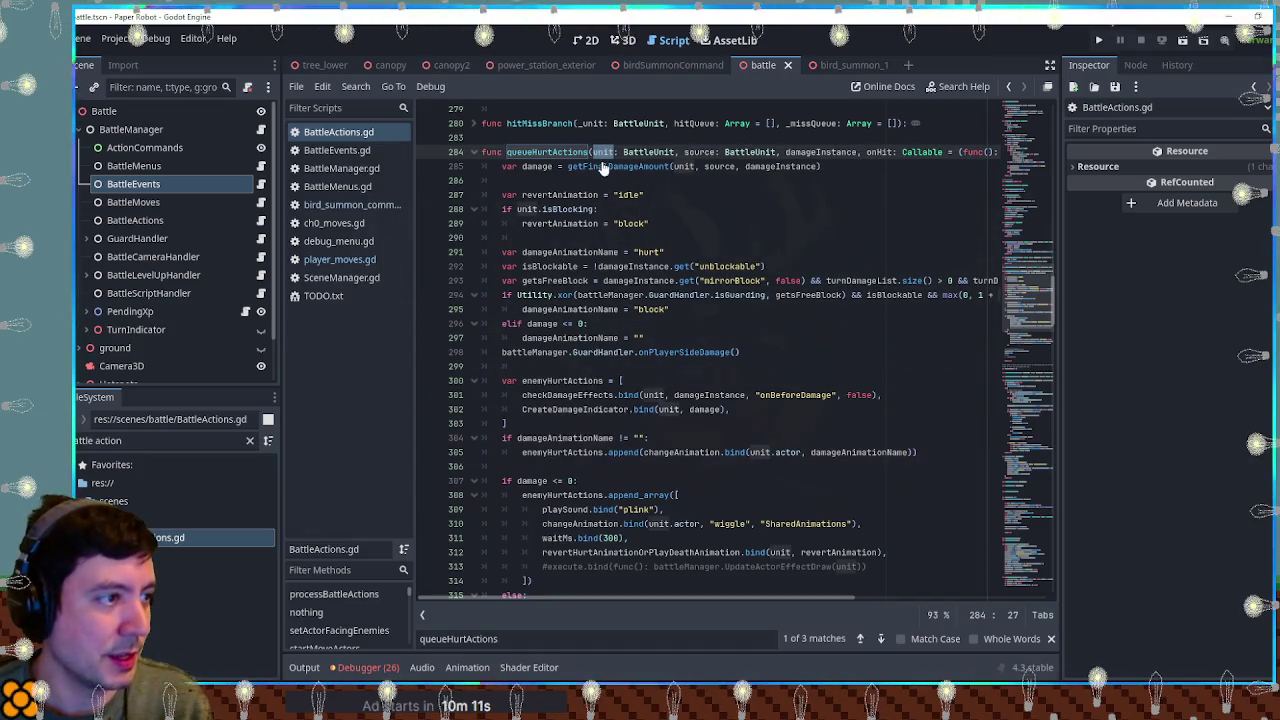
scroll(705, 290, down, 4)
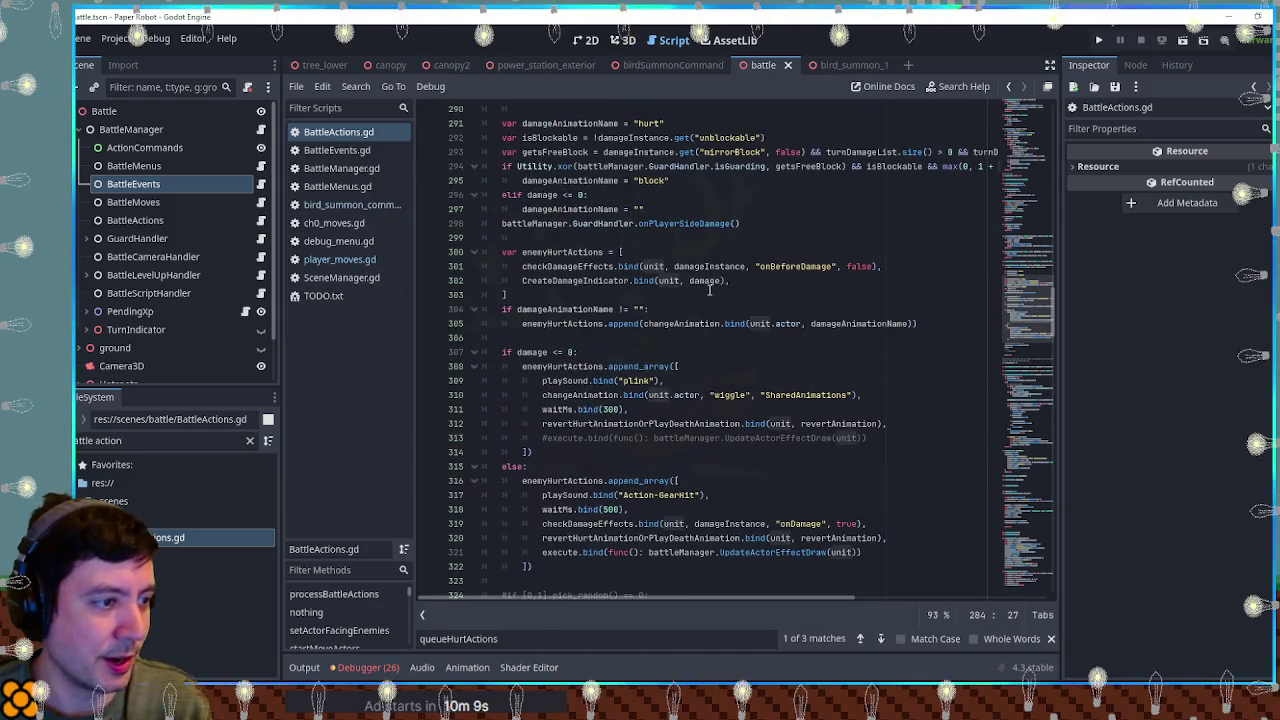
scroll(709, 290, down, 3)
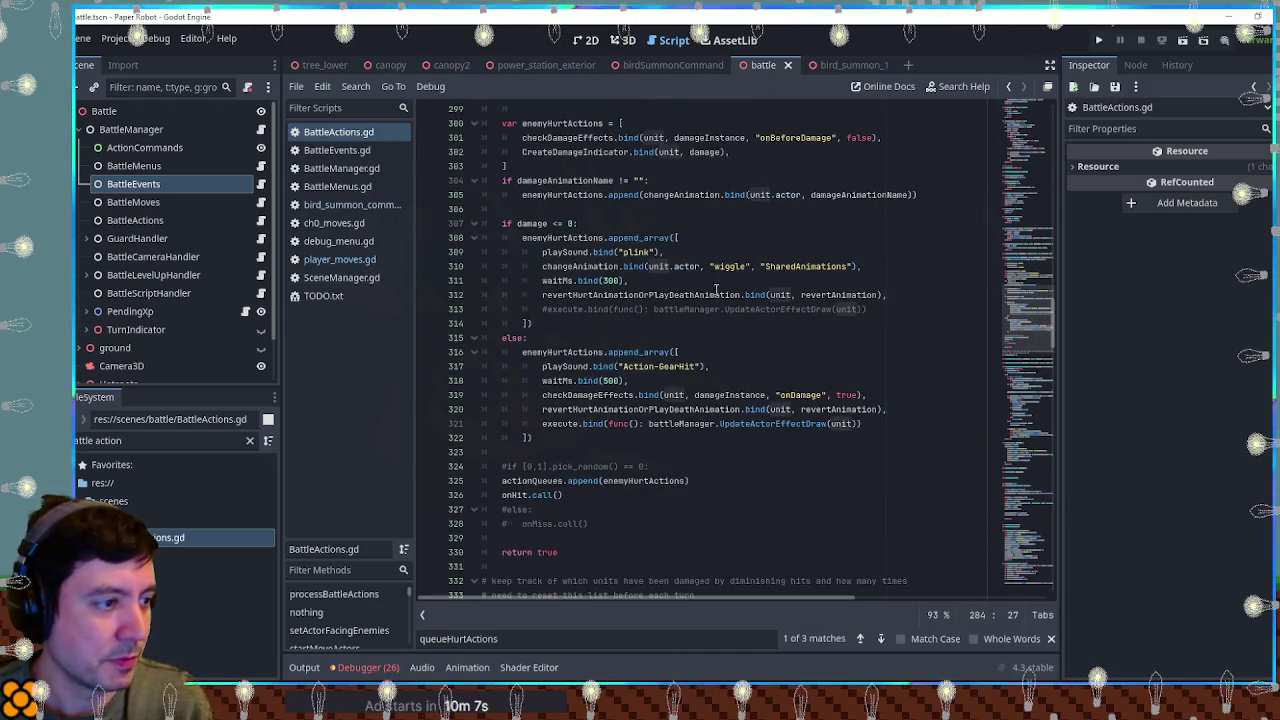
scroll(716, 290, down, 4)
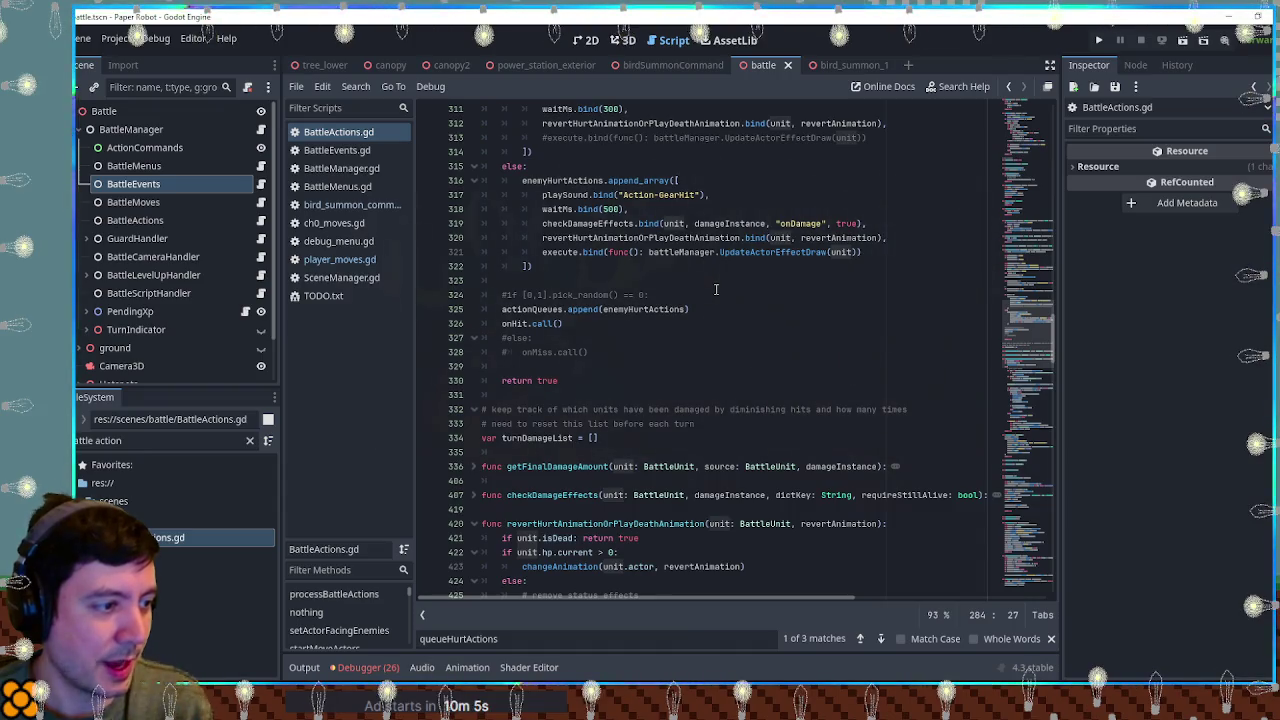
scroll(716, 290, up, 8)
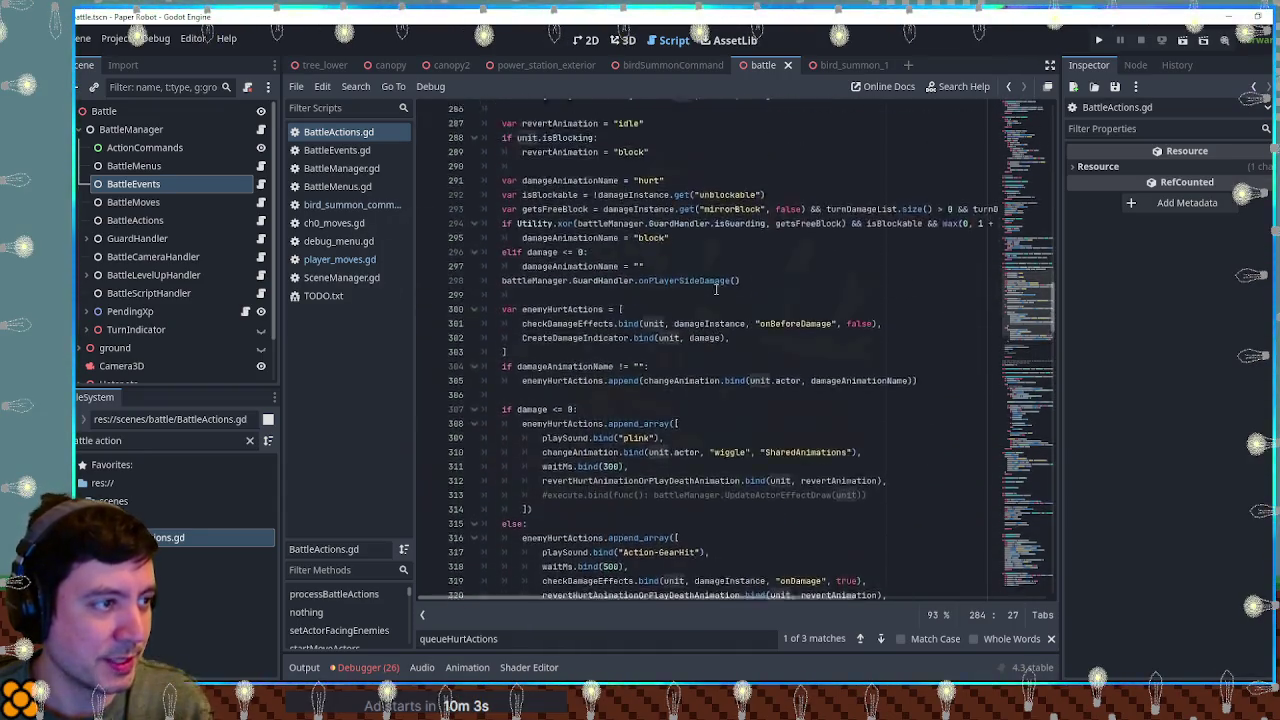
scroll(716, 290, up, 4)
Step: Add 'if unit.isDead: return' at the start of queueHurtActions and save BattleActions.gd
click(596, 238)
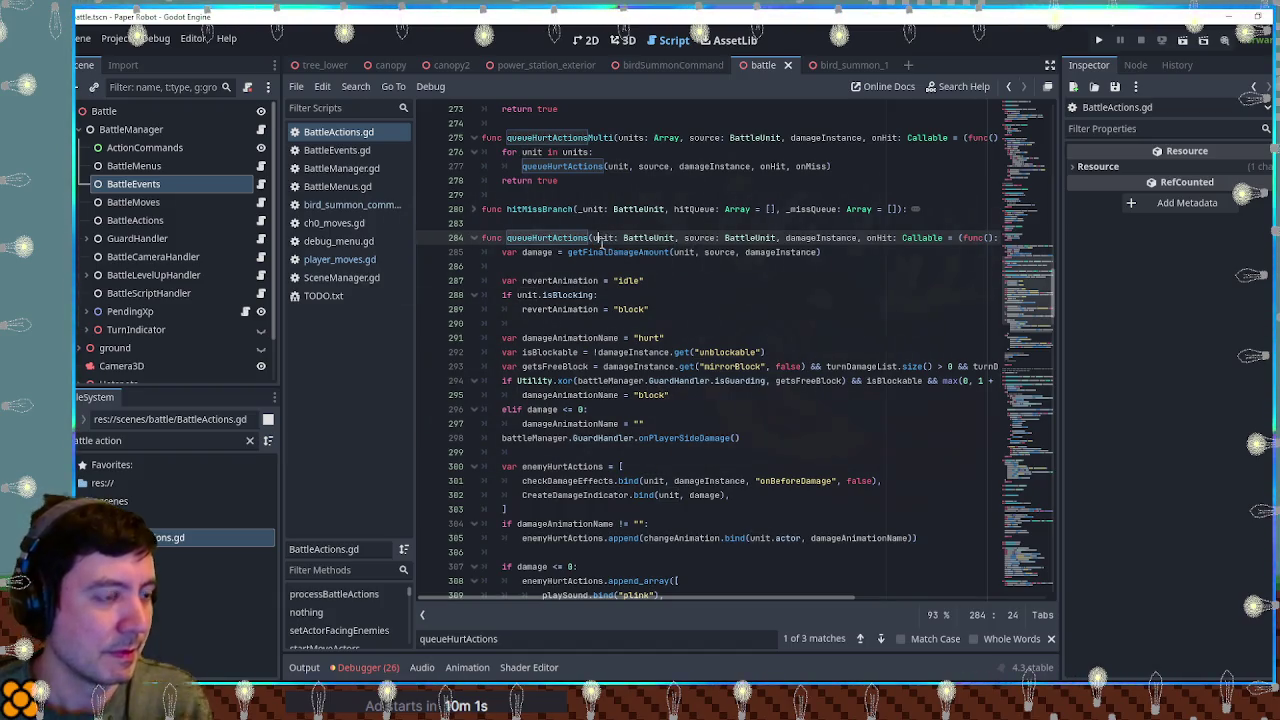
key(End)
key(Return)
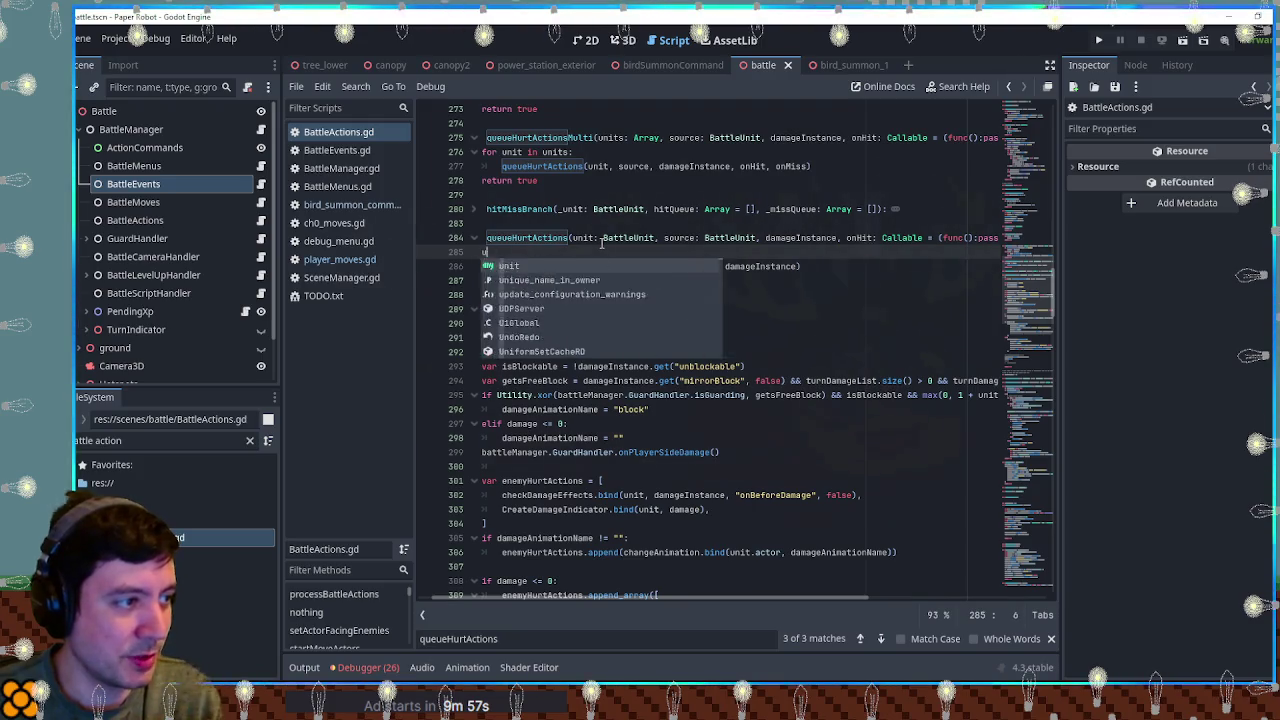
key(BackSpace)
text(.)
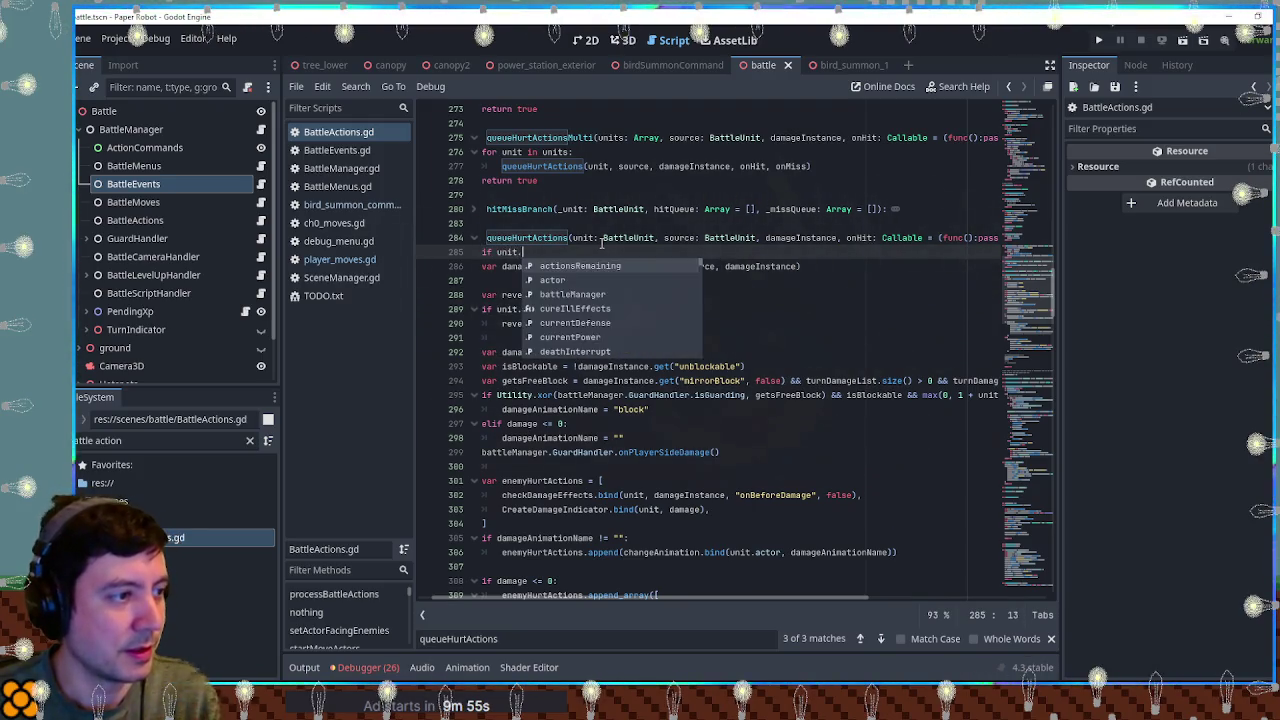
text(isDead)
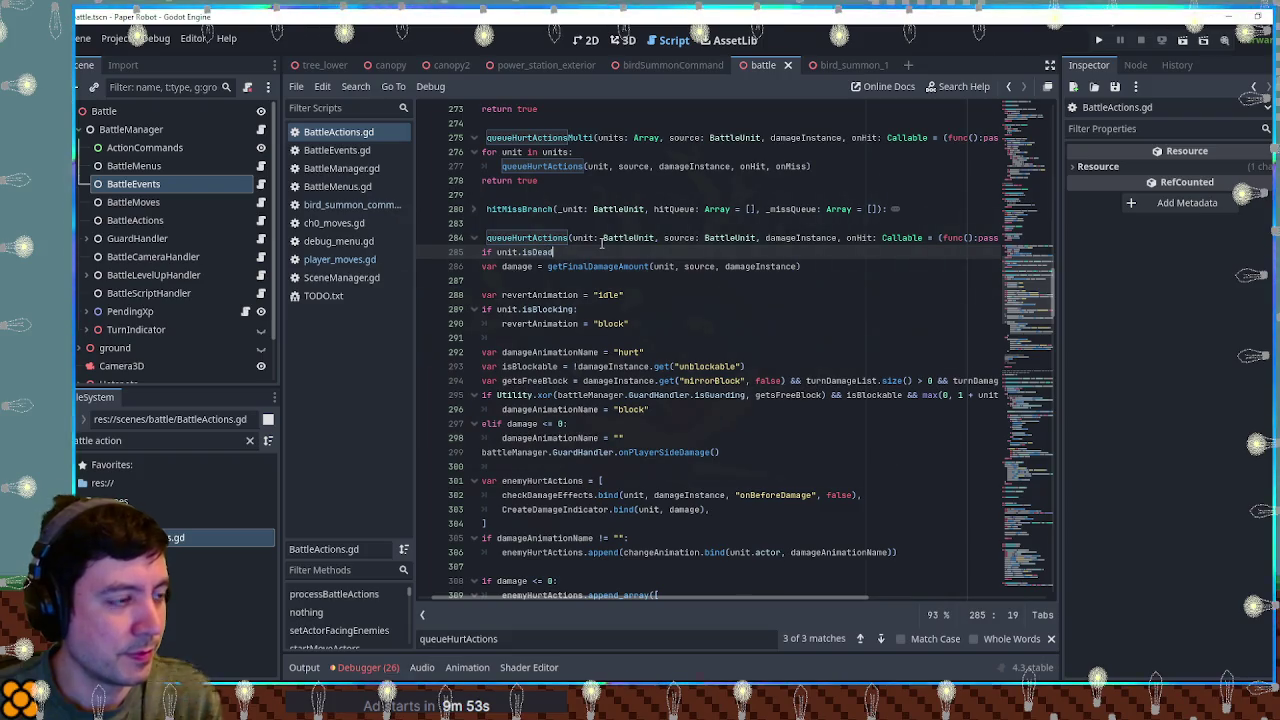
text(: return)
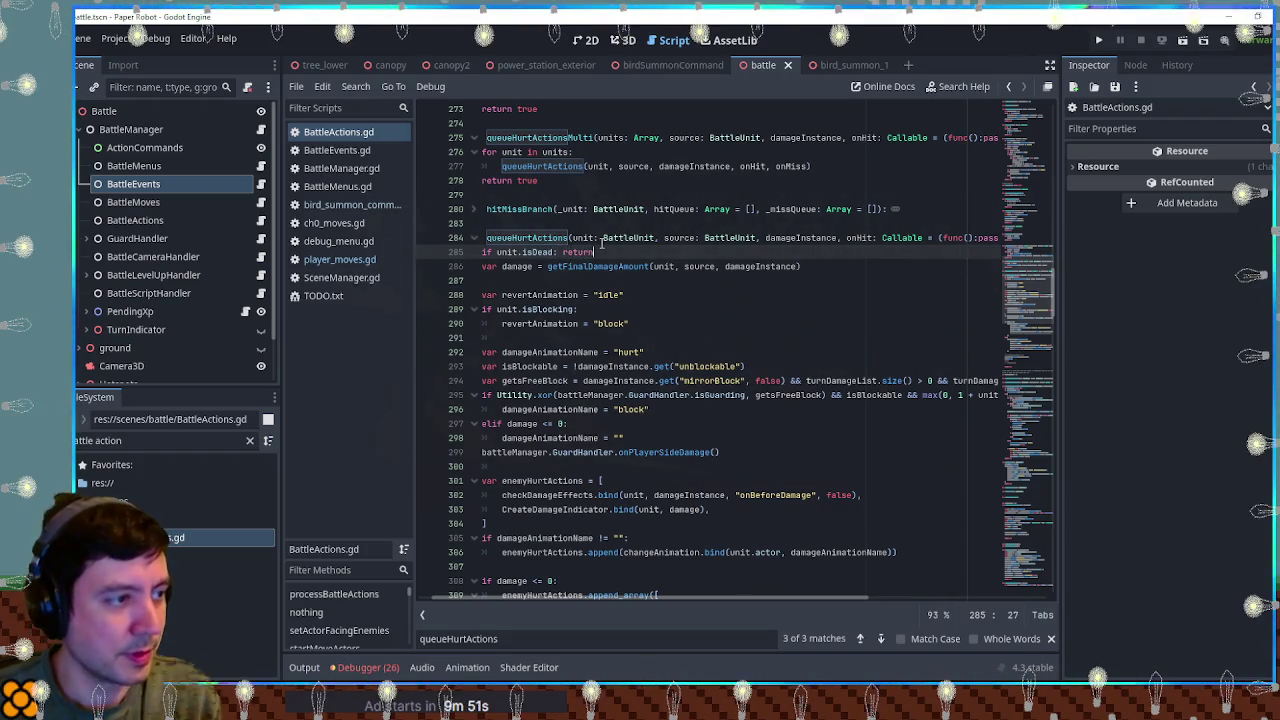
key(Home)
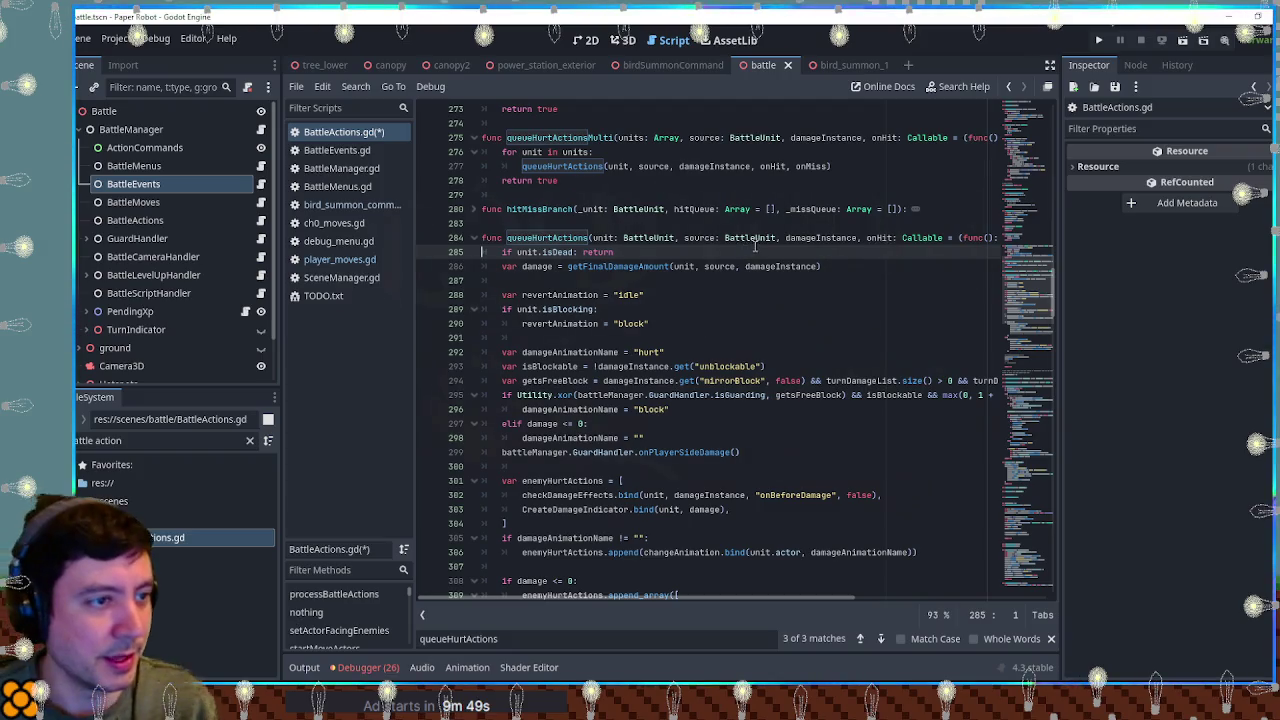
click(761, 238)
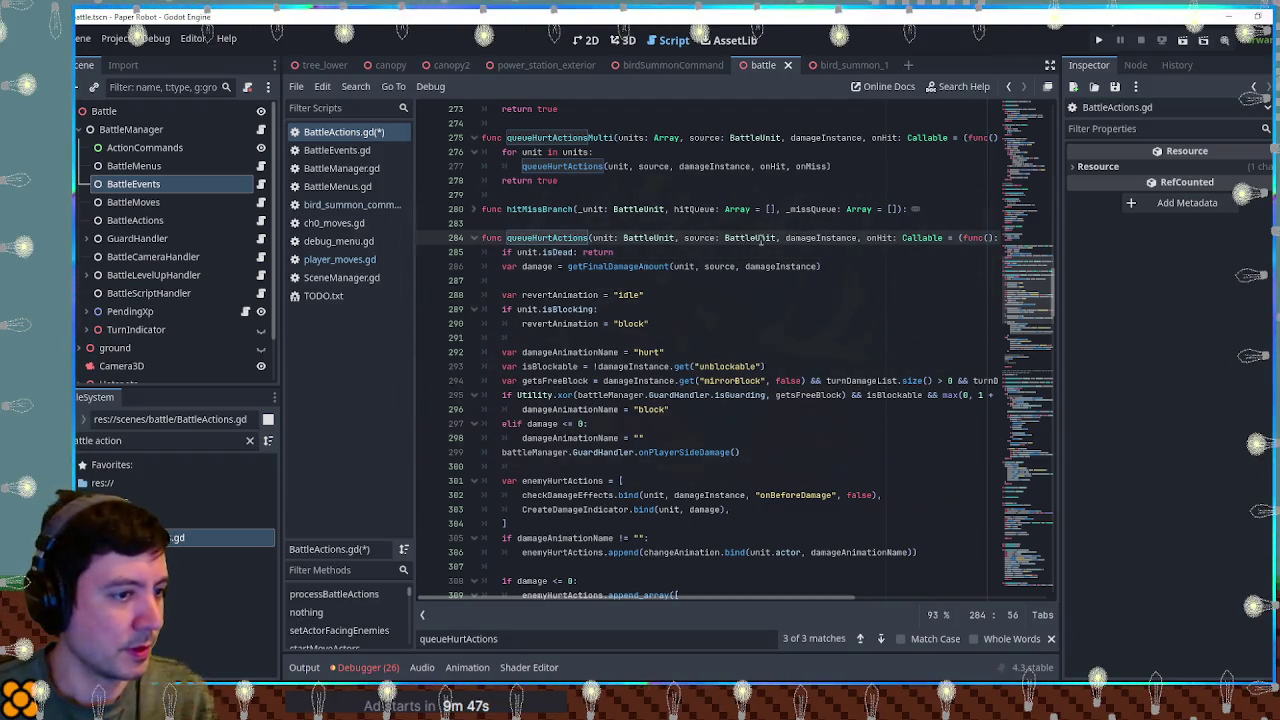
key(ctrl+s)
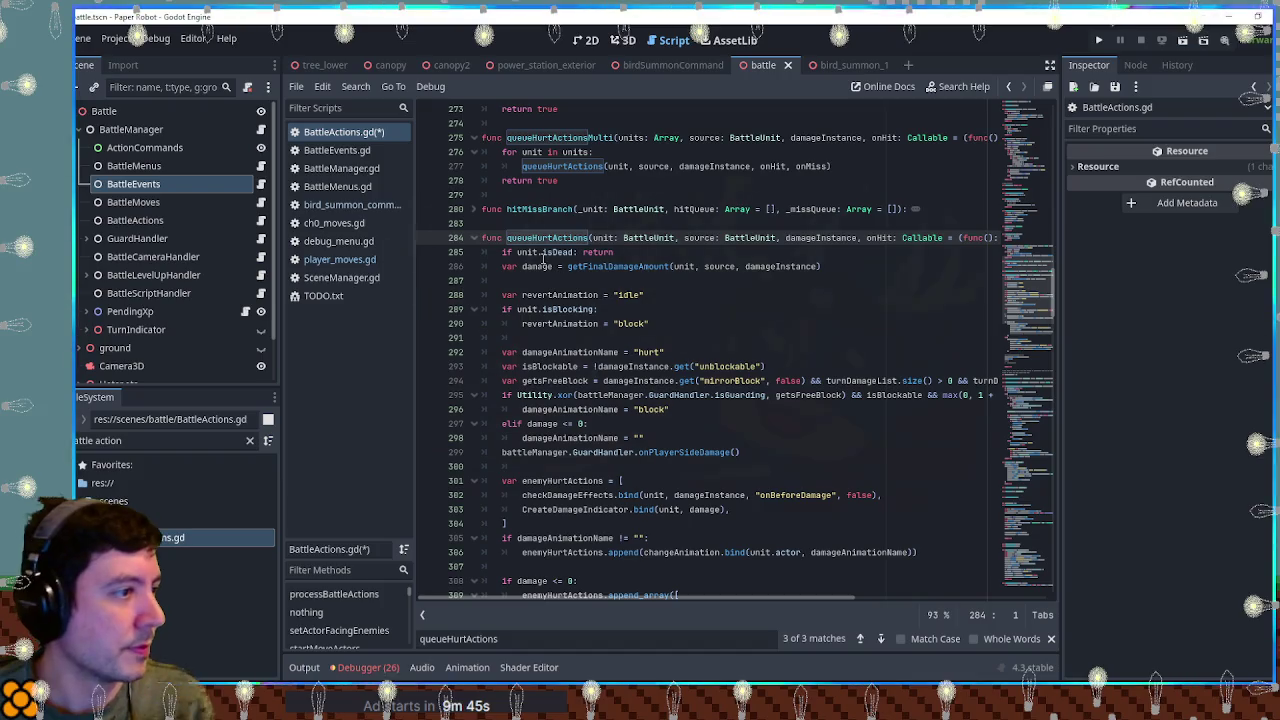
click(347, 206)
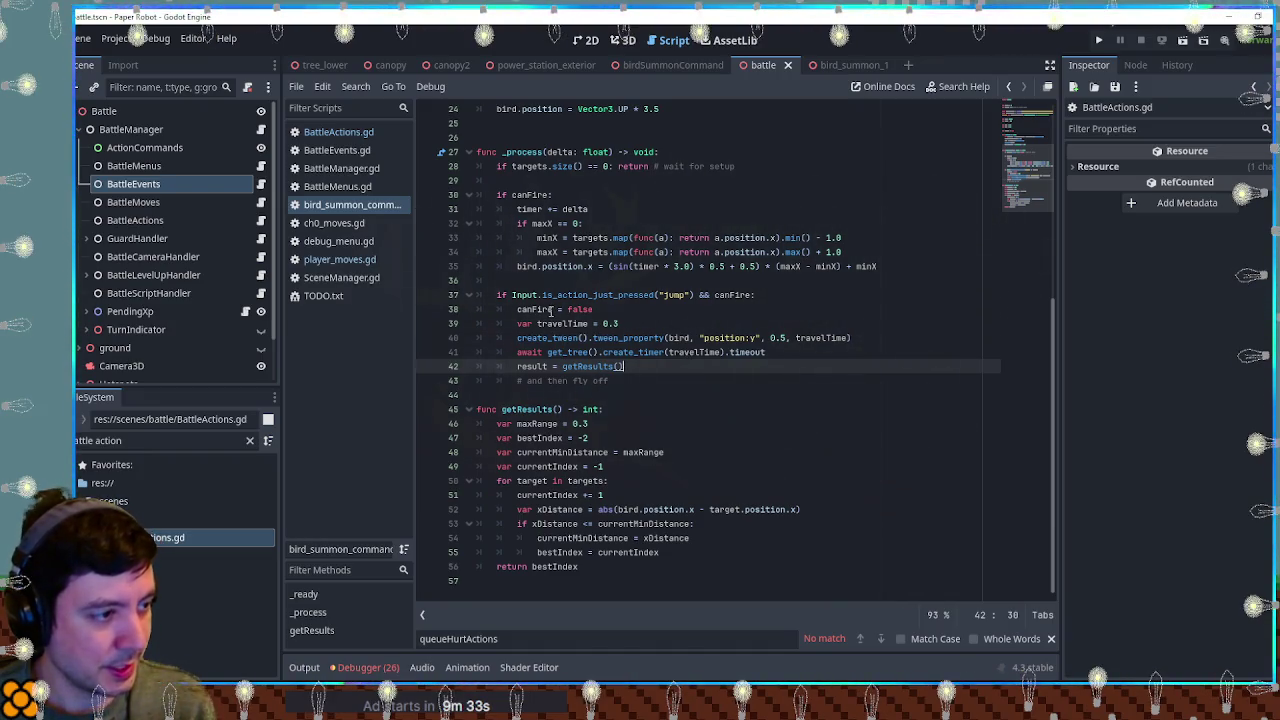
Step: Review player_moves.gd and the bird summon command script, then go back to BattleActions.gd
click(340, 259)
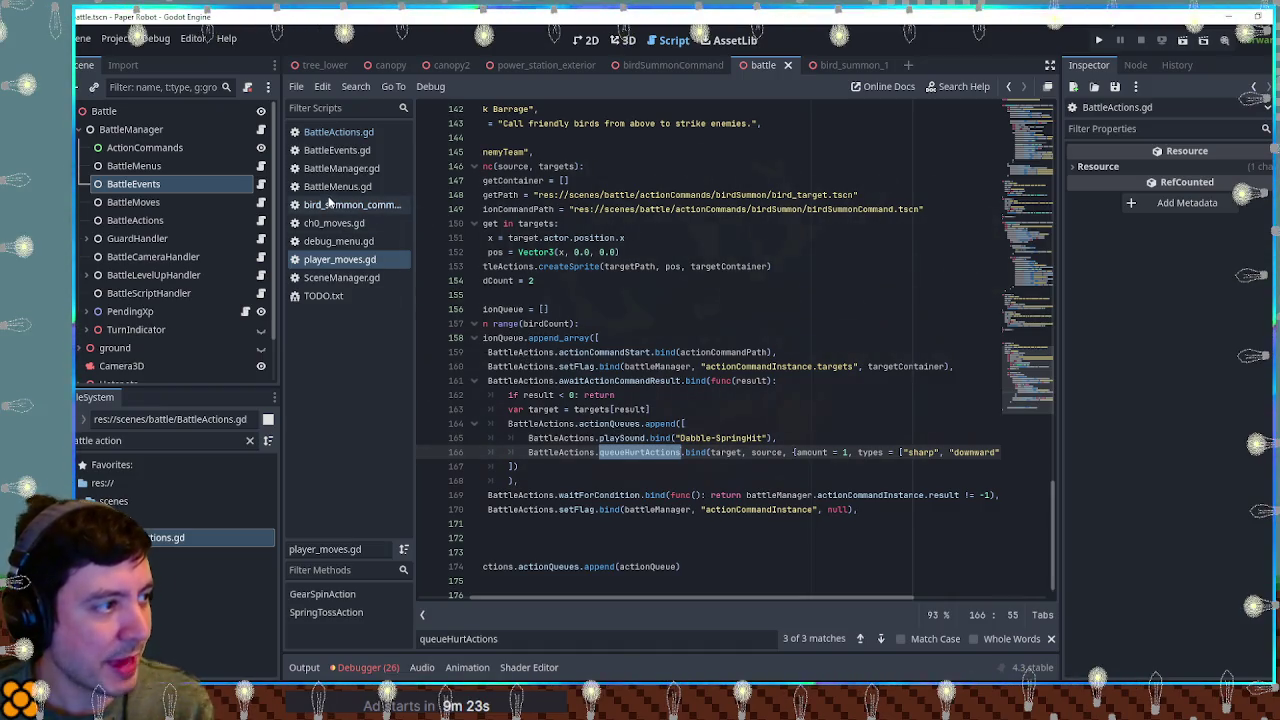
click(332, 204)
scroll(648, 277, up, 10)
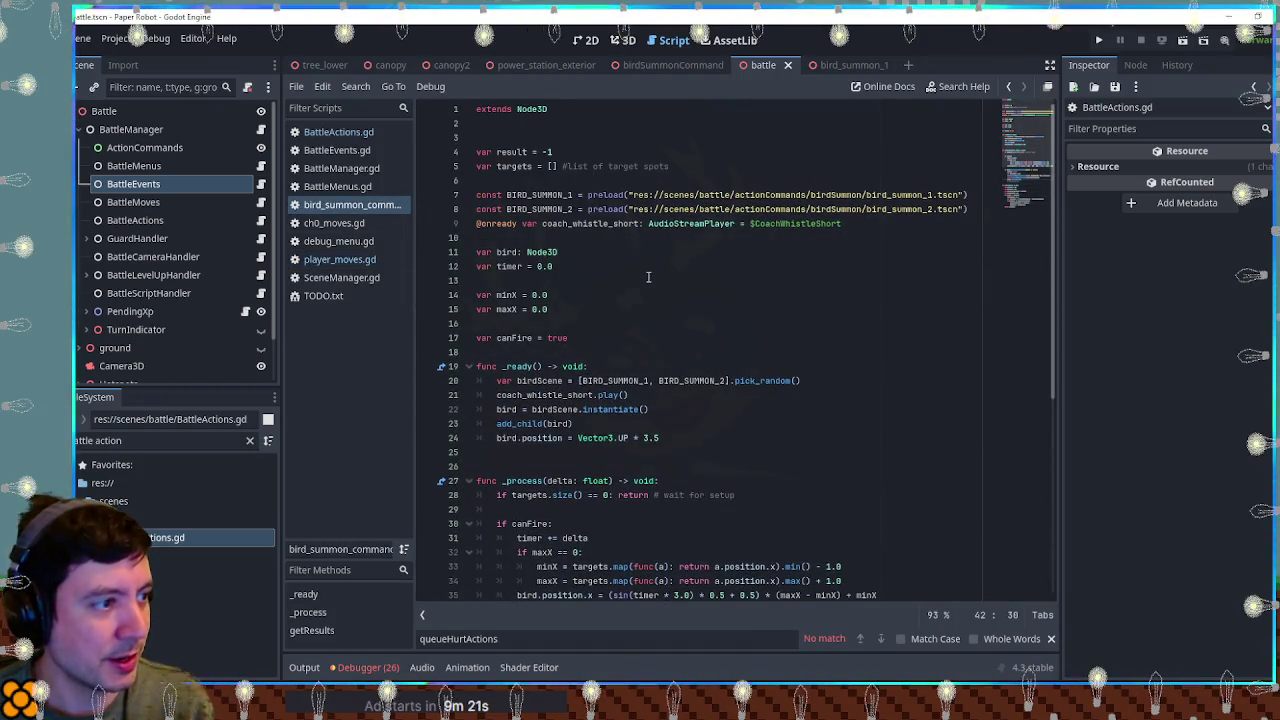
scroll(648, 277, down, 7)
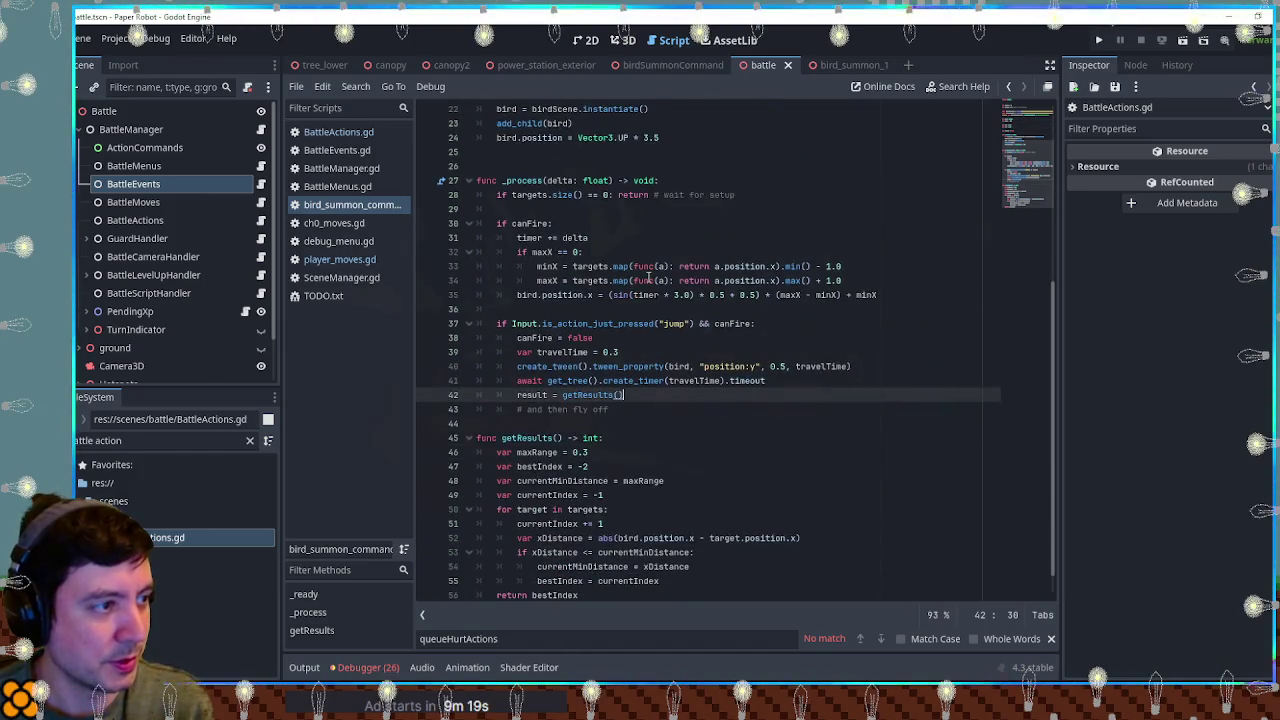
scroll(648, 277, down, 1)
scroll(648, 277, up, 4)
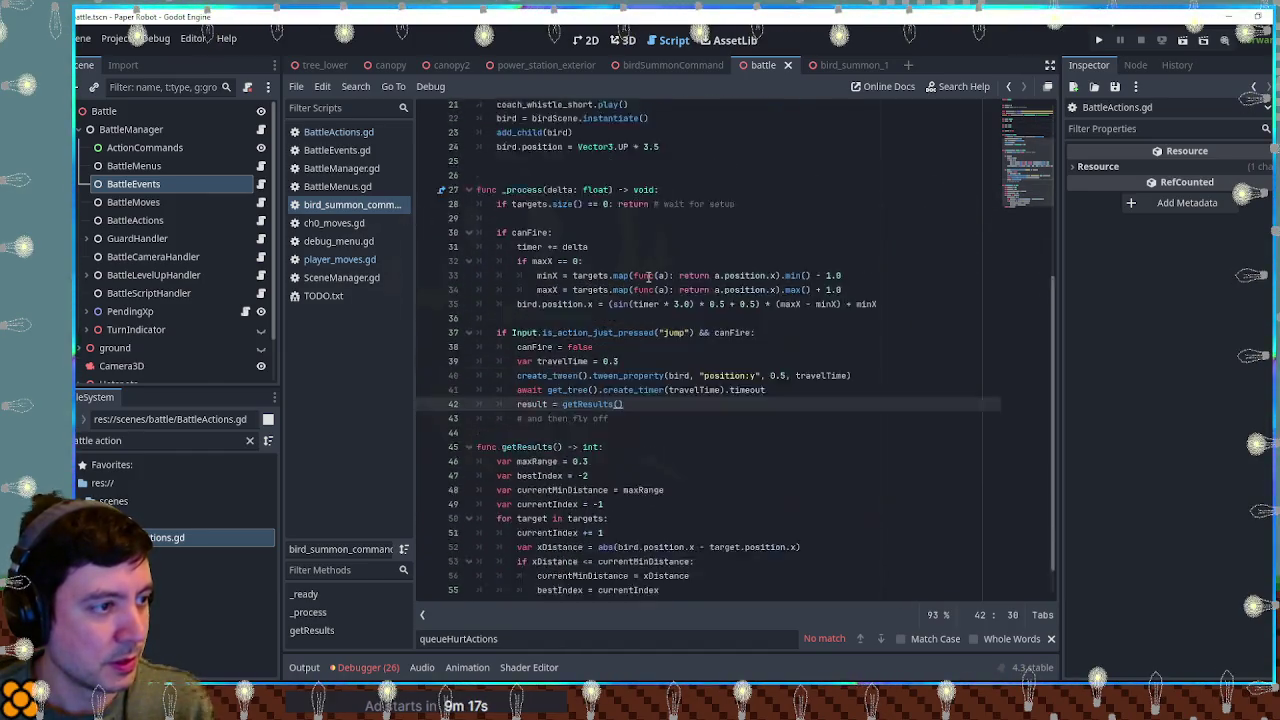
scroll(648, 277, up, 4)
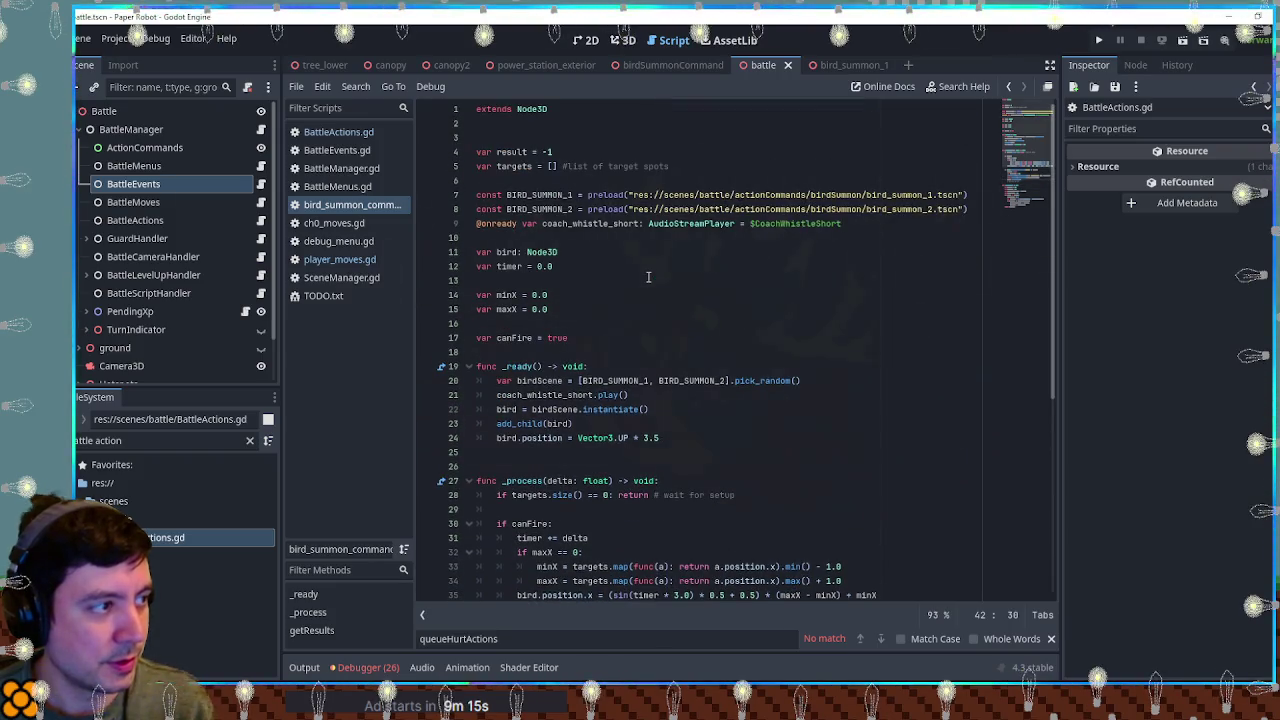
scroll(588, 258, down, 8)
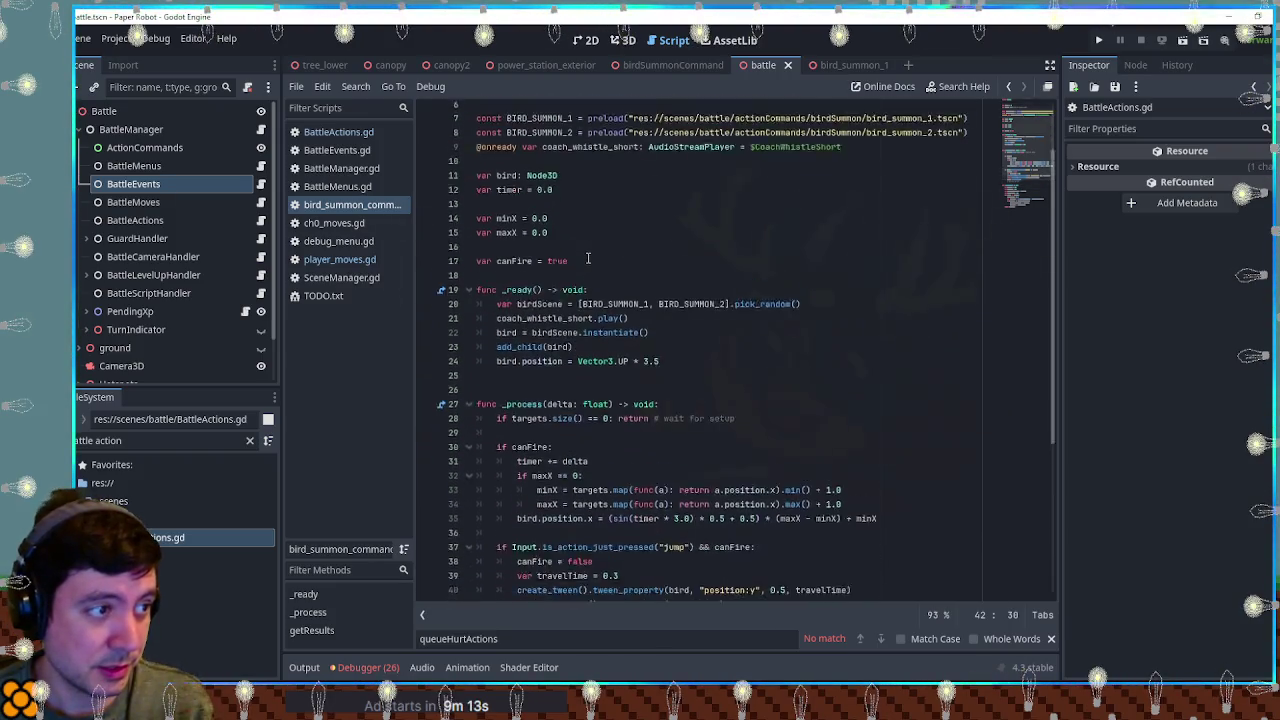
scroll(588, 258, up, 8)
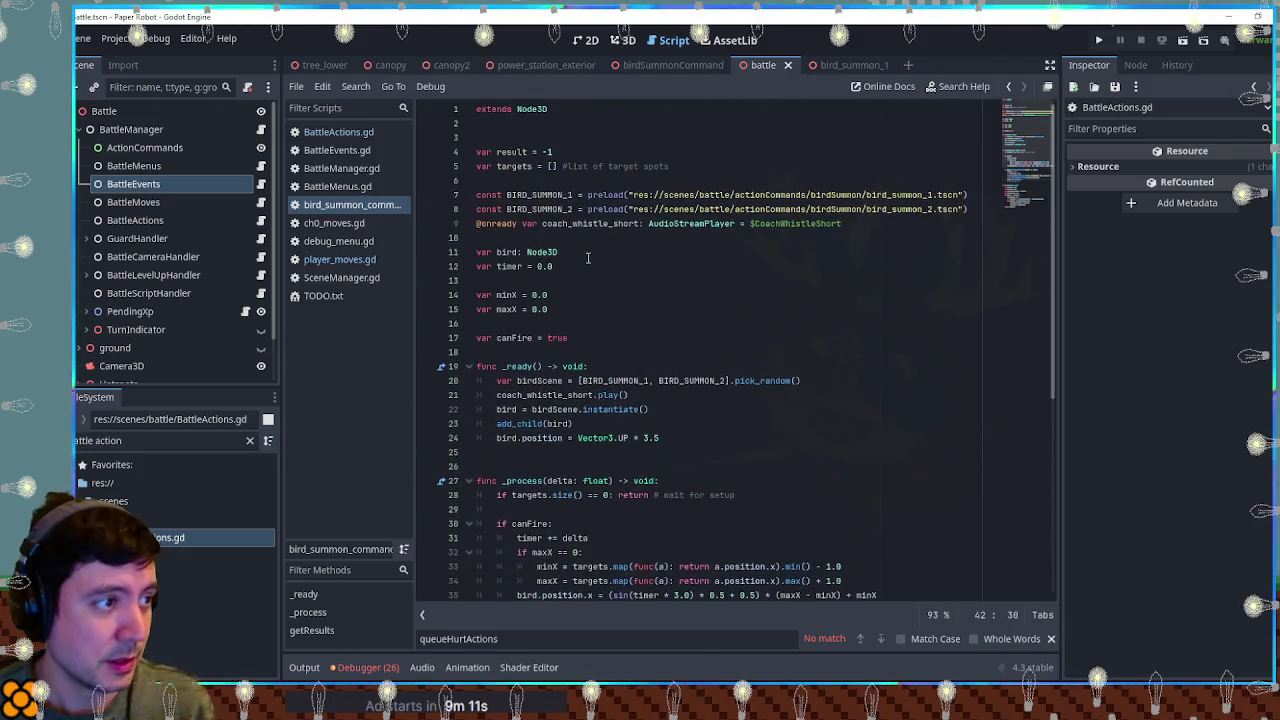
scroll(588, 258, down, 3)
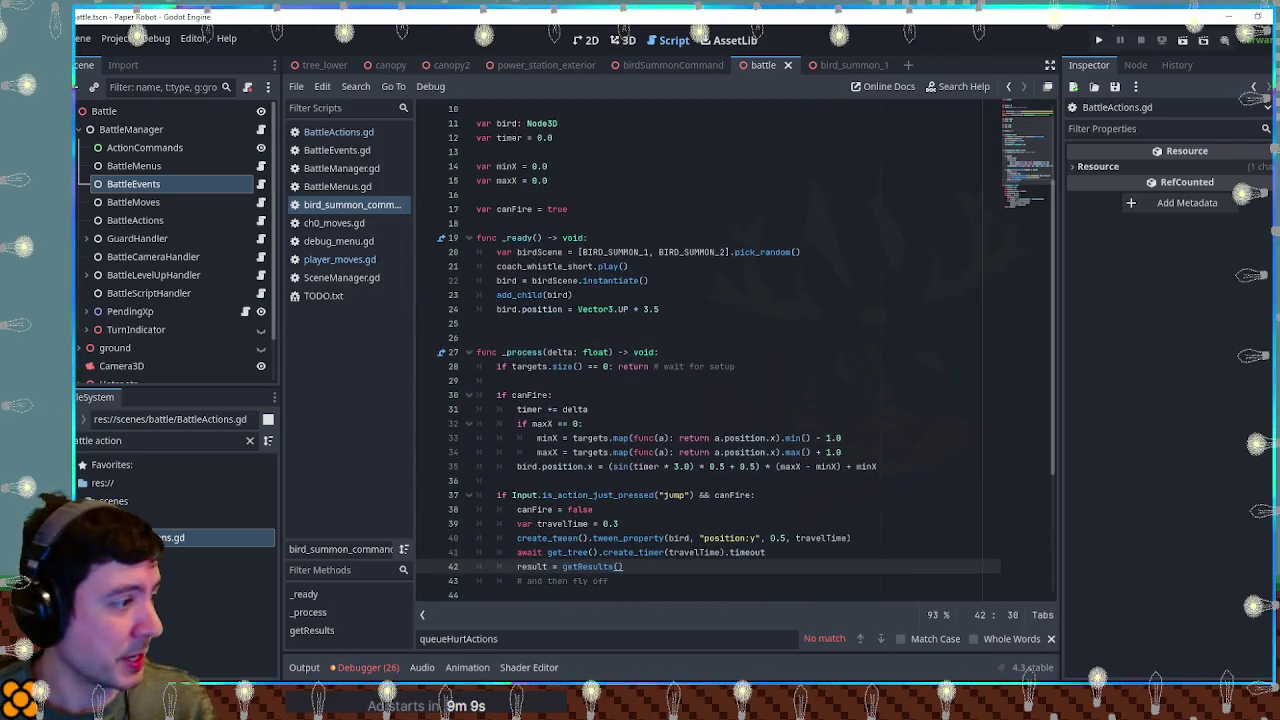
click(338, 132)
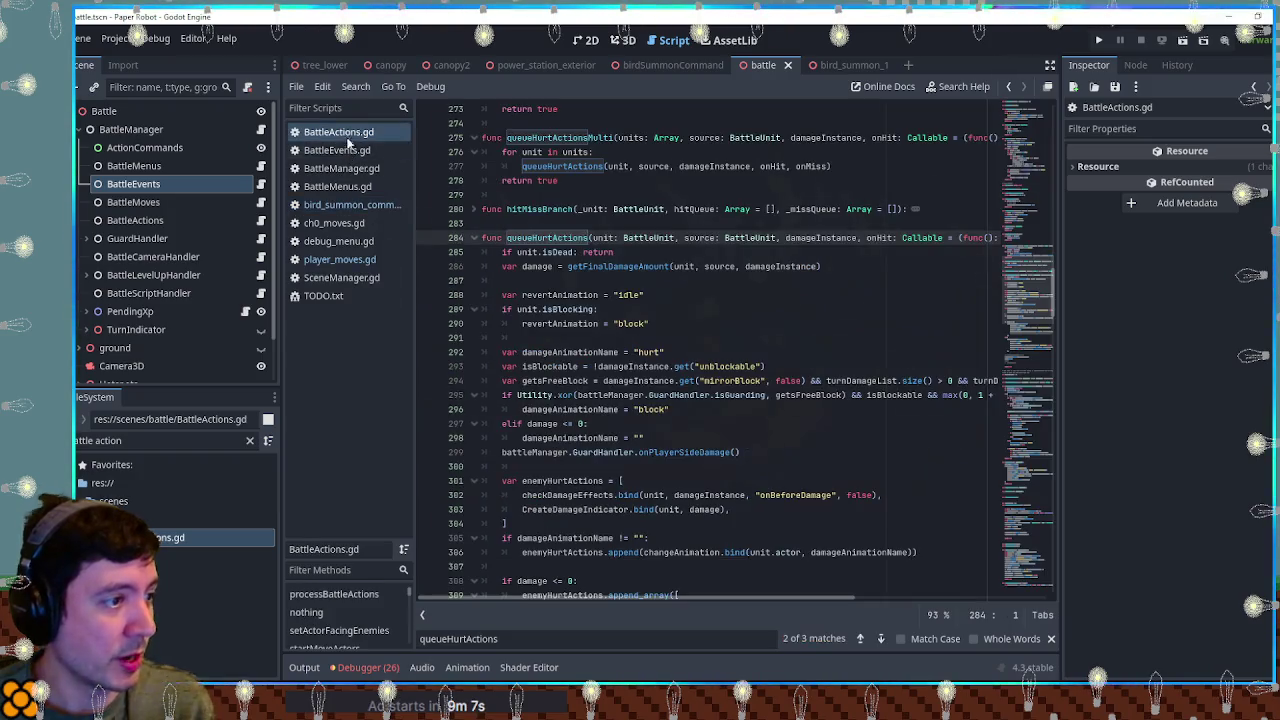
Step: Find actionCommandStart by searching 'actioncomm' and go to the end of line 176
key(ctrl+f)
text(actioncomm)
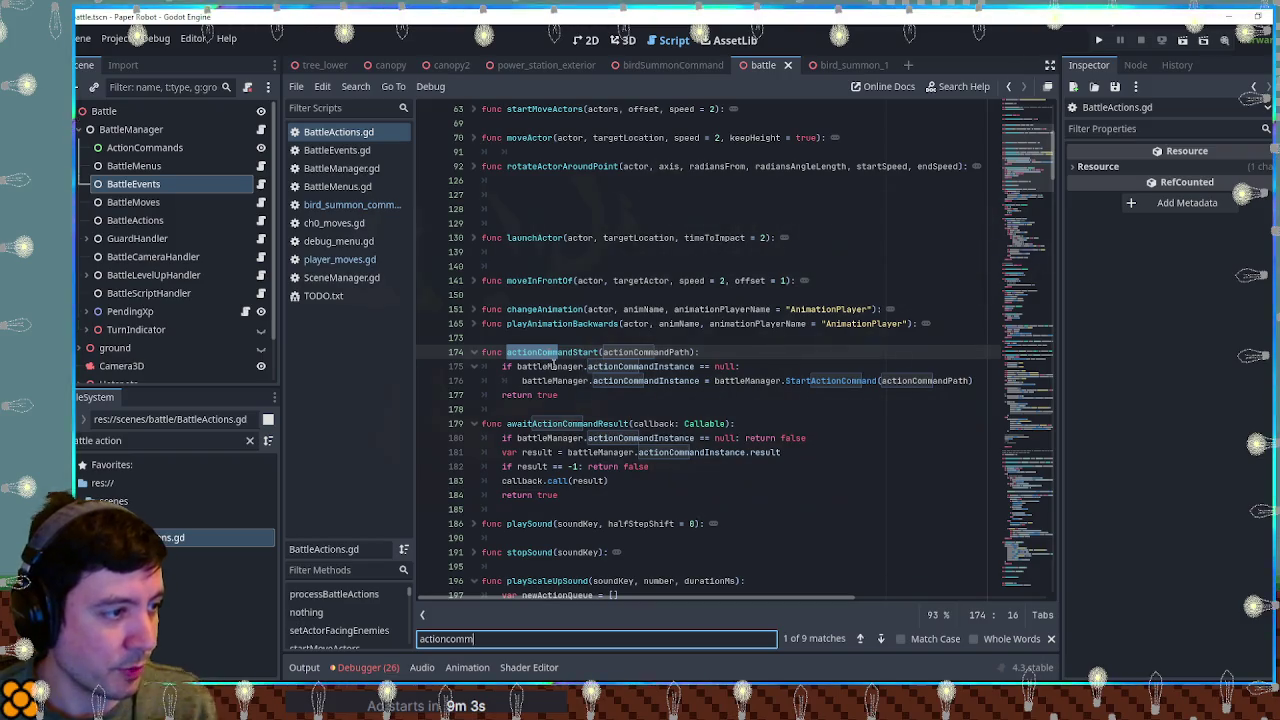
double_click(551, 366)
click(980, 381)
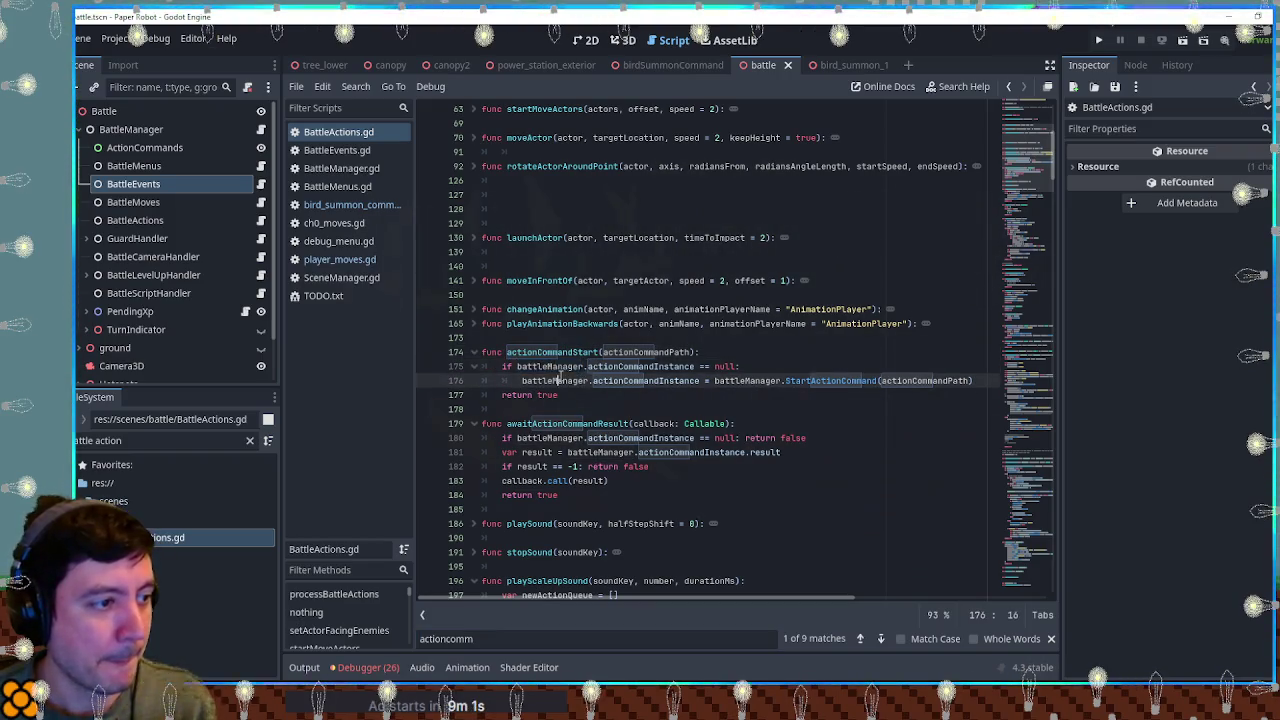
Step: Assign battleManager to the new action command instance when it has that property, and save
key(Return)
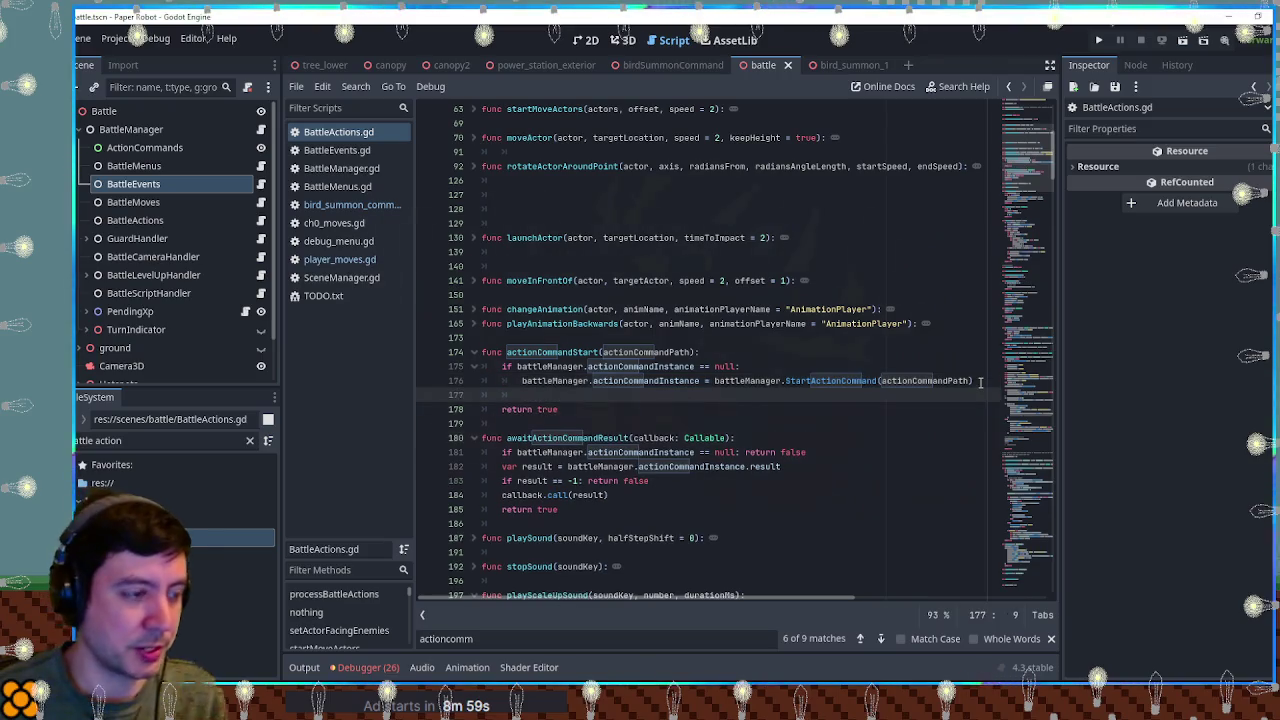
text(if !battleManager')
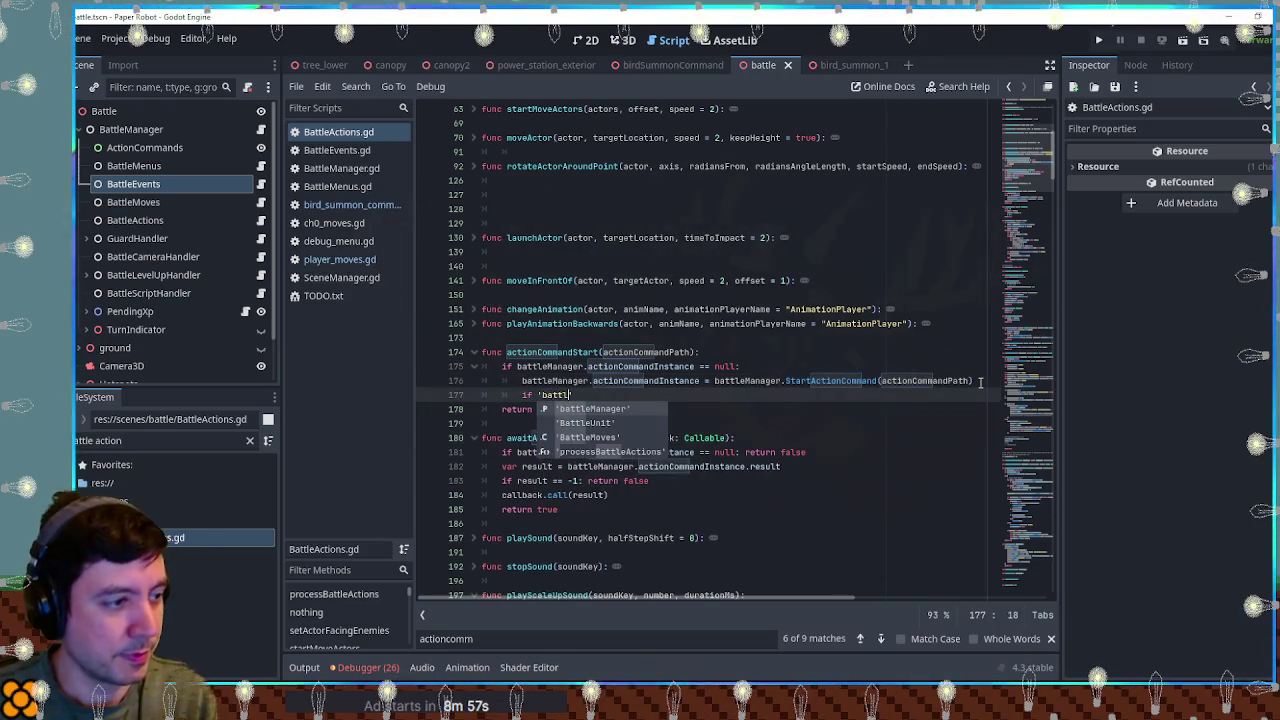
text( in battleManager.actionCommandInstance:)
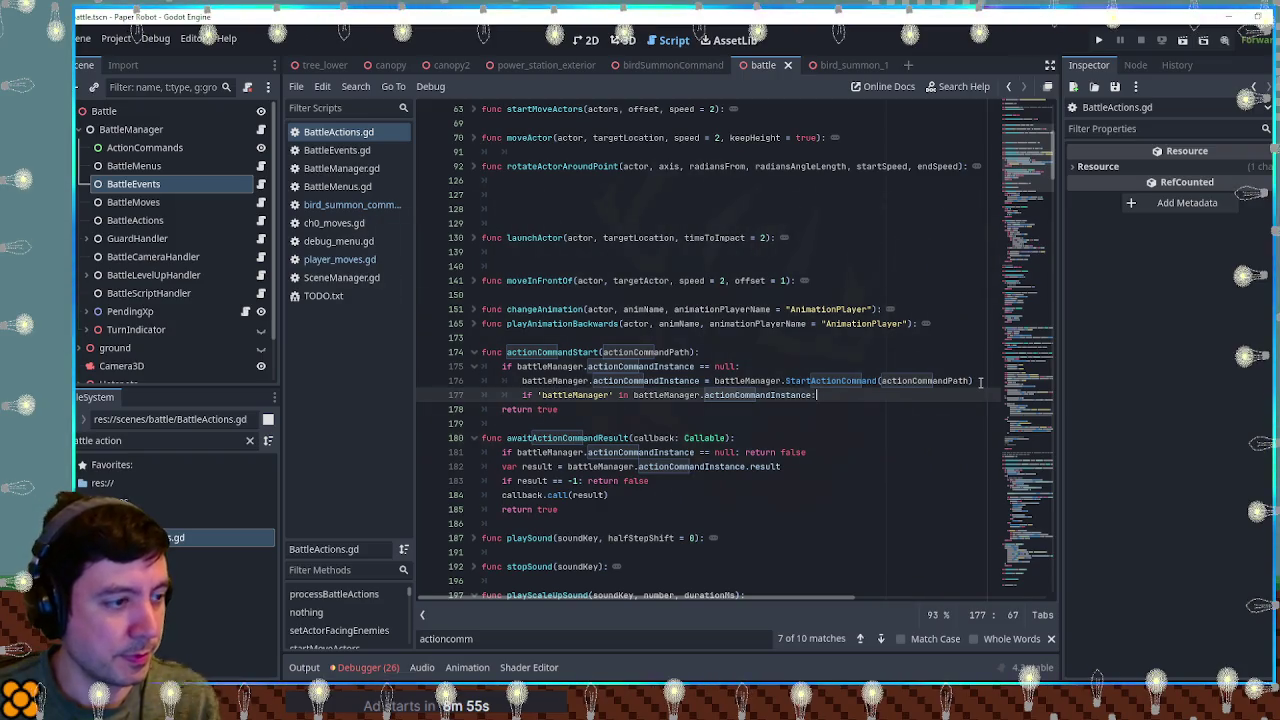
key(Return)
text(battleManager.actionCommandInstance.battleM)
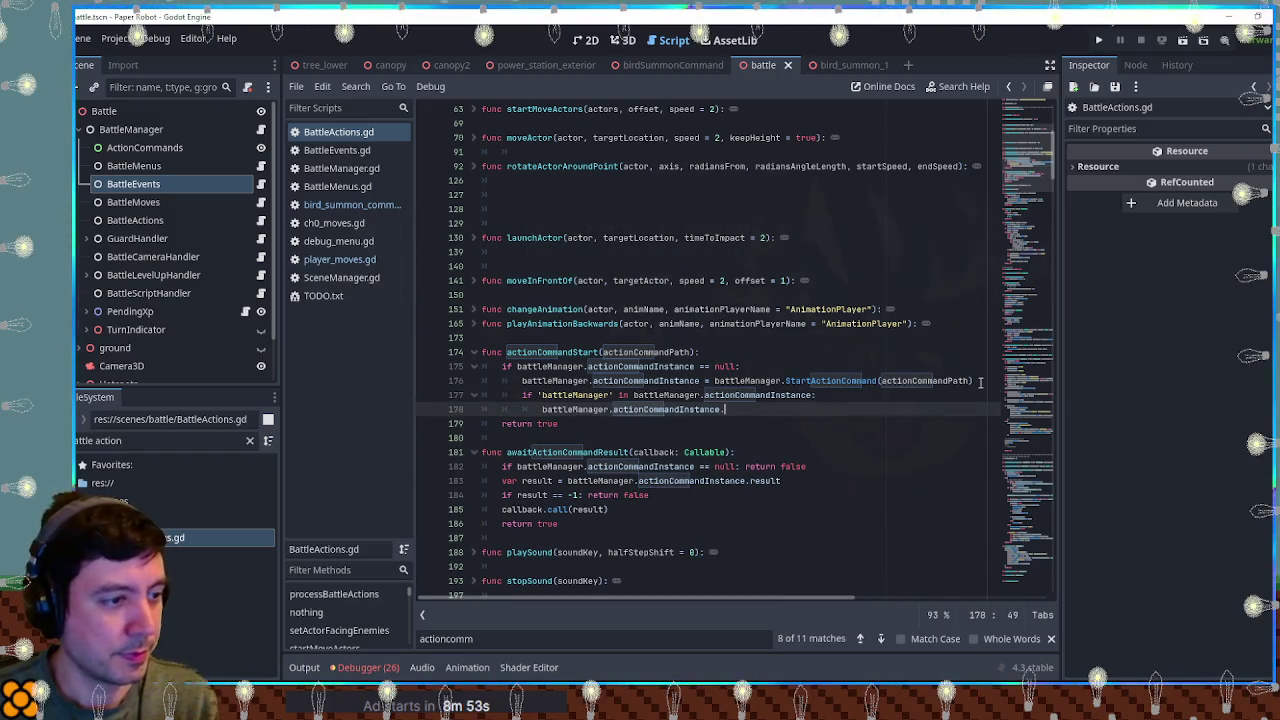
text(anager)
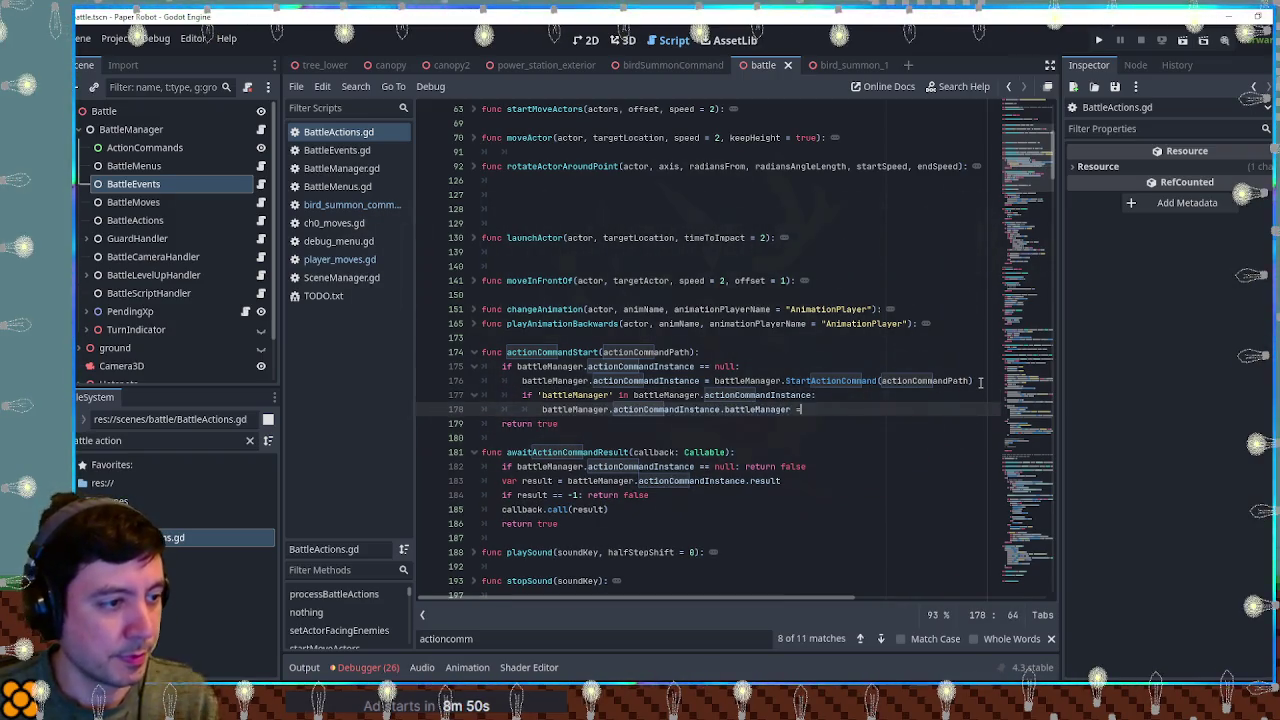
text( = self)
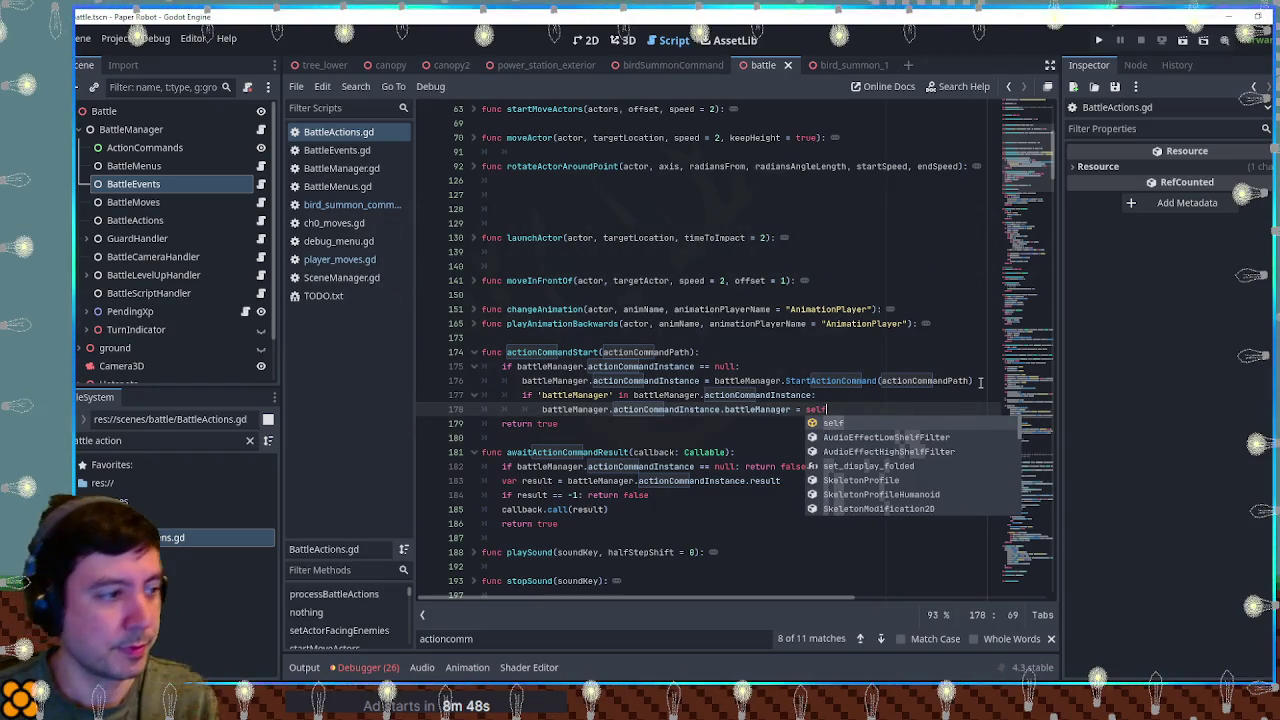
click(840, 342)
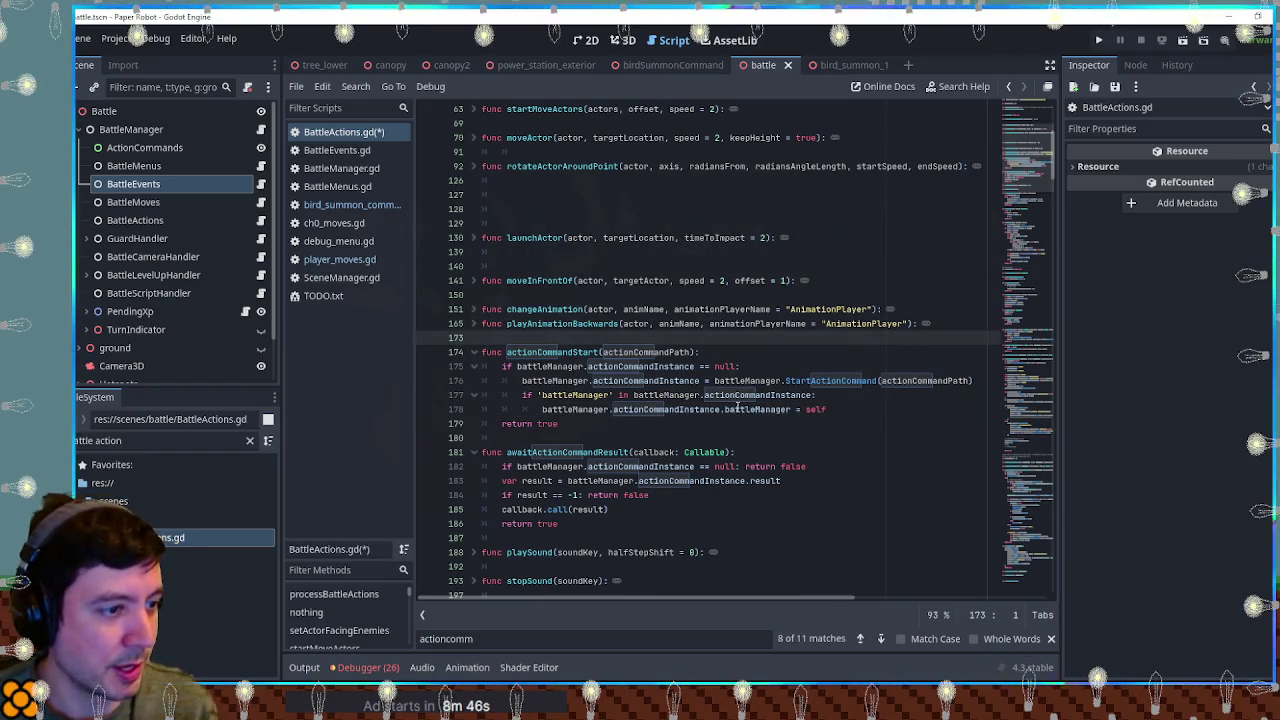
double_click(550, 380)
key(ctrl+c)
double_click(815, 409)
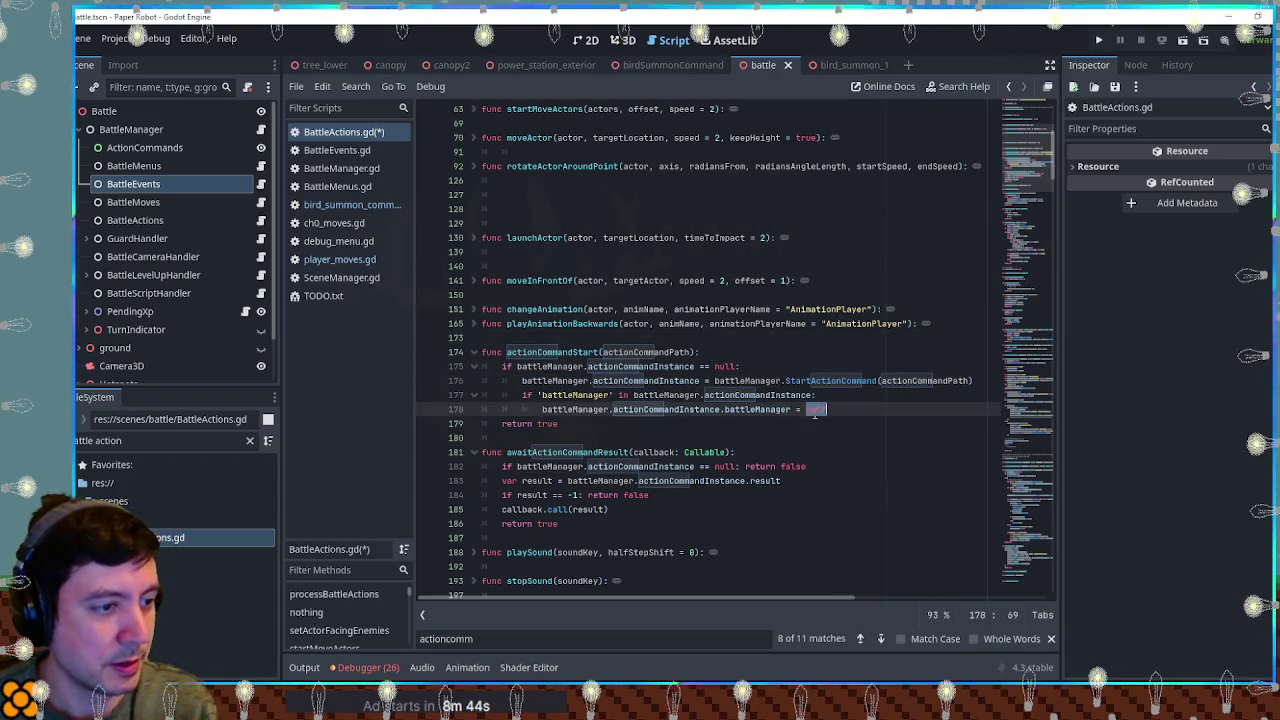
key(ctrl+v)
click(842, 366)
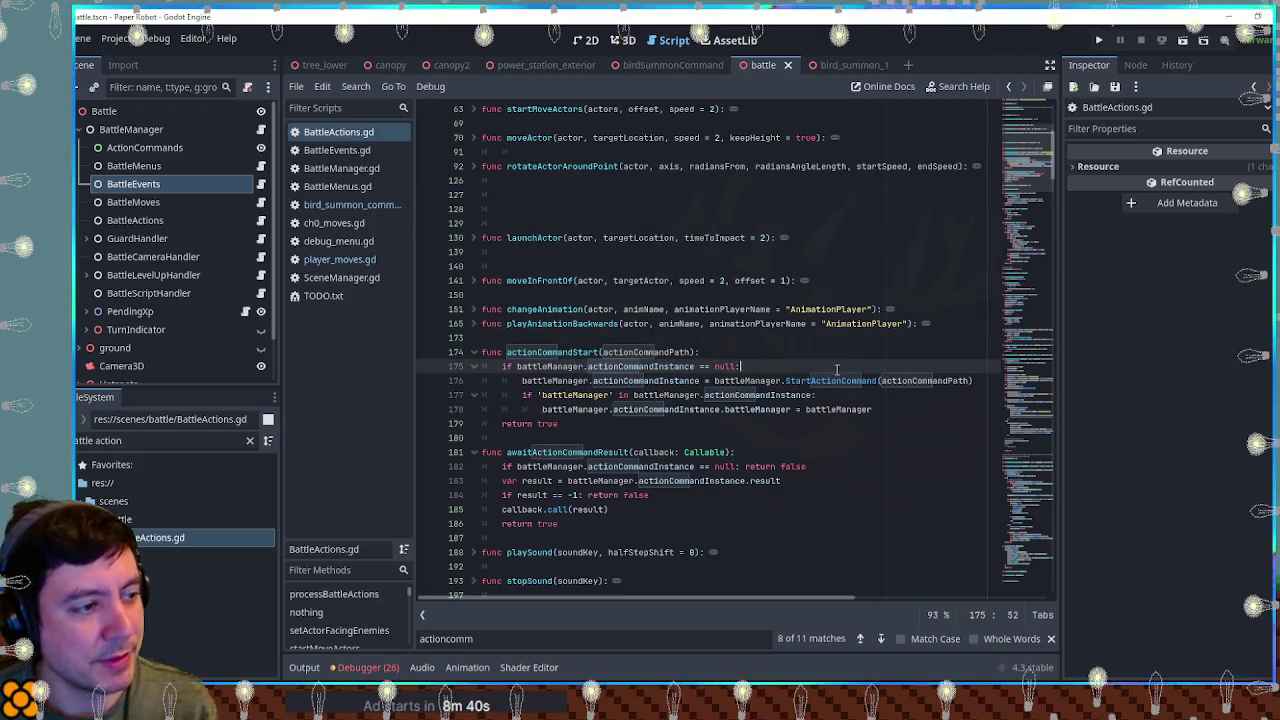
click(312, 205)
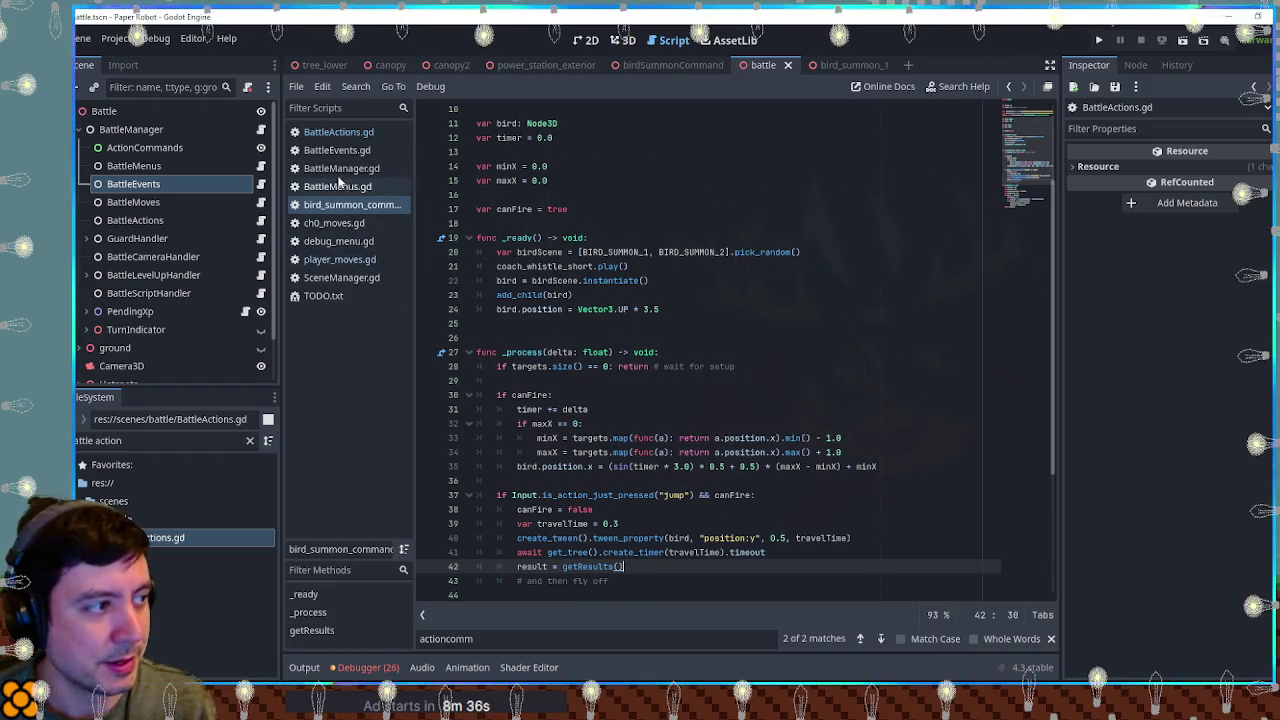
Step: Glance through BattleActions.gd and the bird summon command script
click(334, 134)
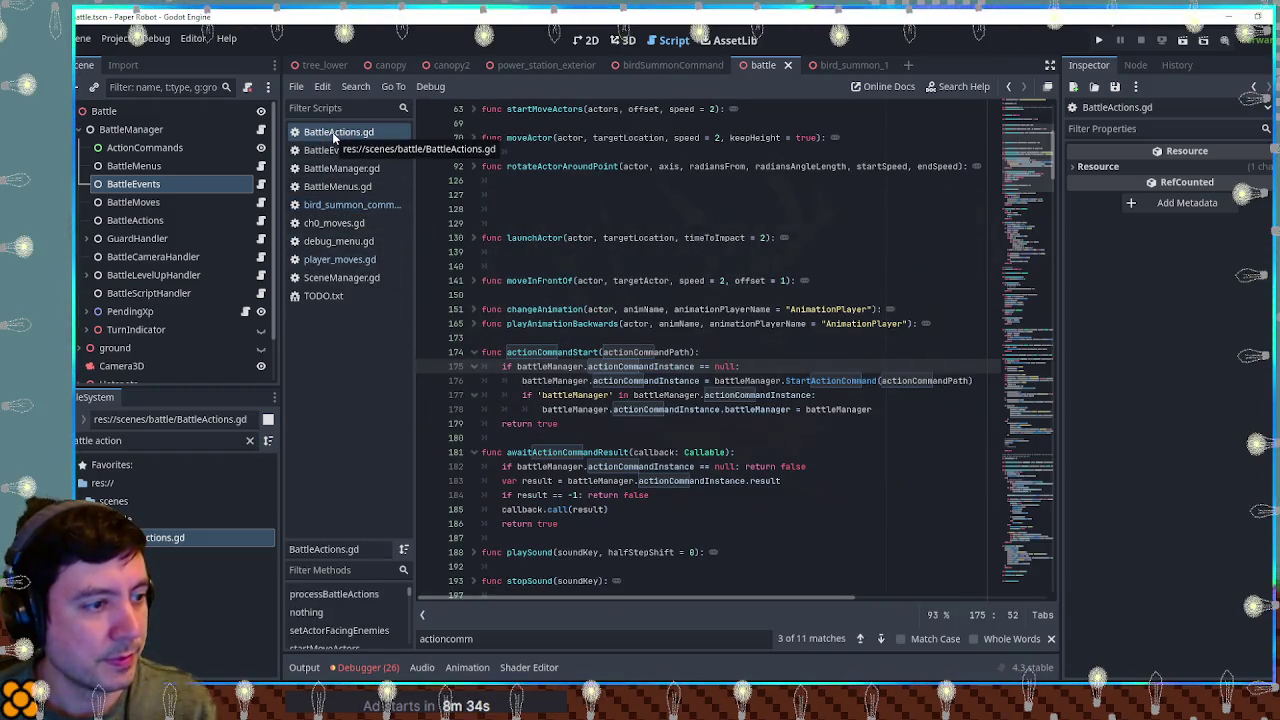
scroll(420, 360, down, 10)
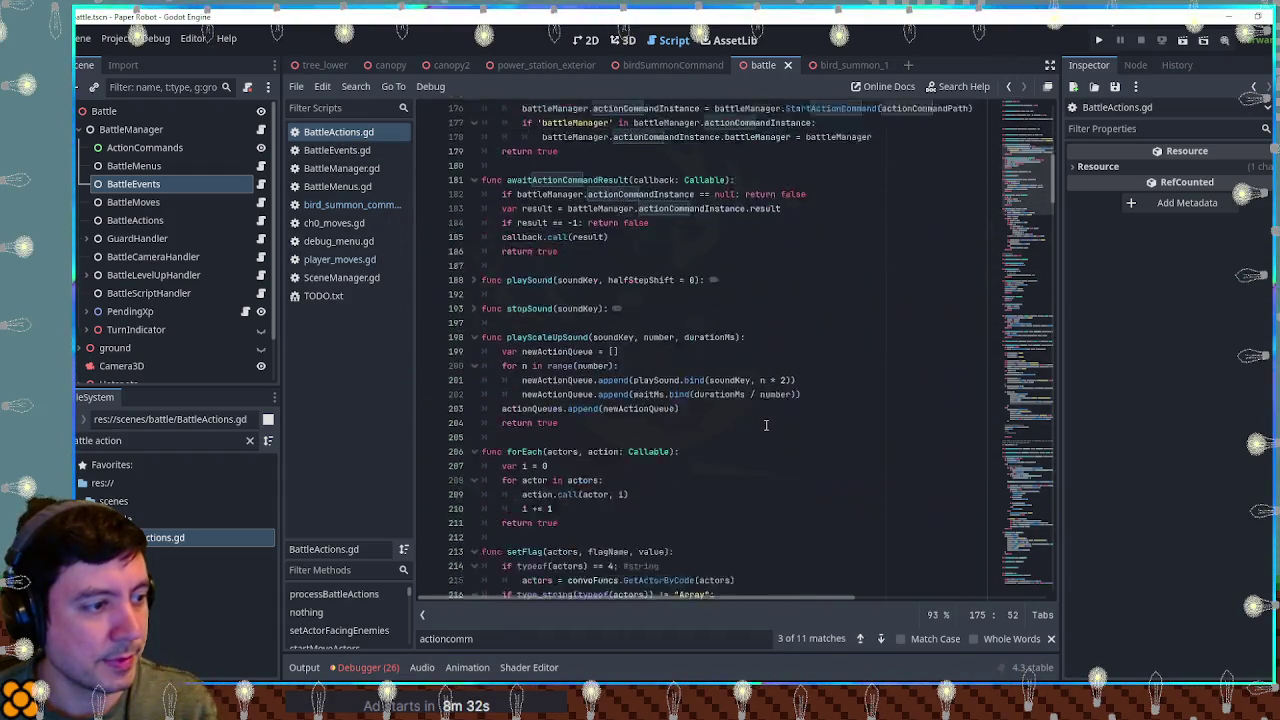
click(336, 207)
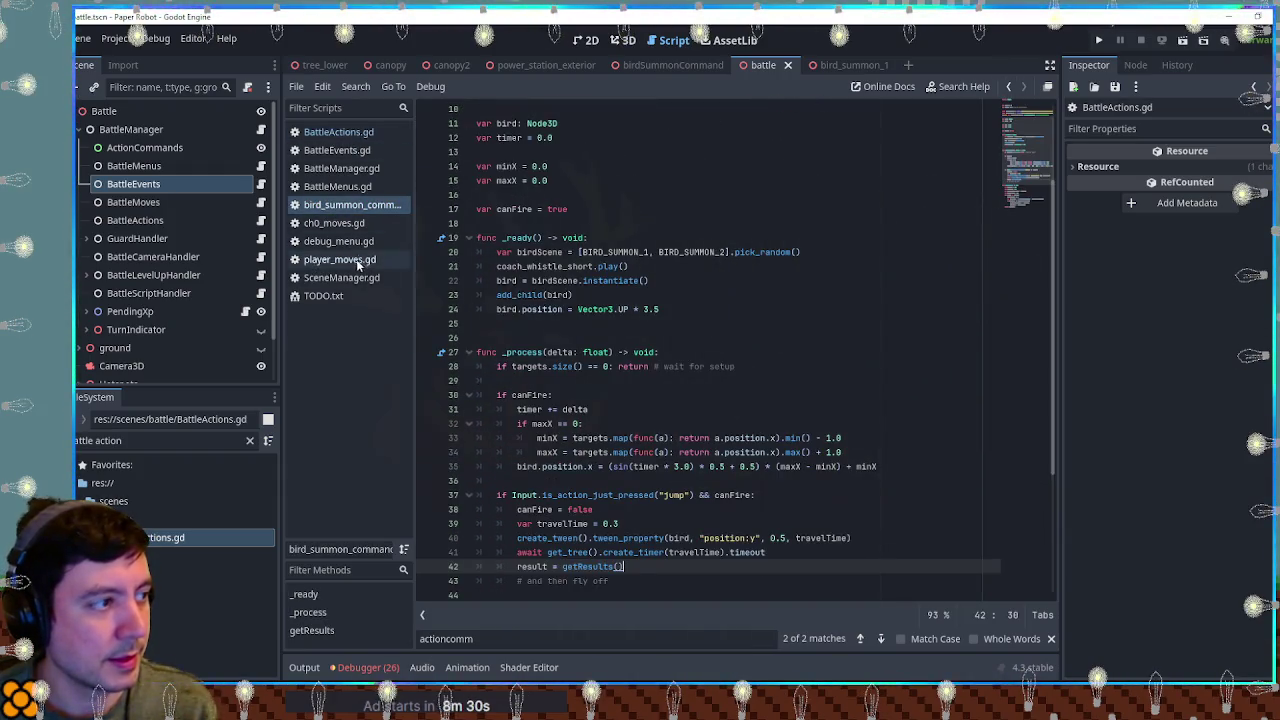
scroll(787, 415, down, 5)
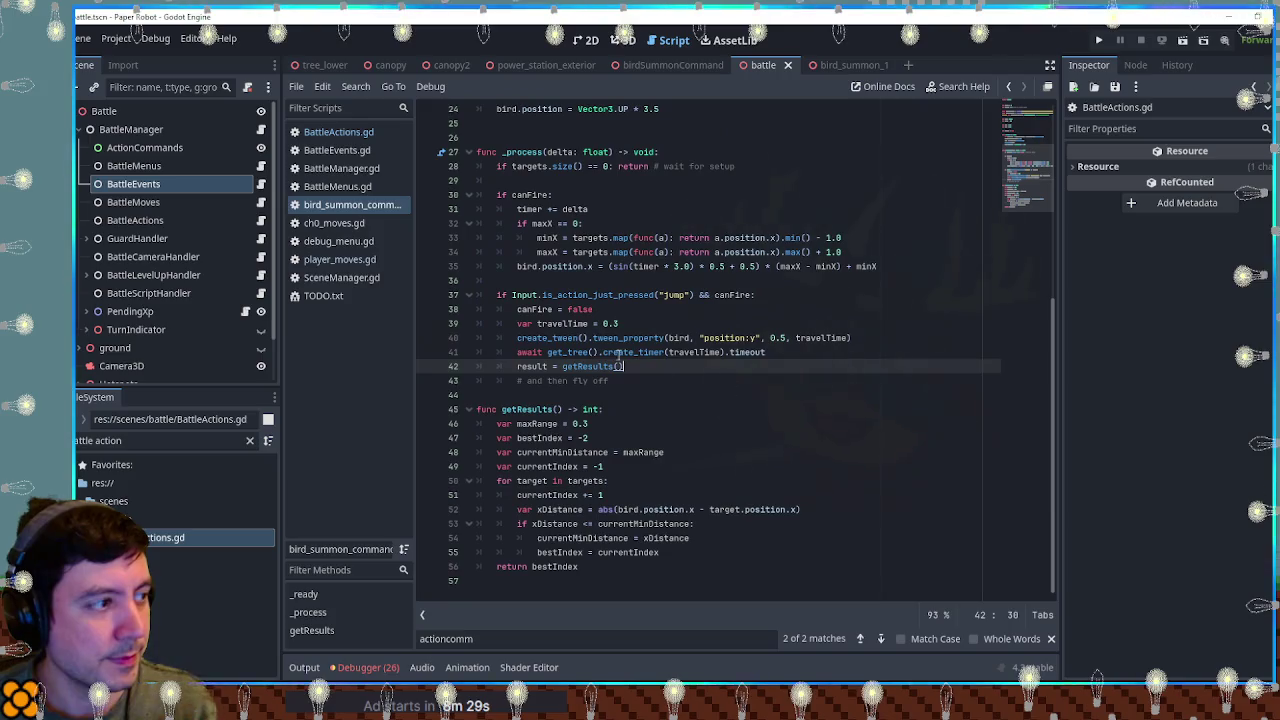
Step: Close the unneeded ch0_moves.gd and debug_menu.gd scripts
click(332, 222)
middle_click(332, 220)
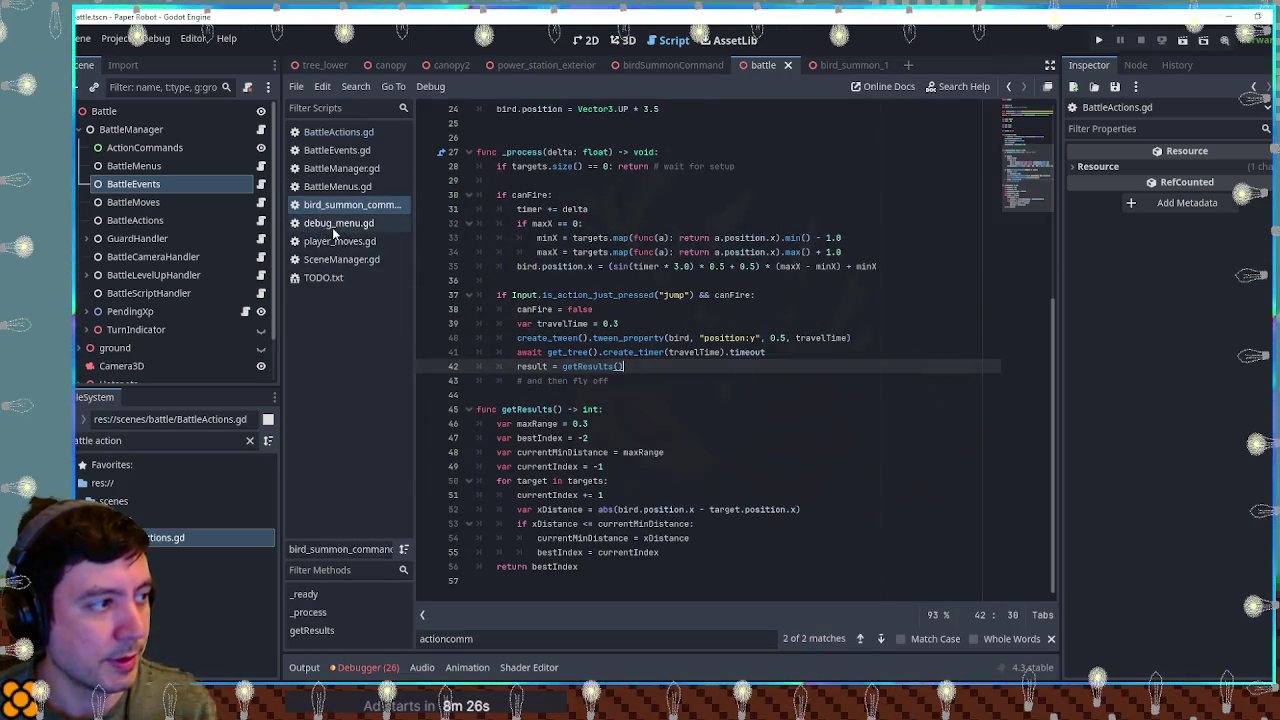
click(333, 221)
middle_click(333, 228)
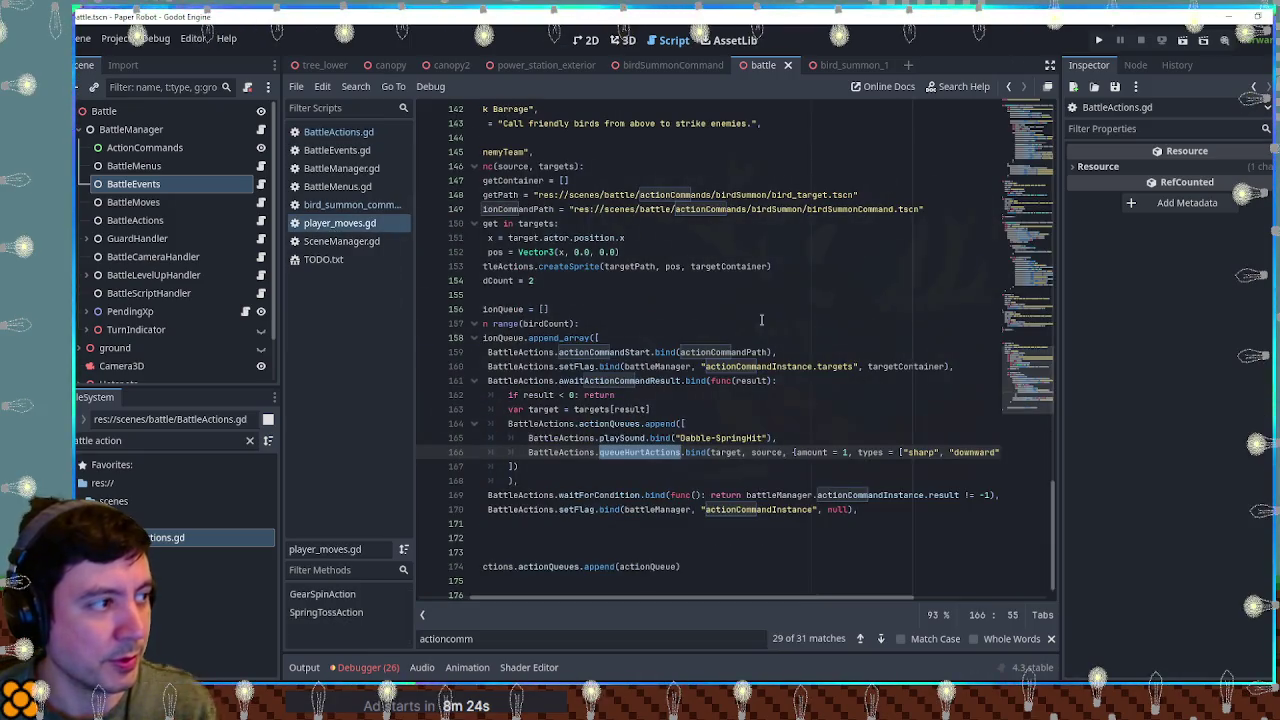
Step: Delete the commented-out debug line from BattleManager's _process, then close BattleManager.gd
click(336, 172)
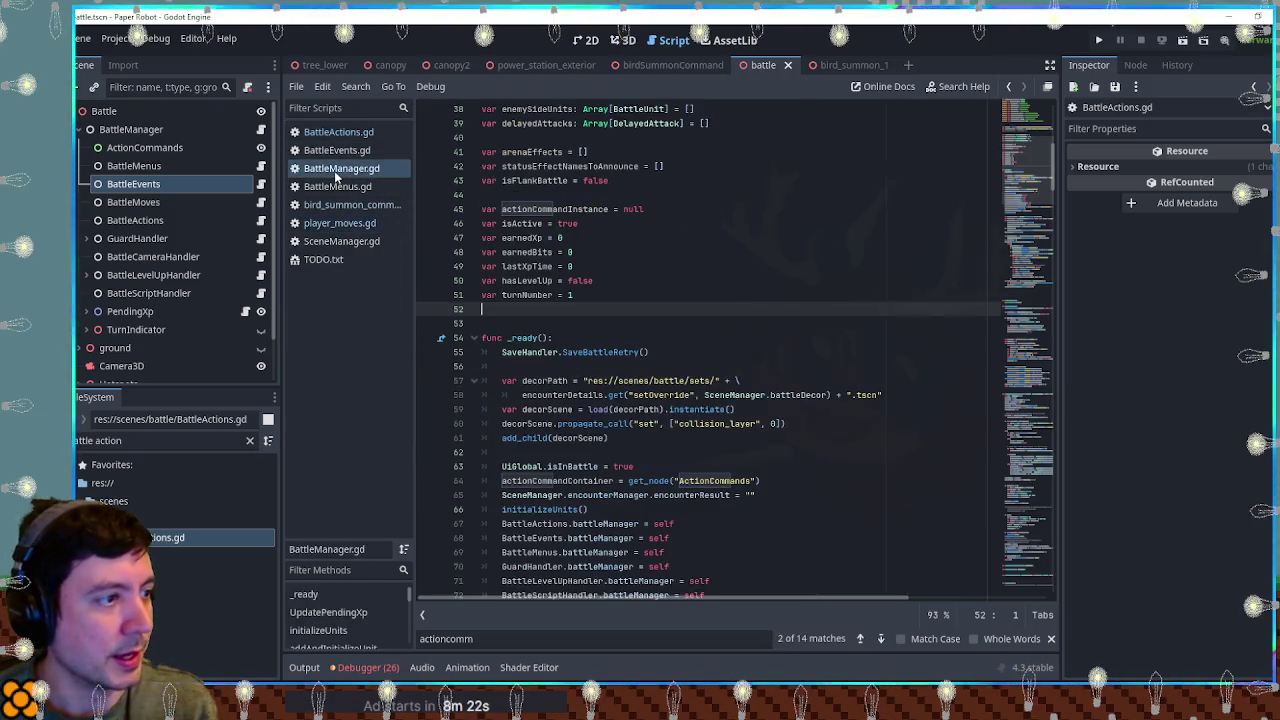
scroll(605, 352, down, 5)
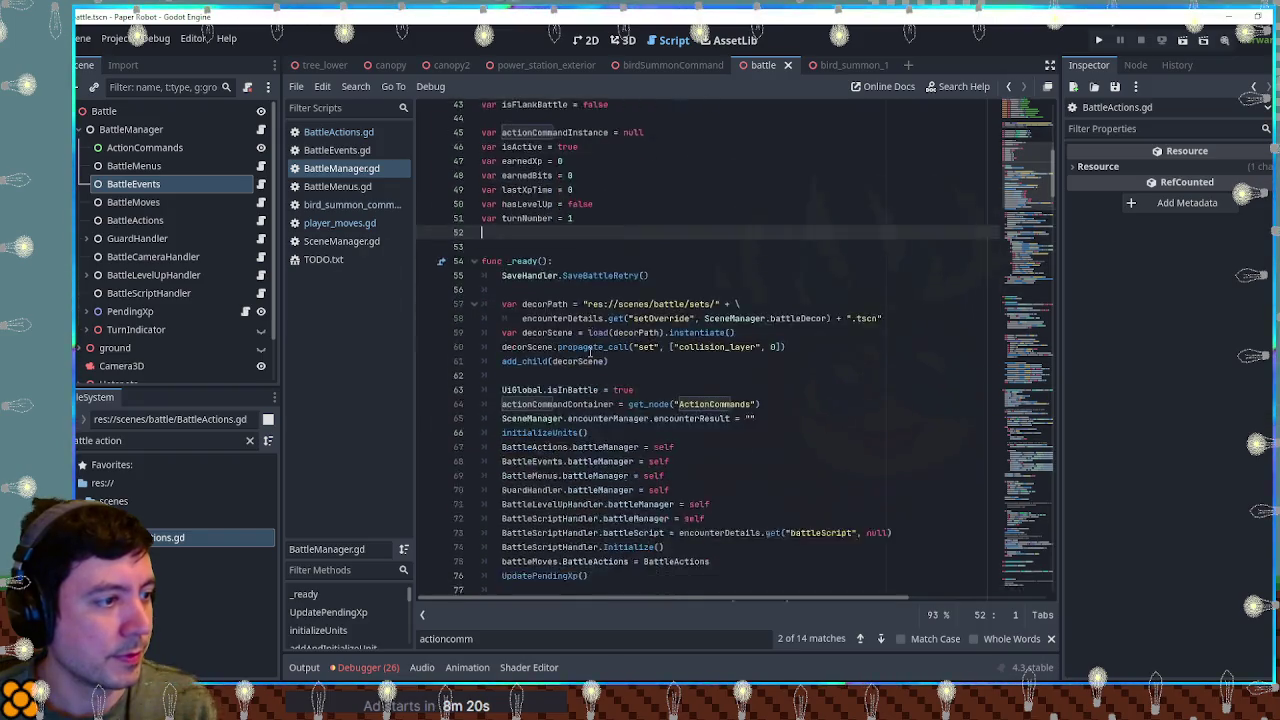
scroll(625, 355, down, 15)
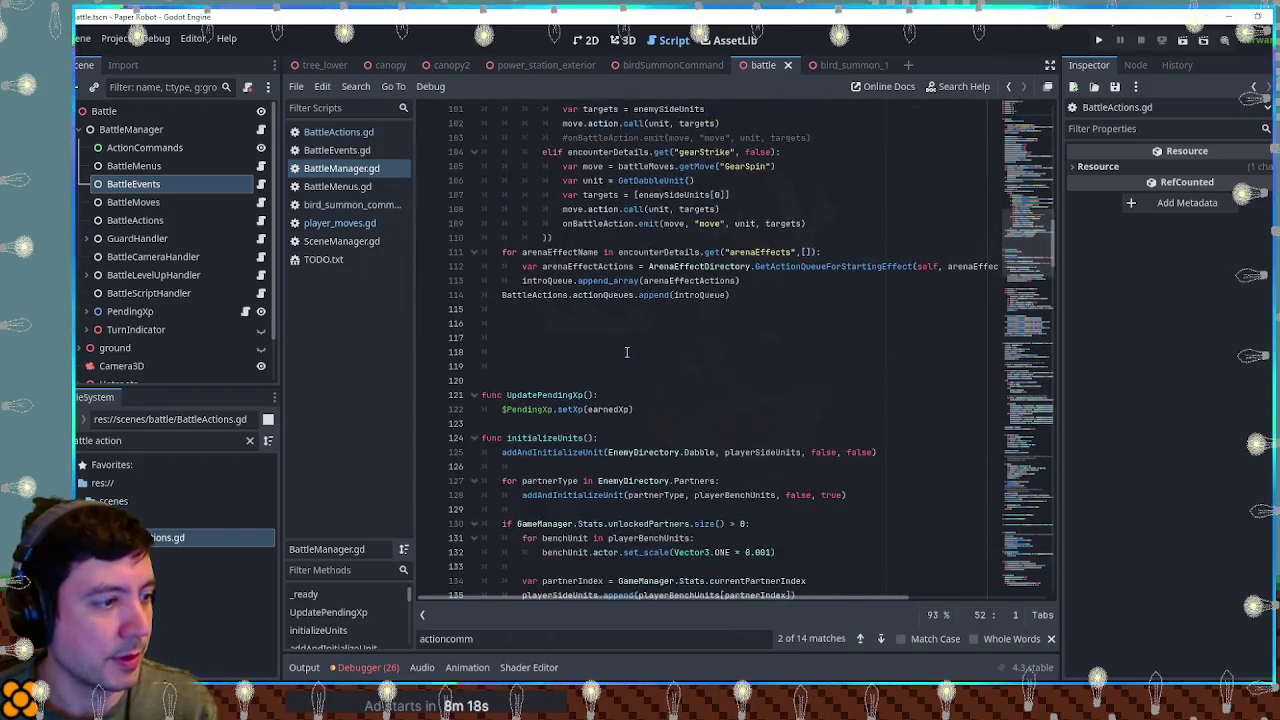
scroll(627, 352, down, 18)
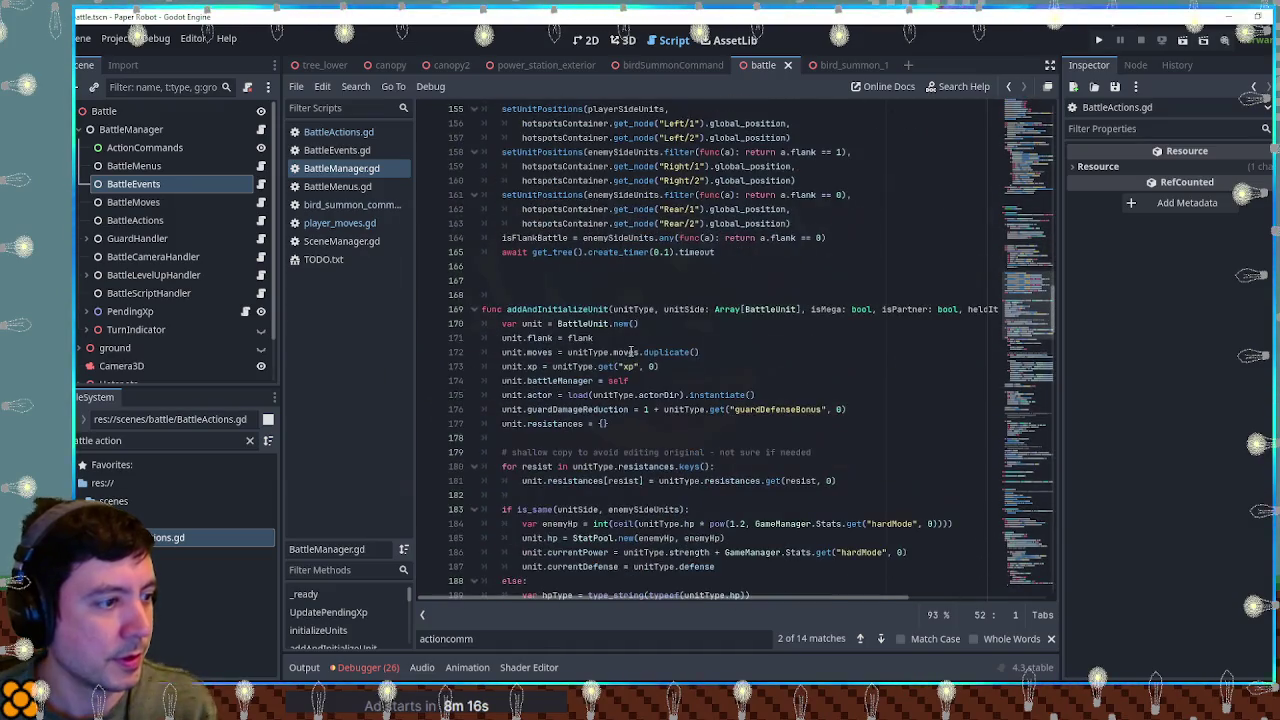
click(631, 352)
key(ctrl+f)
text(proce)
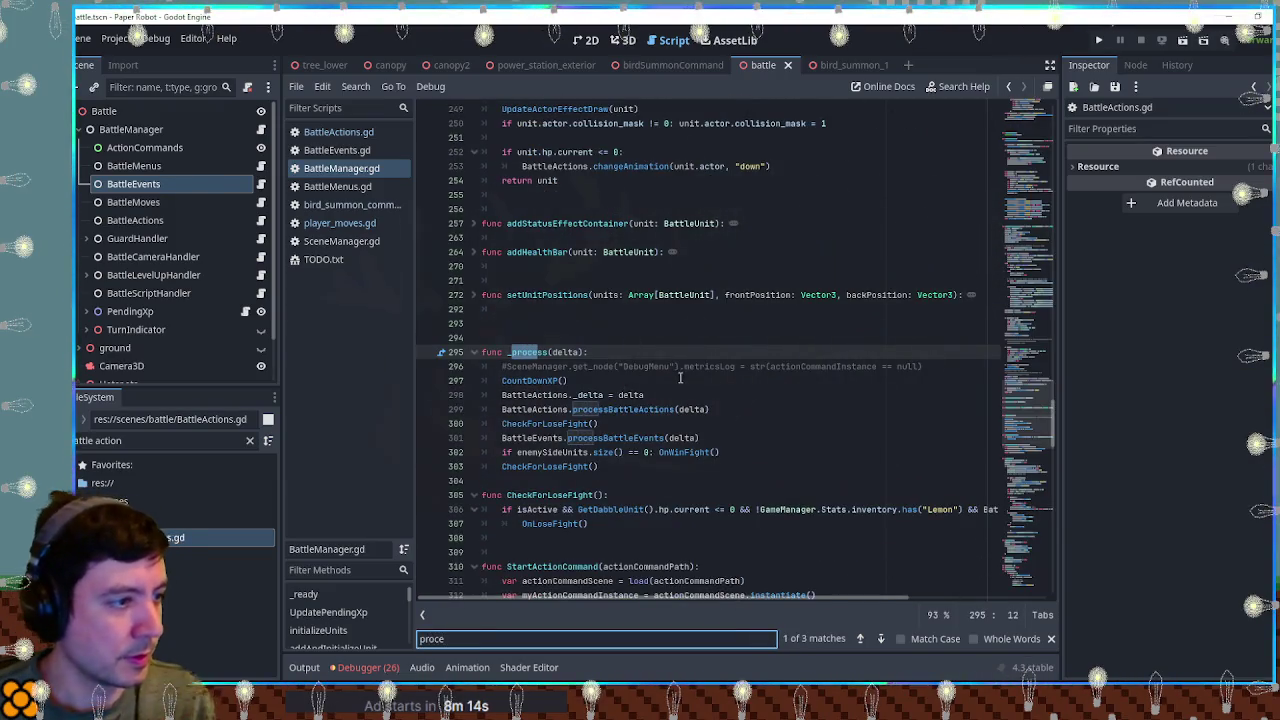
click(680, 370)
key(ctrl+shift+k)
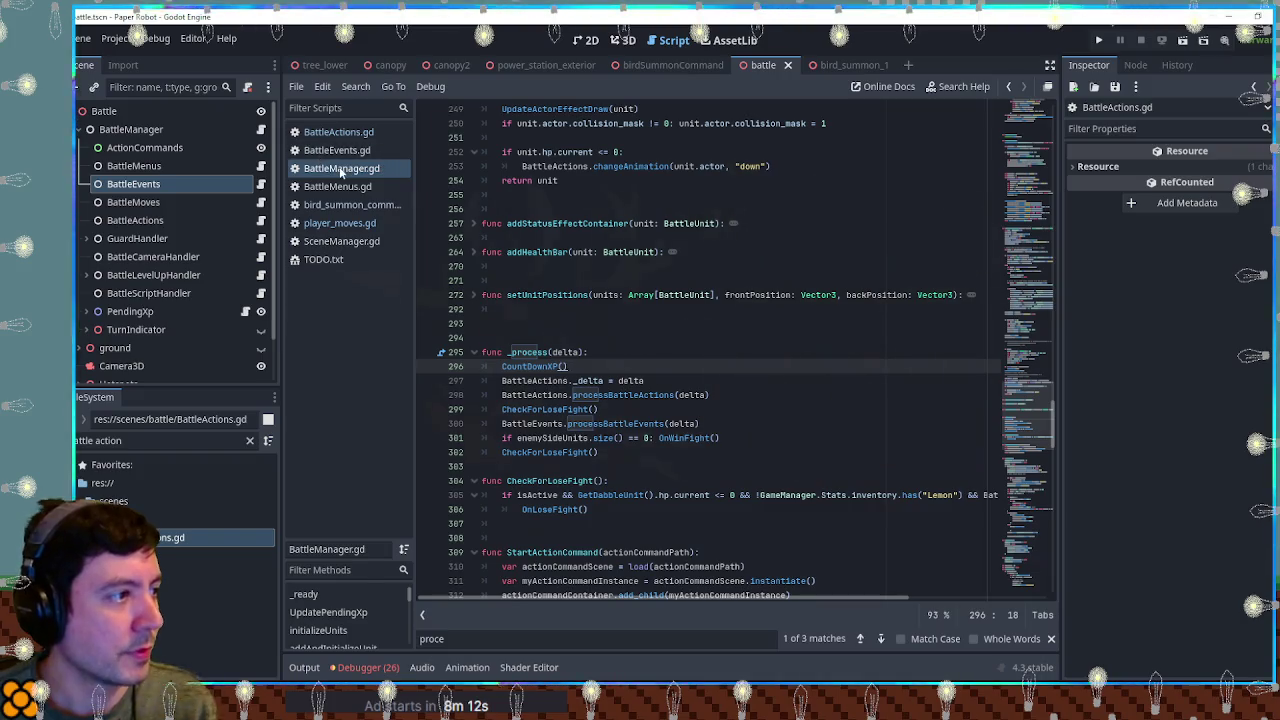
middle_click(341, 169)
click(341, 205)
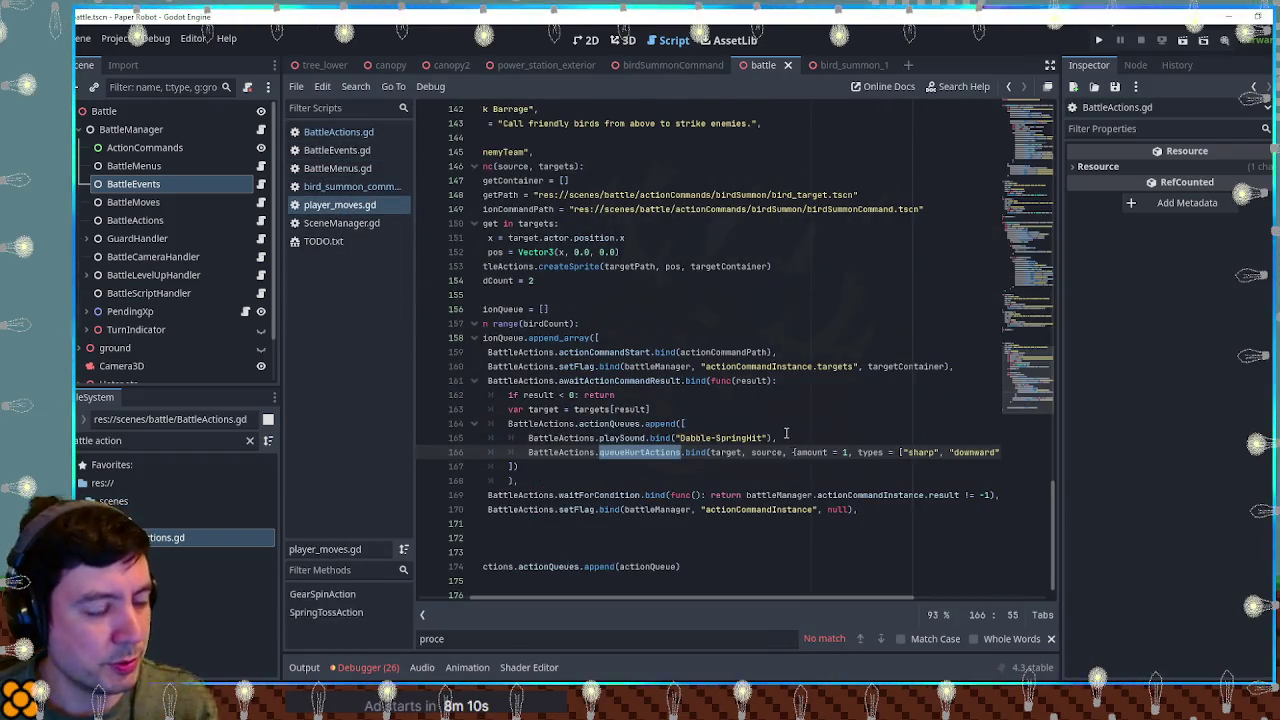
Step: Add 'if target.isDead: return' after the target = targets[result] line in Beak Barrage, then save
scroll(786, 432, down, 1)
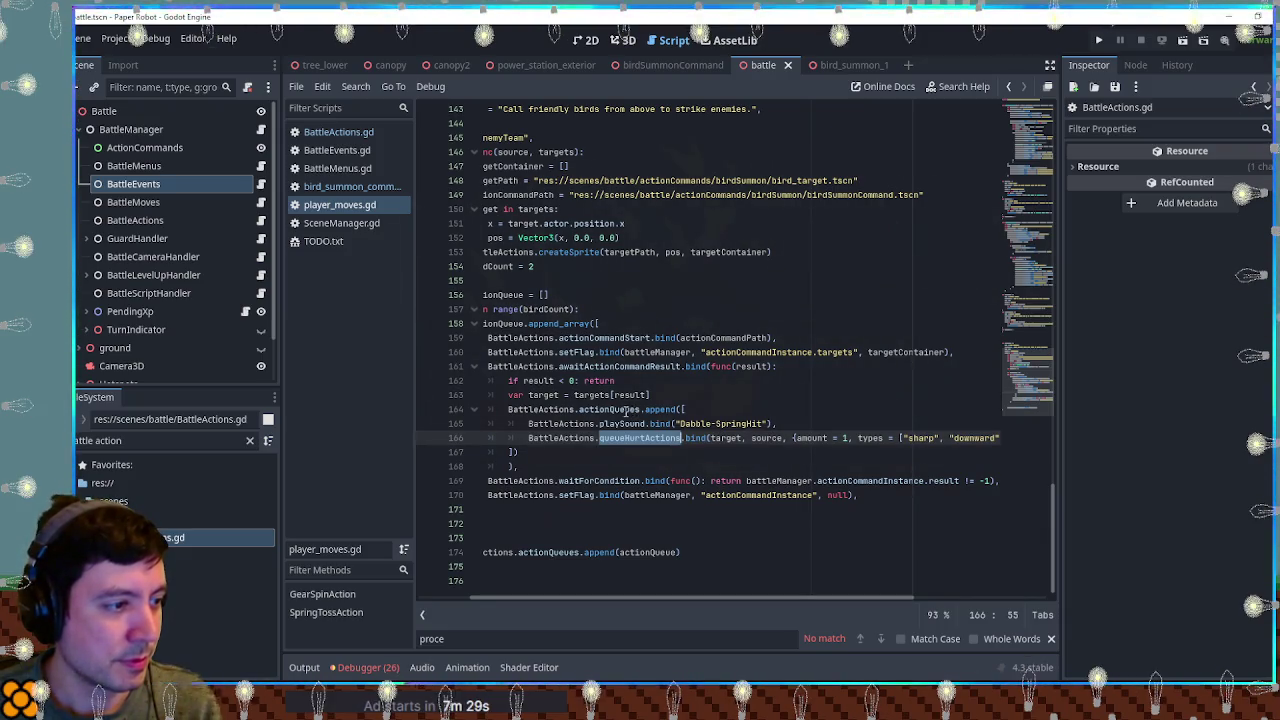
drag(527, 424, 778, 424)
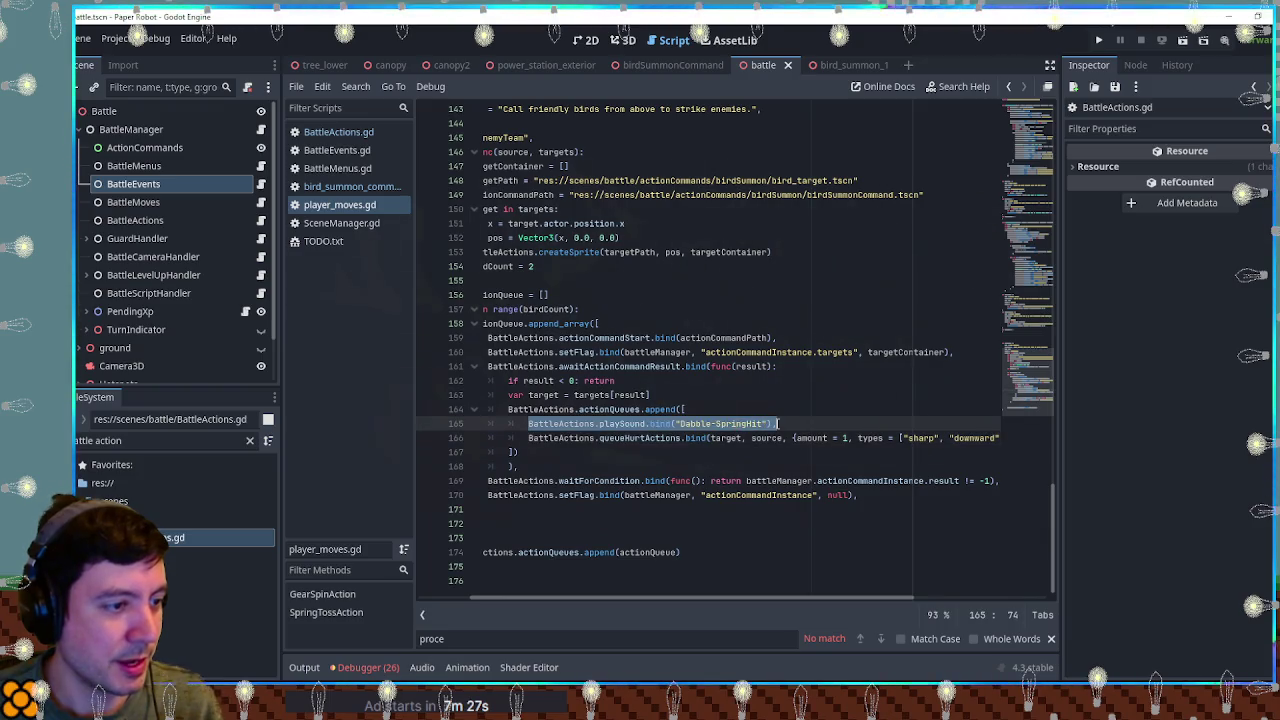
drag(528, 395, 651, 395)
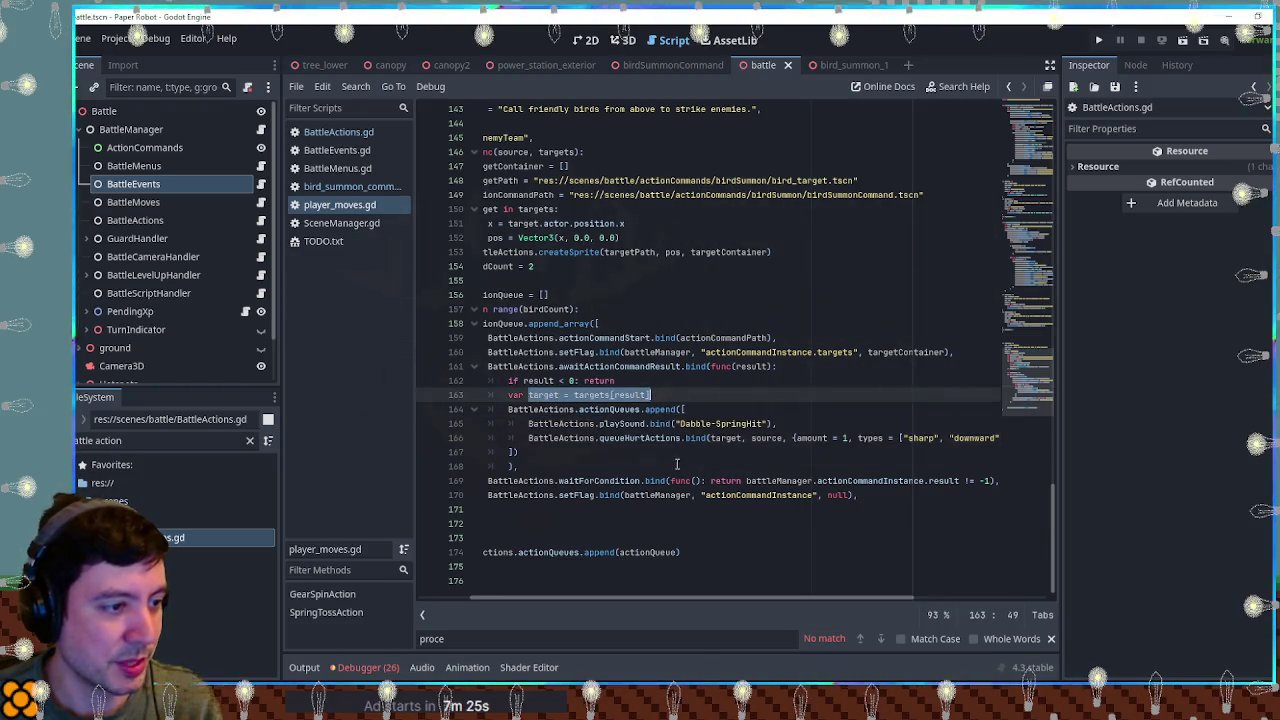
drag(717, 598, 663, 598)
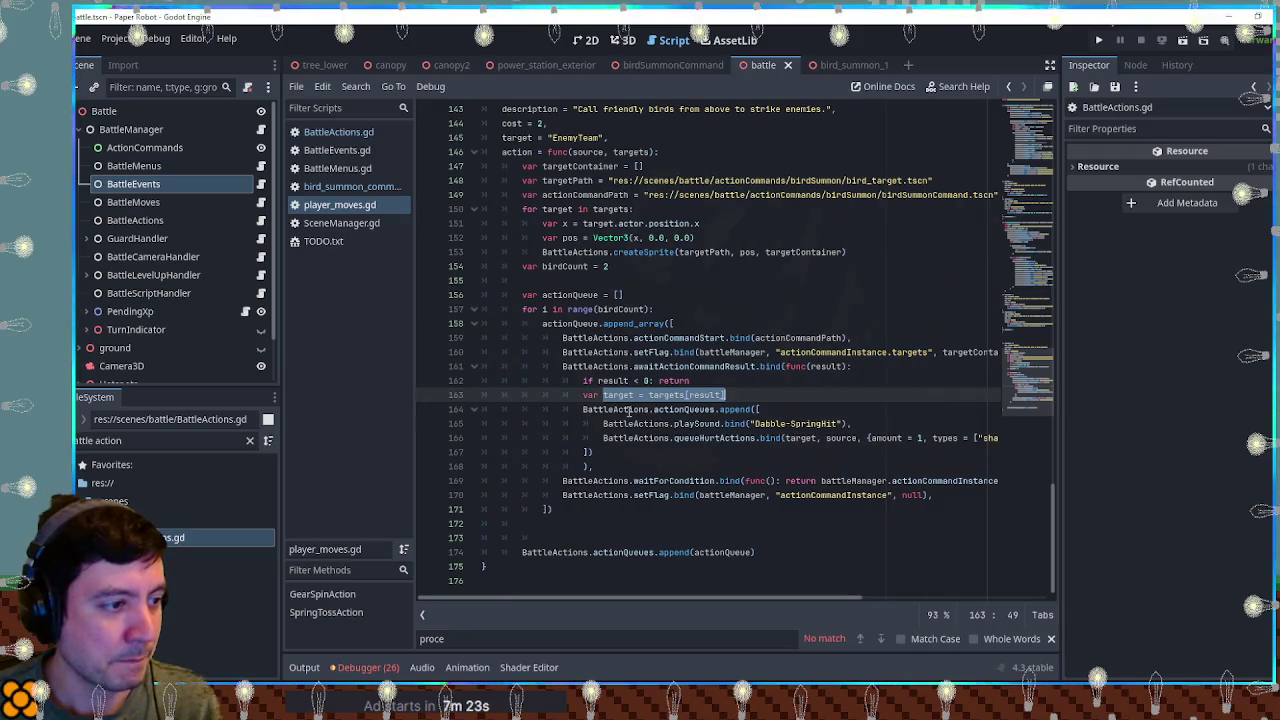
click(744, 395)
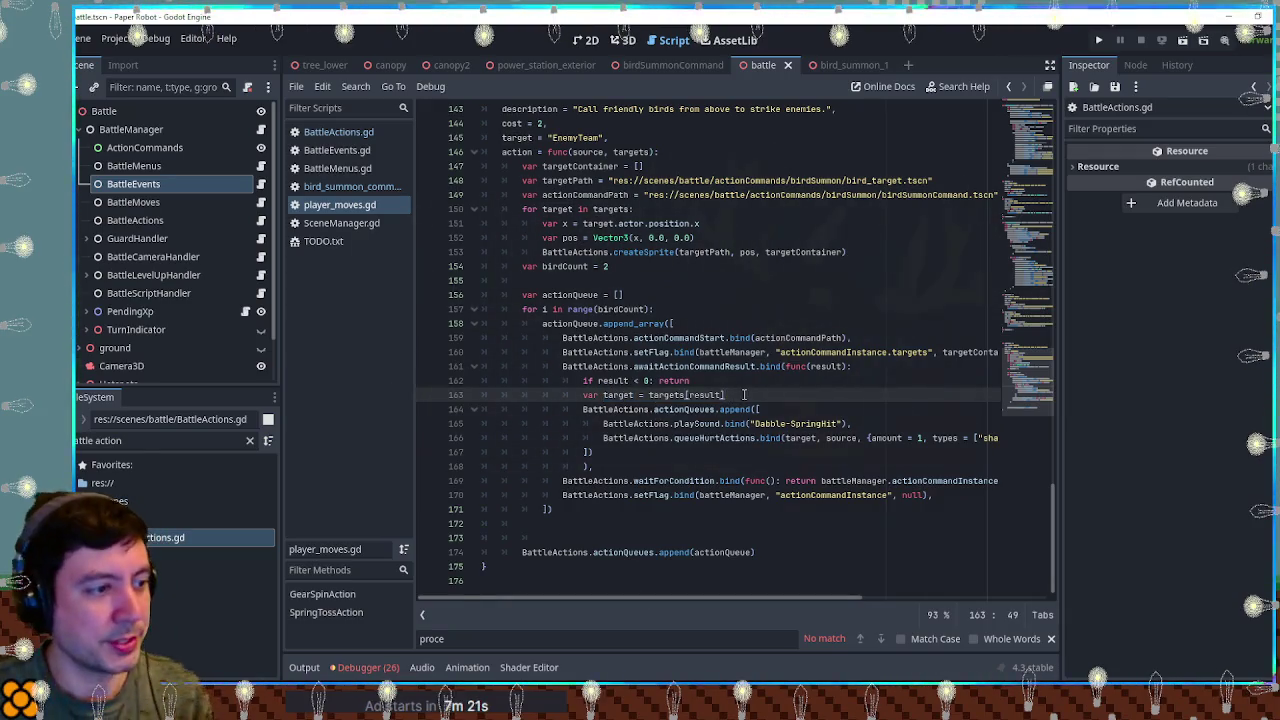
key(Return)
text(i)
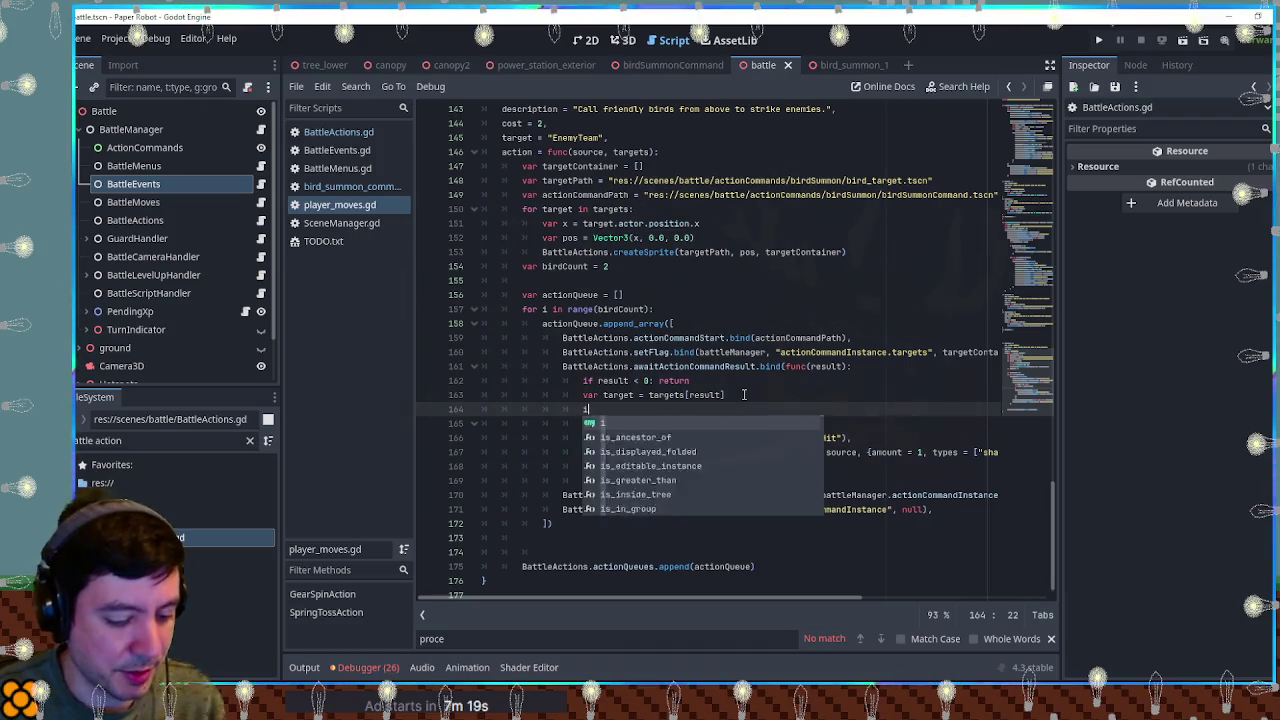
text(f target.)
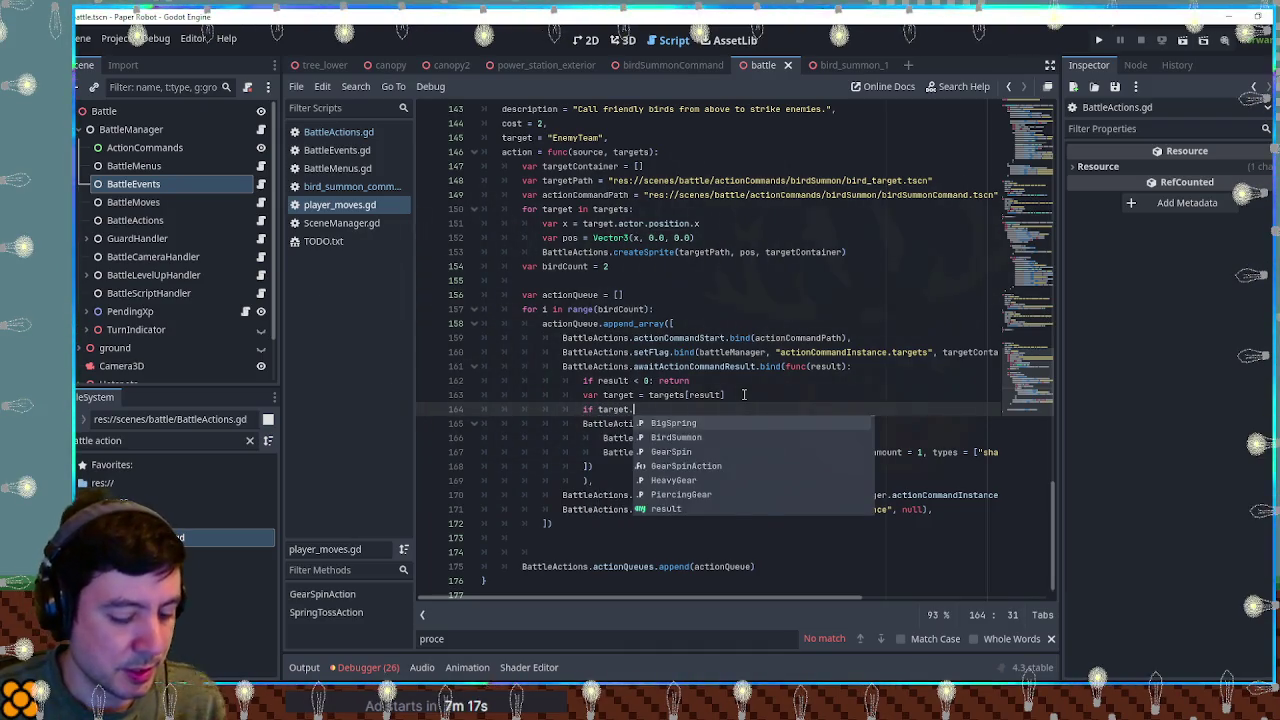
text(isDead)
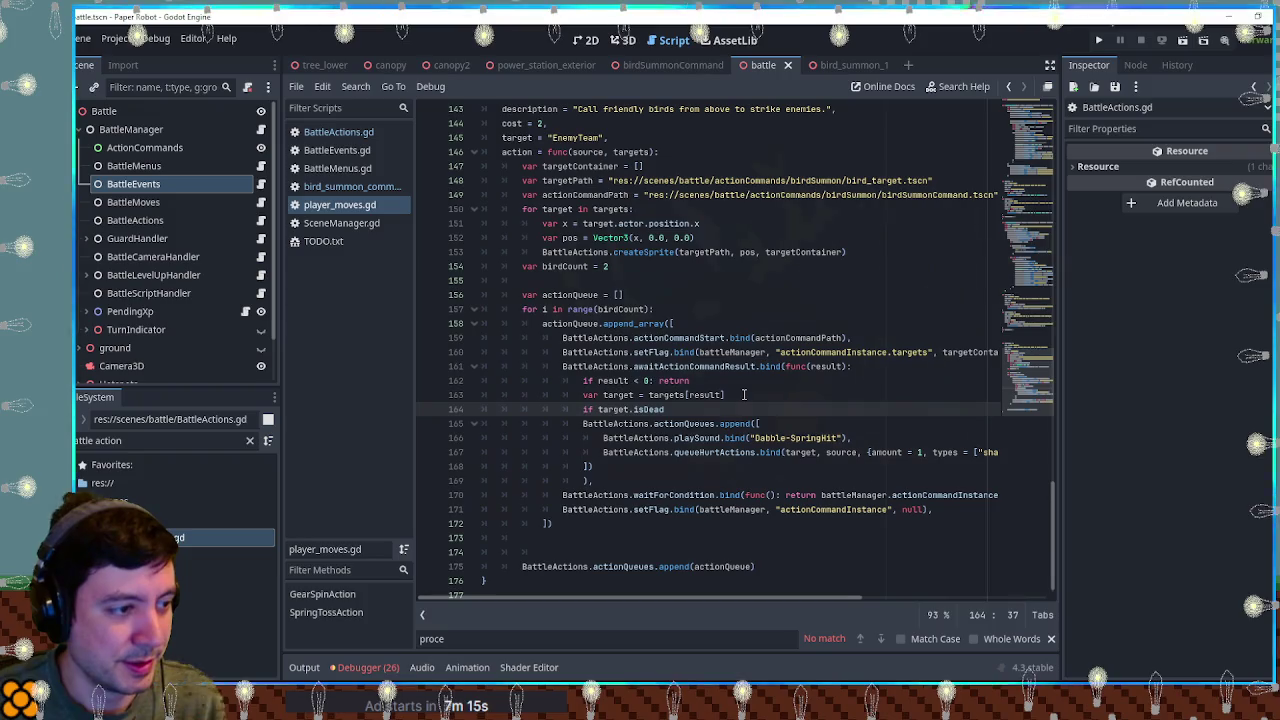
text(: return)
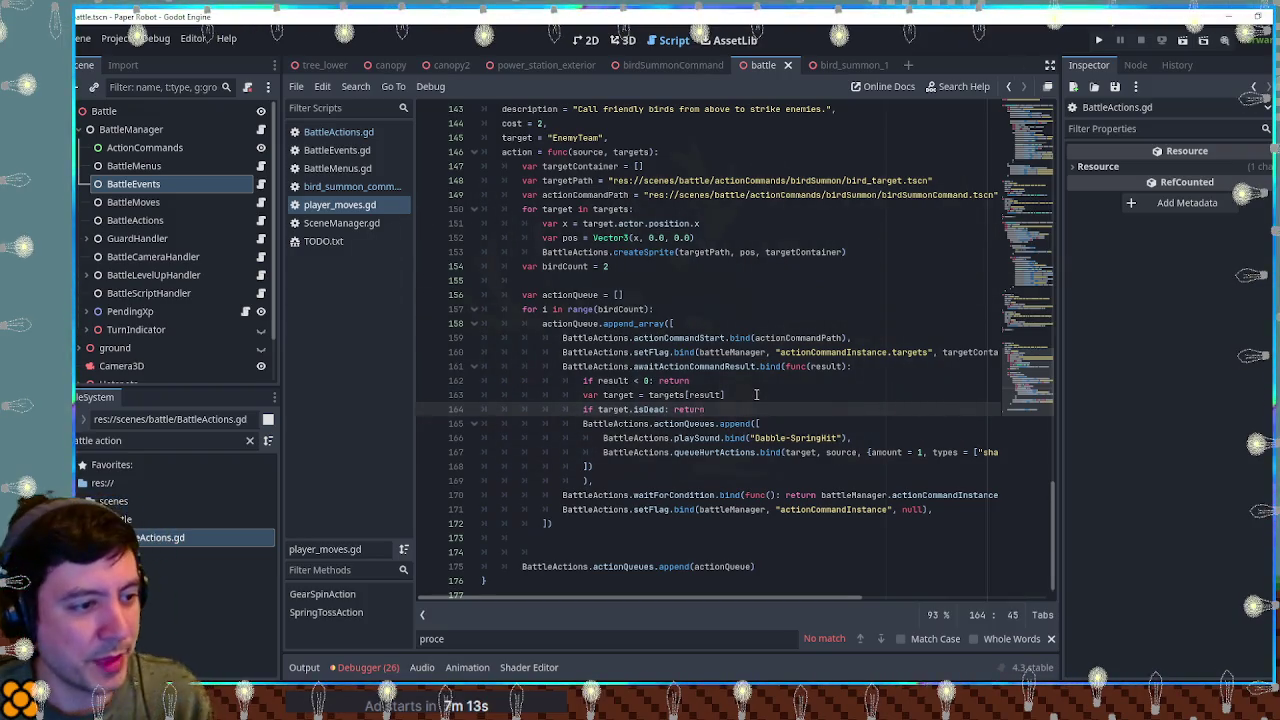
scroll(755, 394, down, 1)
mouse_move(734, 600)
mouse_down()
mouse_move(846, 607)
mouse_move(731, 605)
mouse_up()
key(ctrl+s)
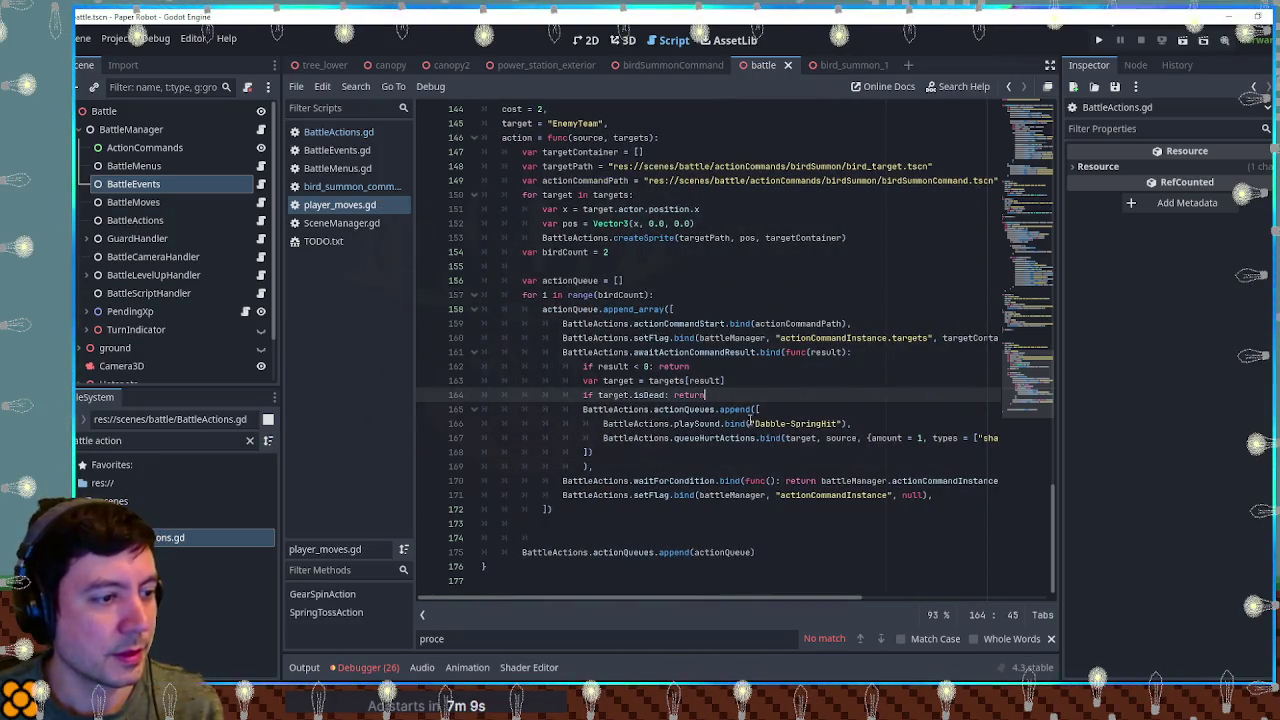
click(350, 186)
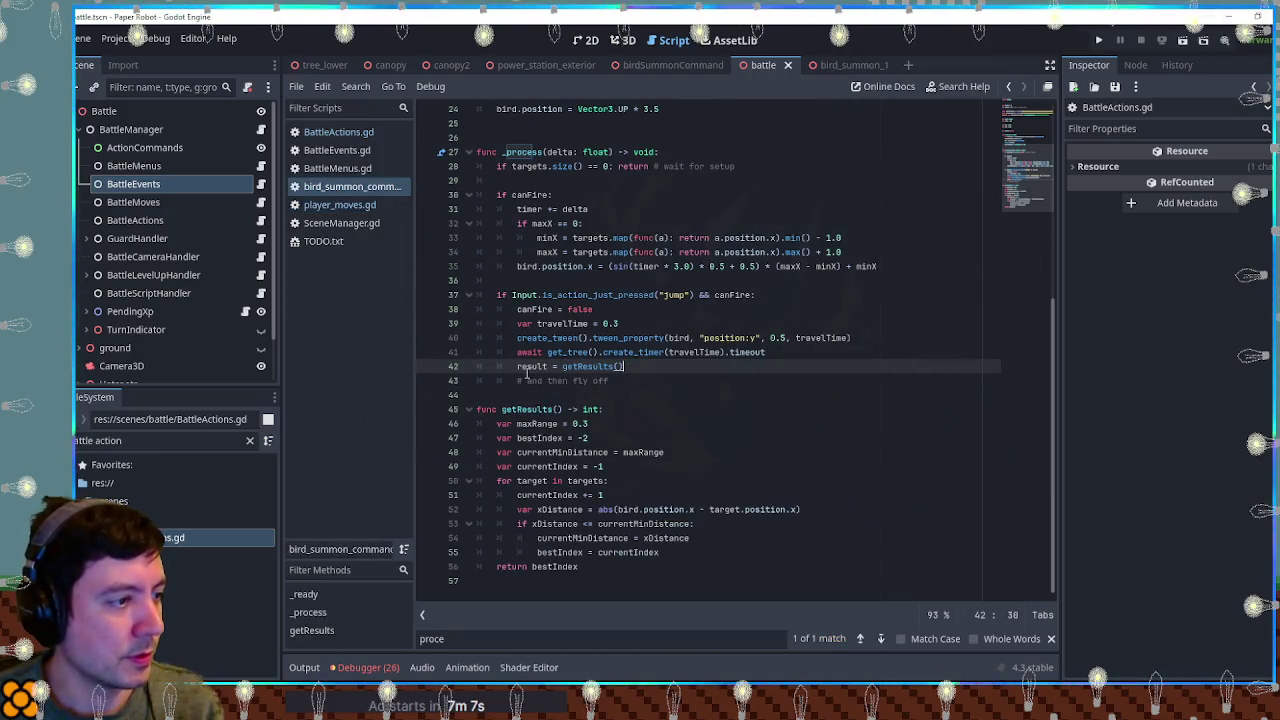
Step: Change the bird drop travelTime to 0.2, then filter files by 'icons' and select icons.png
click(615, 323)
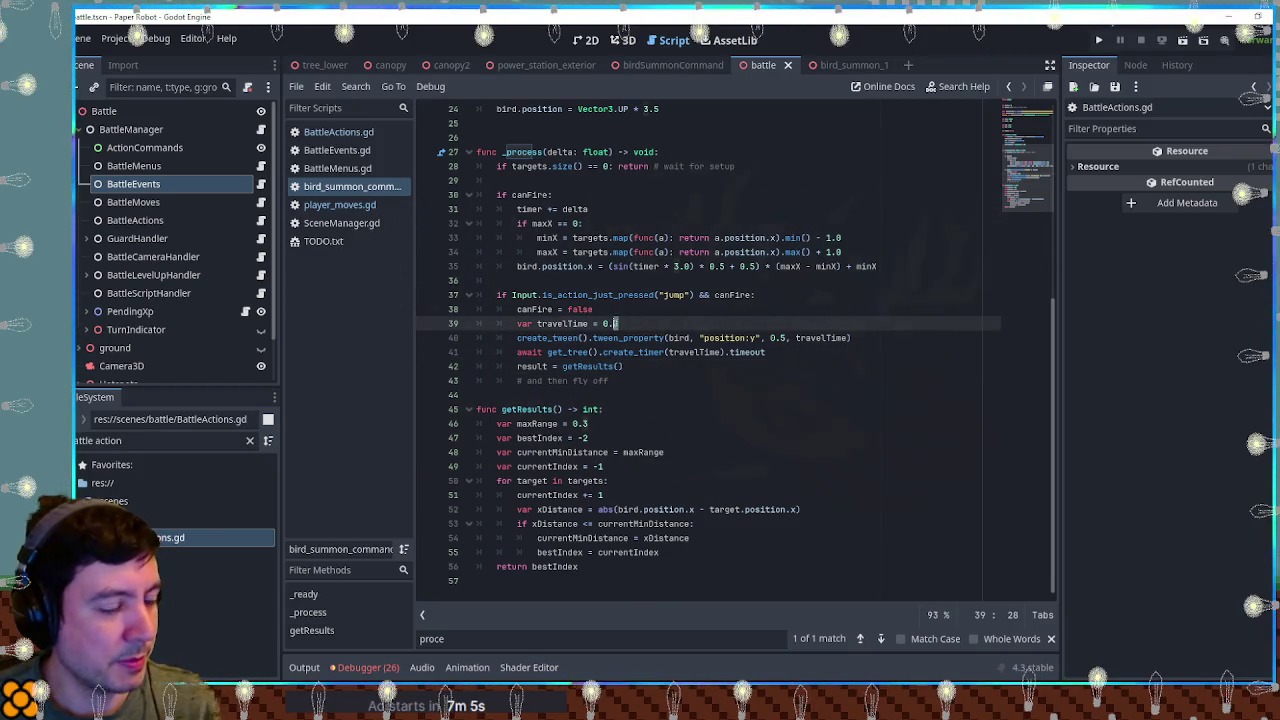
text(2)
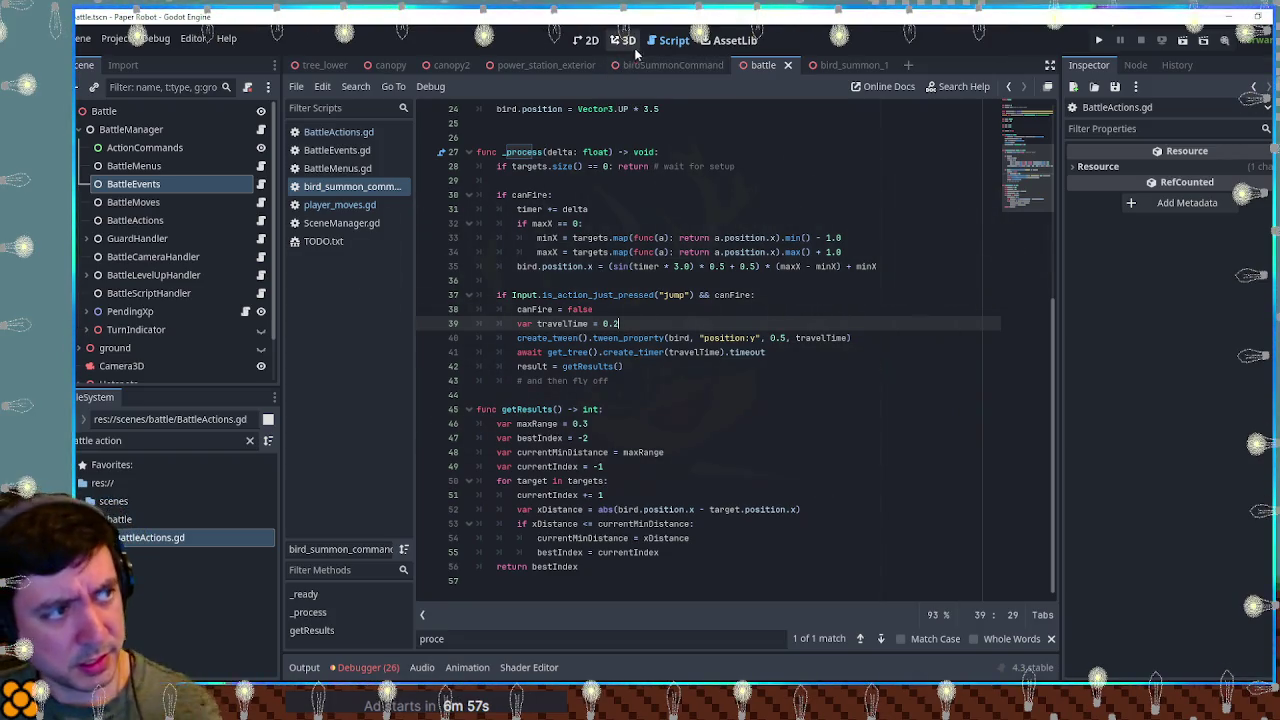
triple_click(157, 441)
text(icons)
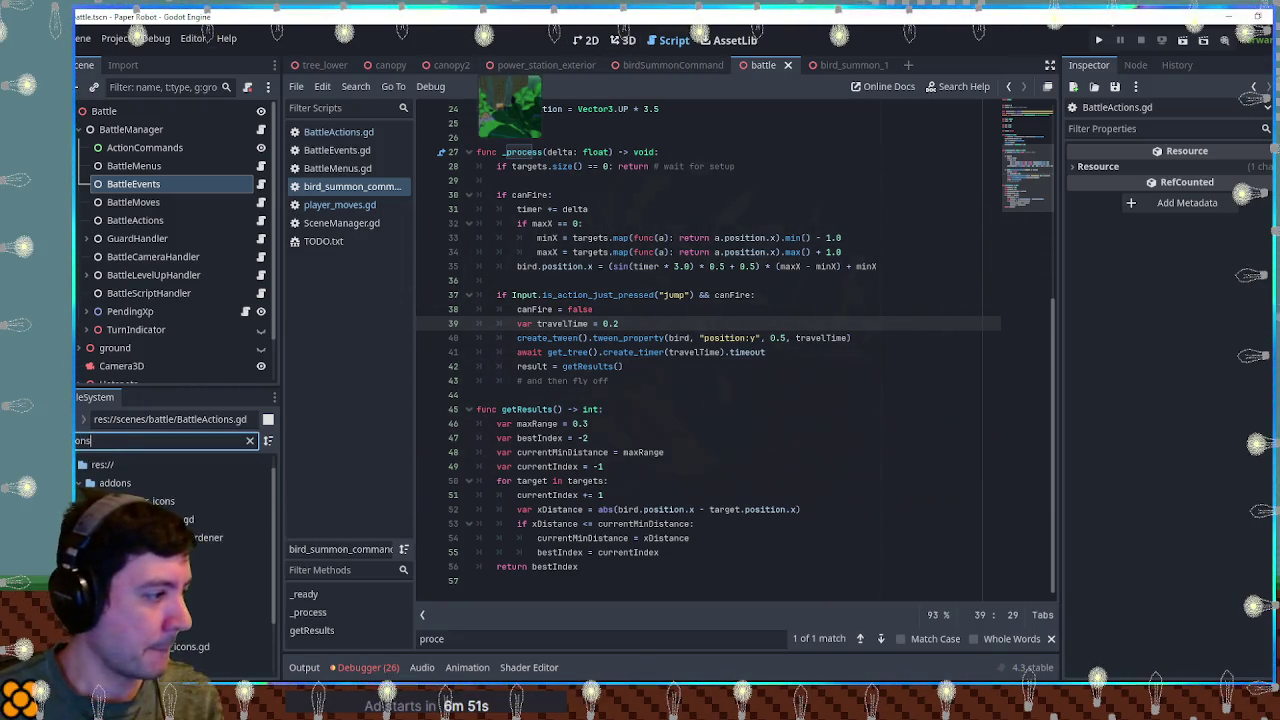
click(170, 610)
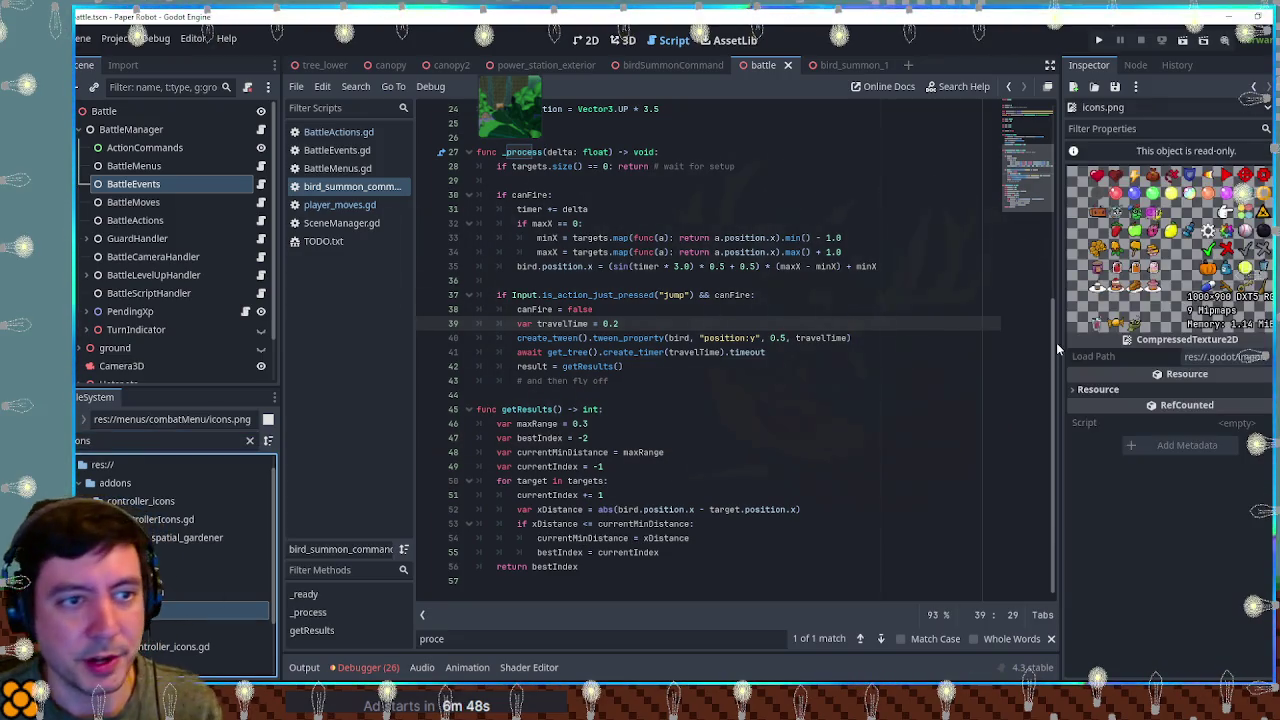
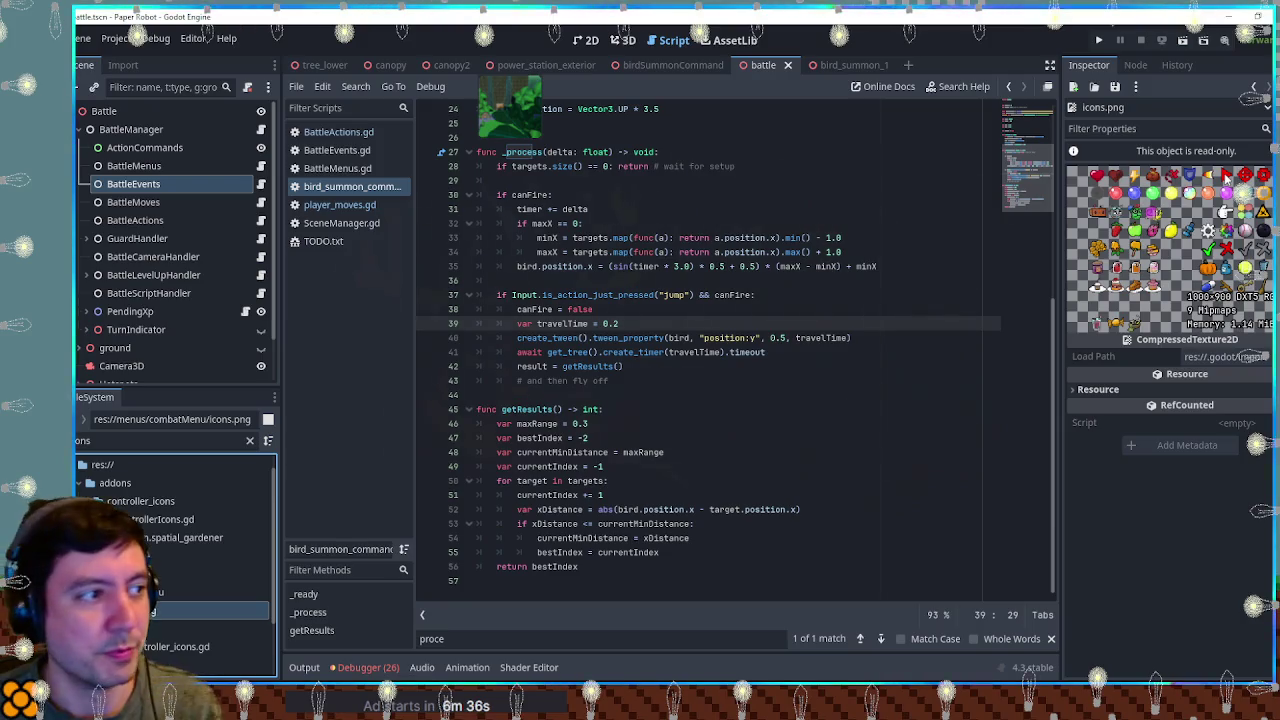
Step: Return to the 3D view and bring the Battle scene tree back into the dock
click(624, 40)
click(672, 40)
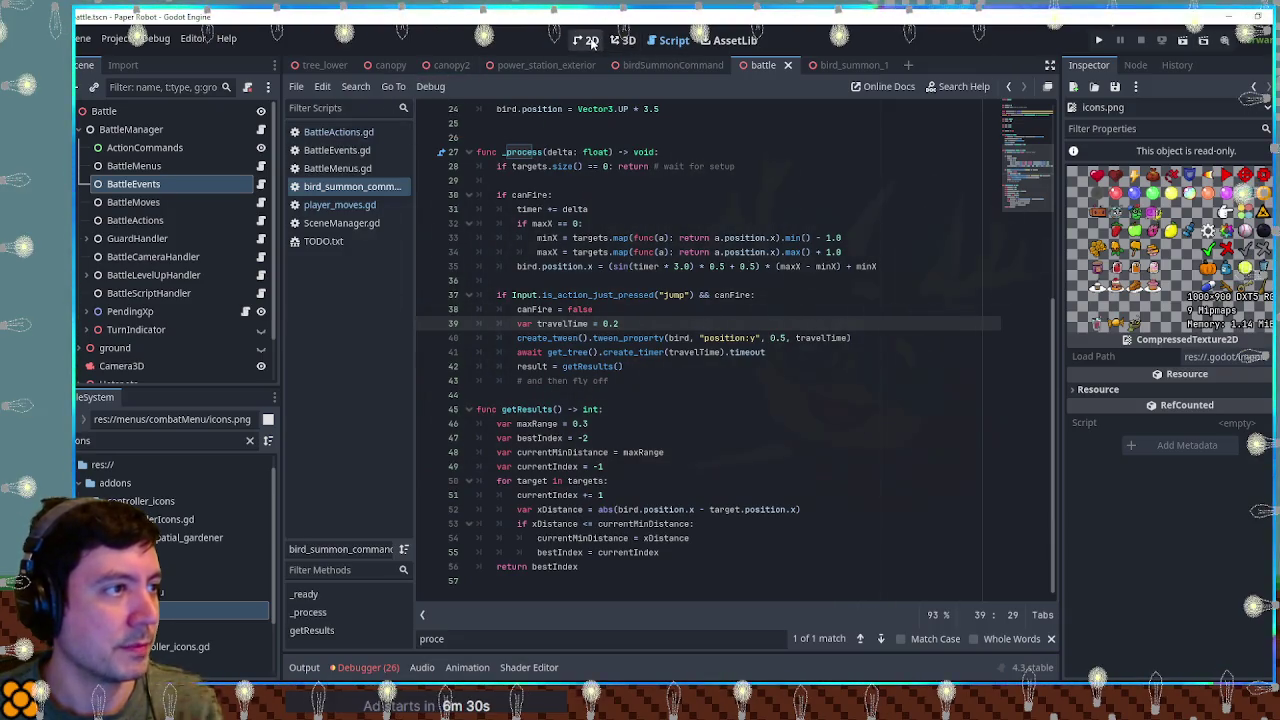
click(623, 40)
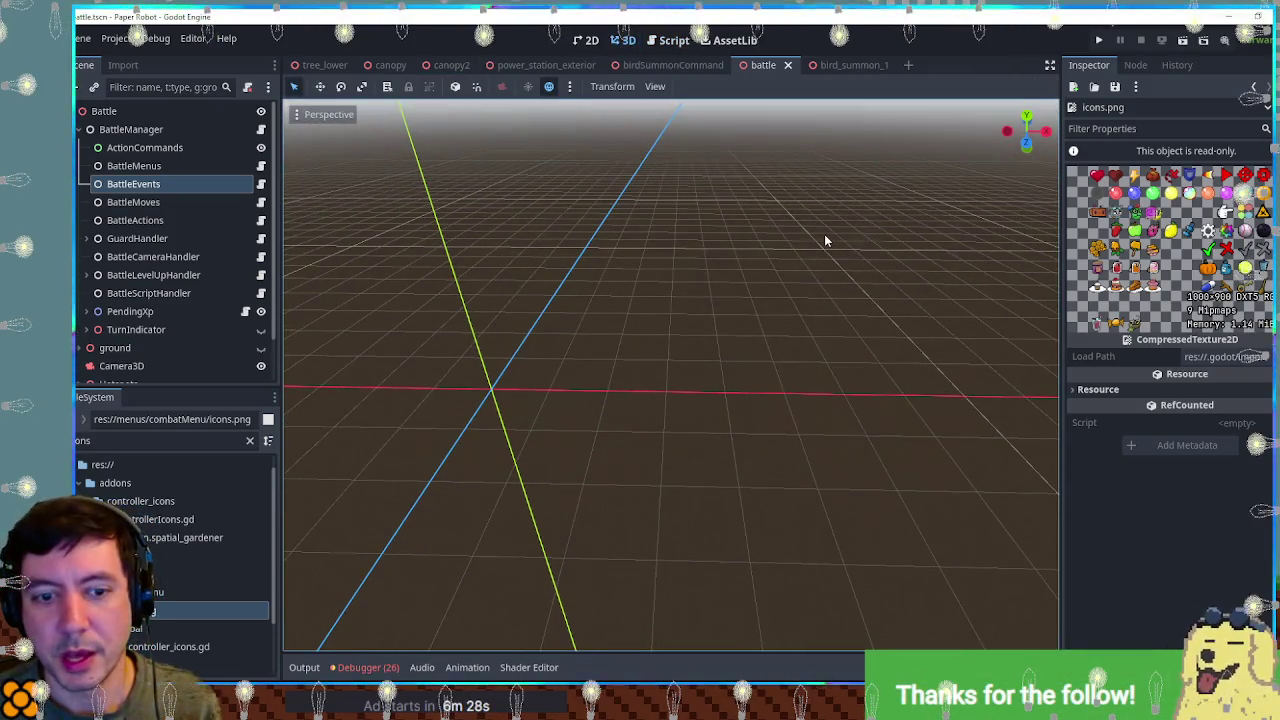
scroll(824, 234, up, 3)
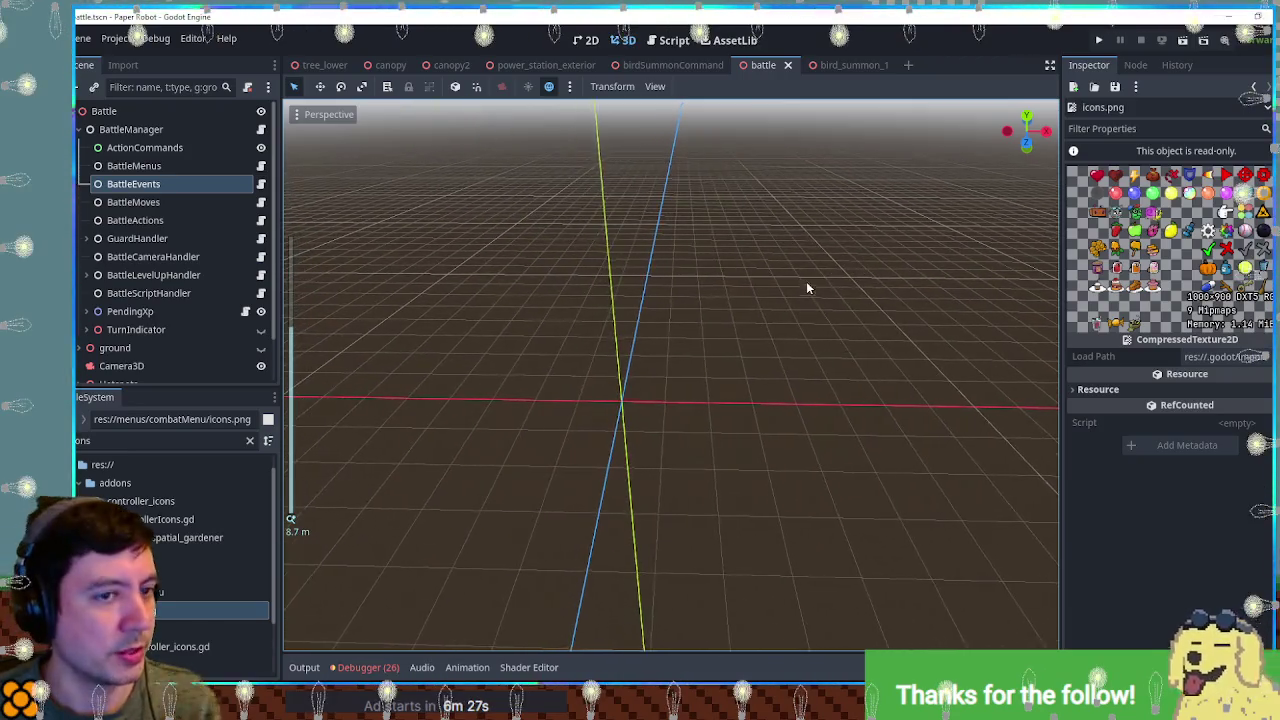
scroll(808, 285, down, 2)
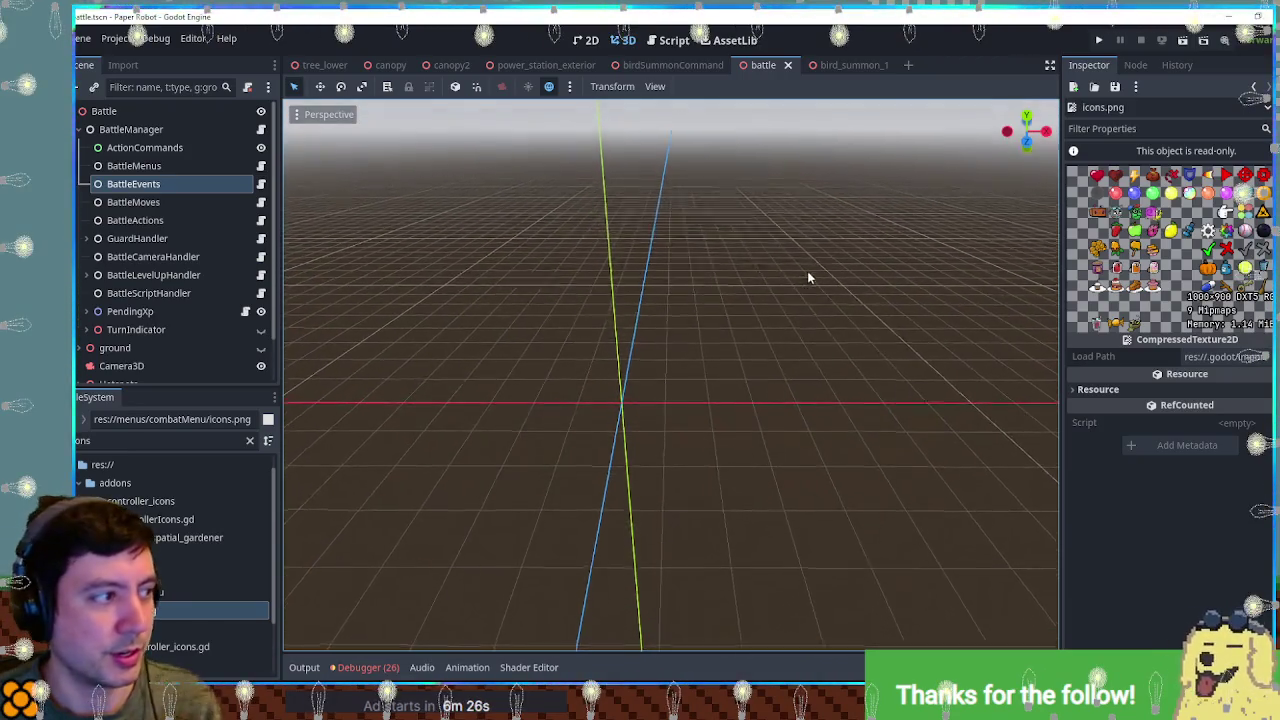
click(123, 65)
click(85, 65)
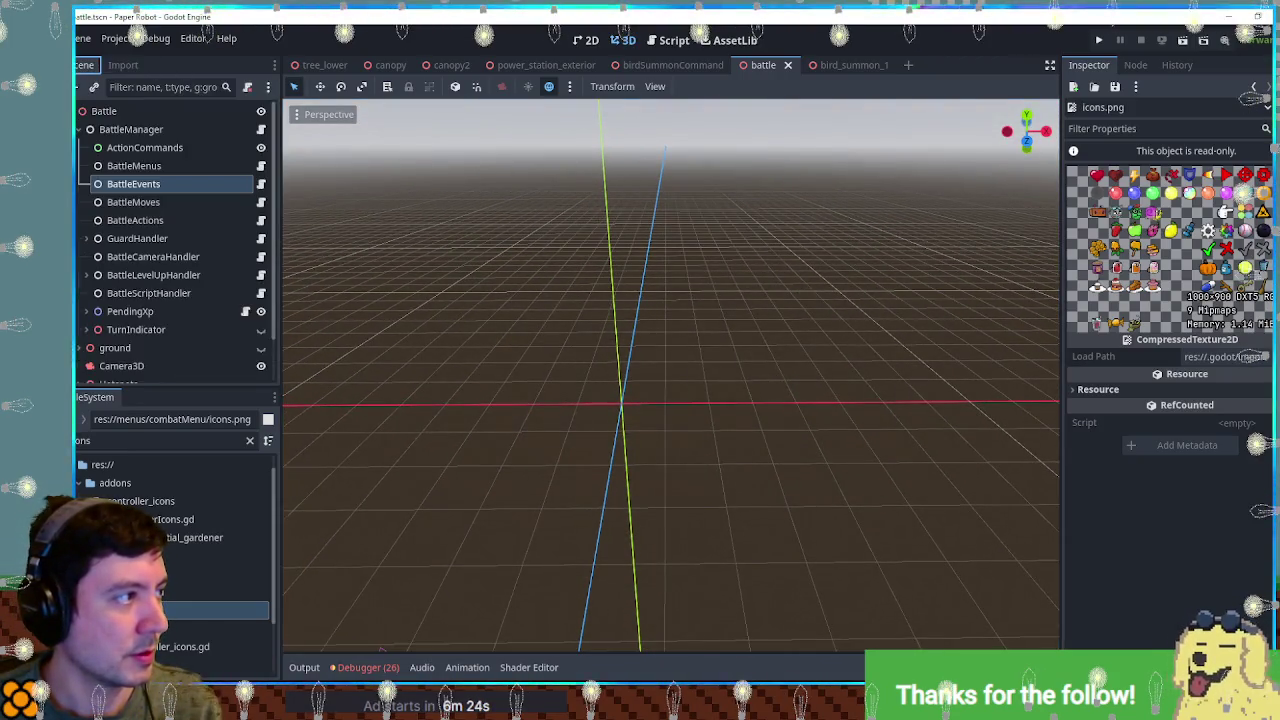
Step: Inspect the bird's Sprite3D in the bird_summon_1 scene, then close that scene
click(844, 63)
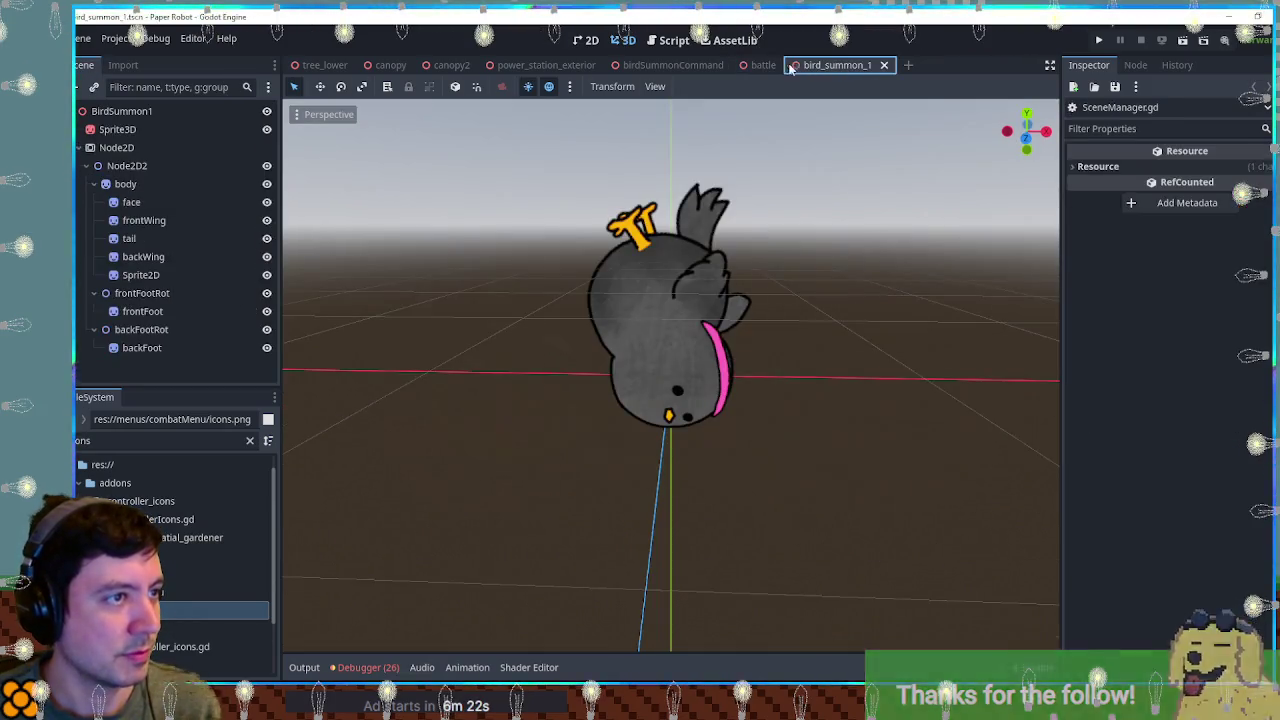
scroll(700, 315, down, 5)
mouse_move(716, 325)
mouse_down()
mouse_move(708, 346)
mouse_move(661, 347)
mouse_up()
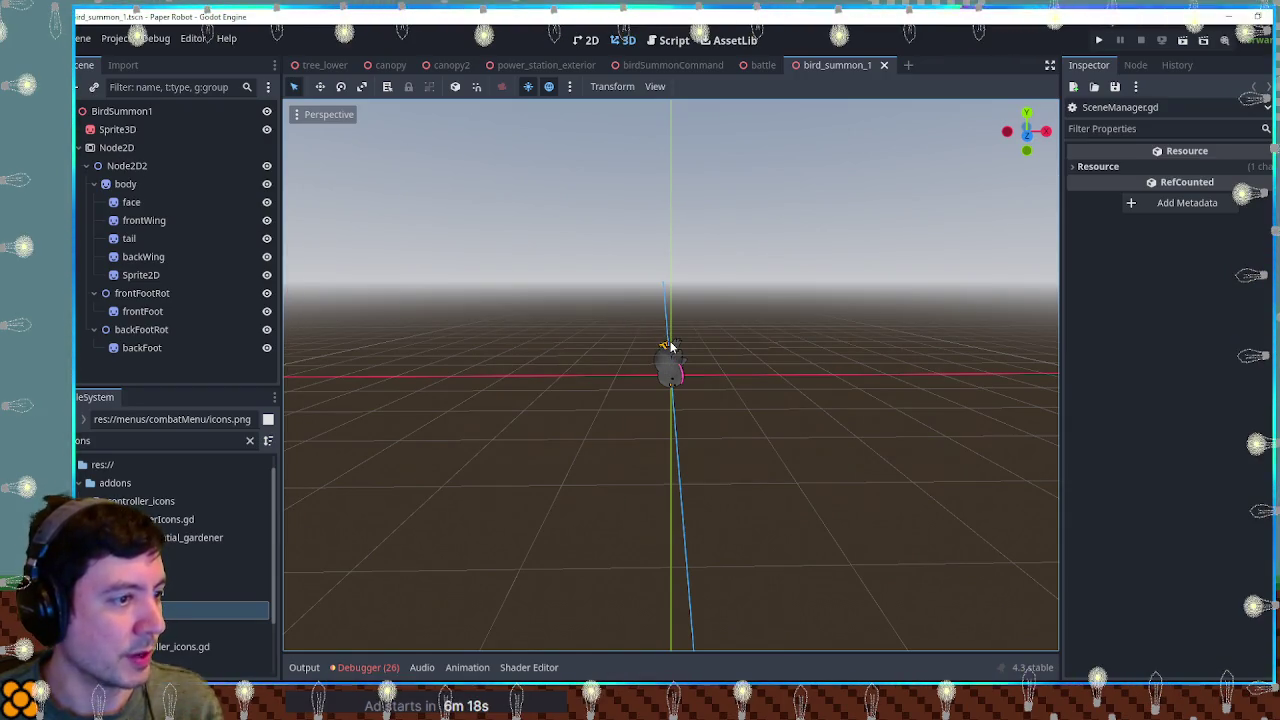
click(670, 347)
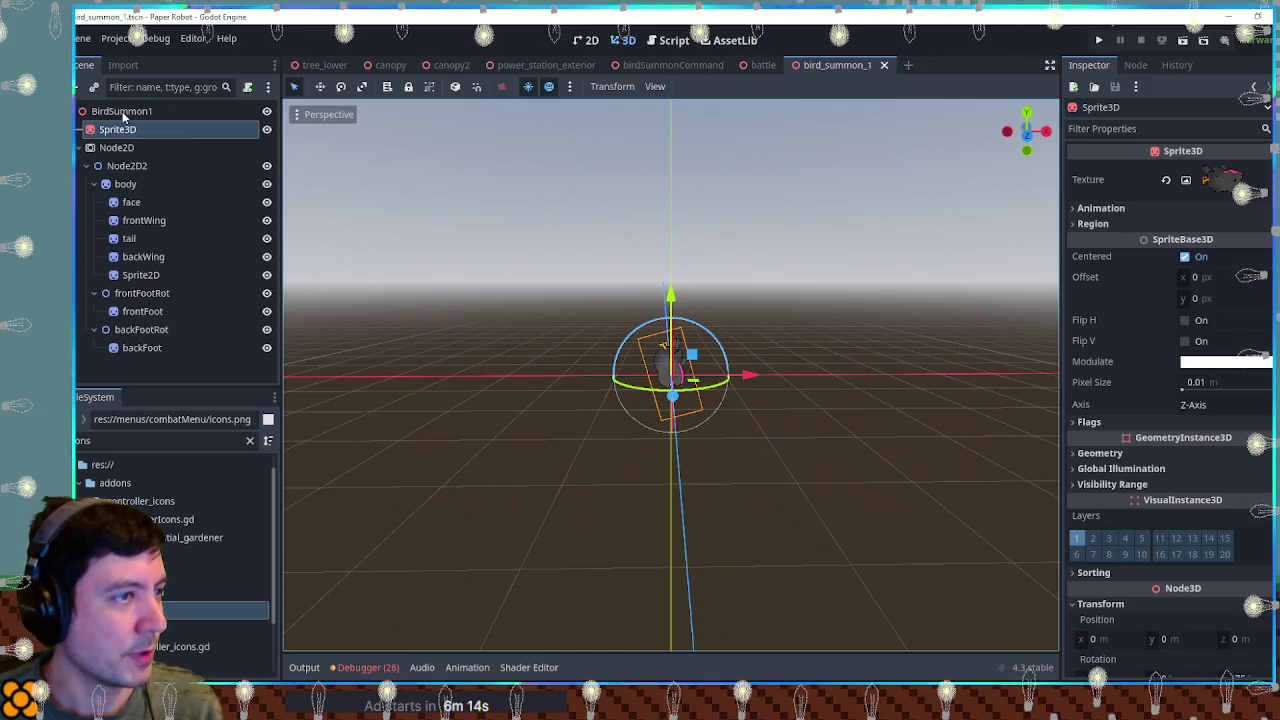
middle_click(822, 67)
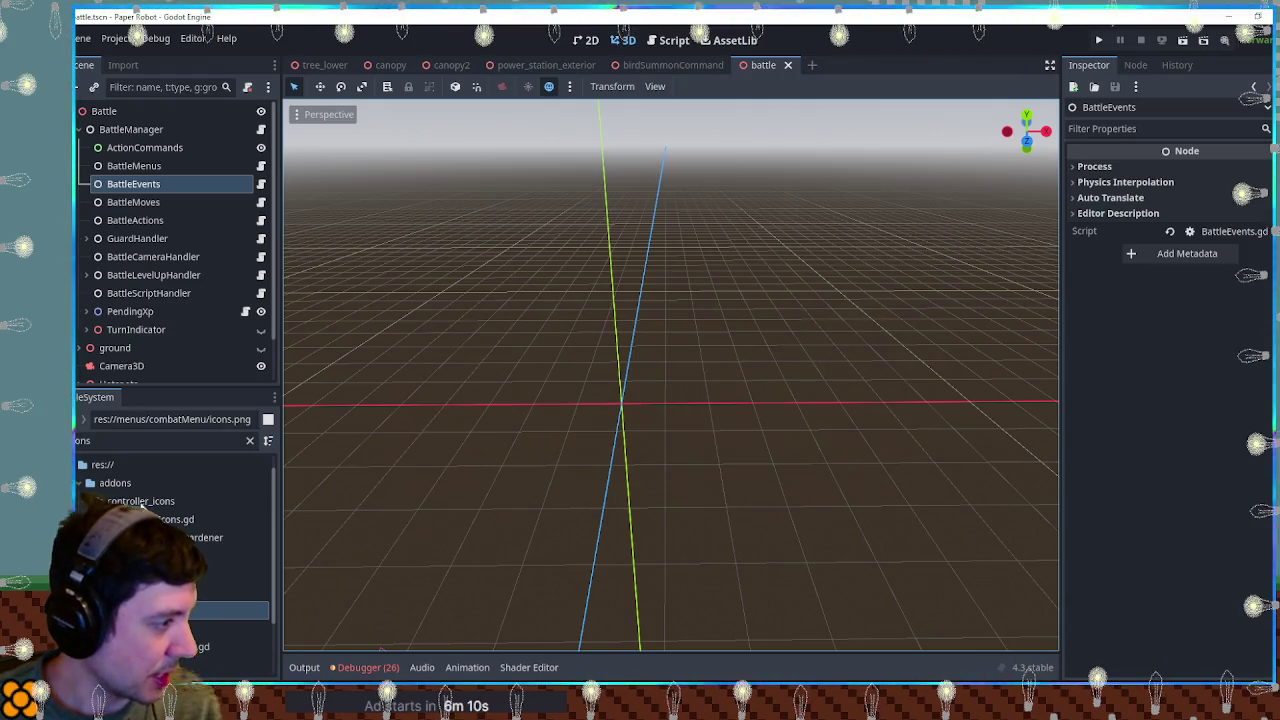
click(170, 440)
Step: Add a Sprite3D child to BirdSummonCommand textured with icons.png
click(673, 65)
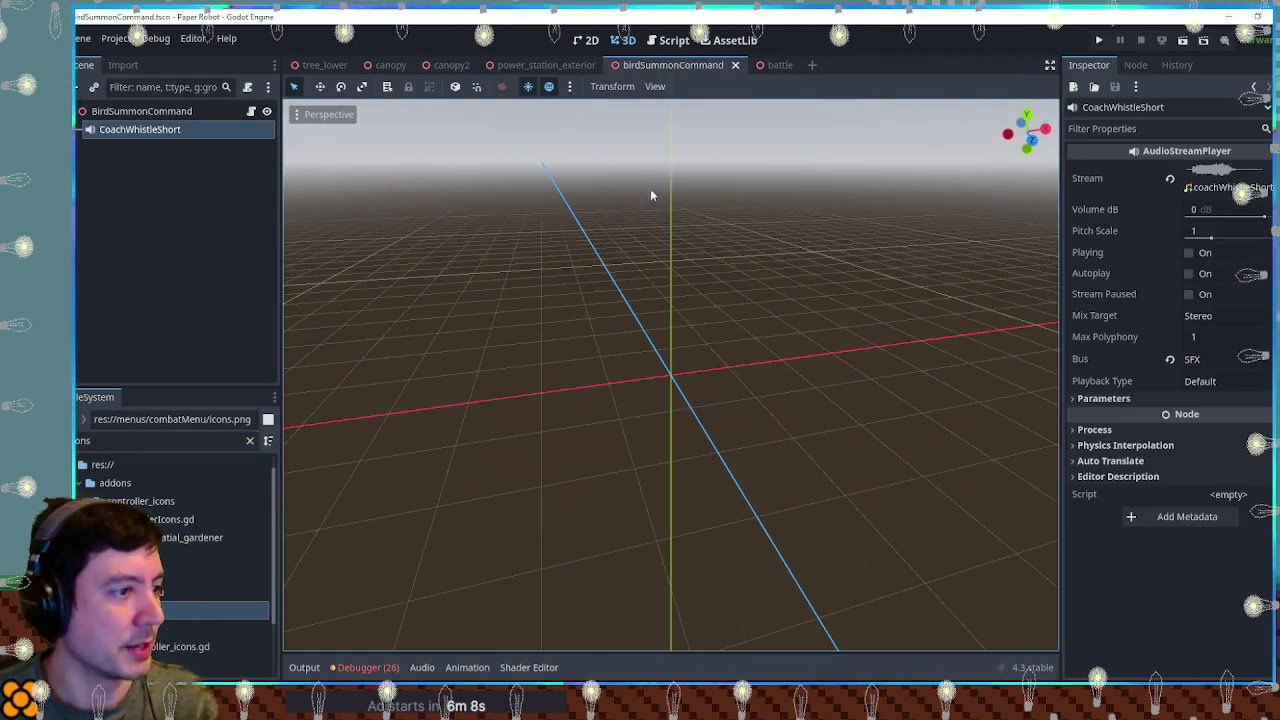
click(157, 111)
key(ctrl+a)
text(s)
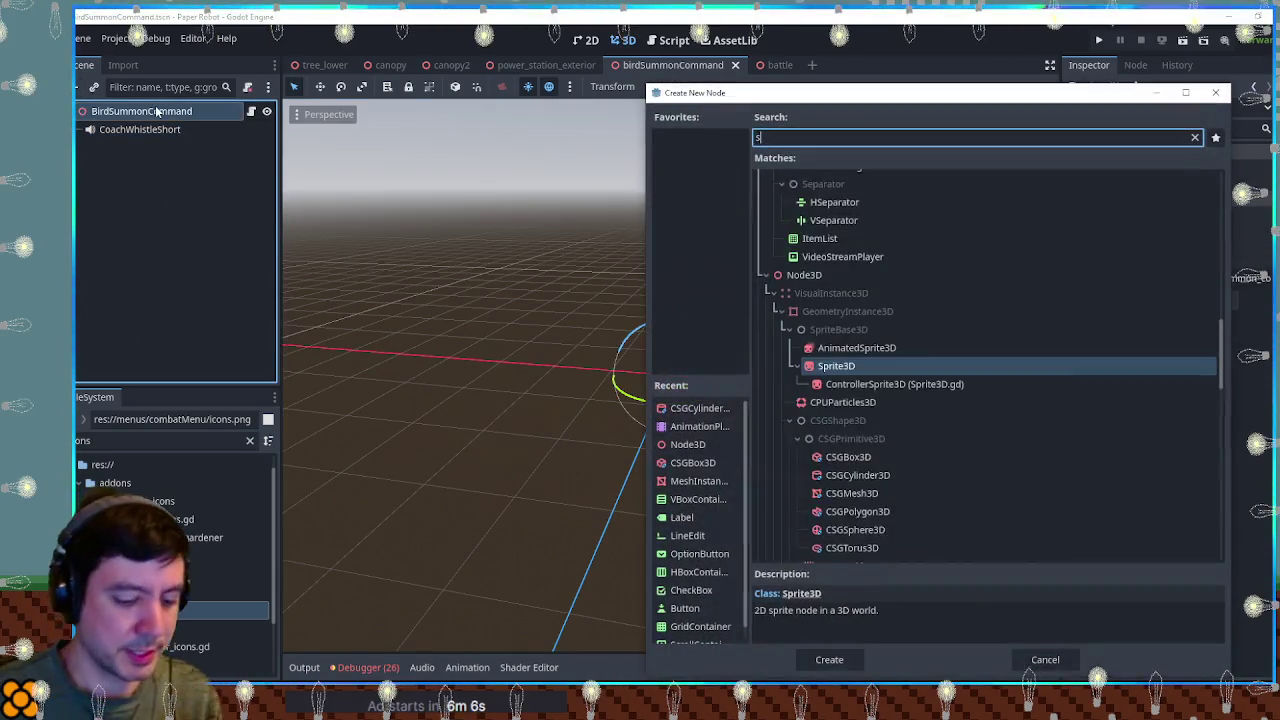
text(prite3d)
key(Return)
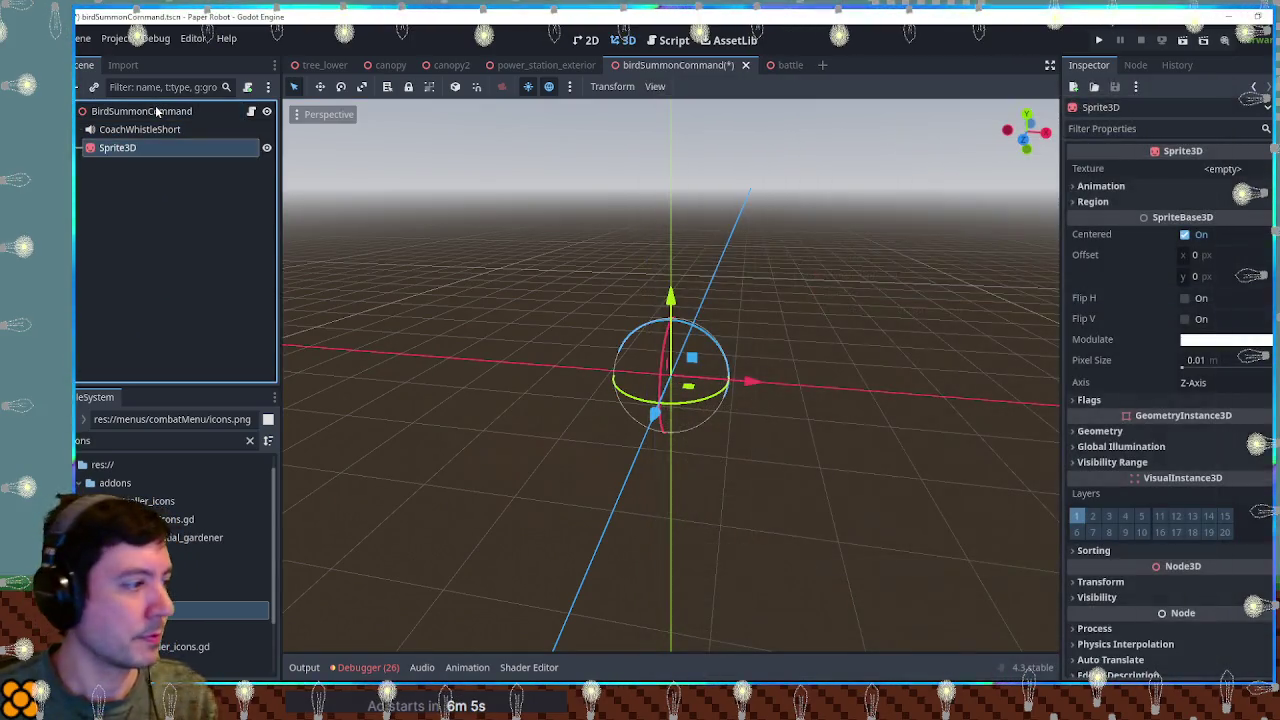
mouse_move(200, 610)
mouse_down()
mouse_move(185, 205)
mouse_move(117, 147)
mouse_up()
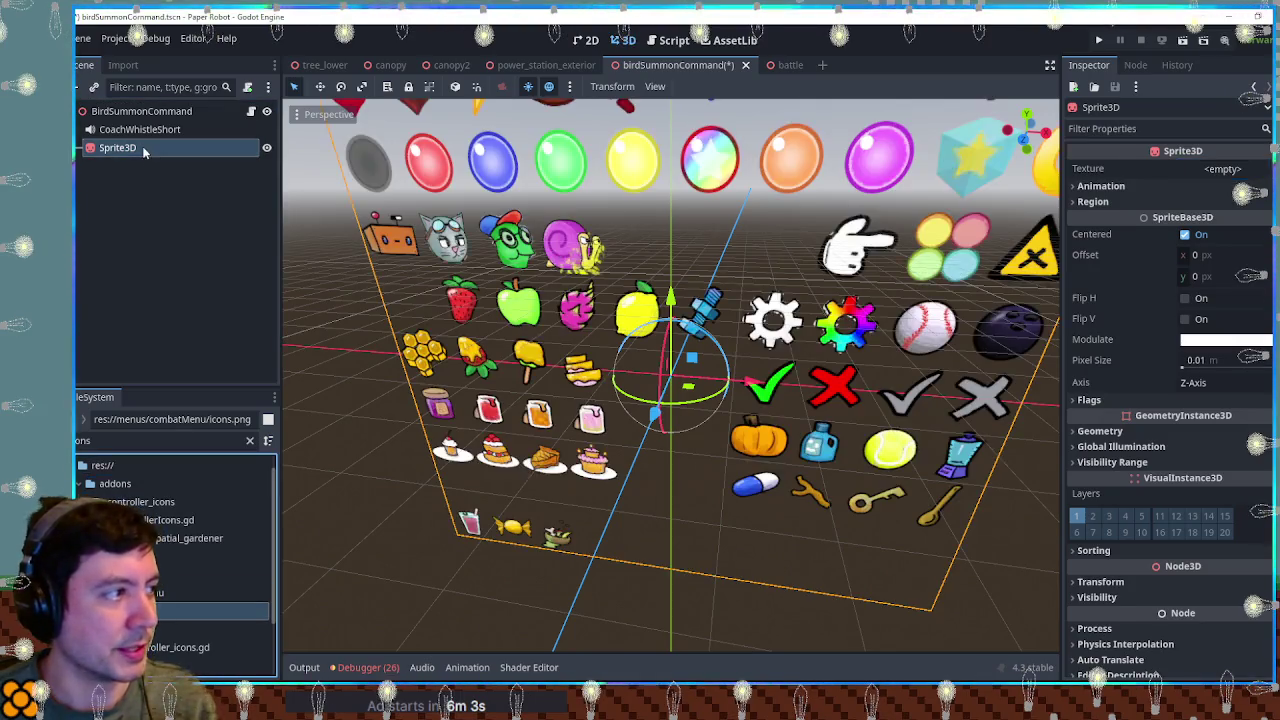
Step: Enable the sprite's Region and crop it to the red play icon, Rect 700,0,100,100
click(1244, 224)
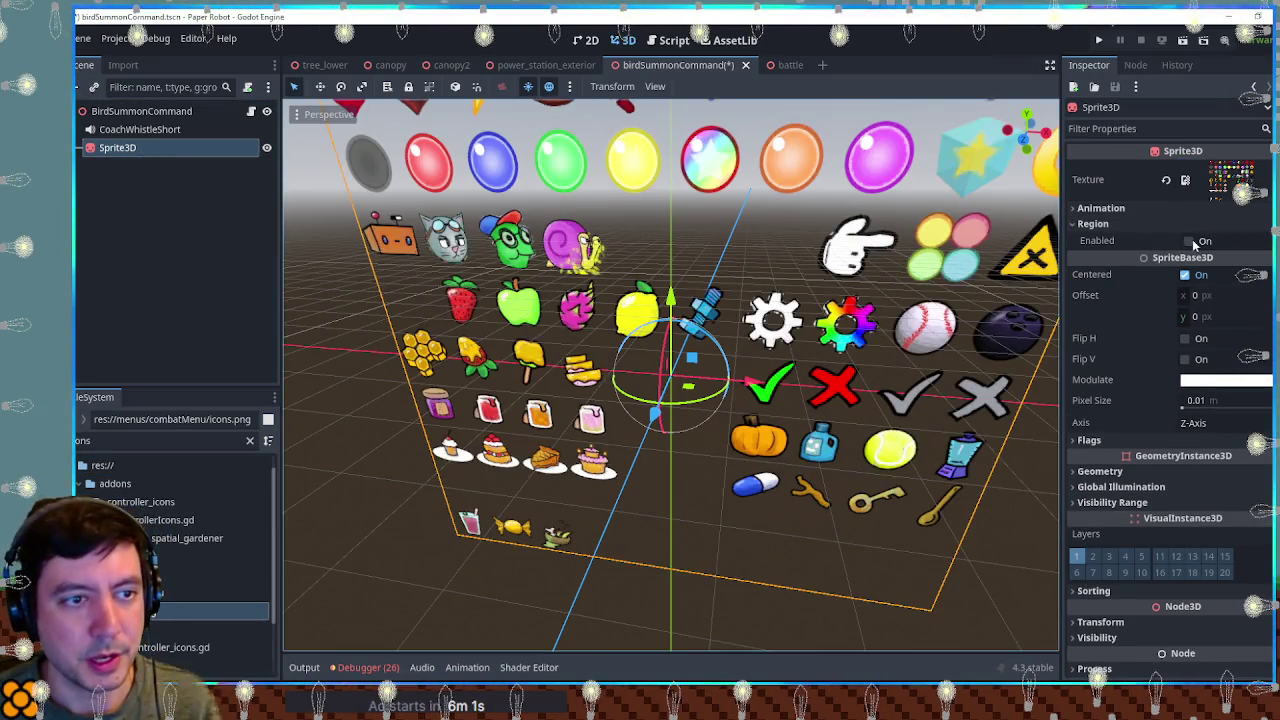
click(1189, 241)
click(1187, 323)
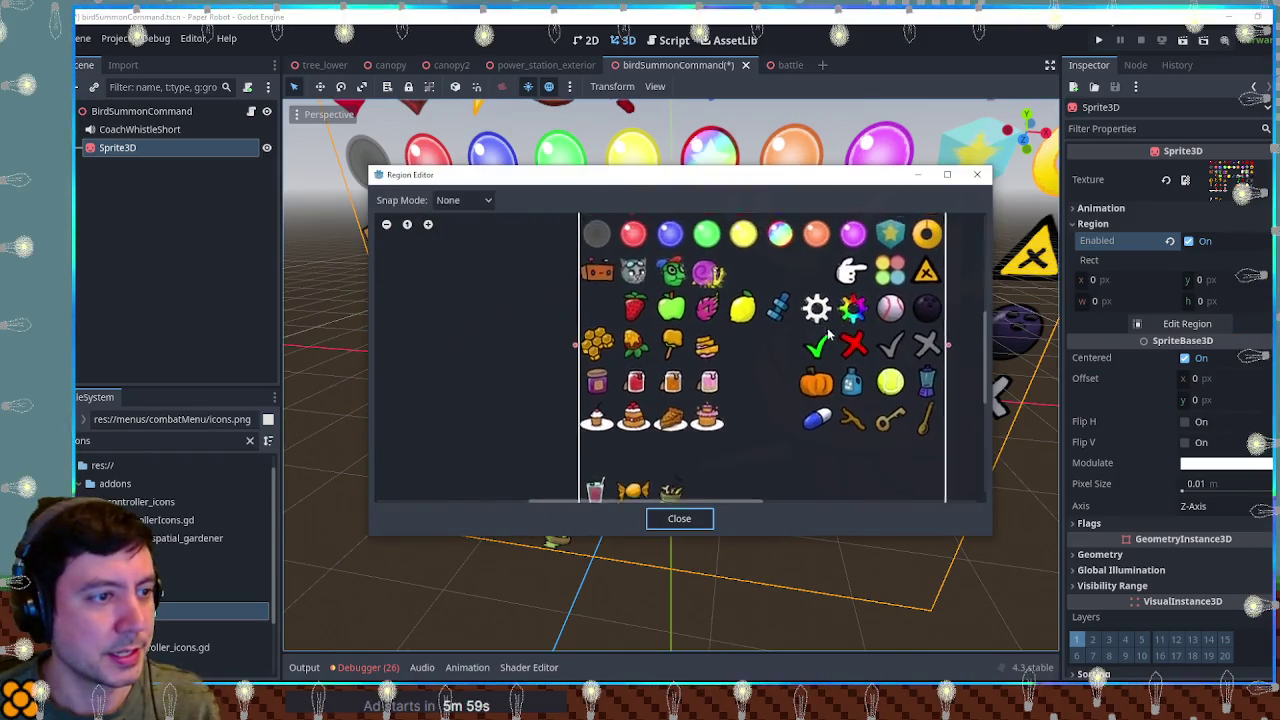
drag(808, 240, 850, 284)
click(679, 518)
click(1136, 283)
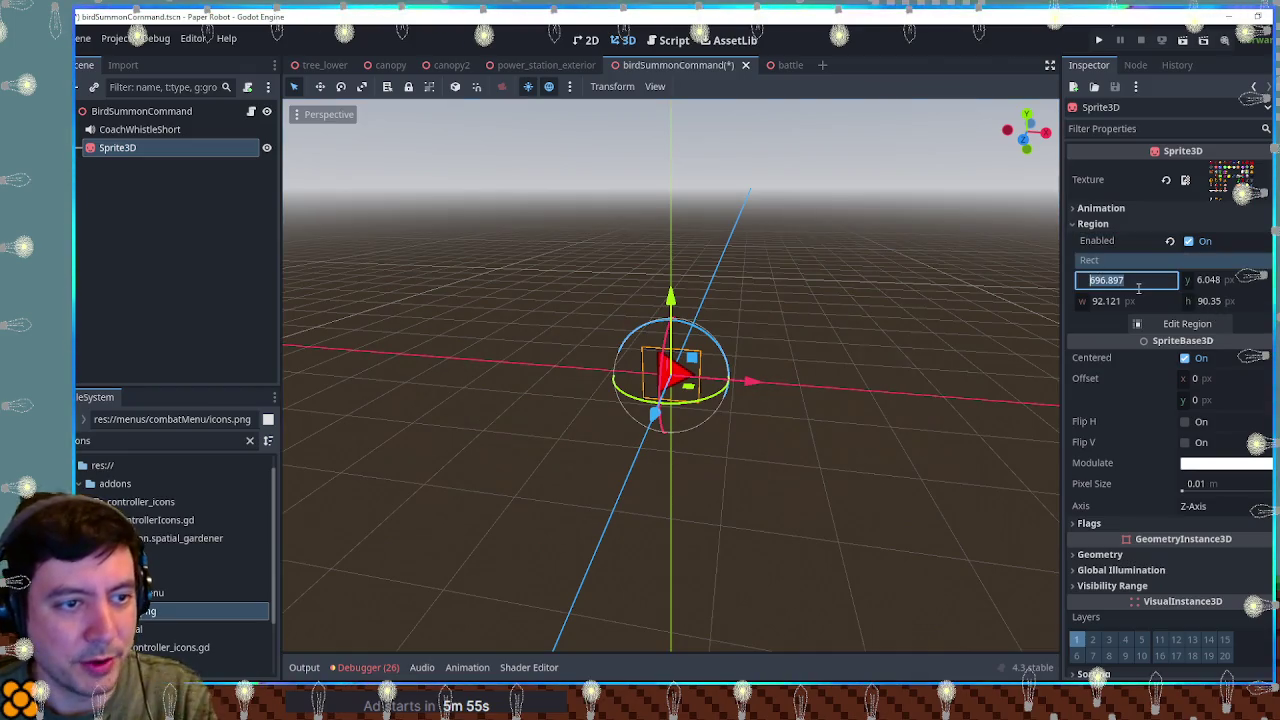
click(1222, 282)
text(0)
click(1218, 301)
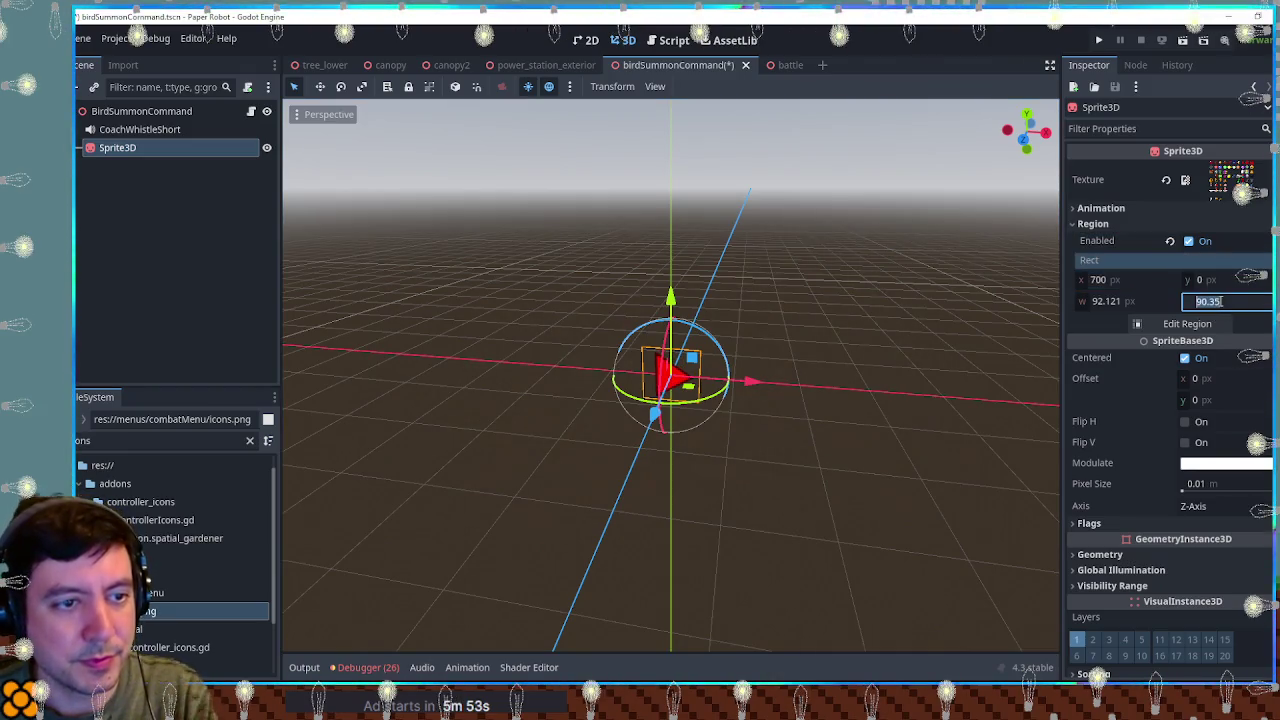
text(100)
click(1136, 301)
text(100)
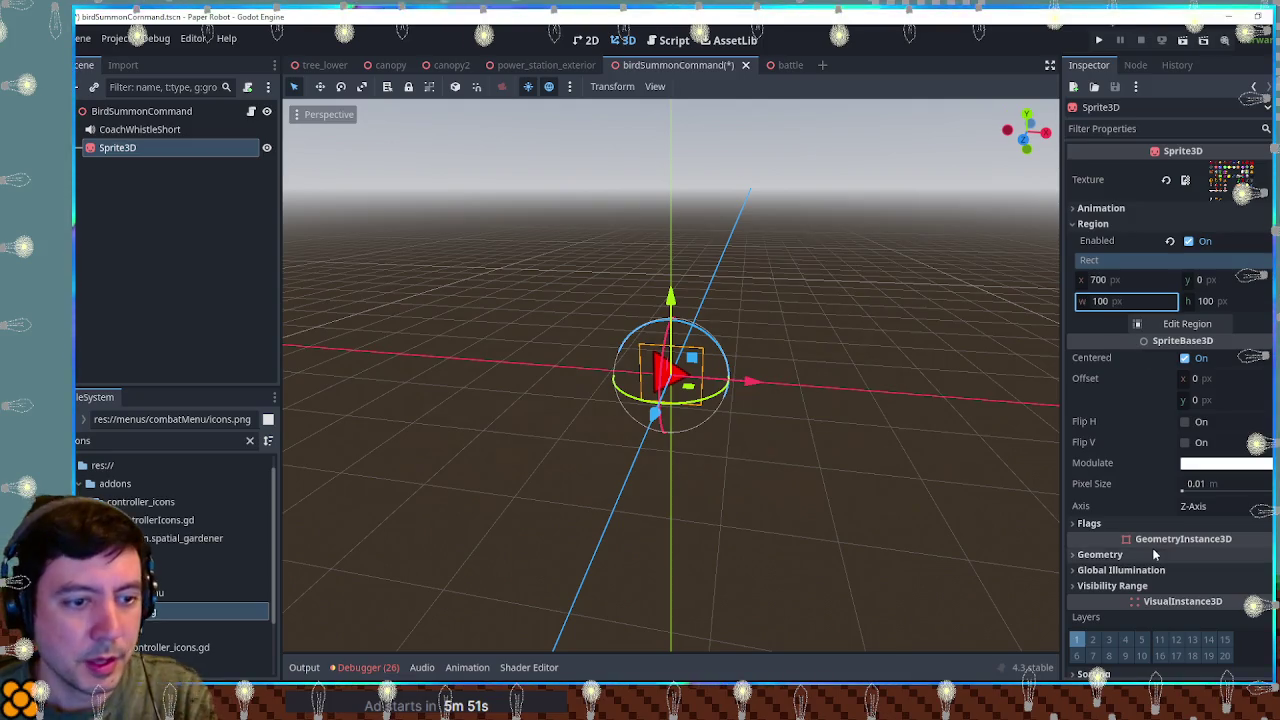
Step: Rotate the sprite -90 degrees on Z so it points down
scroll(1151, 532, down, 4)
click(1151, 530)
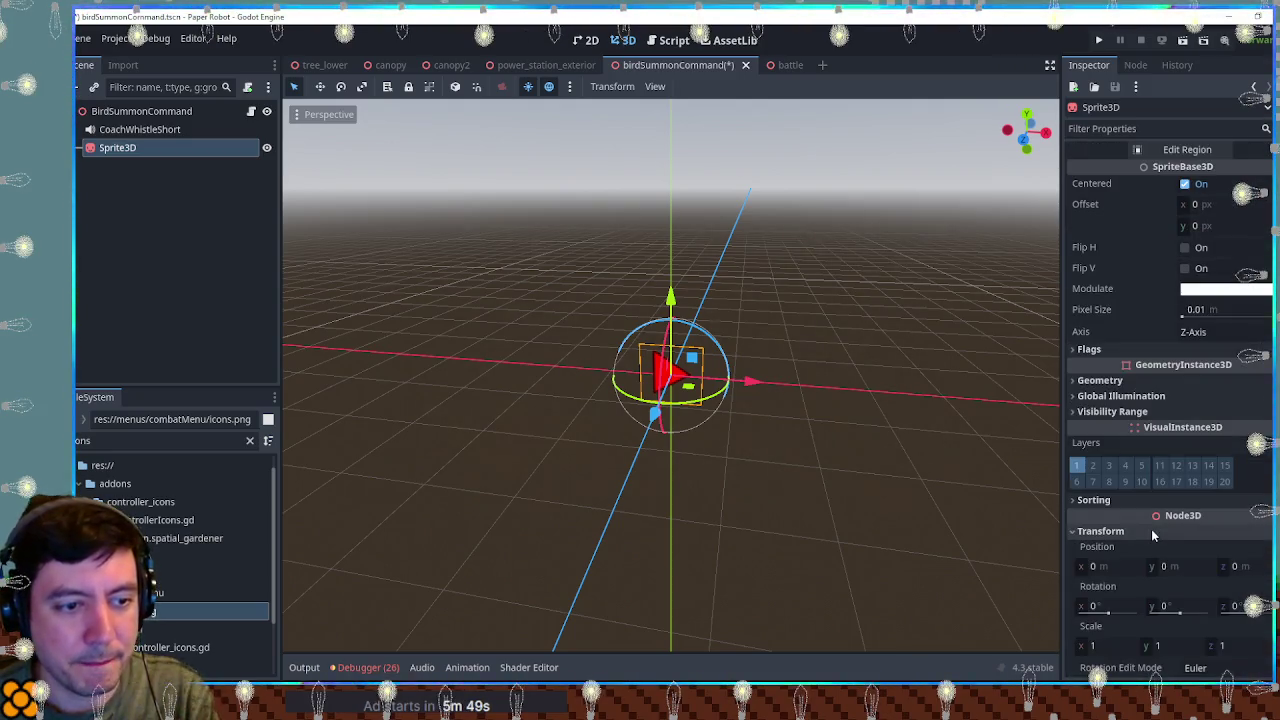
click(1172, 606)
click(1235, 608)
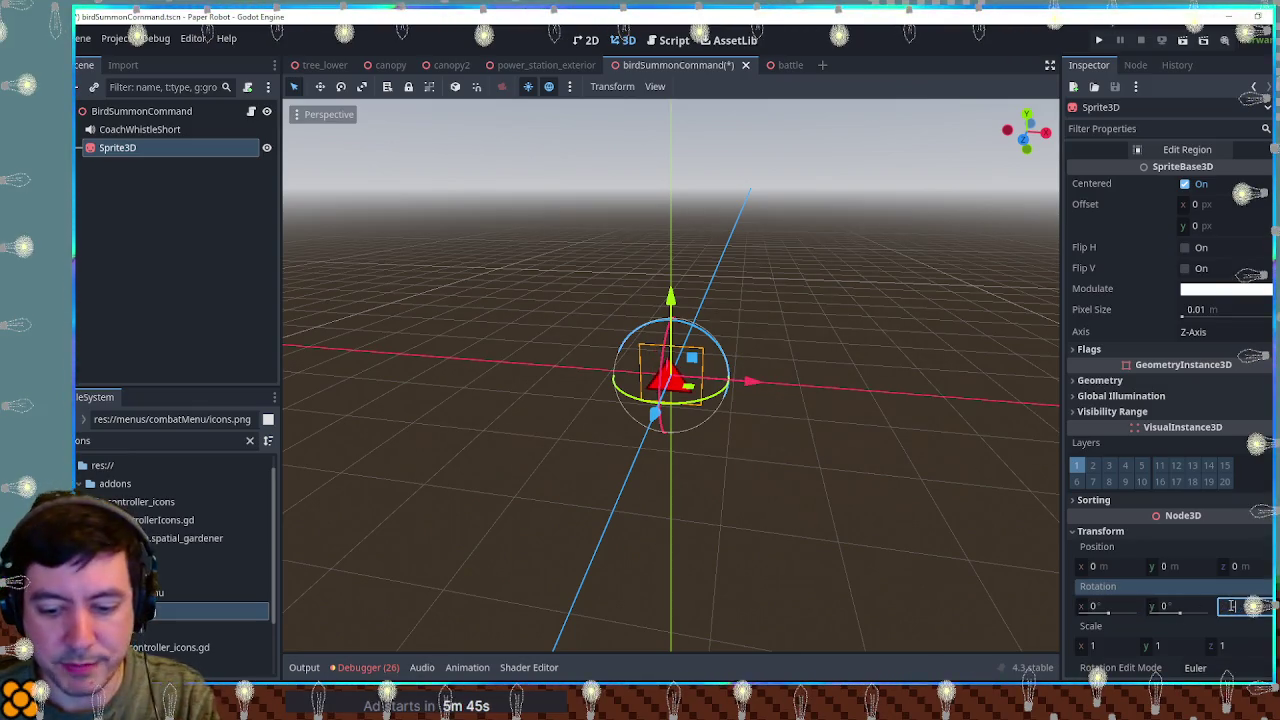
text(-90)
mouse_move(880, 425)
mouse_down()
mouse_move(827, 399)
mouse_move(796, 432)
mouse_up()
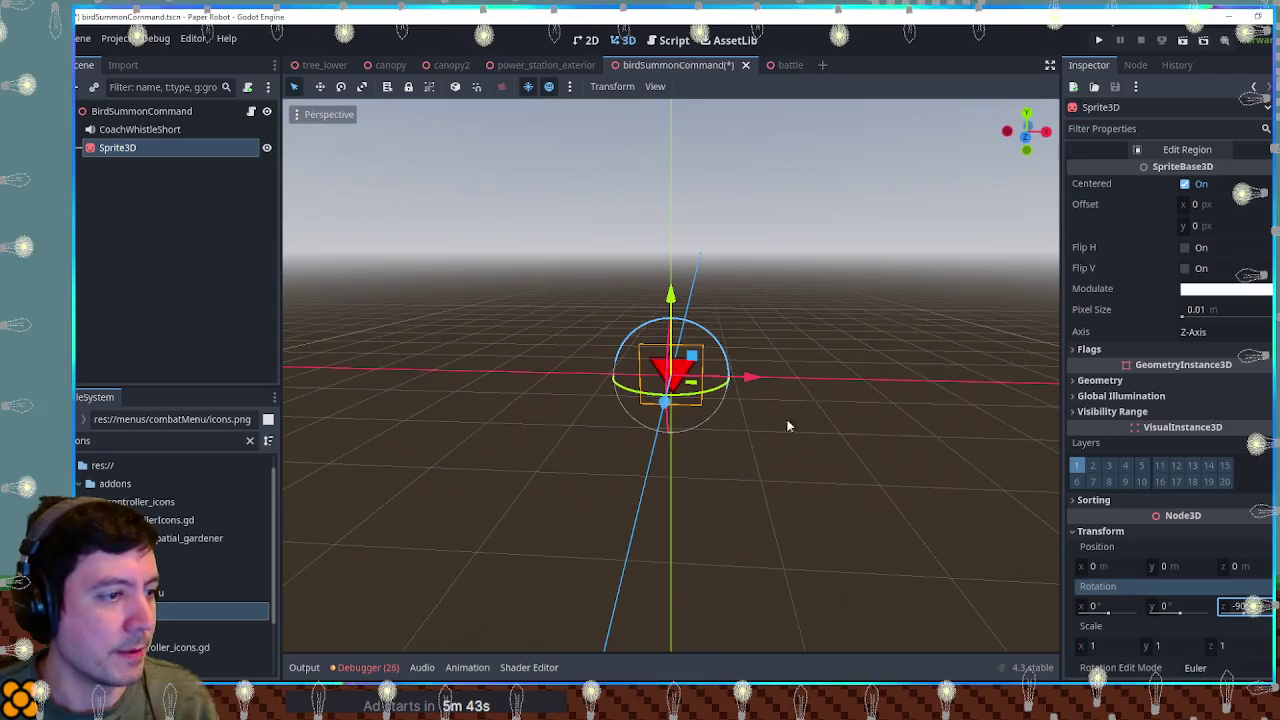
Step: Rename the sprite to Arrow, save the scene, and bring up its script
double_click(141, 149)
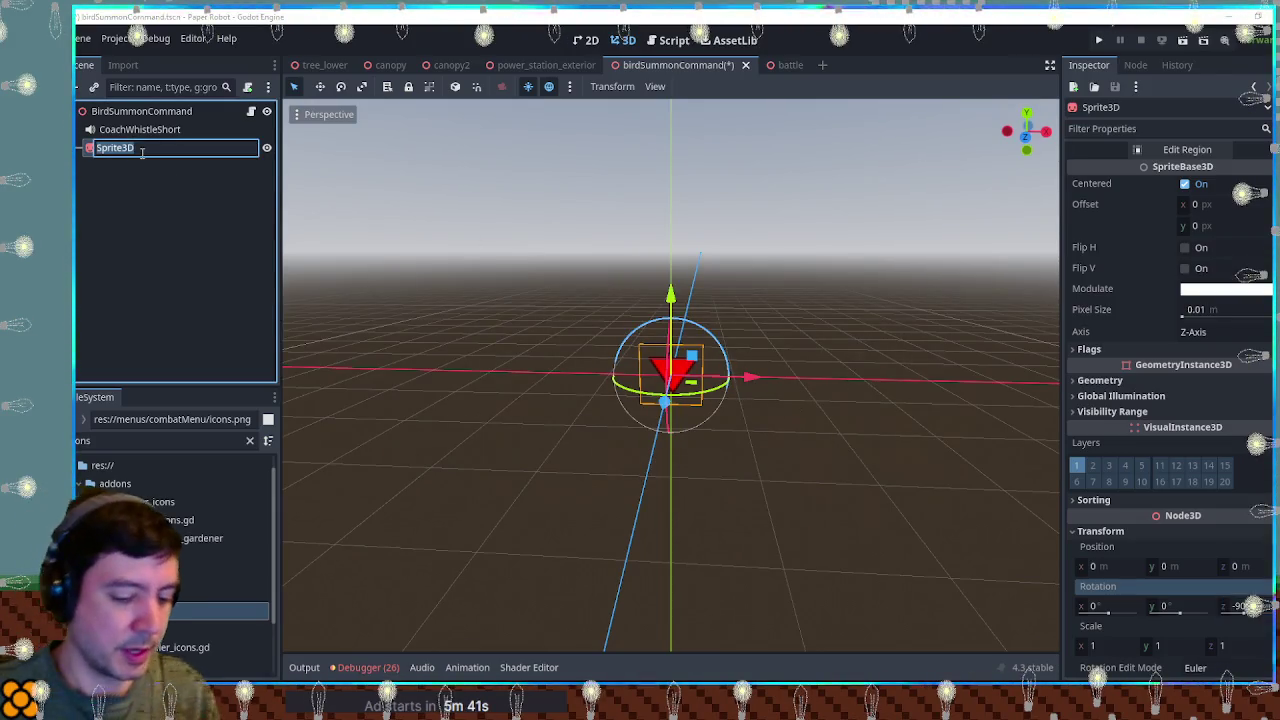
text(Arrow)
key(Return)
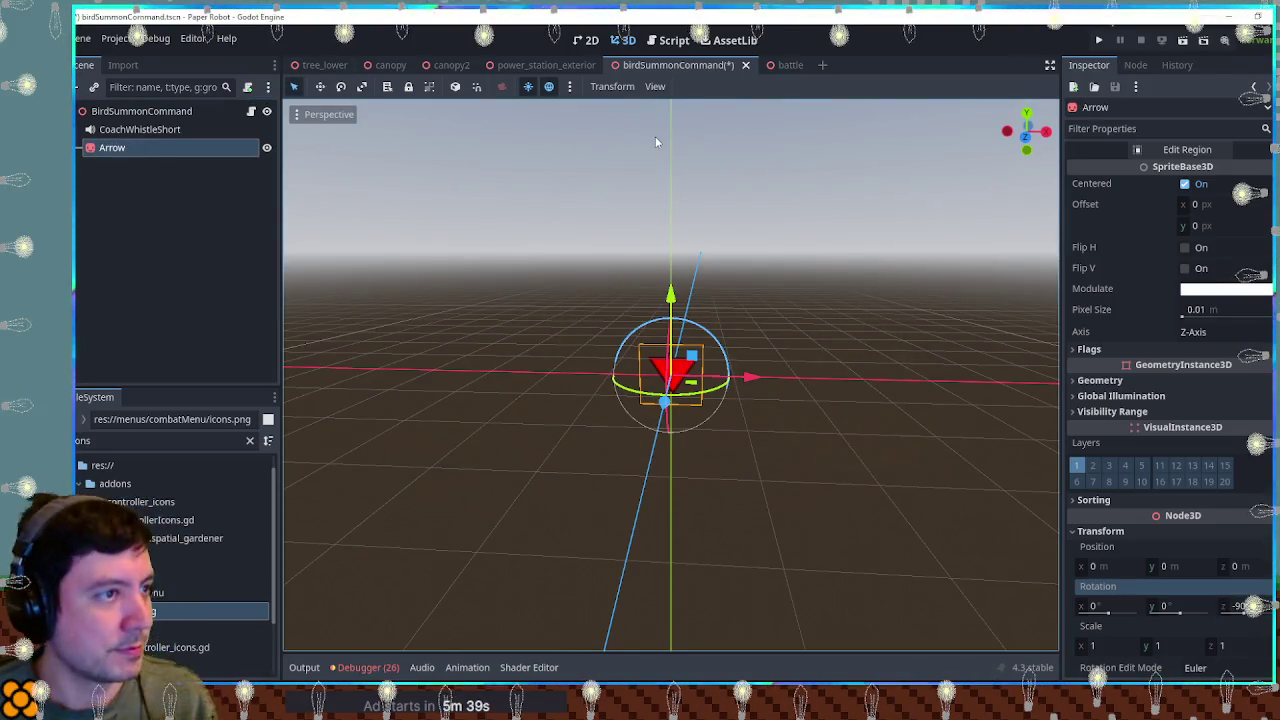
key(ctrl+s)
click(668, 42)
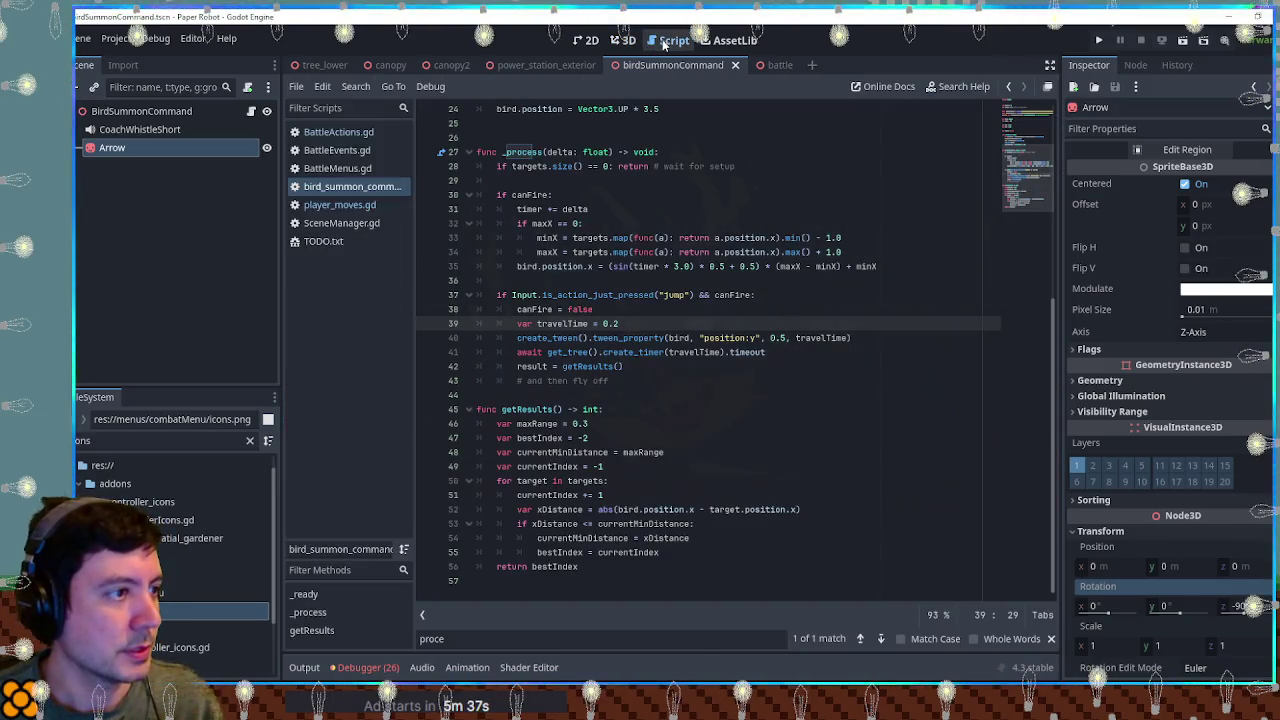
scroll(655, 207, up, 8)
drag(122, 150, 562, 182)
double_click(555, 181)
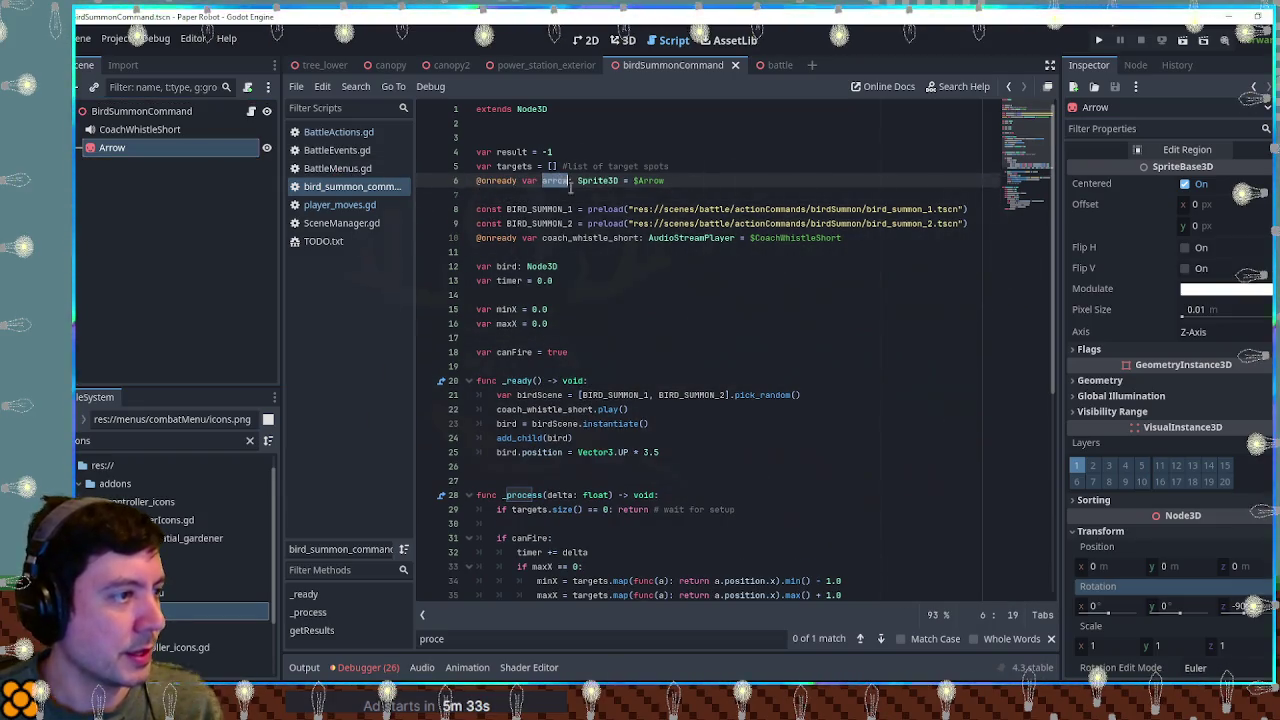
scroll(620, 215, down, 7)
scroll(620, 218, up, 3)
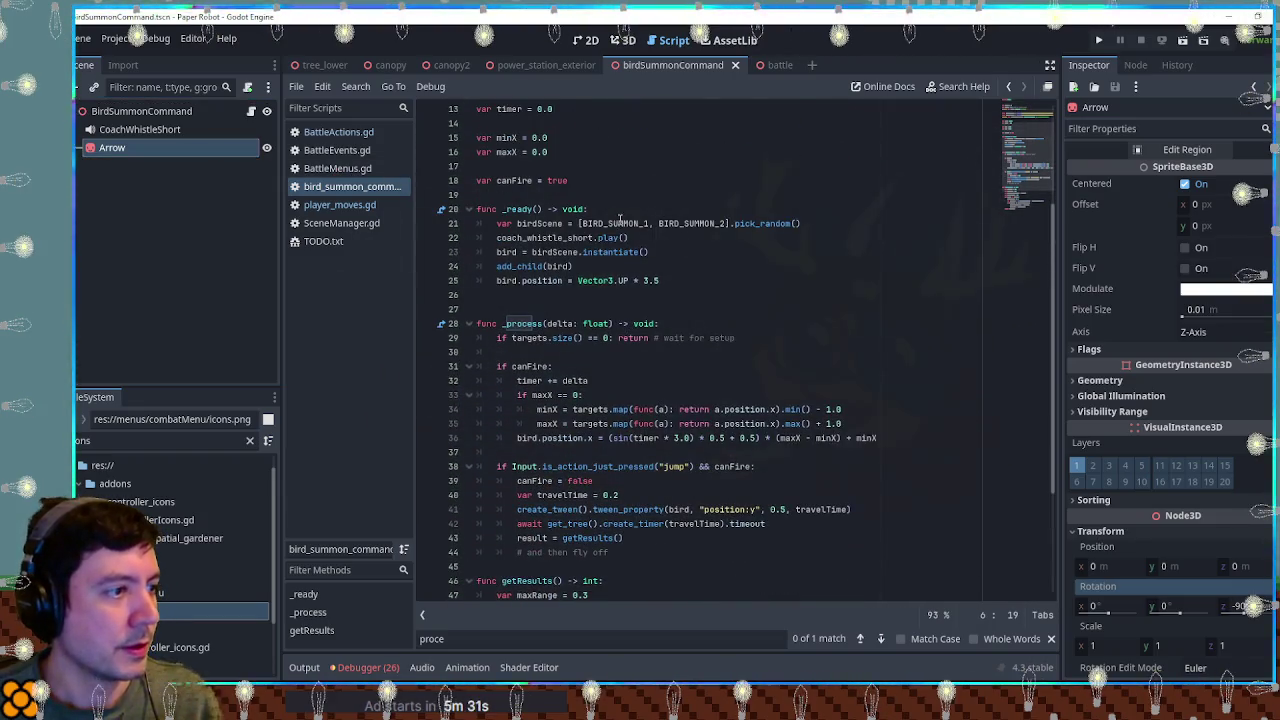
Step: Write arrow.position.x = bird.position.x after line 36 in _process
double_click(522, 323)
scroll(553, 409, down, 2)
double_click(560, 352)
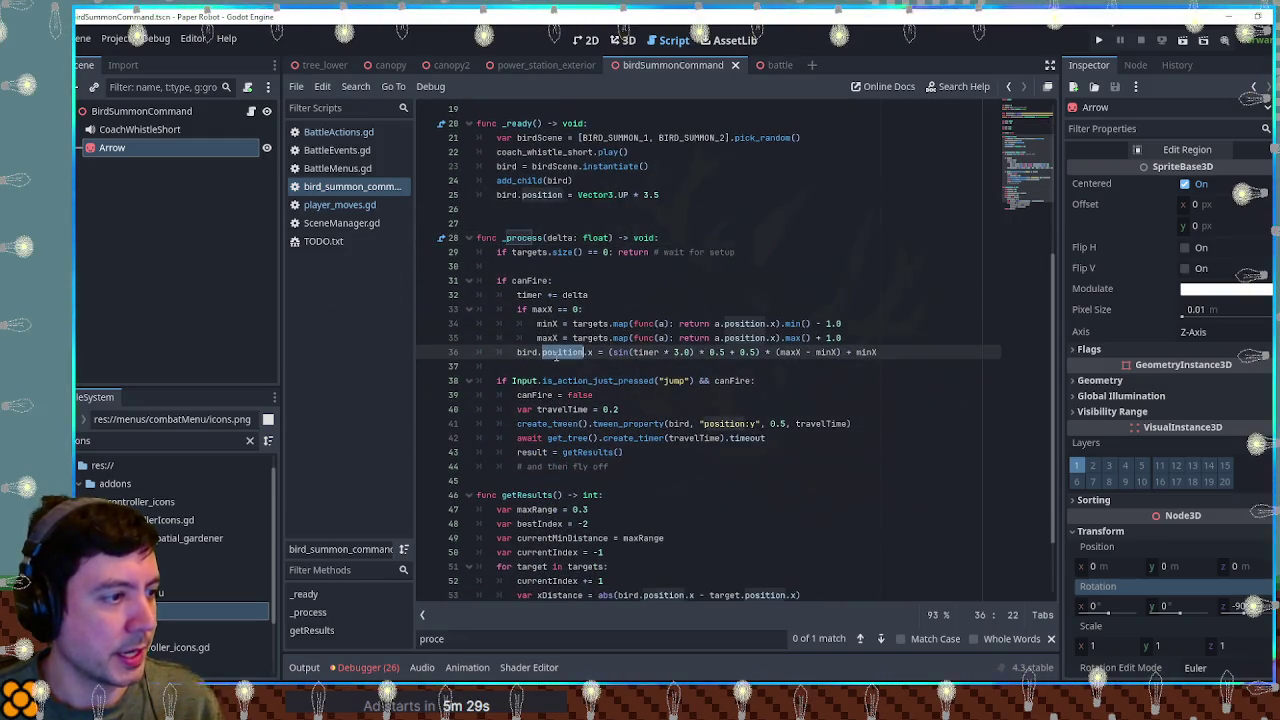
click(887, 350)
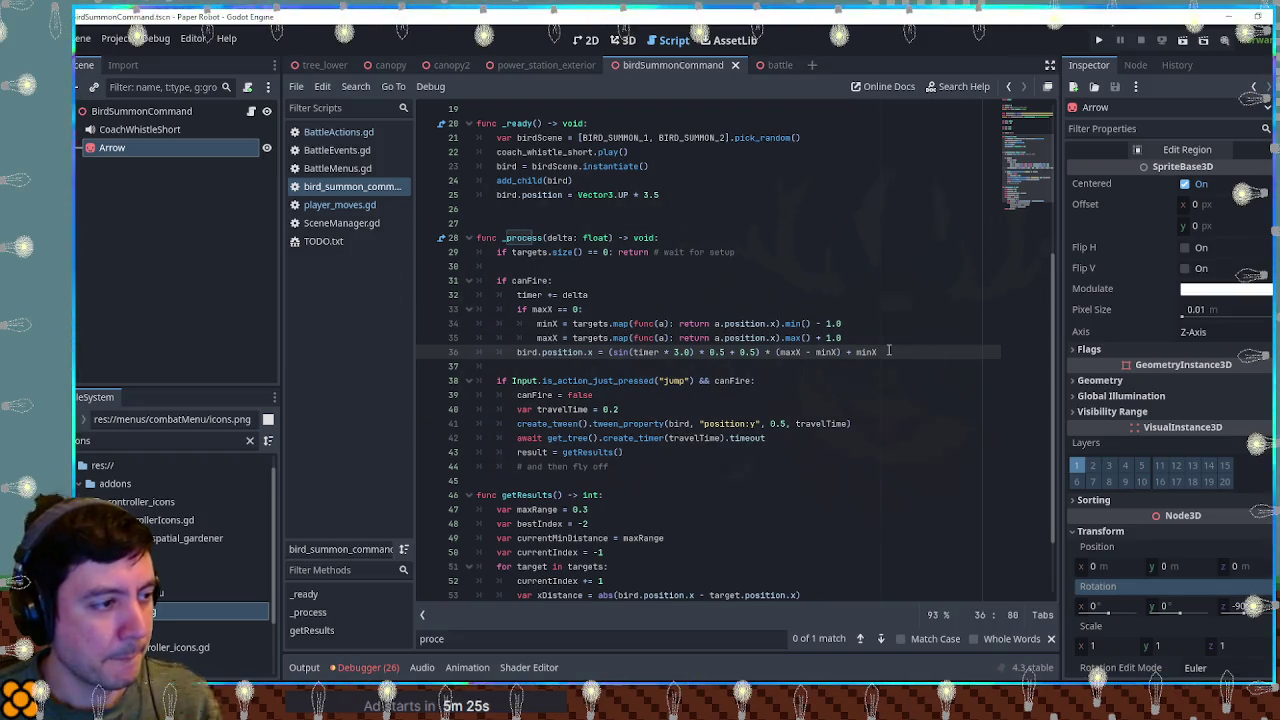
key(Return)
text(arrow.pos)
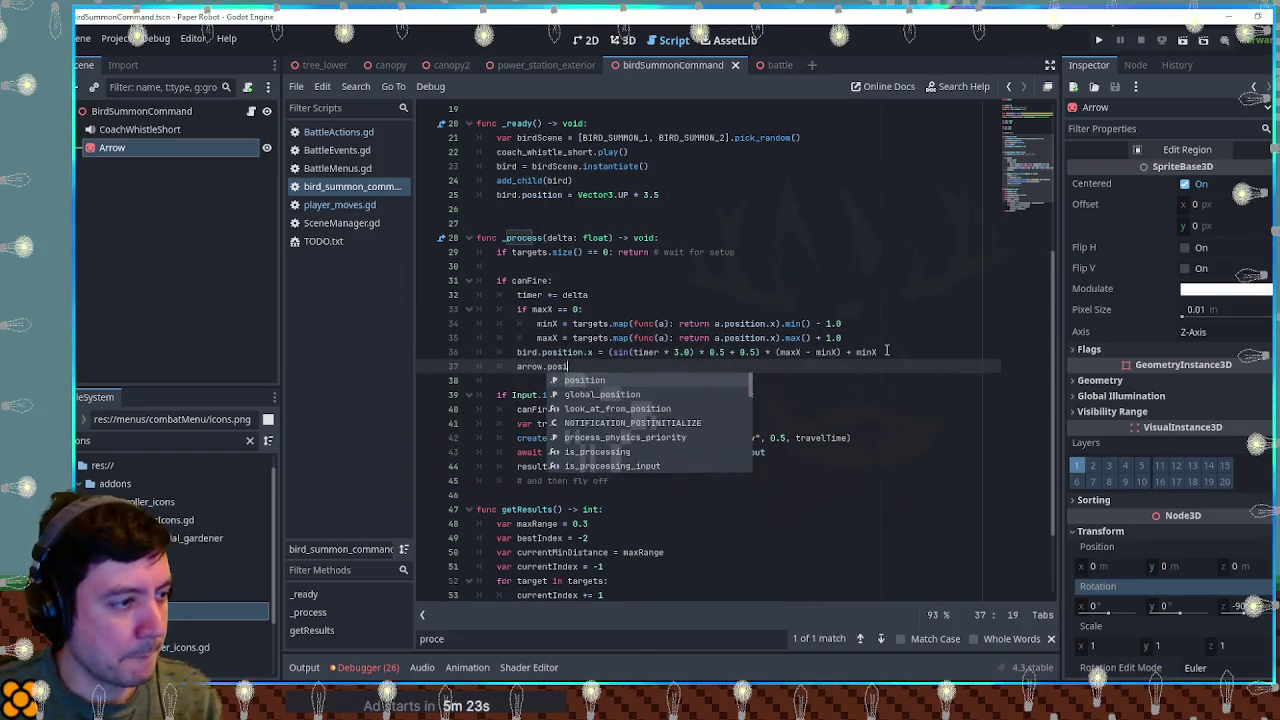
text(ition.x = b)
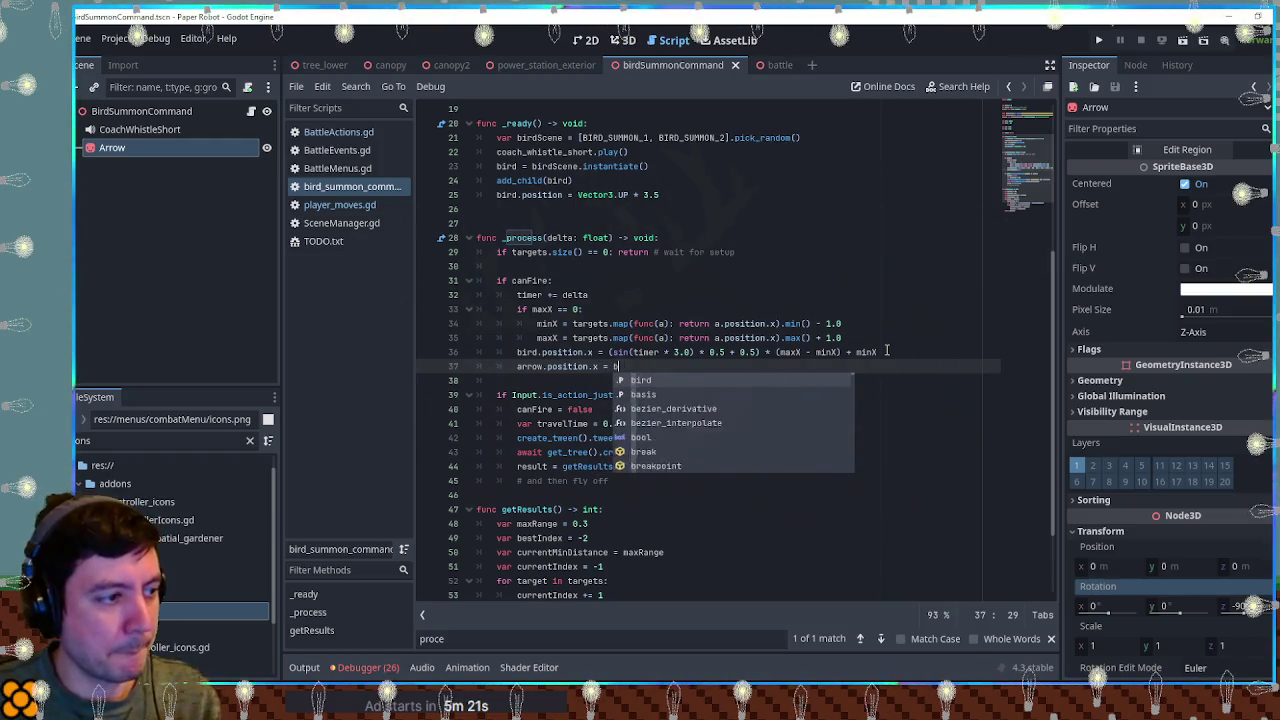
text(ird.position.)
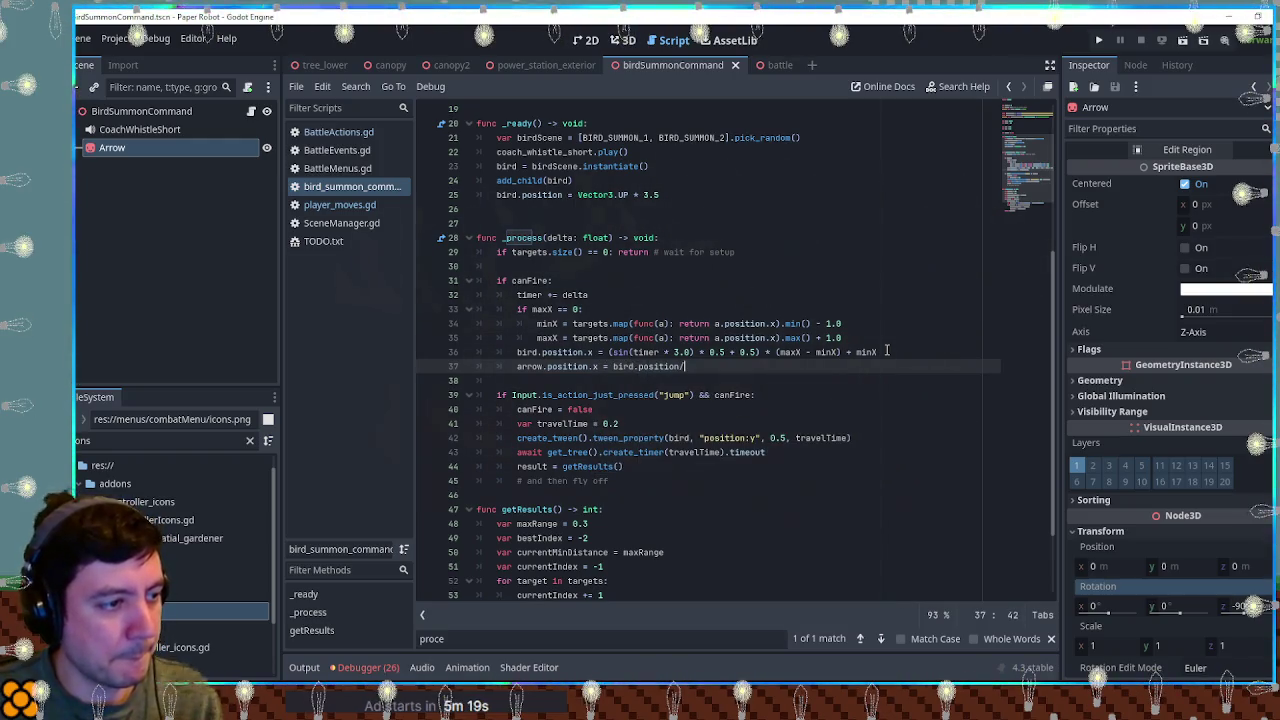
text(x)
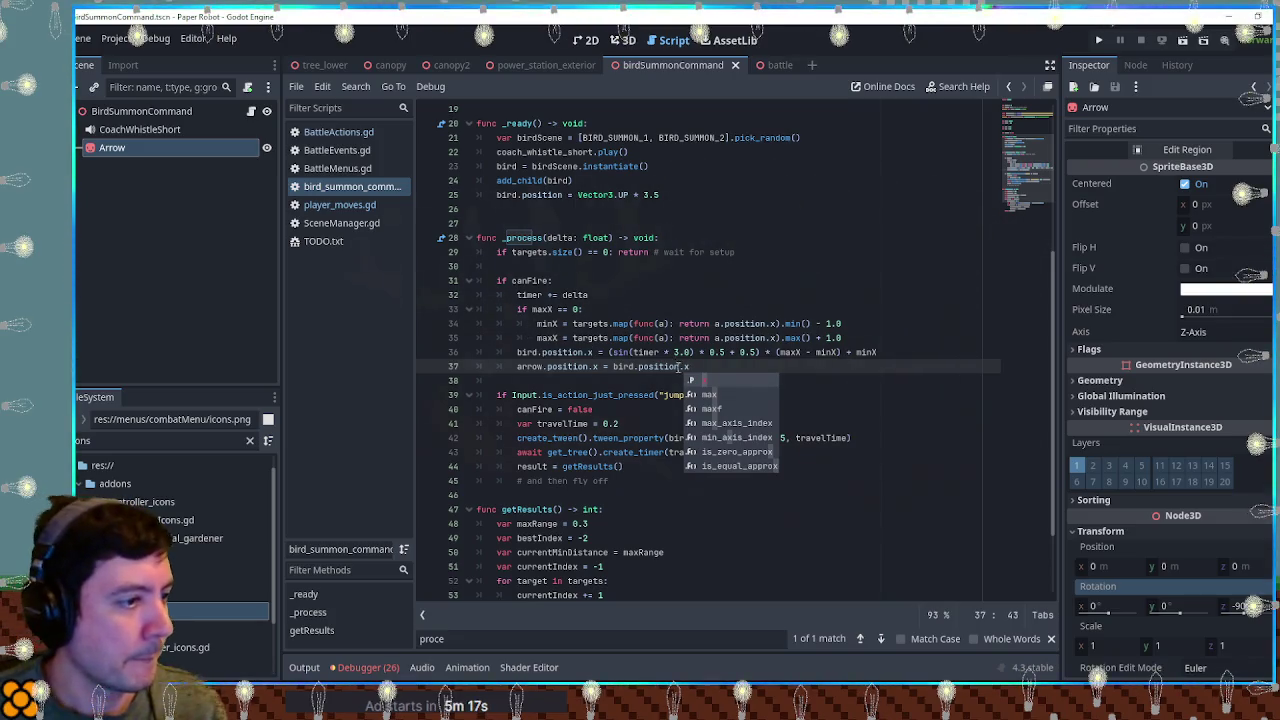
key(Escape)
Step: Move the arrow-follows-bird line above the 'if canFire:' check
key(ctrl+z)
key(ctrl+z)
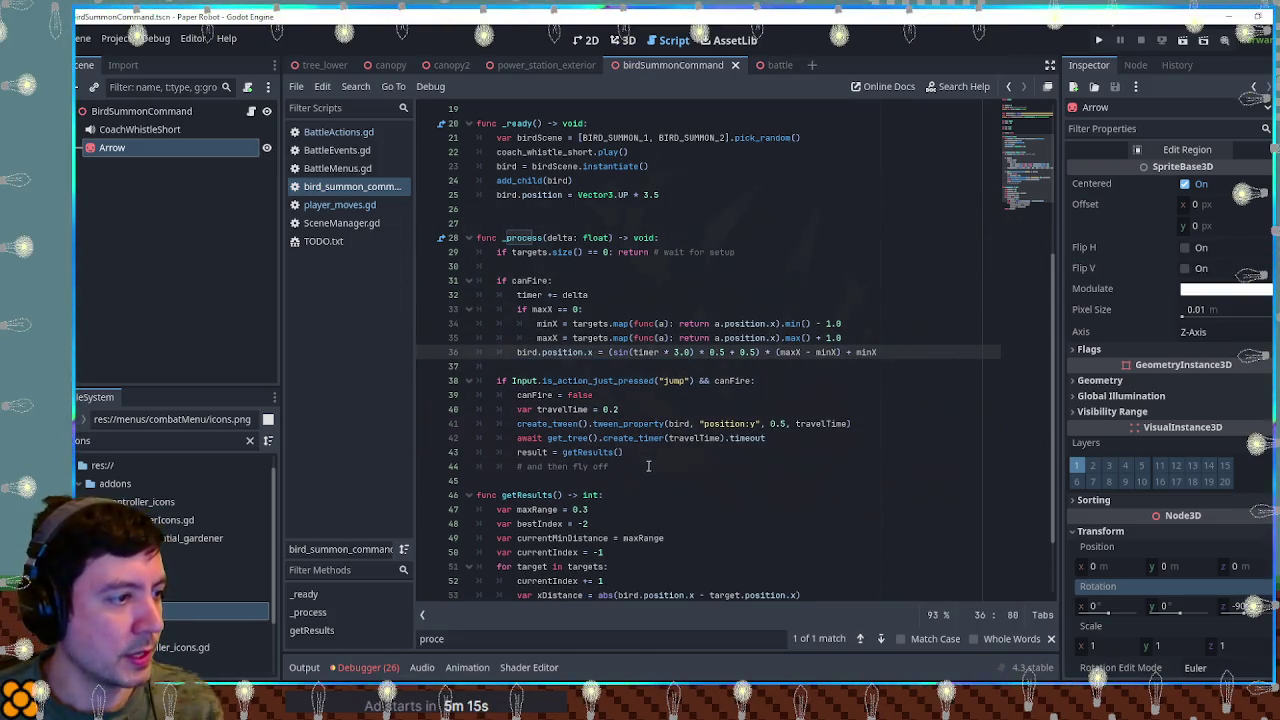
click(562, 266)
text(arrow.position.x = bird.position.x)
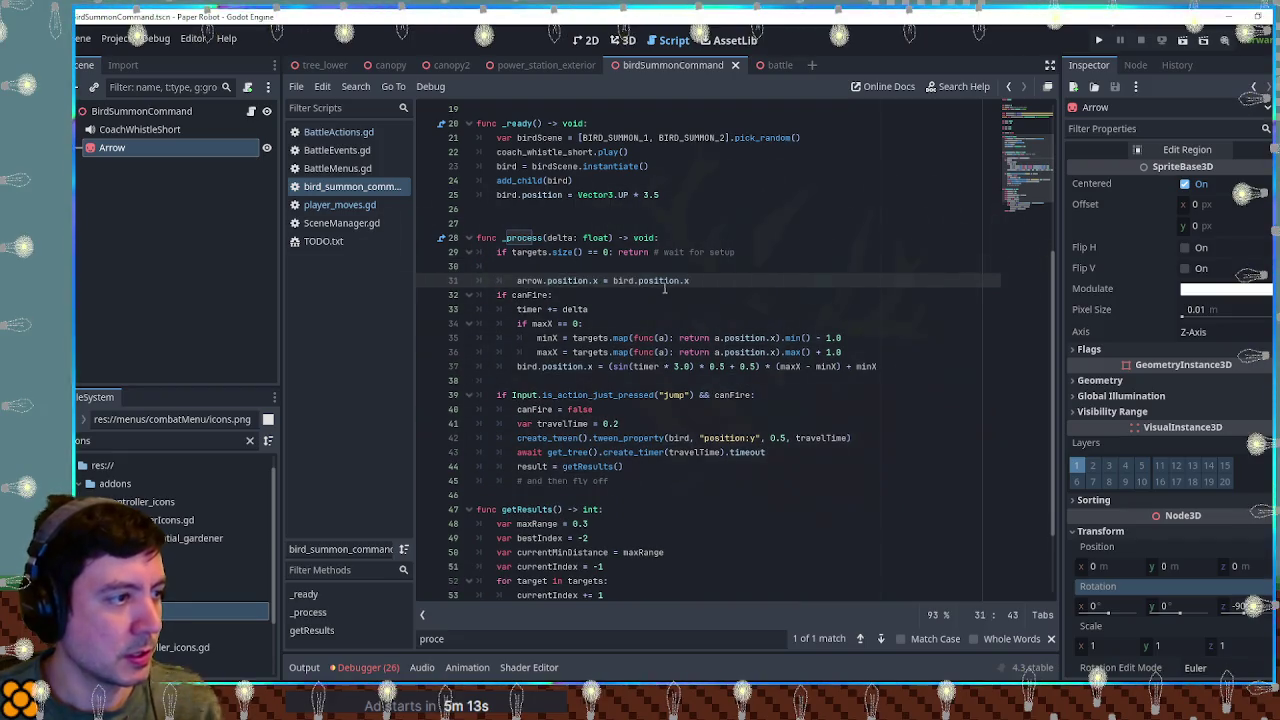
click(623, 40)
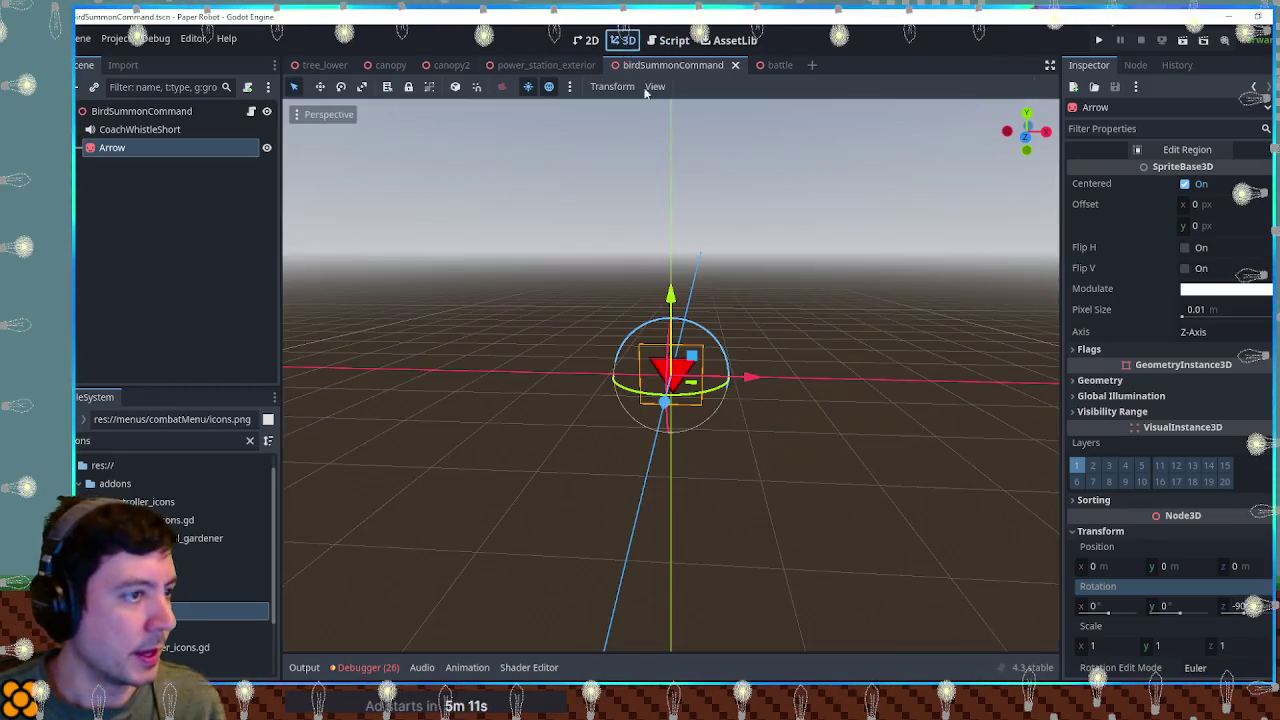
Step: Raise the Arrow to height 3, save, and change the bird's start height from 3.5 to 5.5
drag(670, 293, 688, 70)
key(ctrl+s)
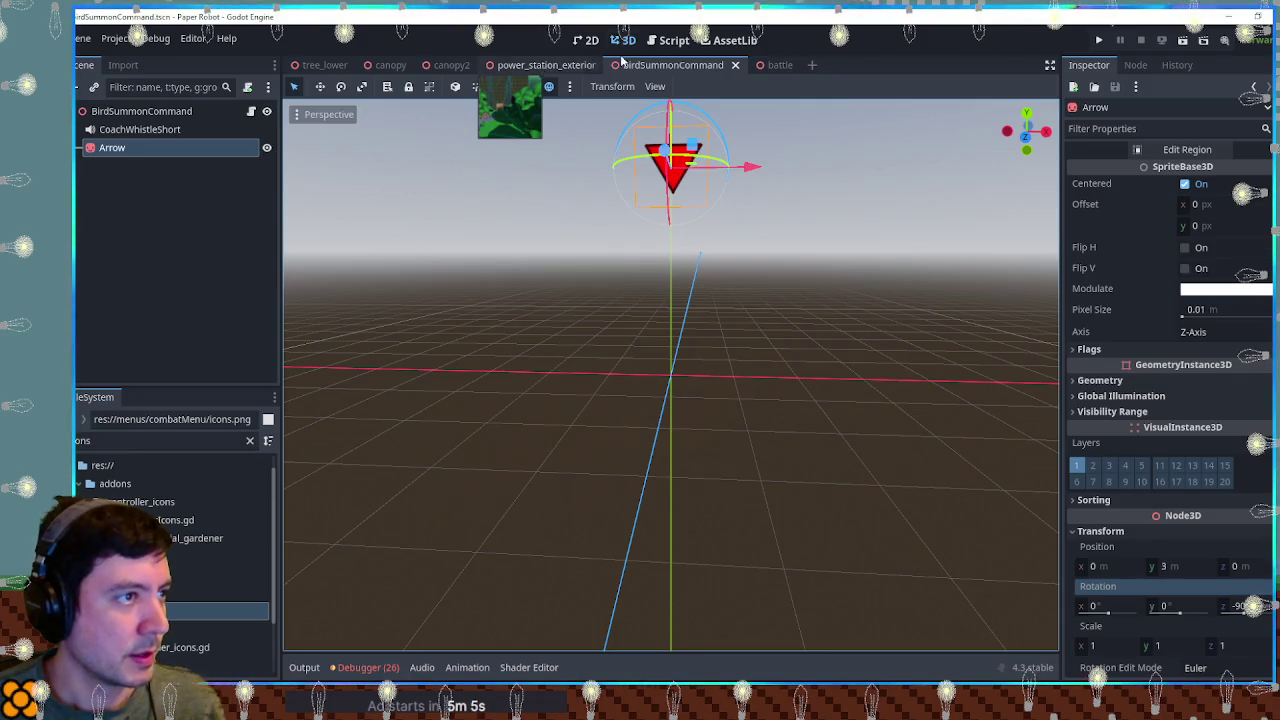
click(674, 40)
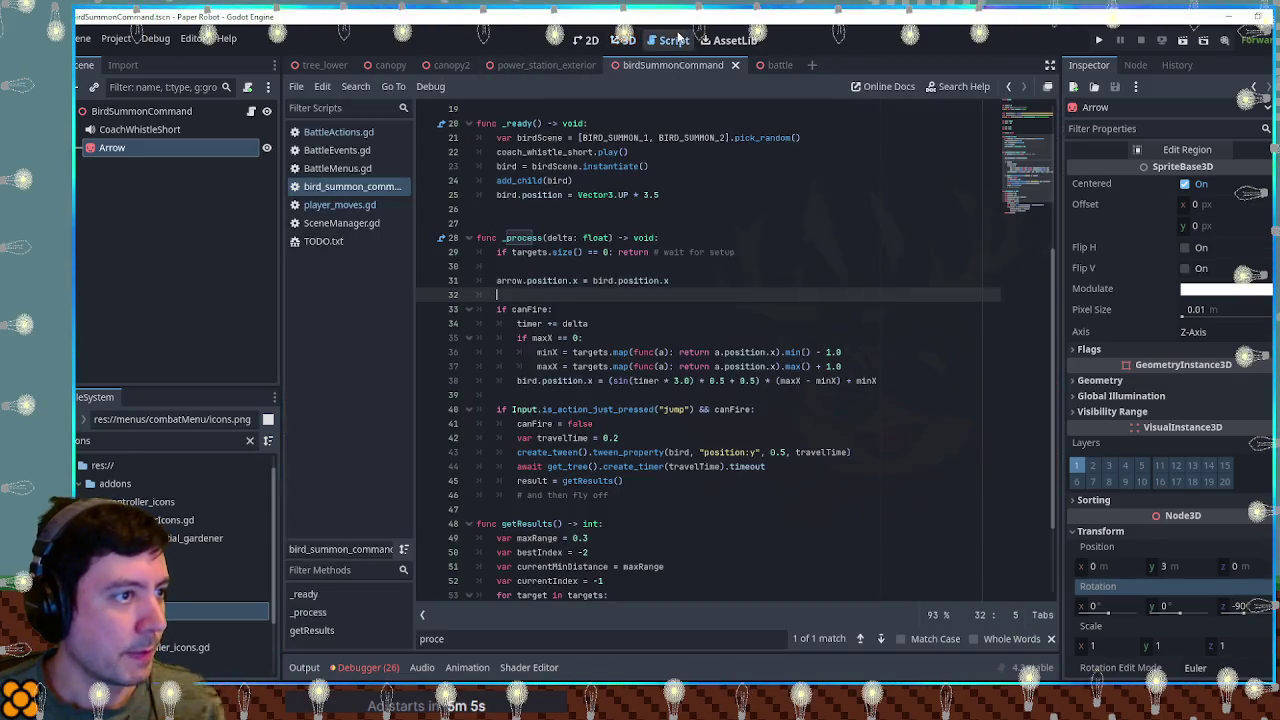
click(680, 381)
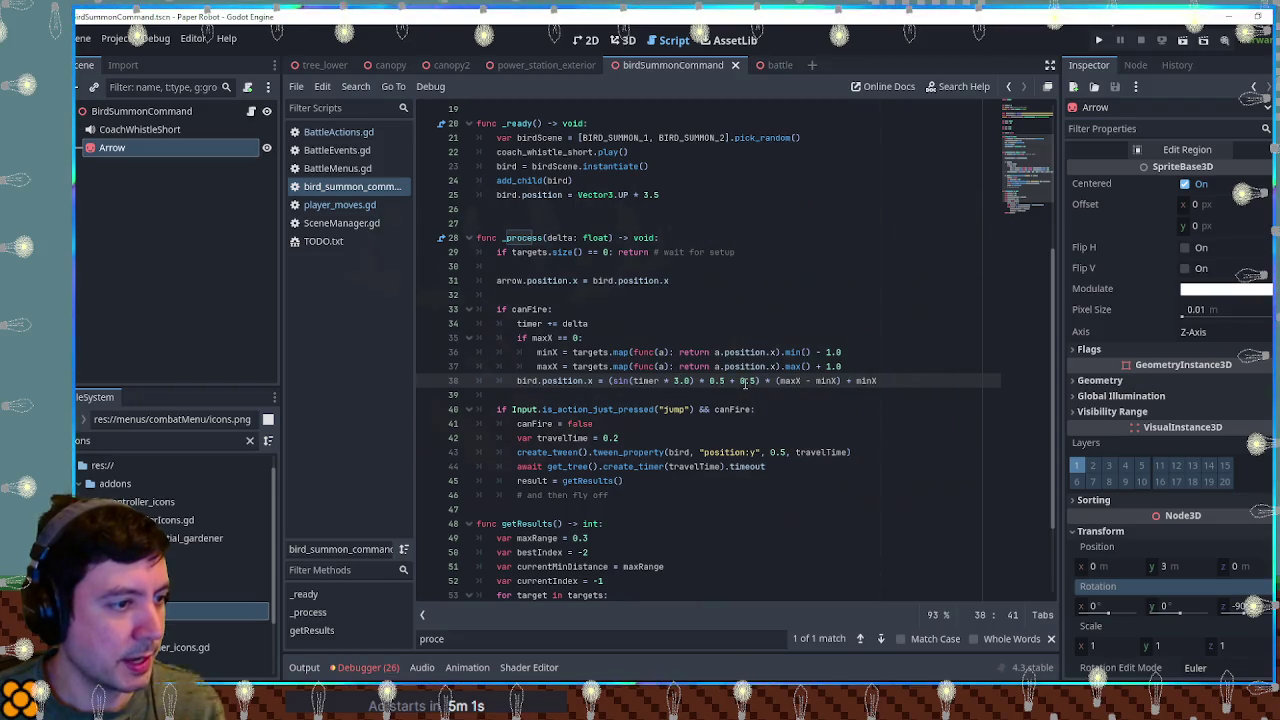
double_click(526, 381)
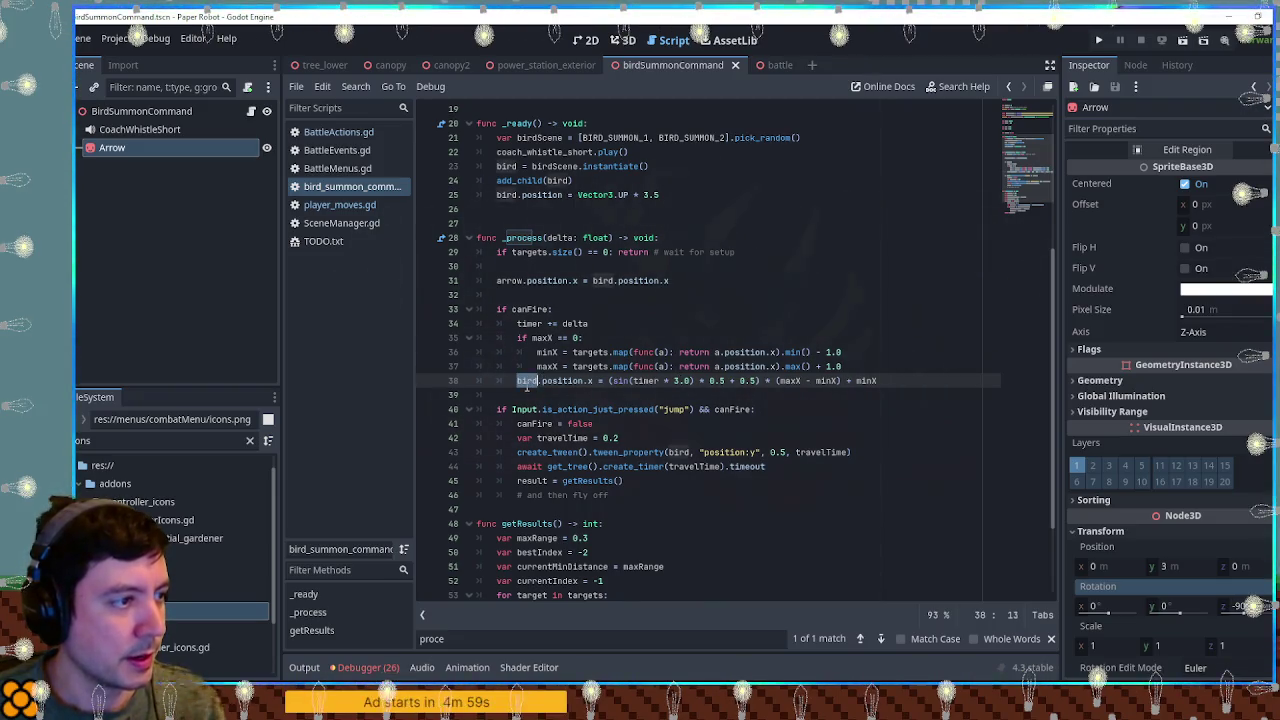
click(643, 195)
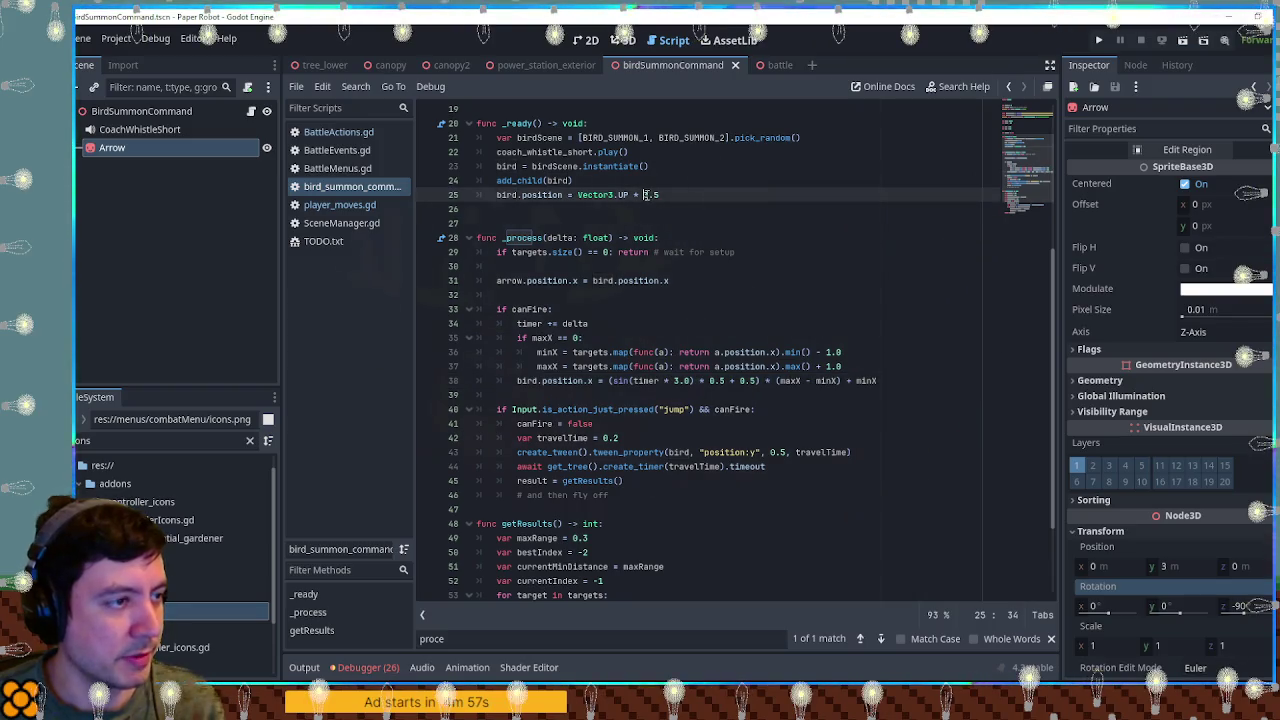
key(BackSpace)
text(5)
click(707, 215)
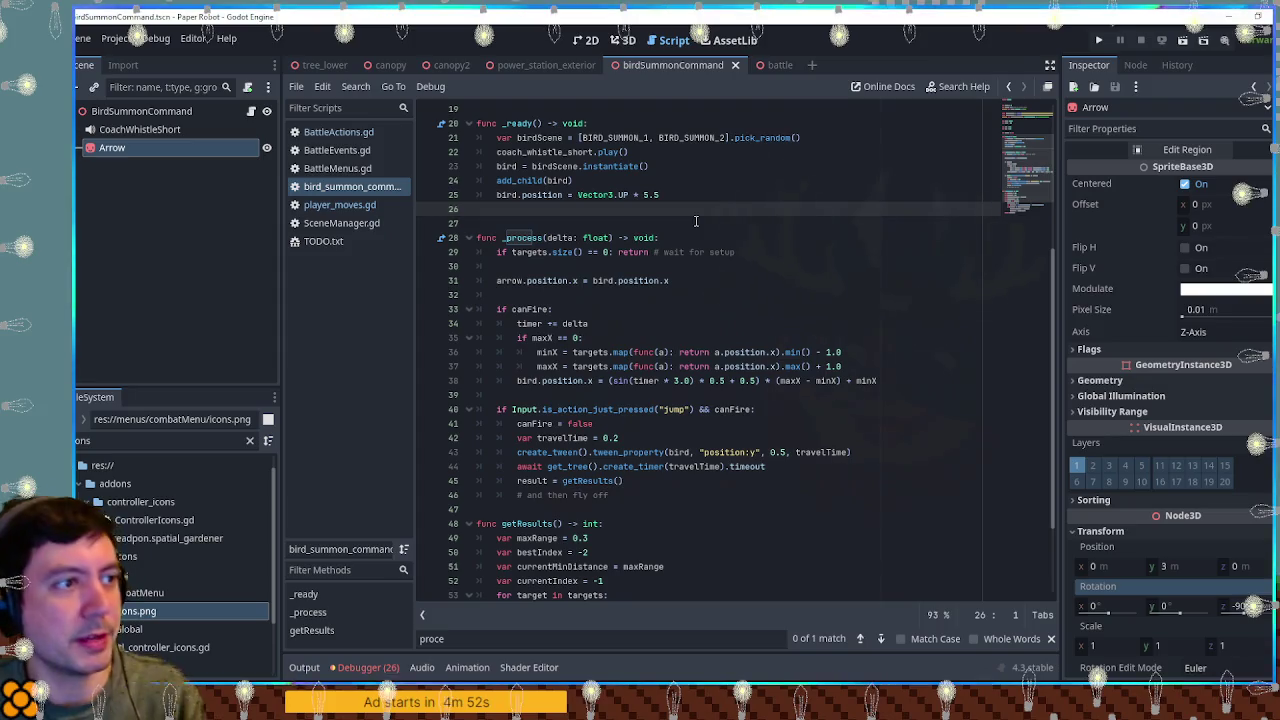
Step: Add arrow.visible = false before the canFire check and arrow.visible = true inside it
scroll(775, 290, down, 1)
scroll(775, 290, up, 3)
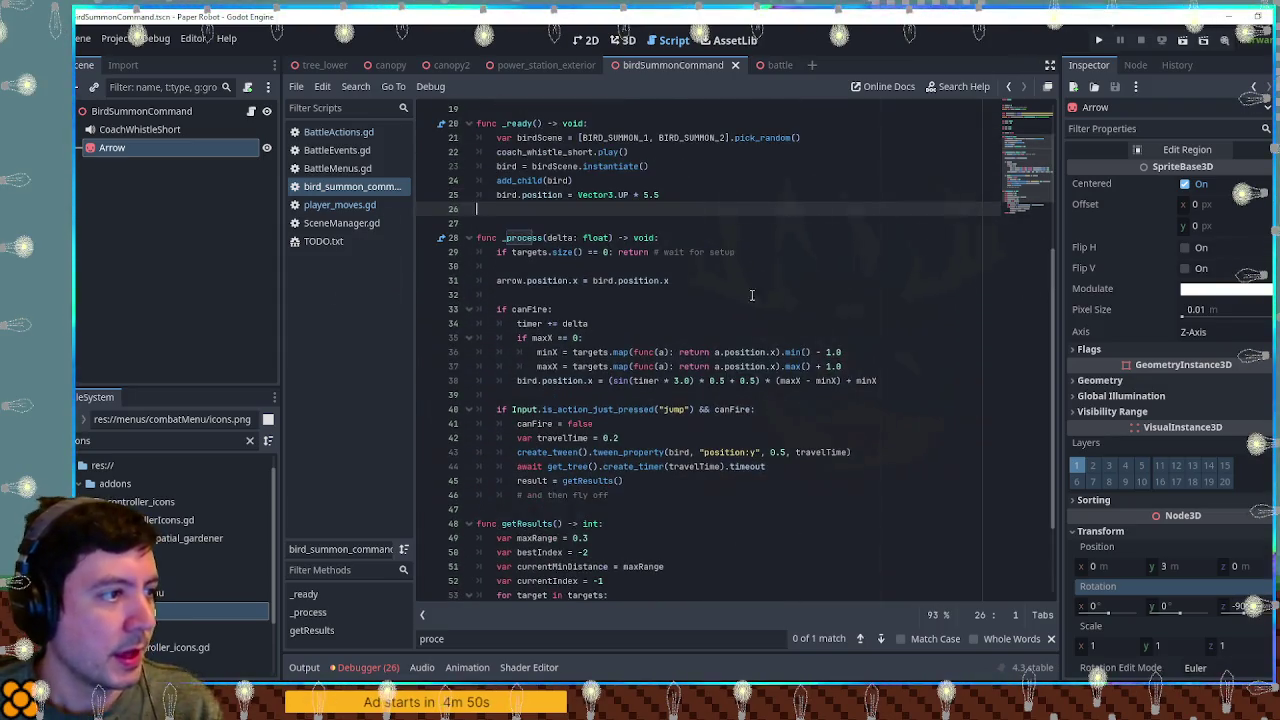
double_click(509, 281)
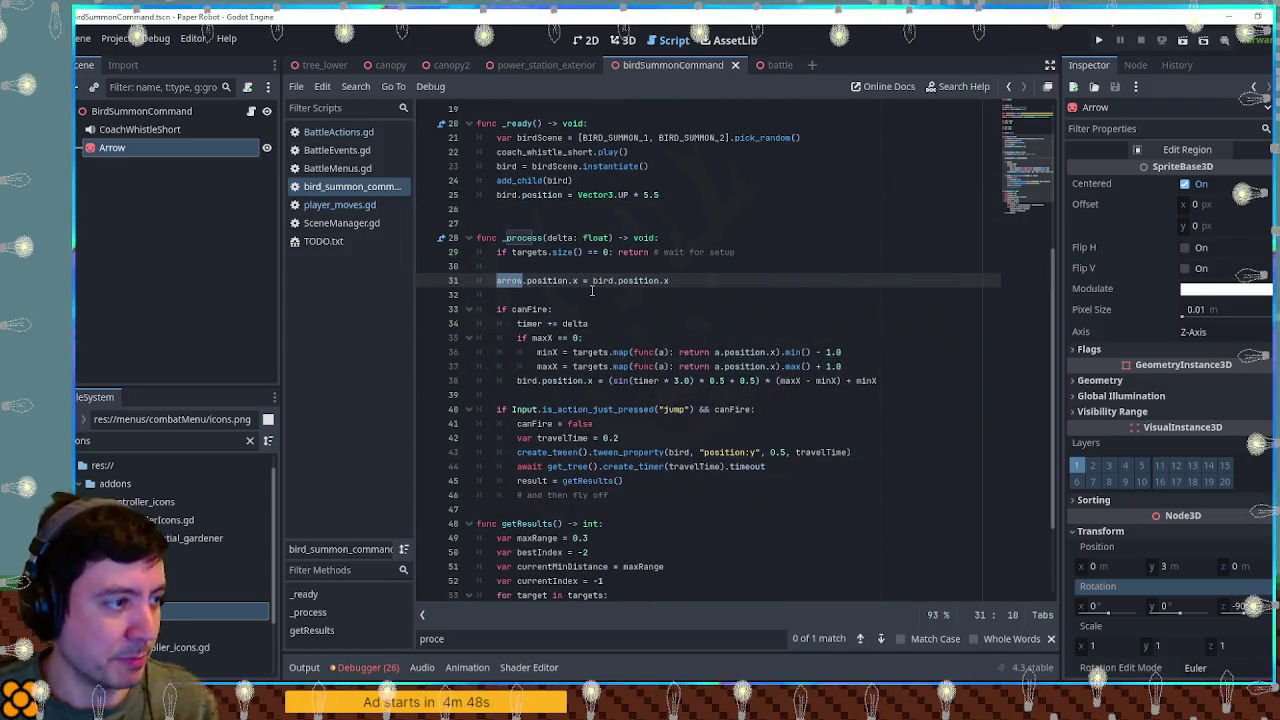
key(Return)
text(arrow)
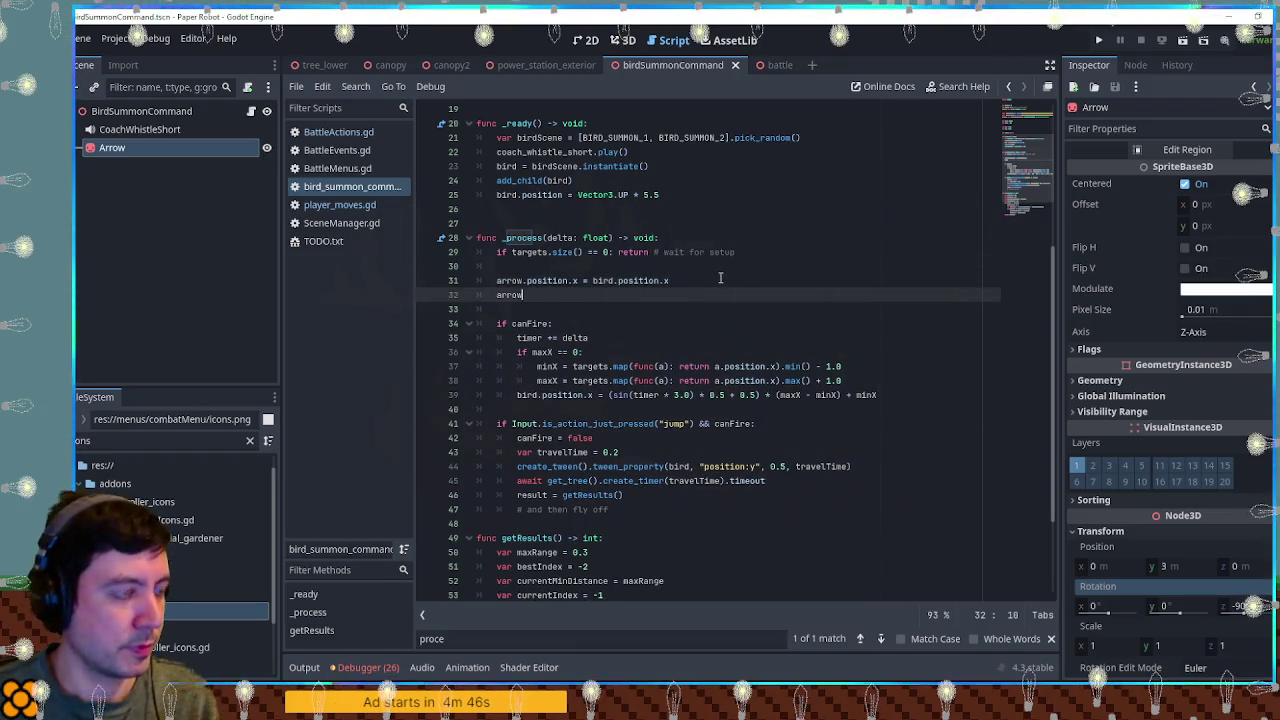
text(.visible = f)
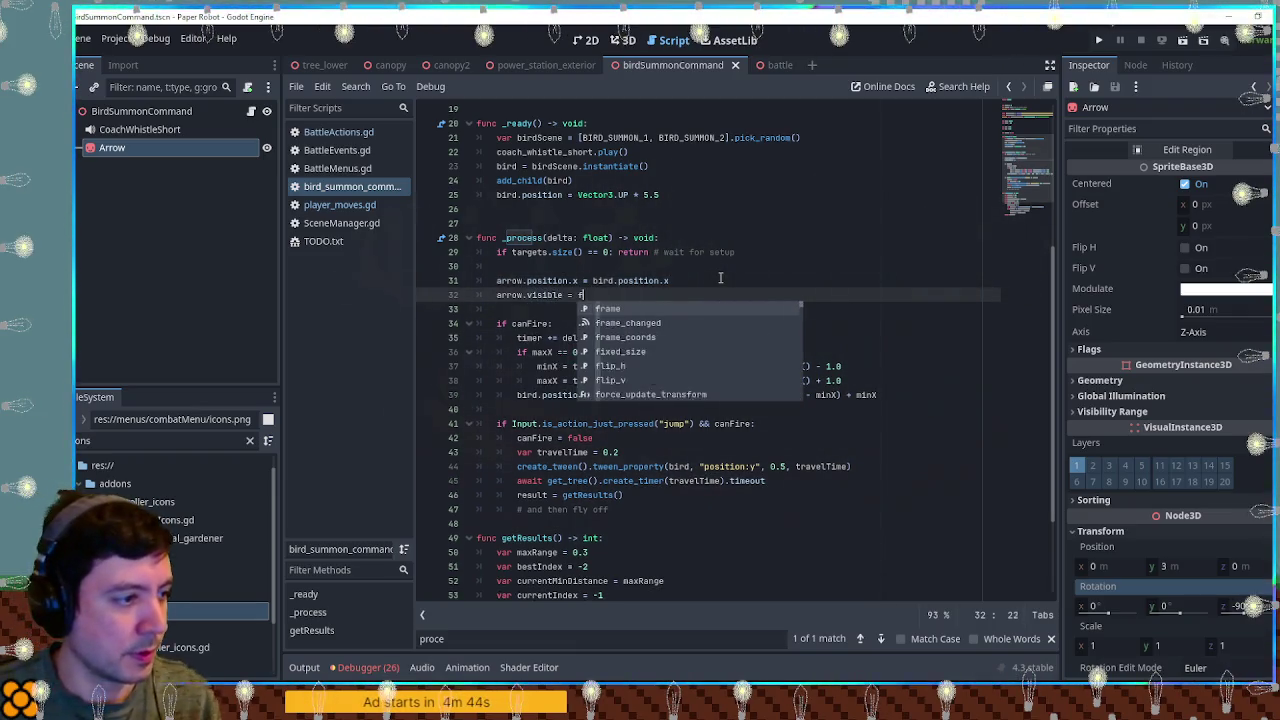
text(alse)
drag(496, 294, 625, 294)
click(606, 323)
key(Return)
text(arrow.visible = false)
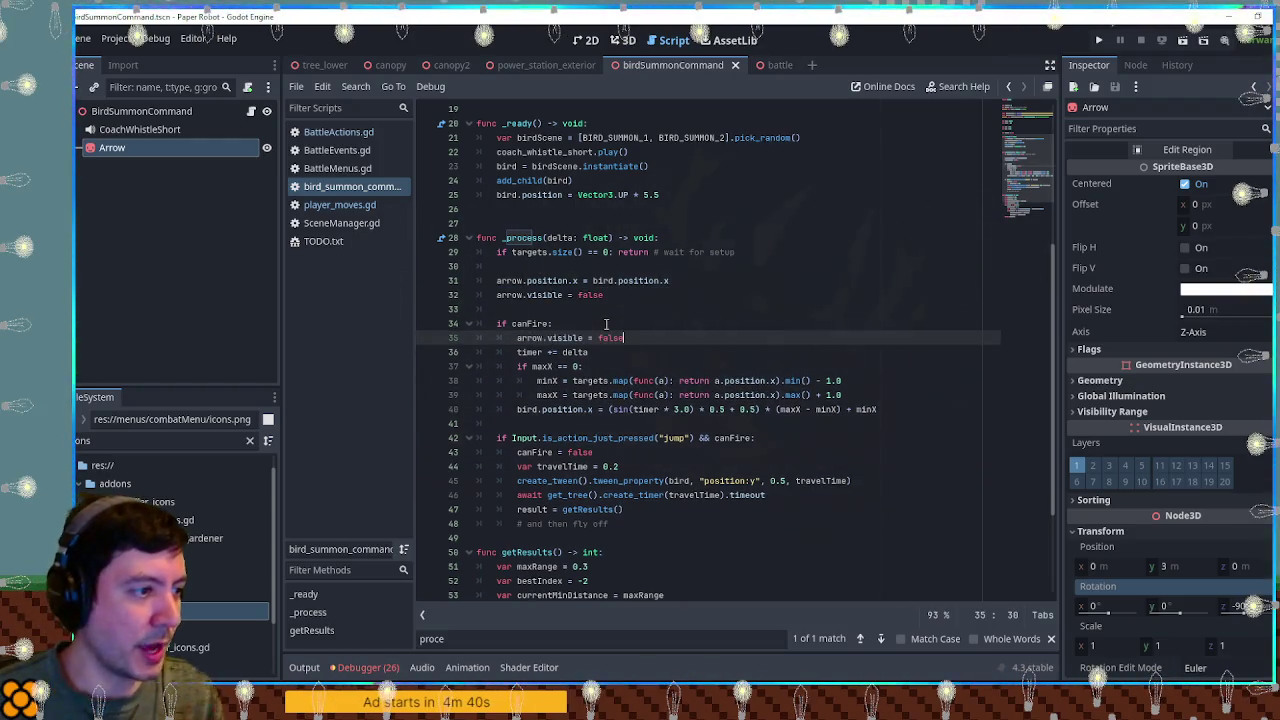
key(BackSpace)
key(BackSpace)
key(BackSpace)
key(BackSpace)
key(BackSpace)
text(true)
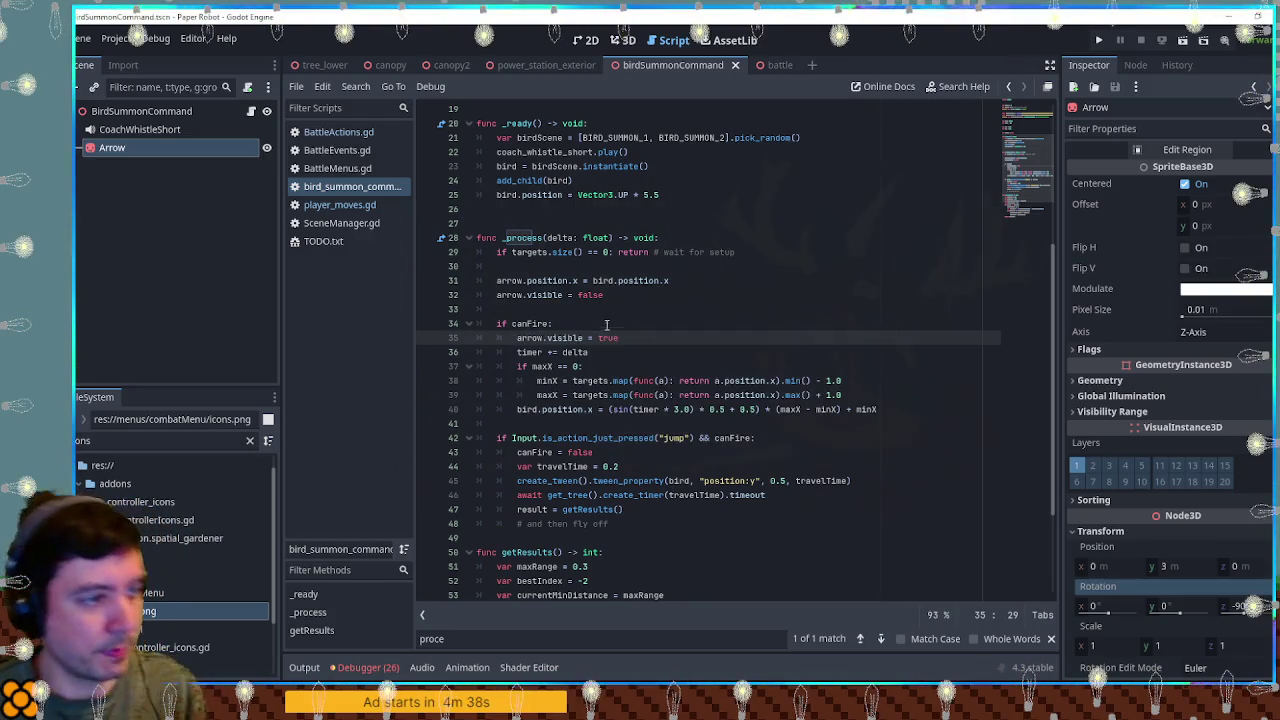
click(740, 208)
click(765, 66)
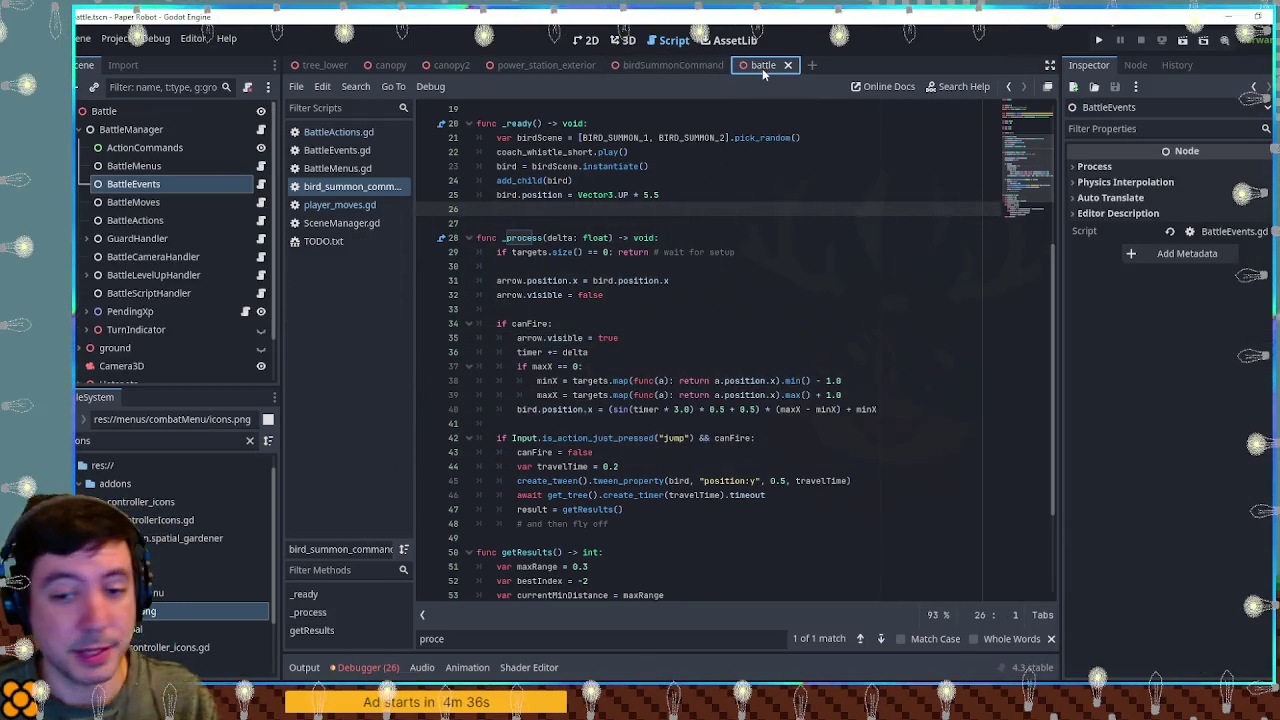
Step: Playtest the battle by choosing Beak Barrage, then stop the game
key(F6)
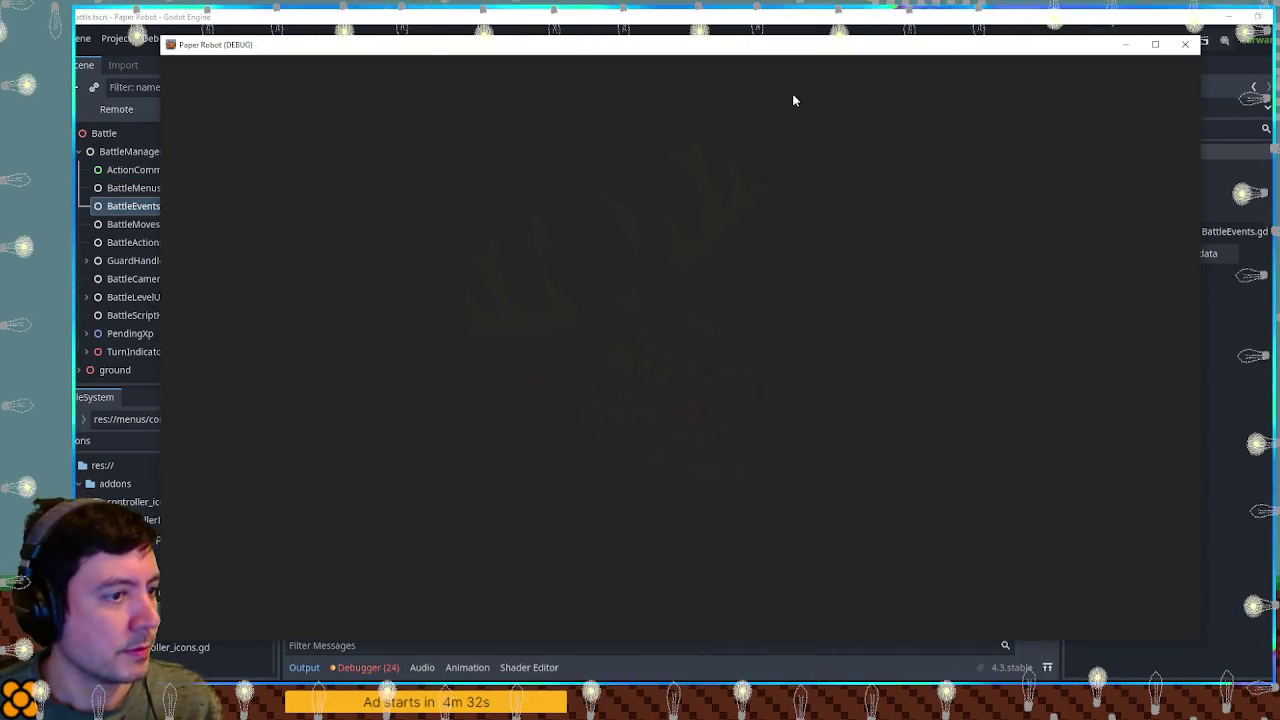
key(Down)
key(Down)
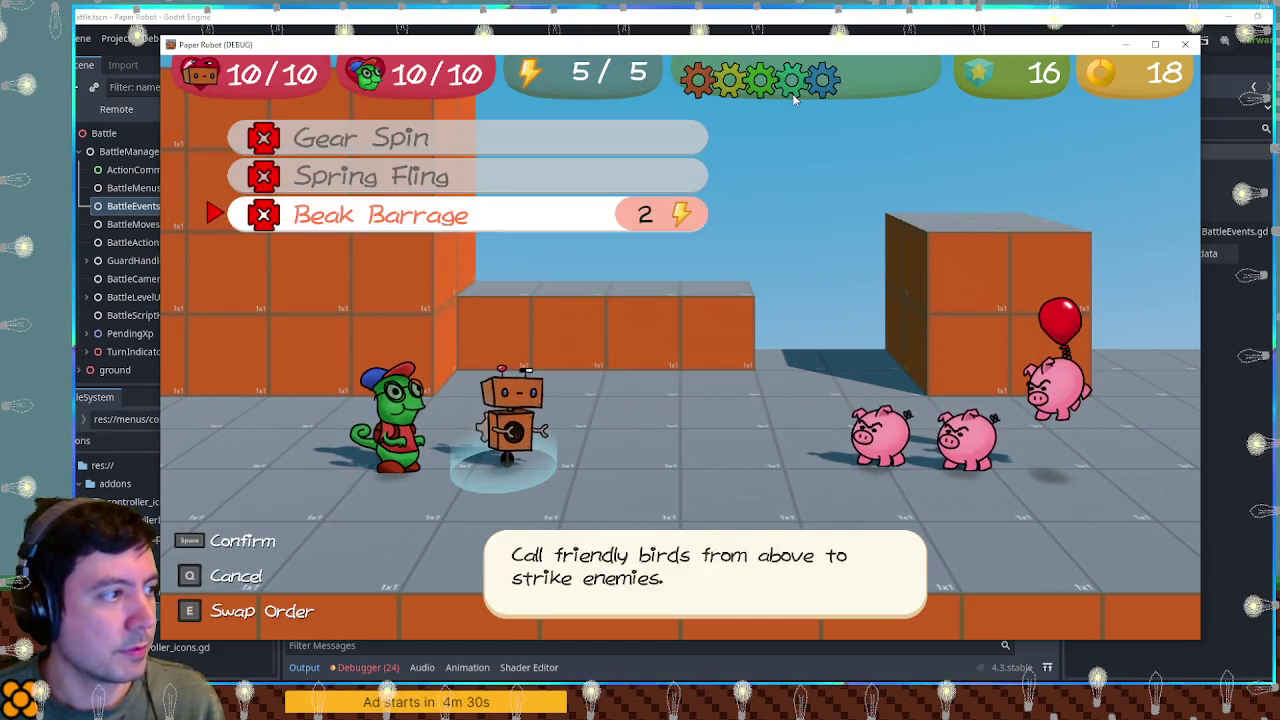
key(space)
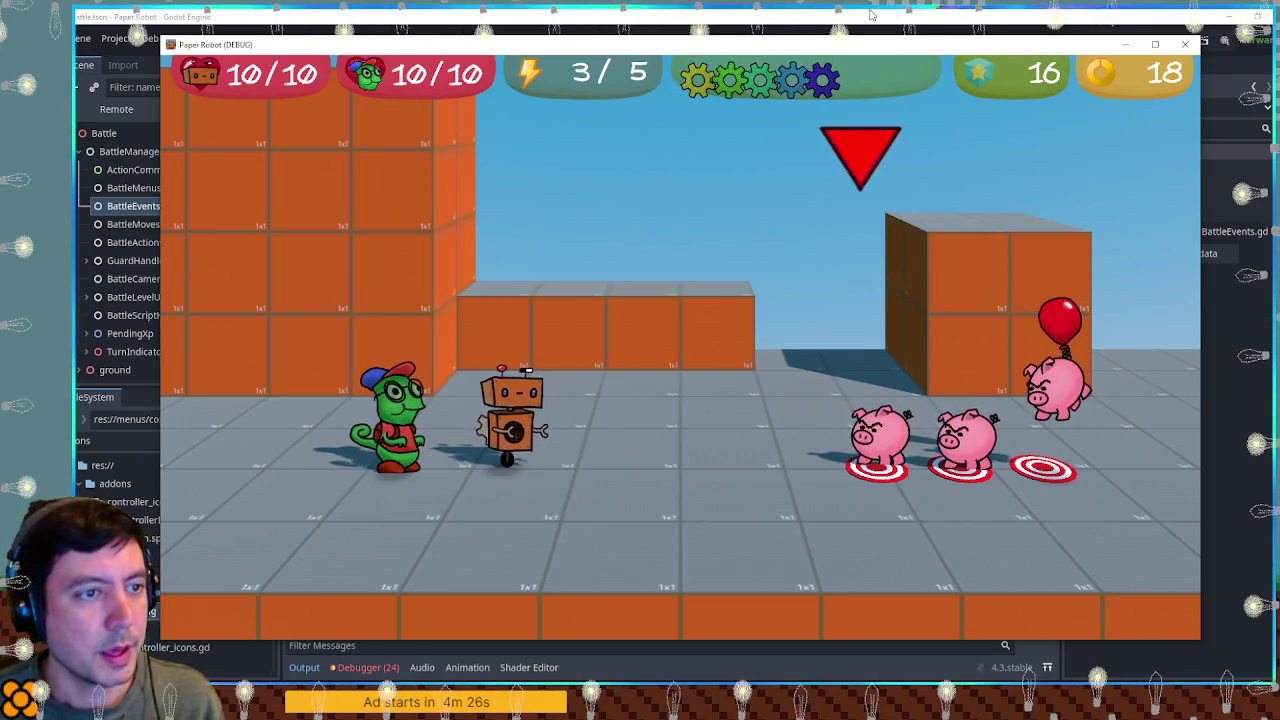
key(F8)
Step: Set the Arrow's scale to 0.5 in birdSummonCommand and run the game again to check it
click(622, 40)
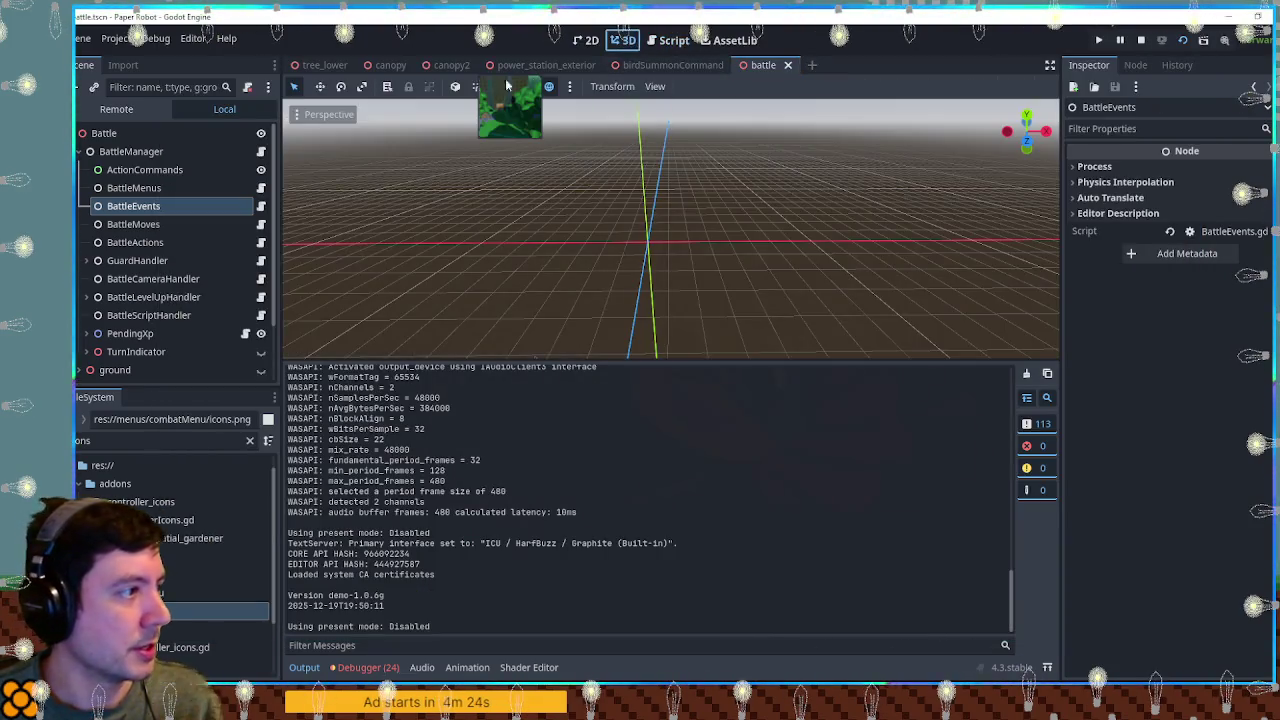
click(672, 64)
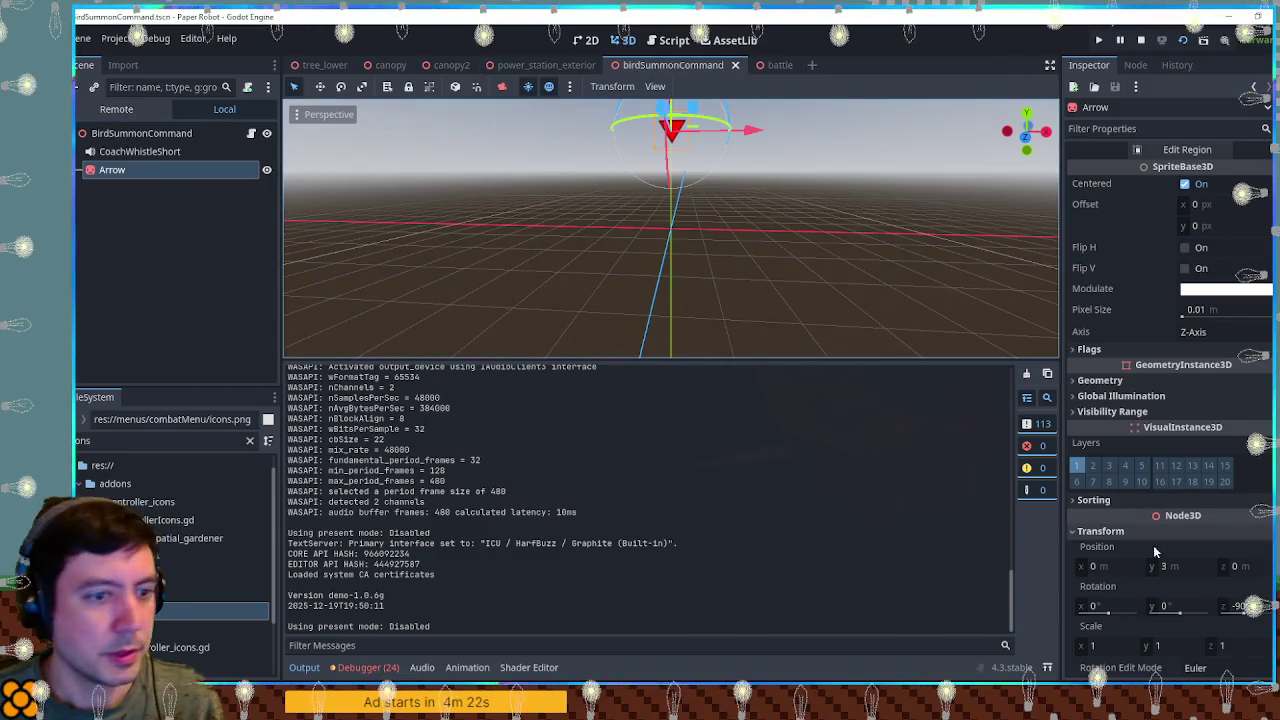
click(1133, 643)
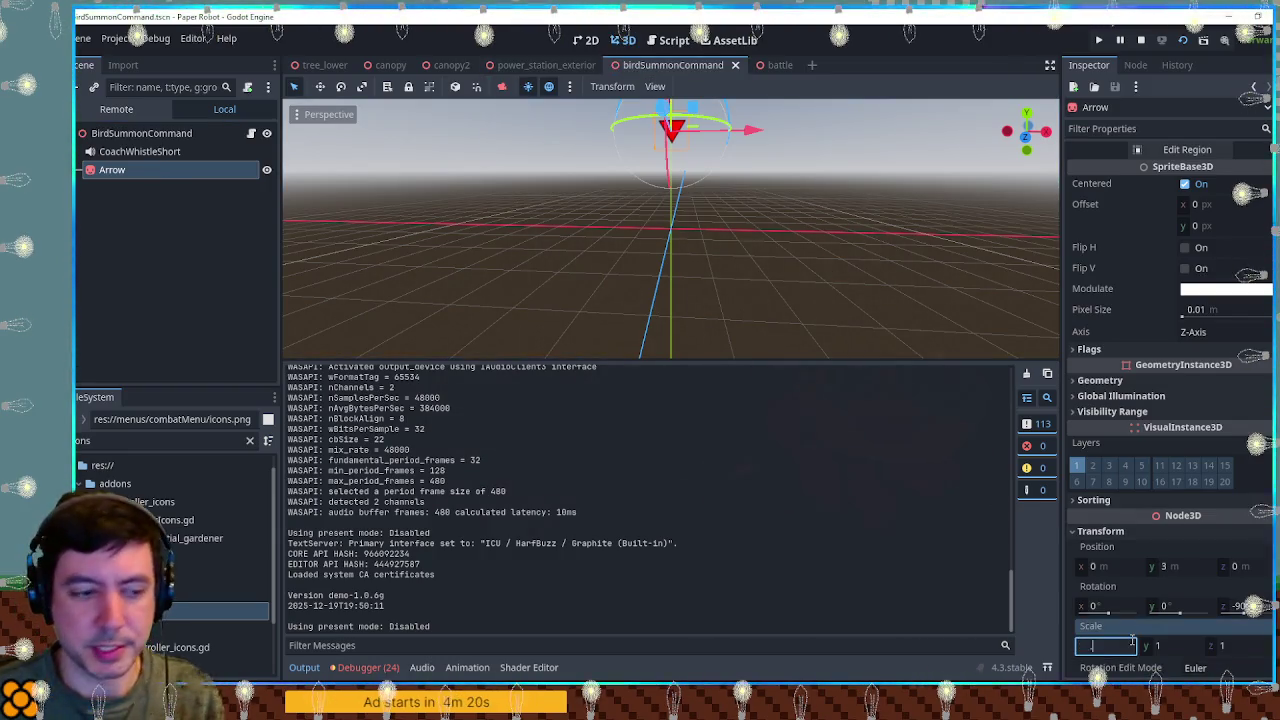
text(0.5)
key(Return)
key(F5)
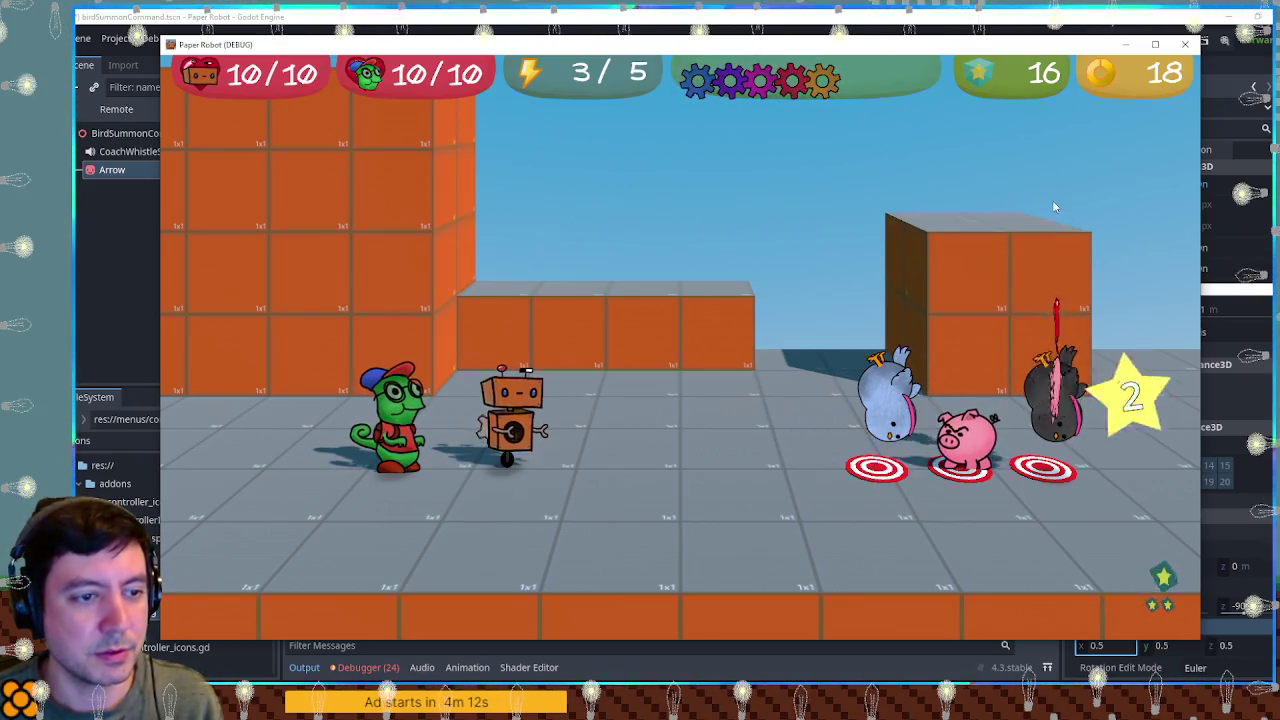
click(1185, 45)
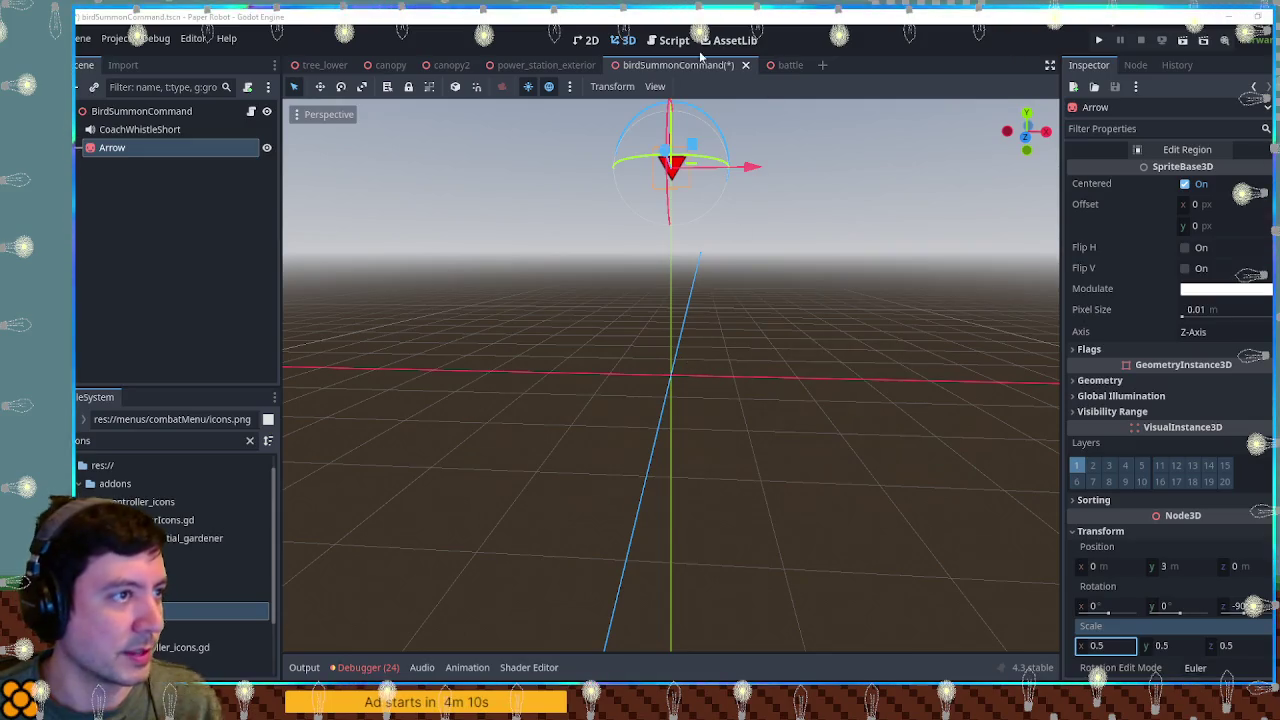
click(674, 40)
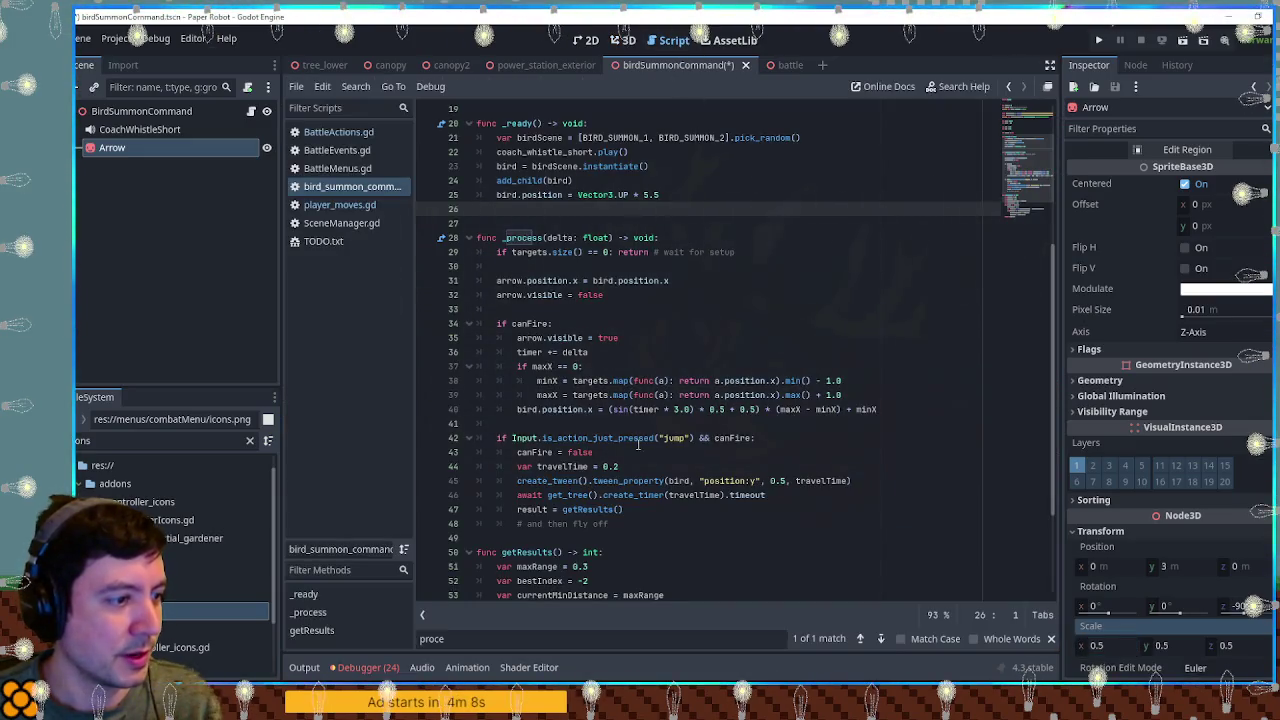
Step: Save the script and locate the fly-off comment on line 48
click(617, 466)
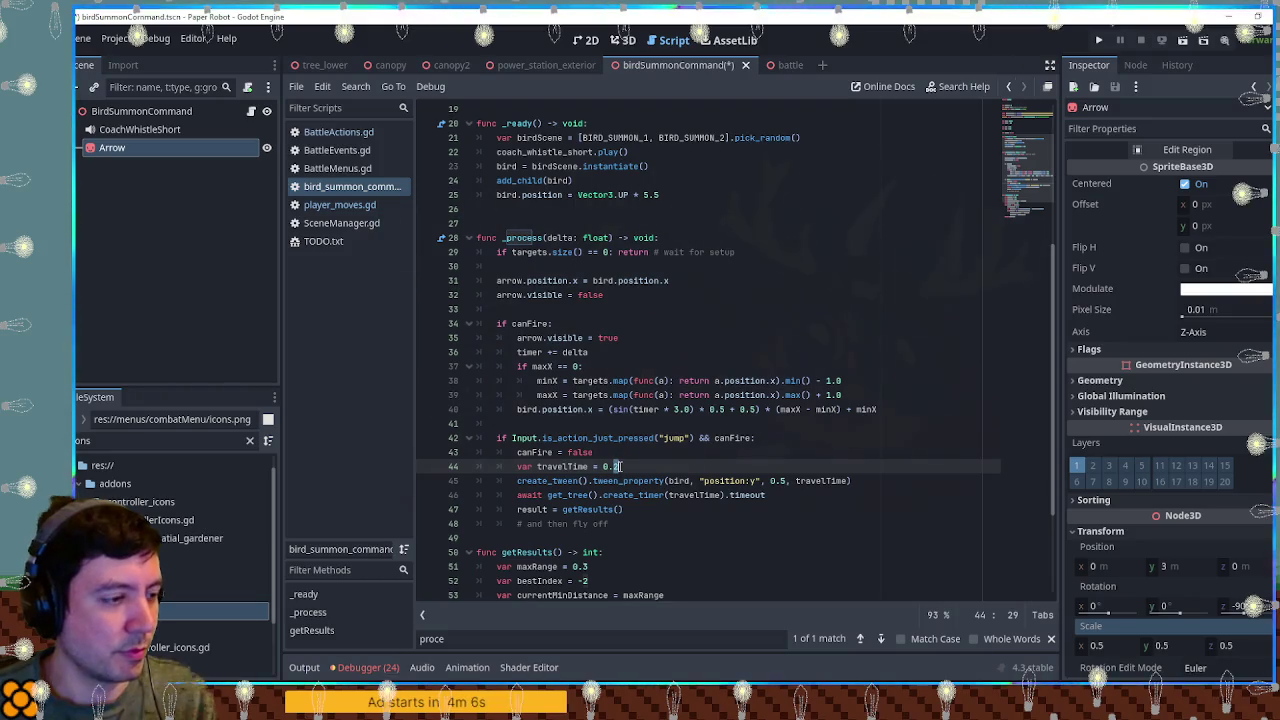
text(4)
click(787, 309)
key(ctrl+s)
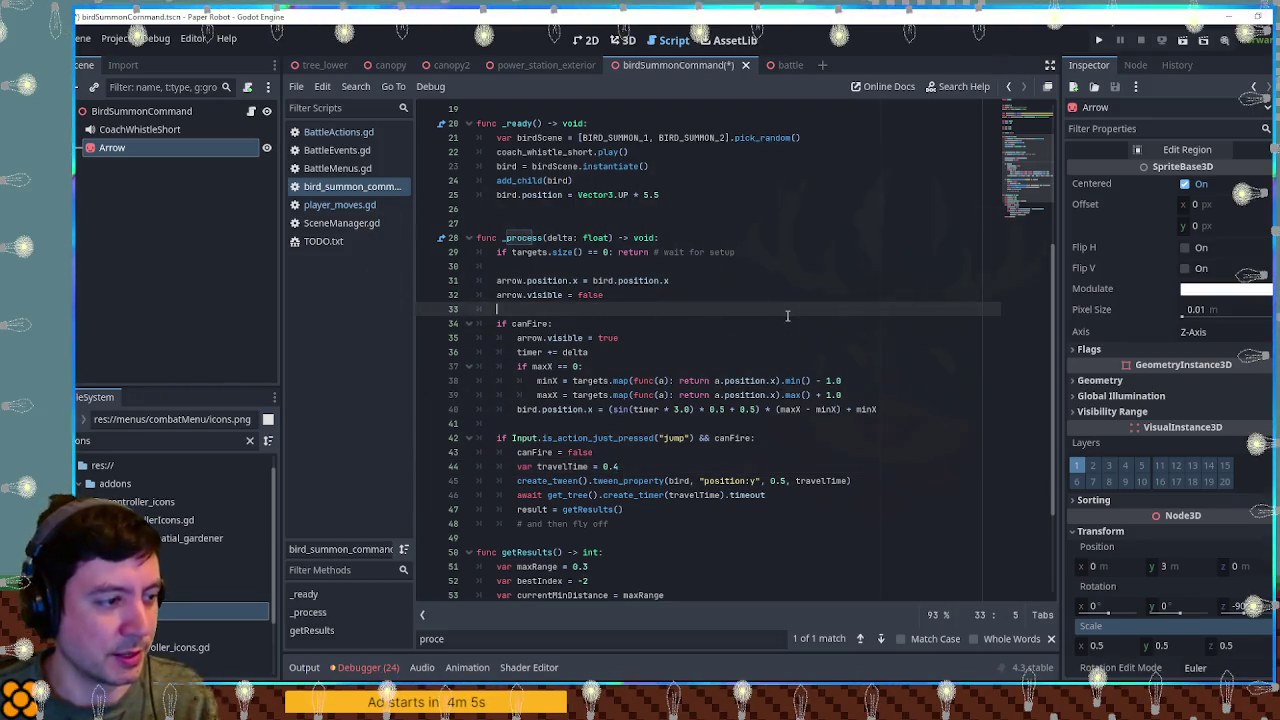
scroll(658, 345, down, 3)
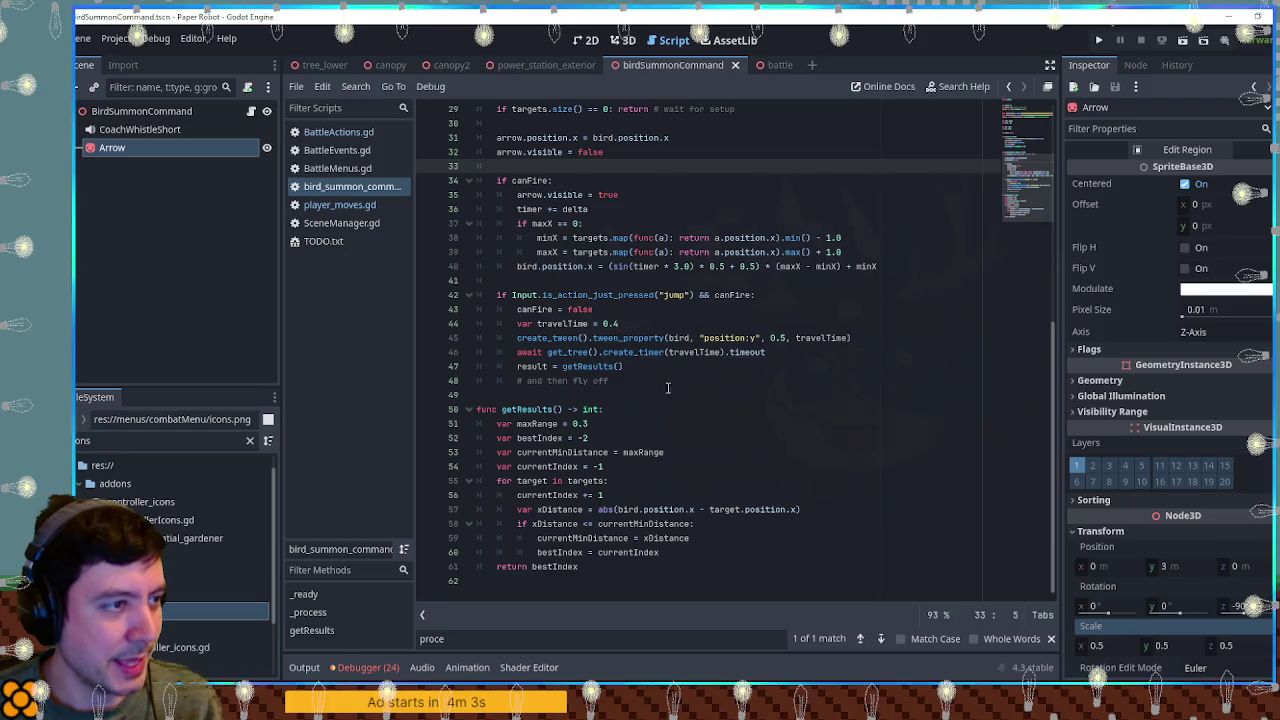
click(662, 366)
click(653, 380)
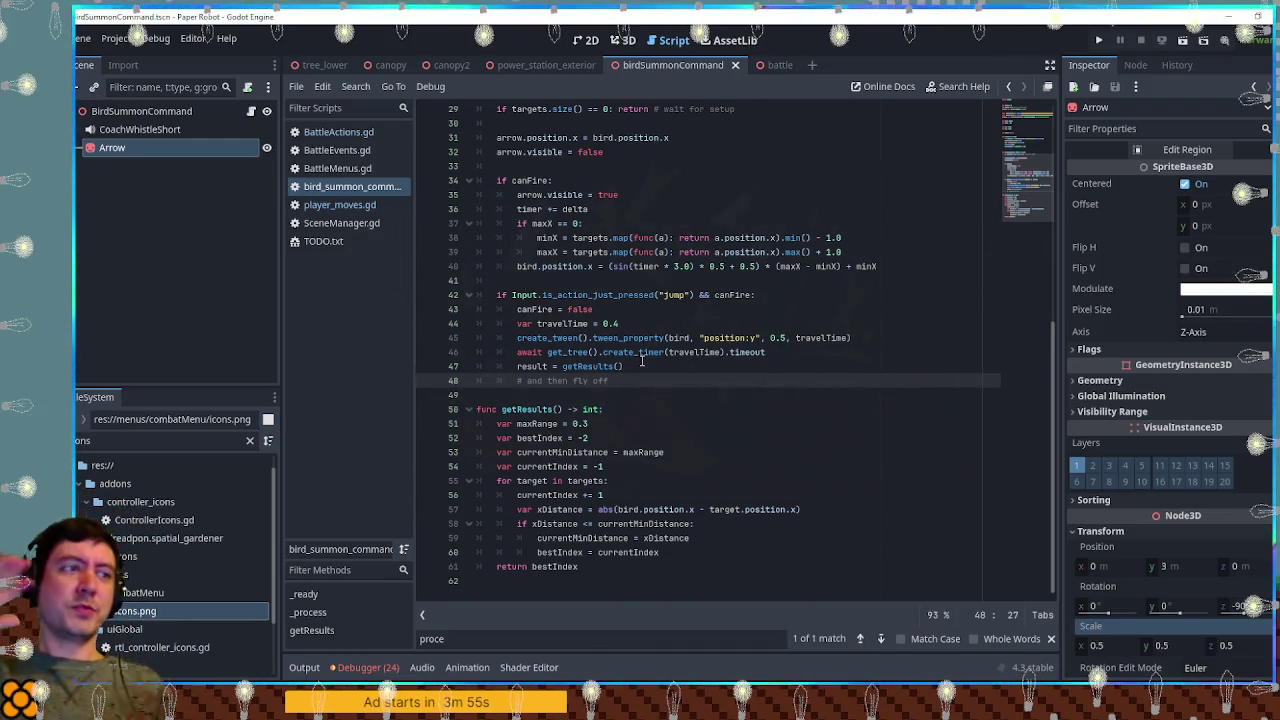
Step: Replace the comment with a tween moving the bird to Vector3(randf_range(-5.0,5.0), 5.0, 6.0)
triple_click(848, 337)
key(ctrl+c)
triple_click(649, 378)
key(ctrl+v)
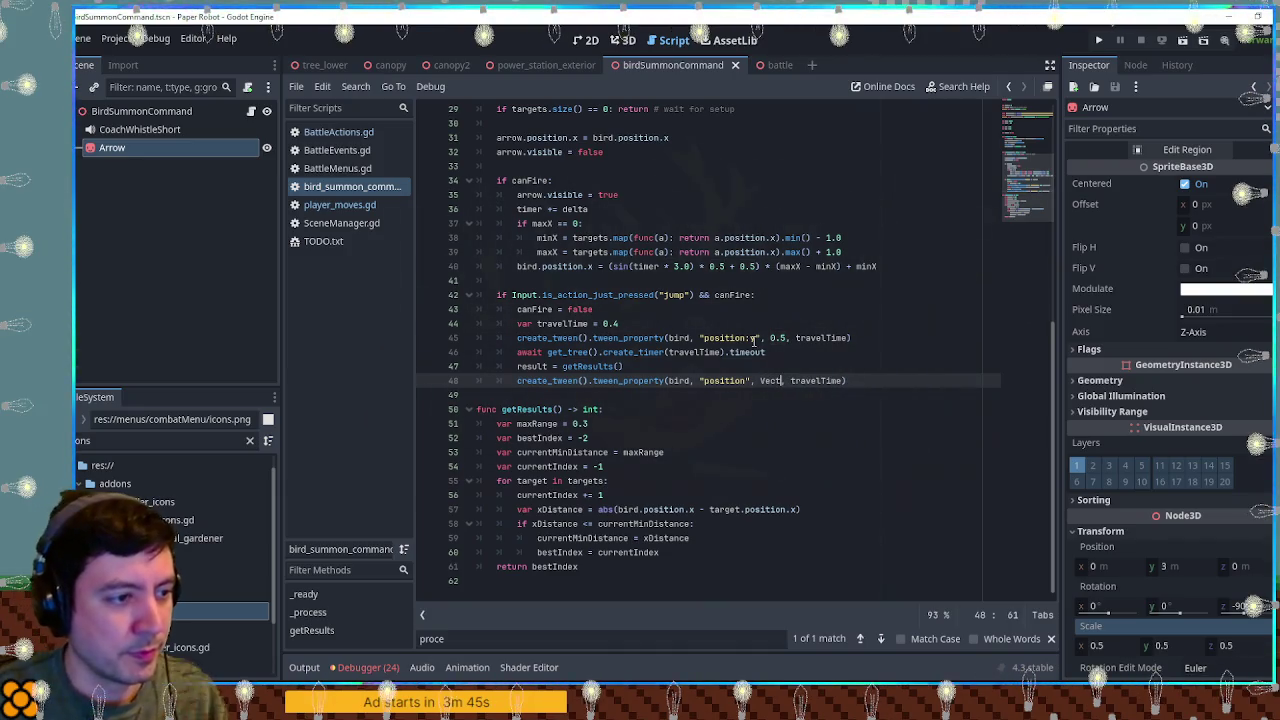
text(or3()
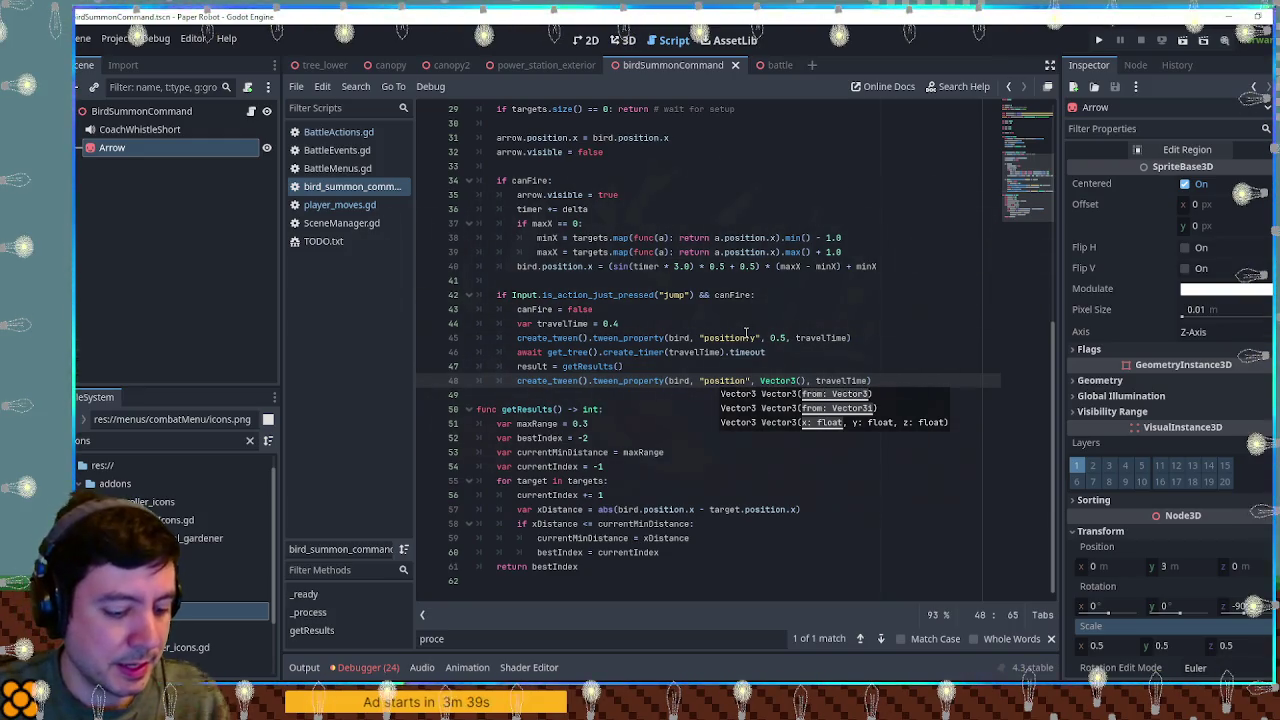
text(d)
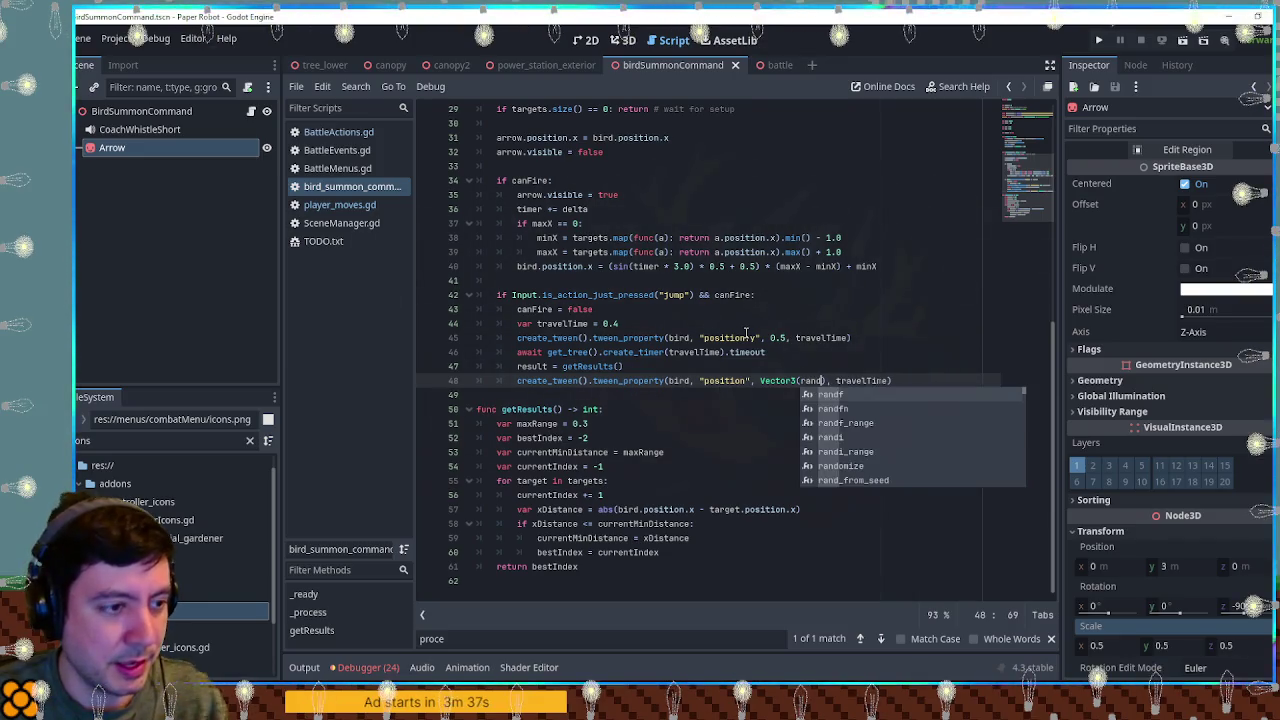
key(Down)
key(Down)
key(Return)
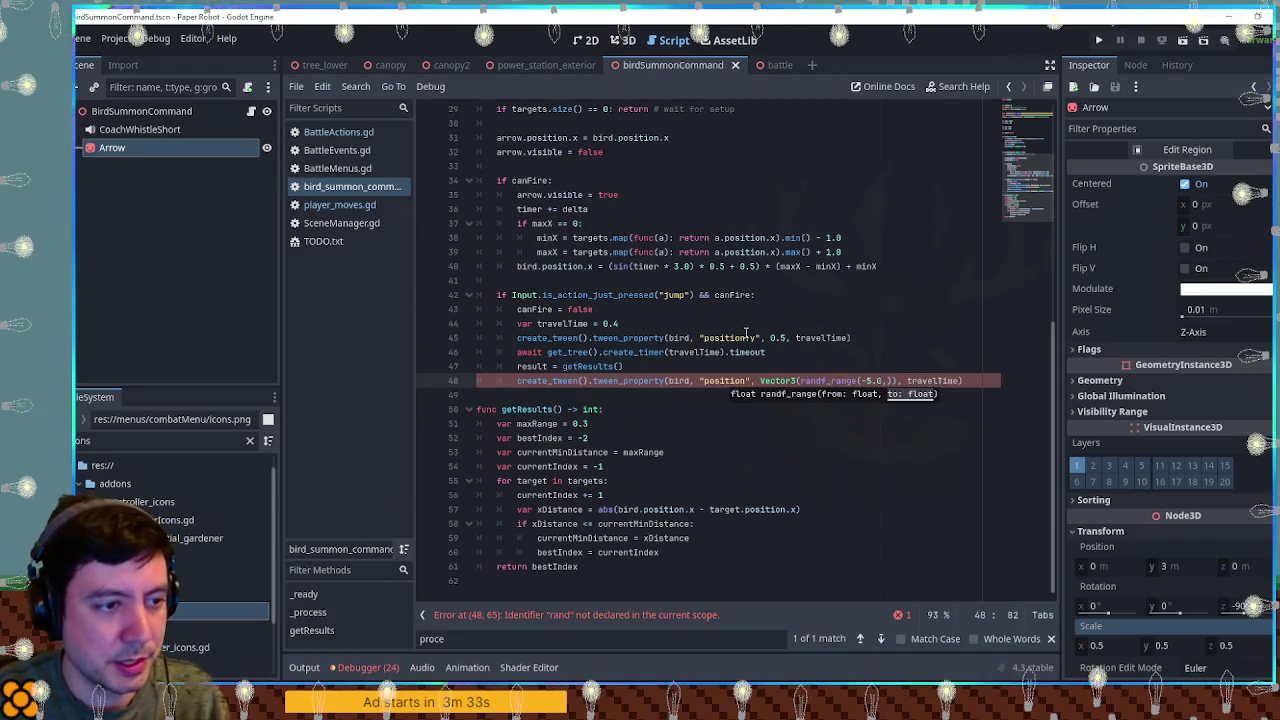
text(),)
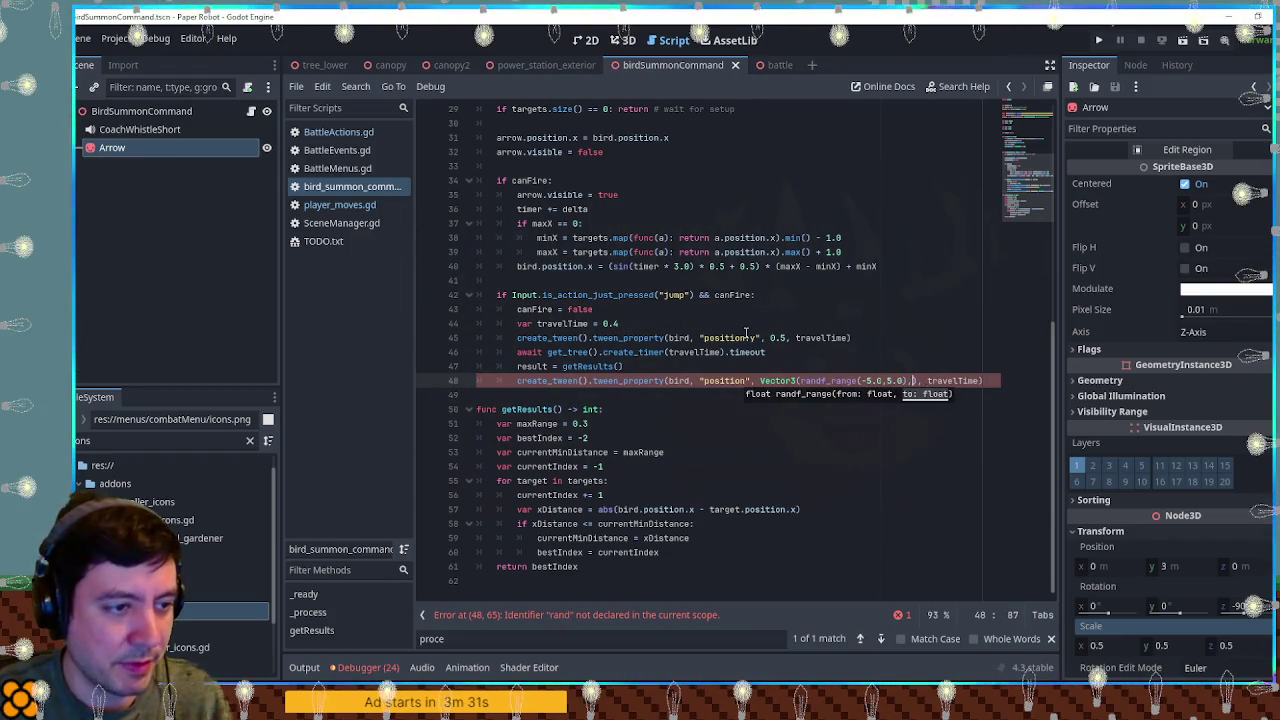
text( 5.0,)
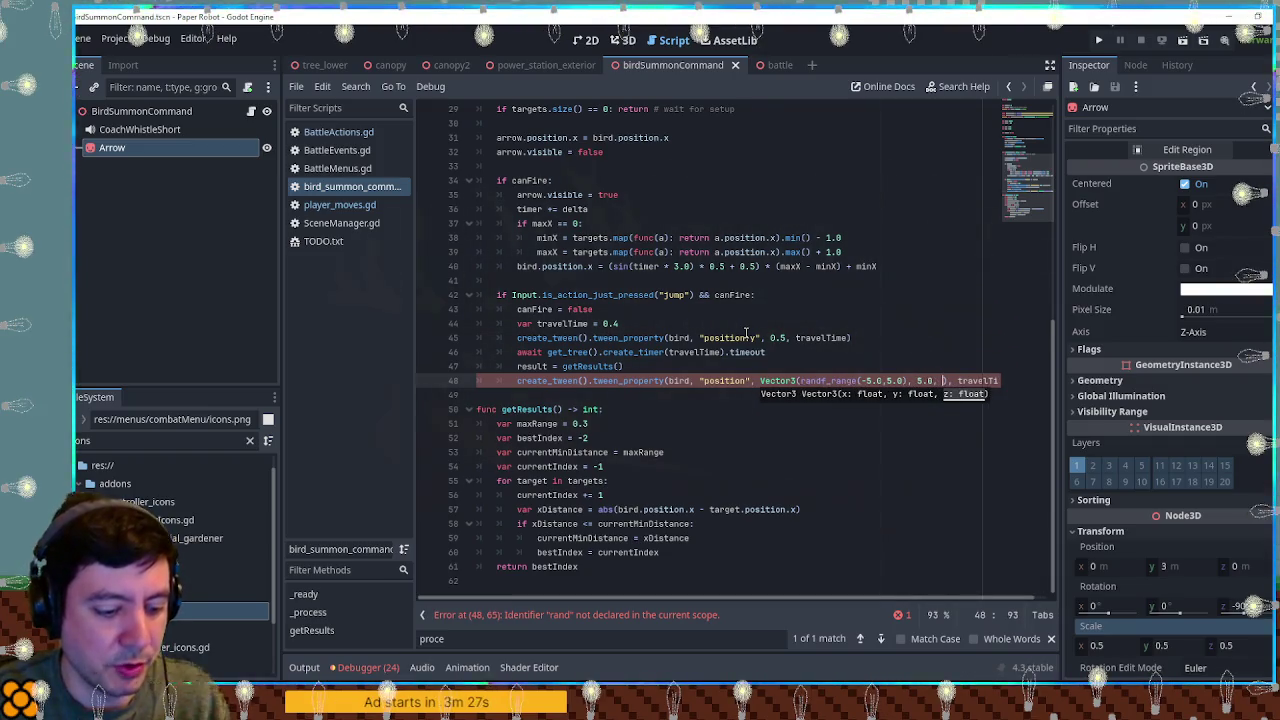
text( 6.0)
Step: Add var flyOffTime = 0.3 and use it as the position tween's duration
key(End)
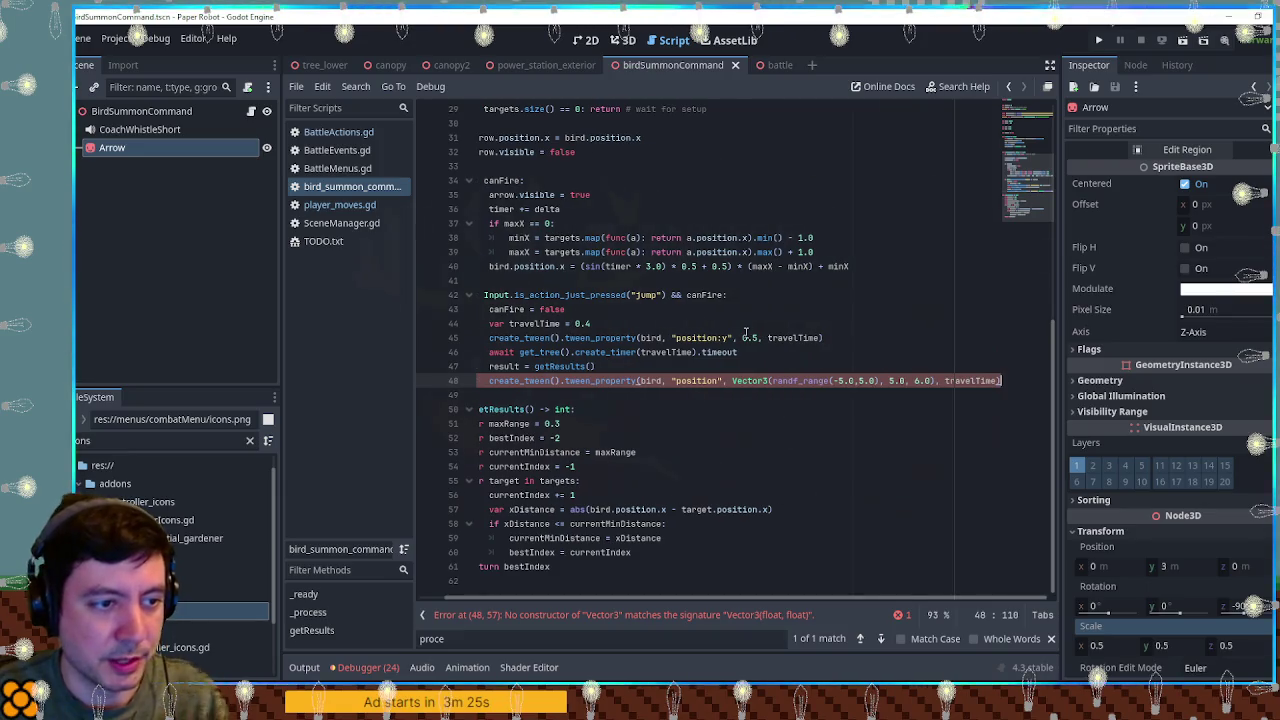
key(Left)
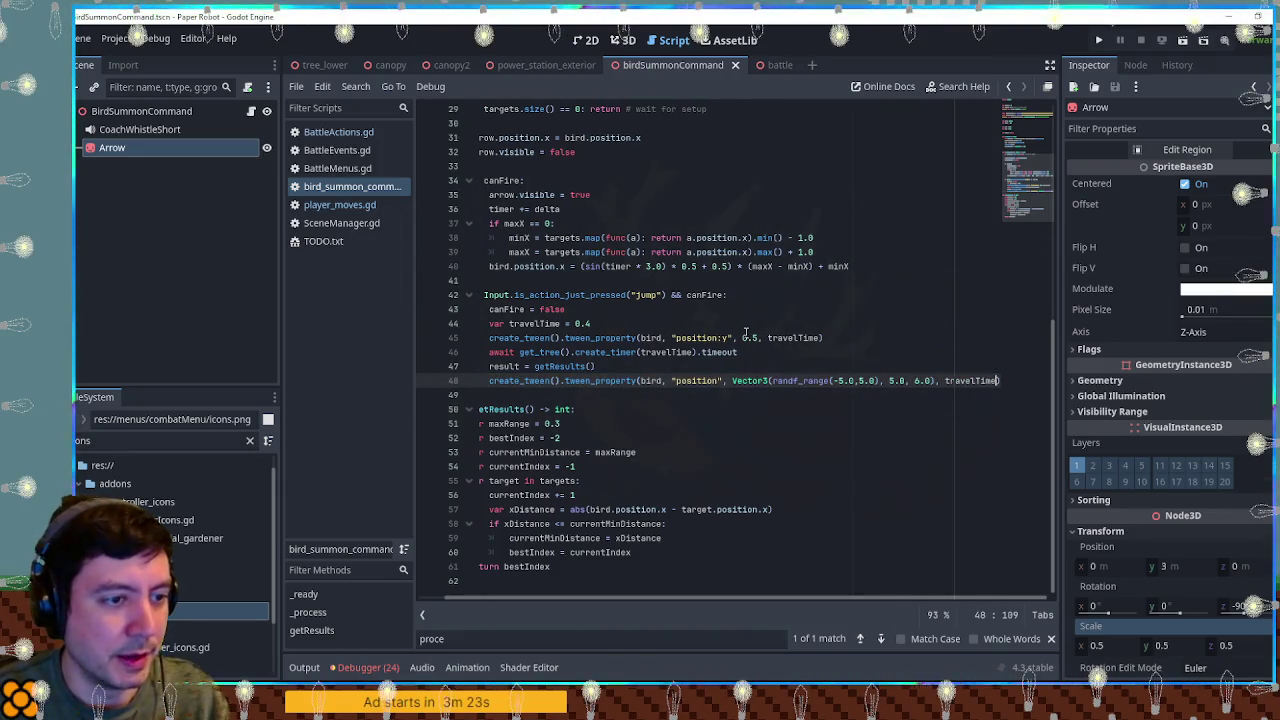
key(ctrl+shift+Return)
text(var flyOffTime =)
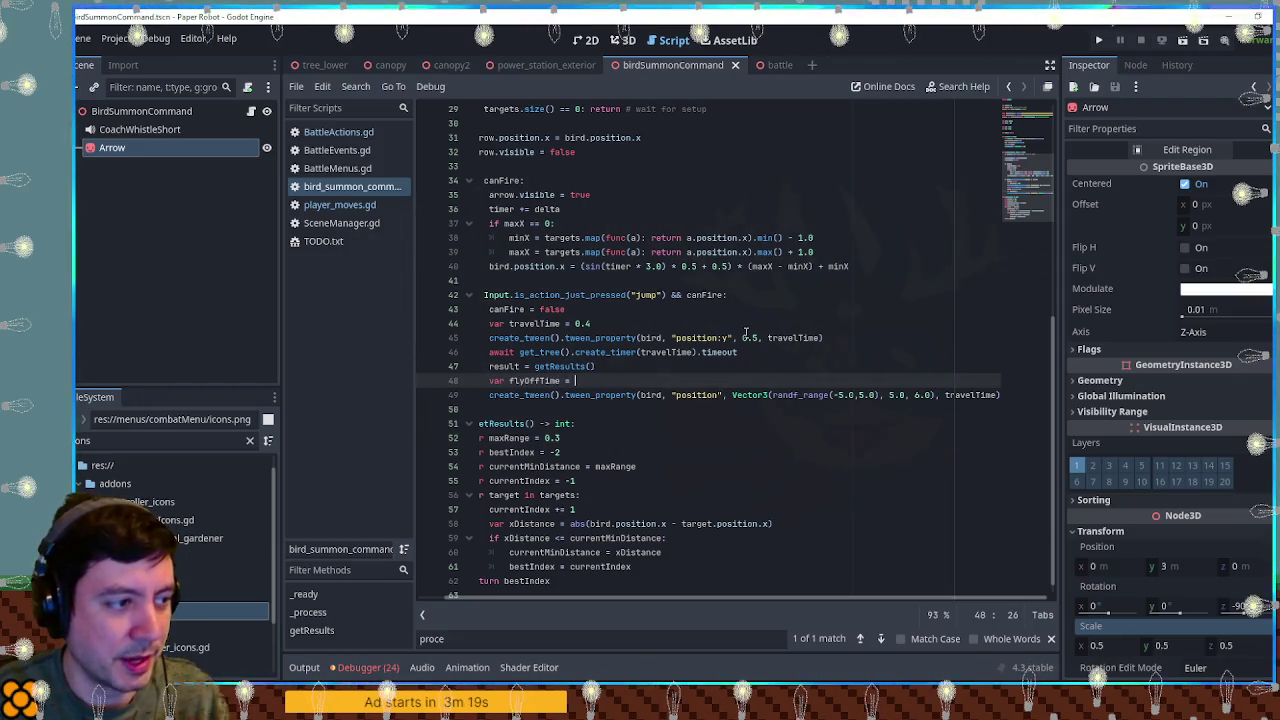
text(0.)
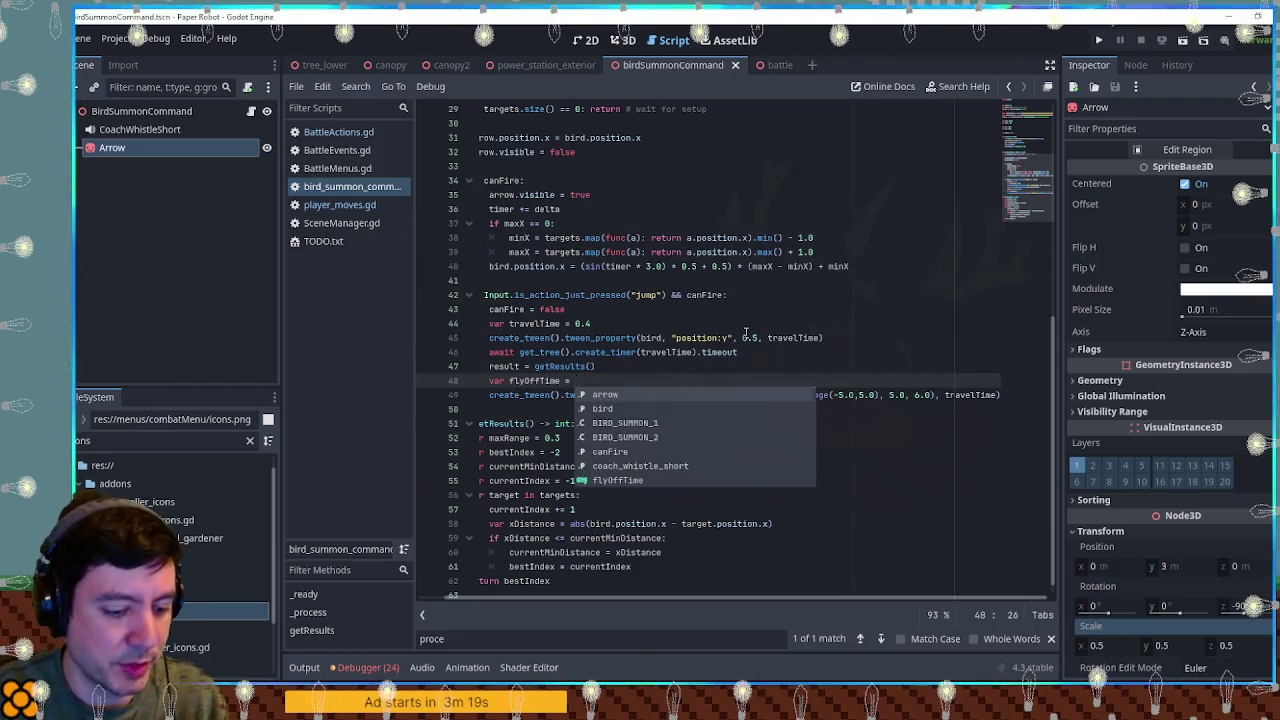
text(3)
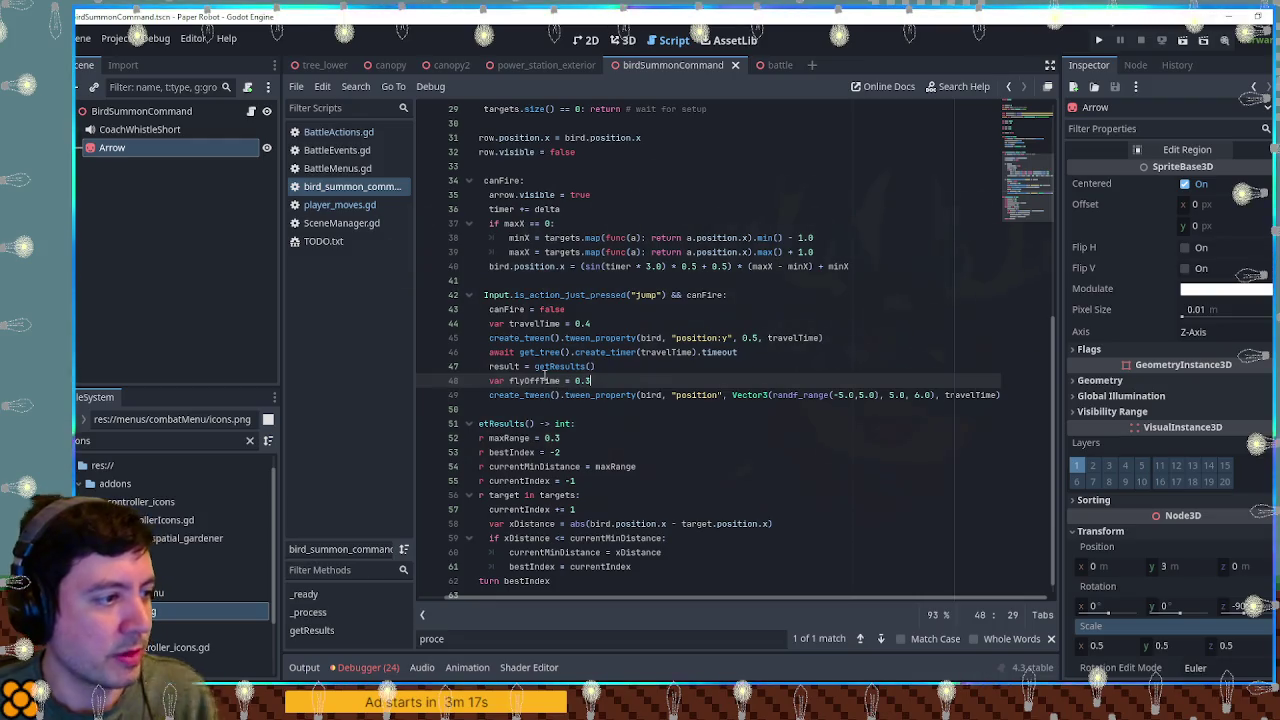
double_click(983, 395)
key(ctrl+v)
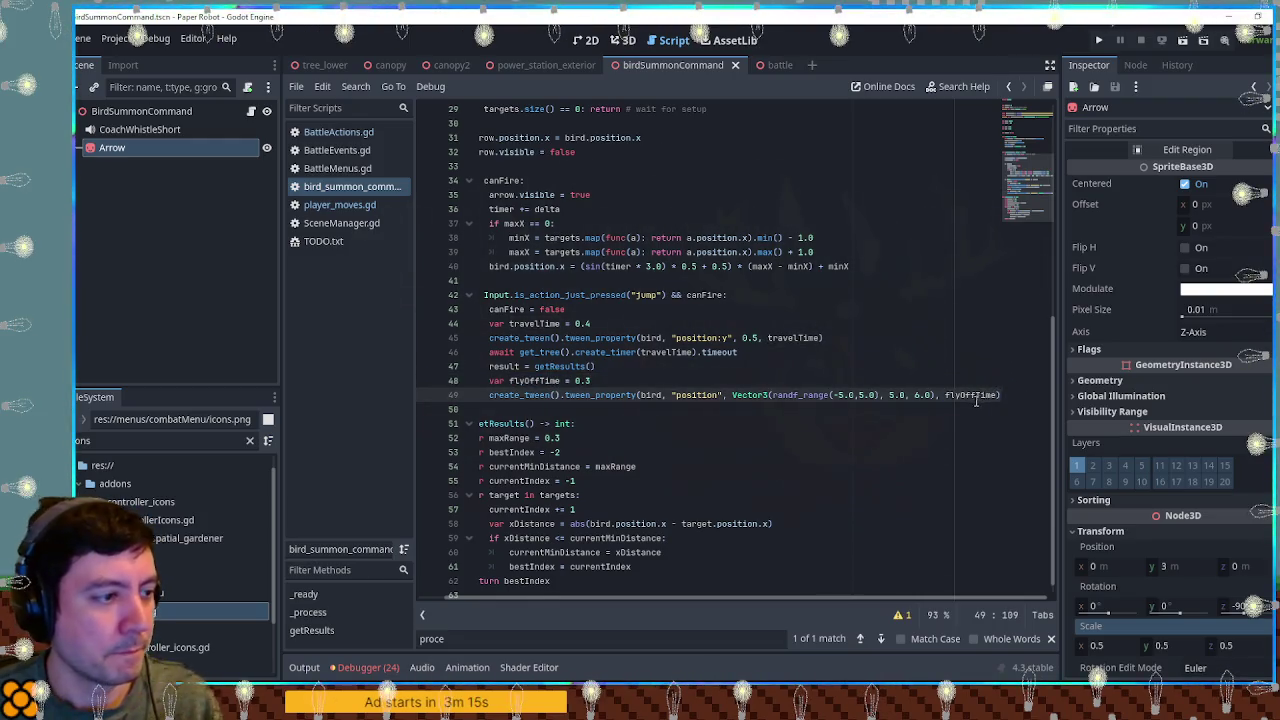
Step: Duplicate the tween to spin the bird's rotation:z to PI*4 over flyOffTime
key(ctrl+shift+d)
text(r)
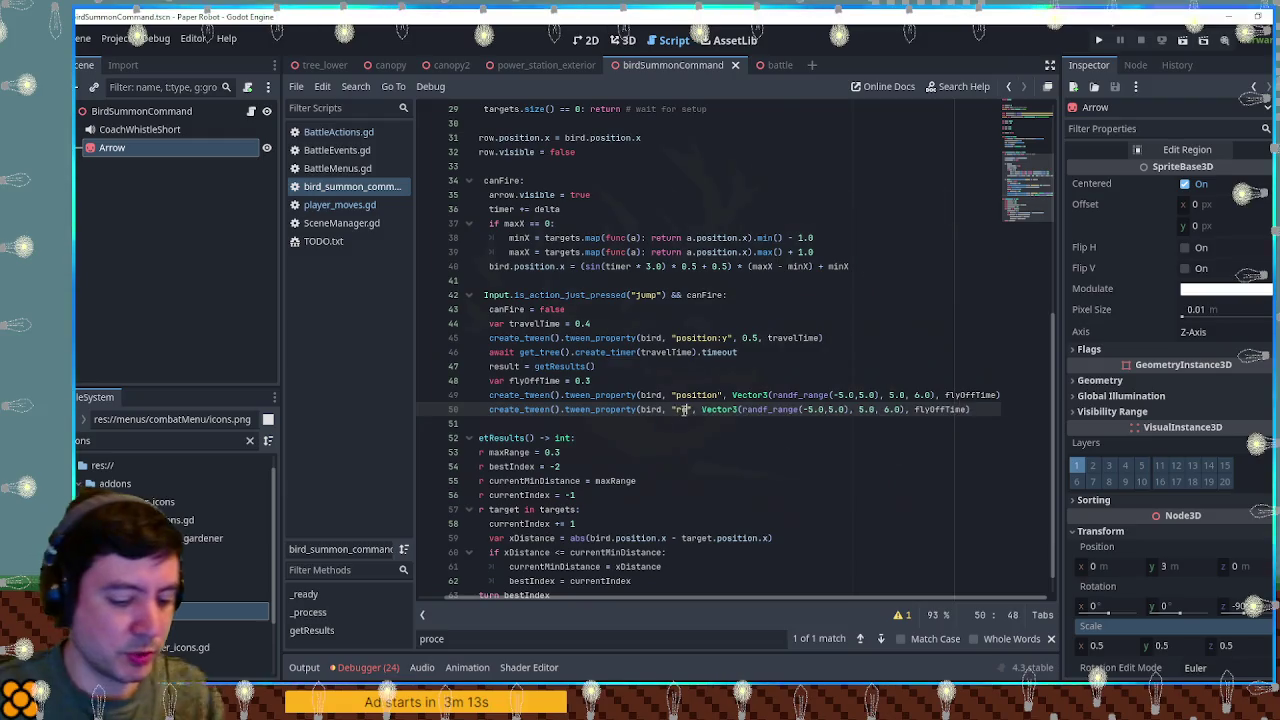
text(on)
drag(732, 409, 940, 409)
key(BackSpace)
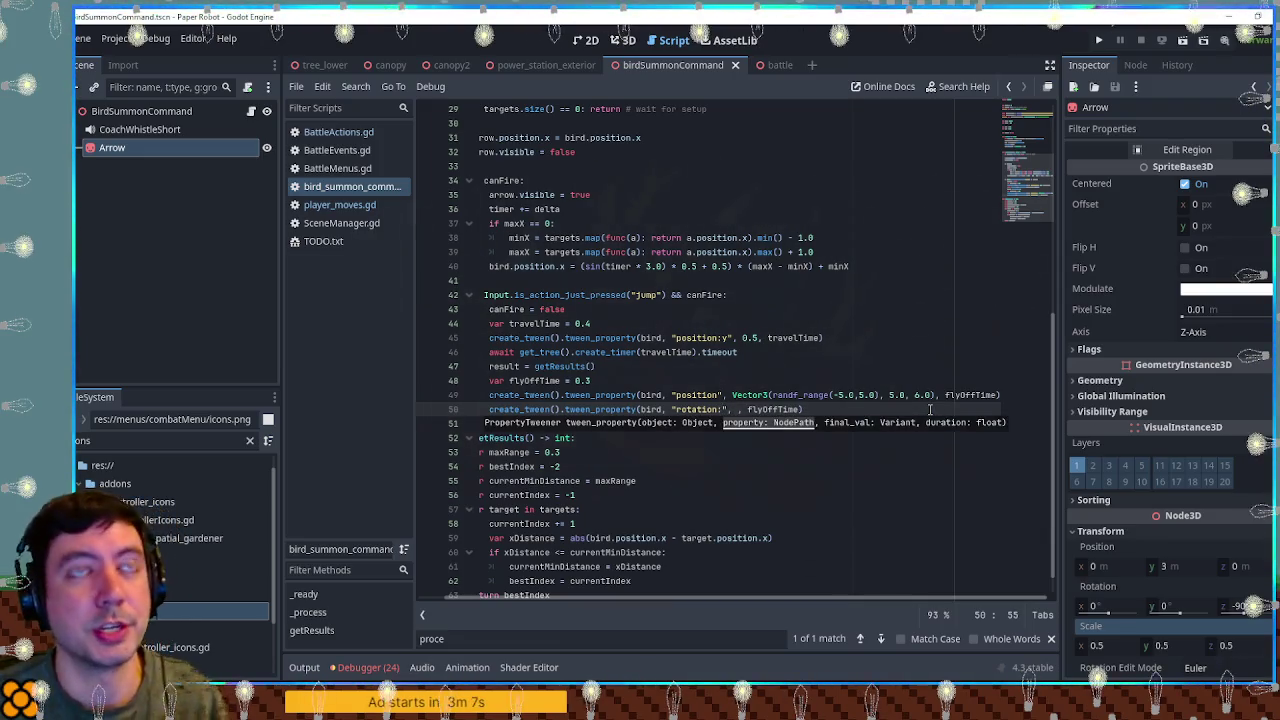
text(z", P)
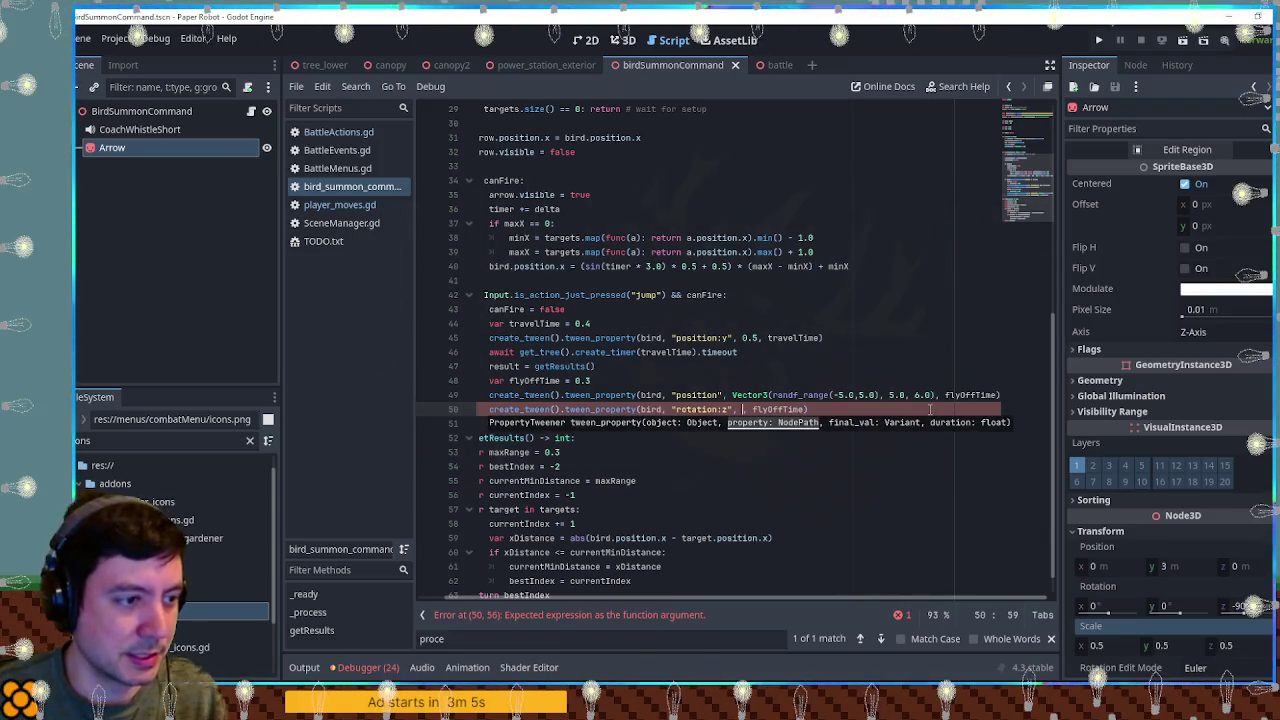
text(I*4)
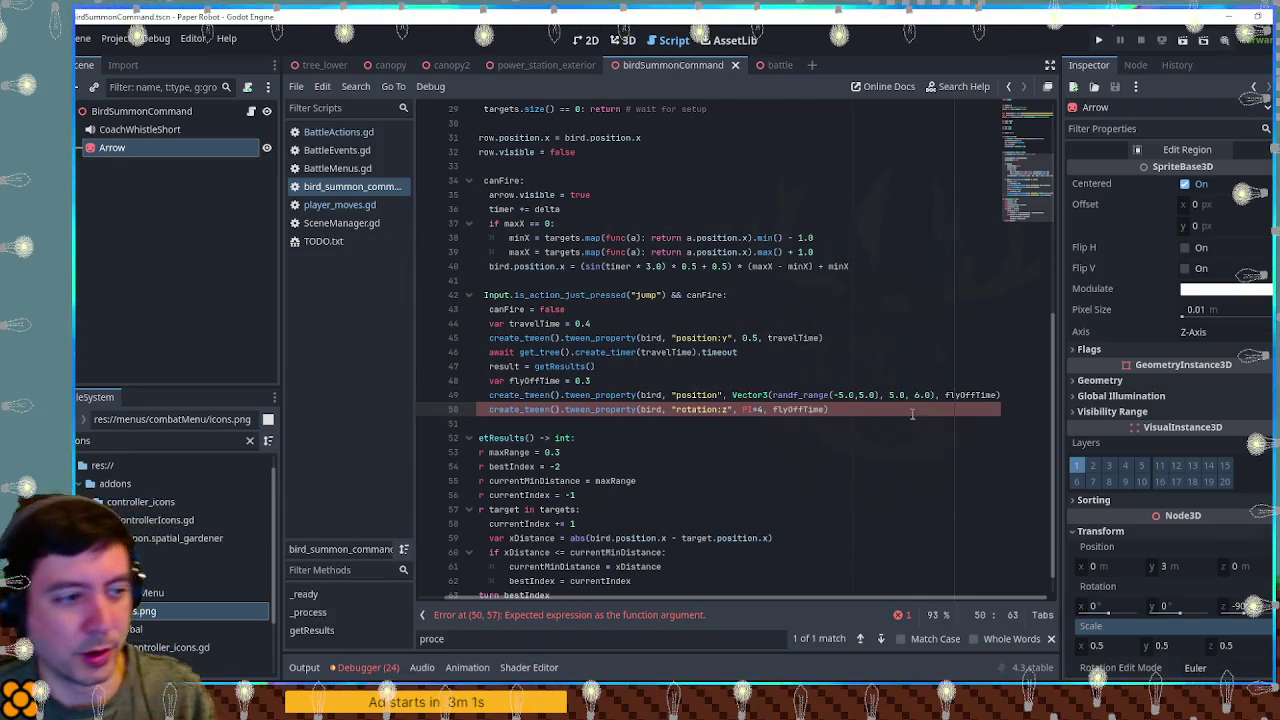
click(862, 377)
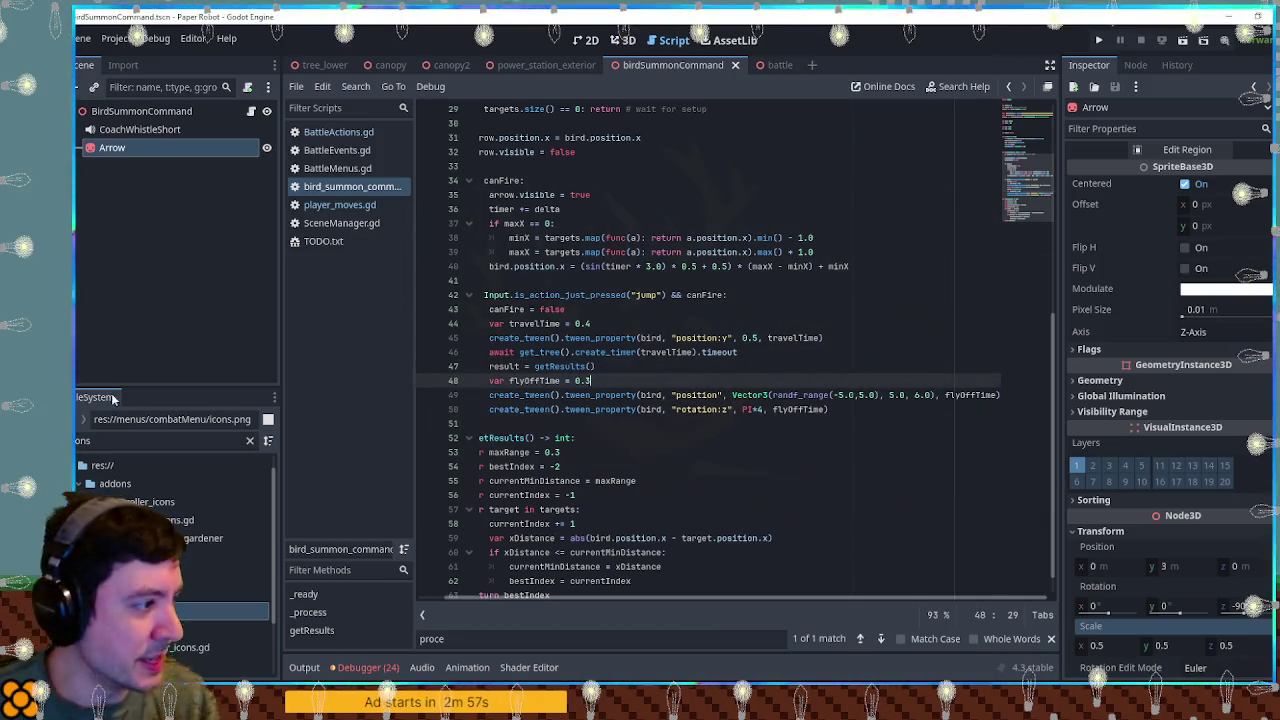
Step: Filter FileSystem for 'fwee', add whistle-fwee.mp3 to the scene, and set its bus to SFX
text(fwee)
drag(180, 537, 120, 115)
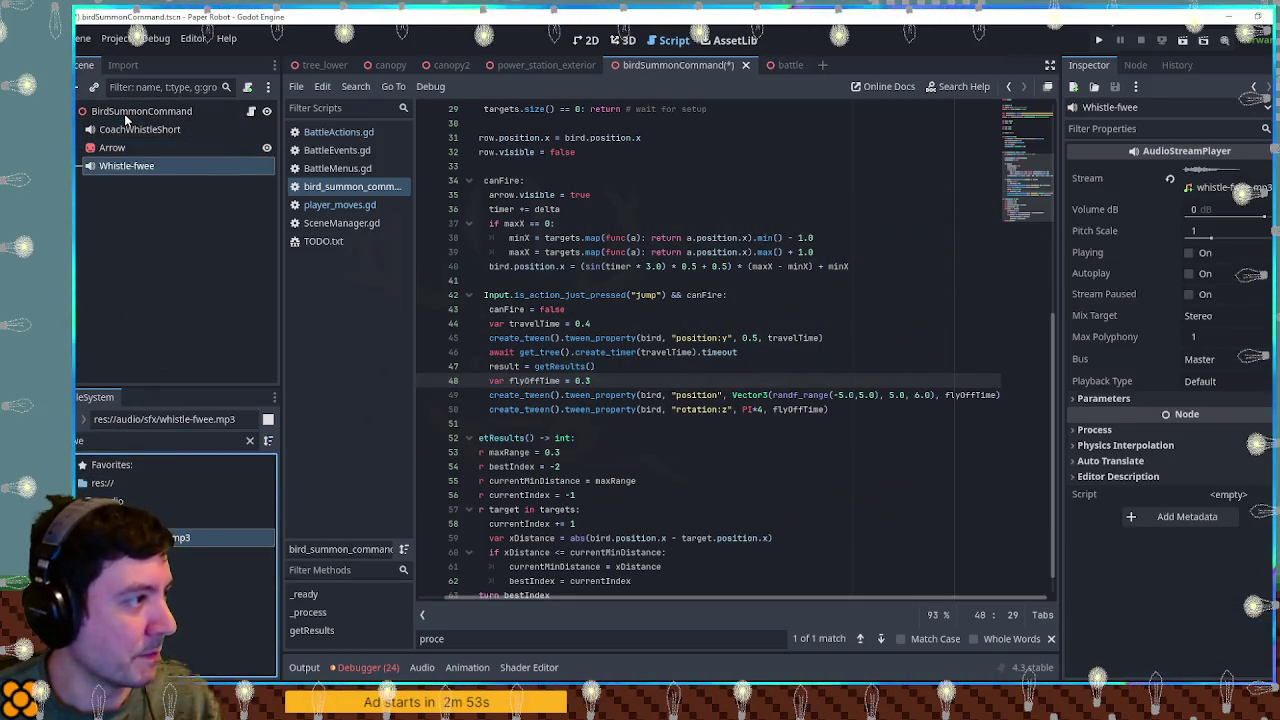
click(1225, 358)
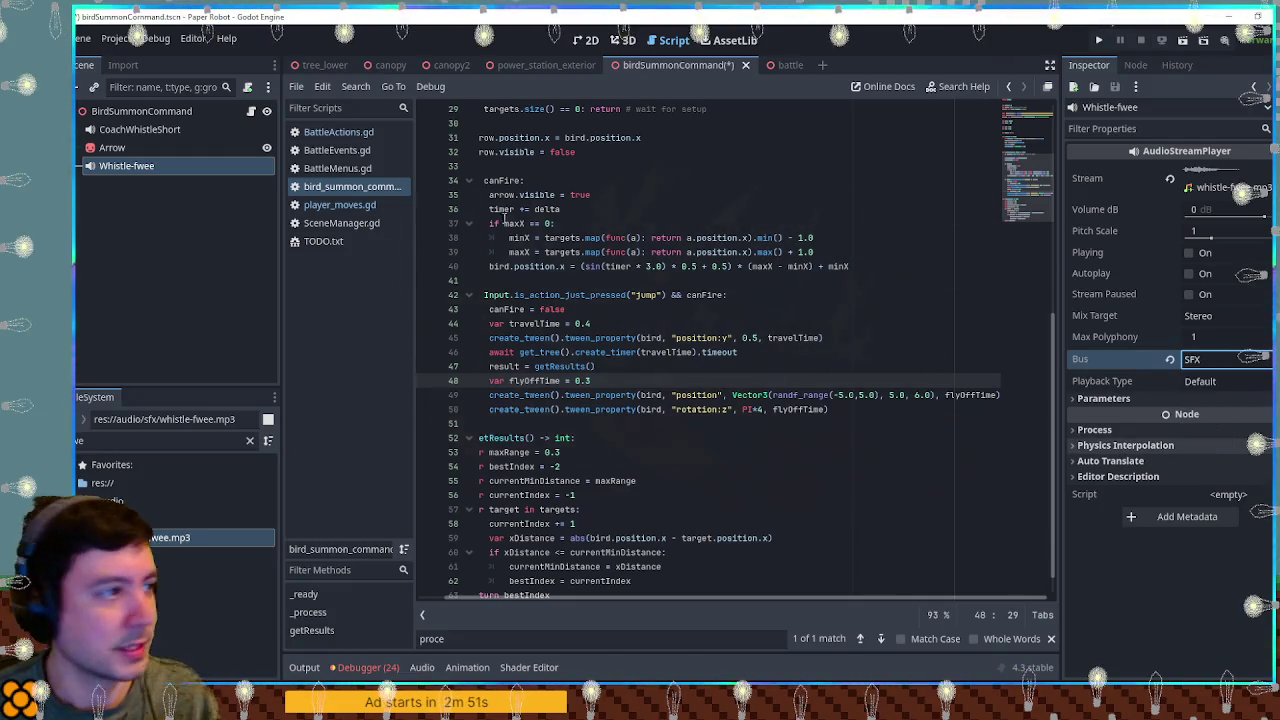
scroll(500, 250, up, 10)
click(672, 283)
mouse_move(147, 168)
mouse_down()
mouse_move(500, 262)
mouse_move(510, 252)
mouse_up()
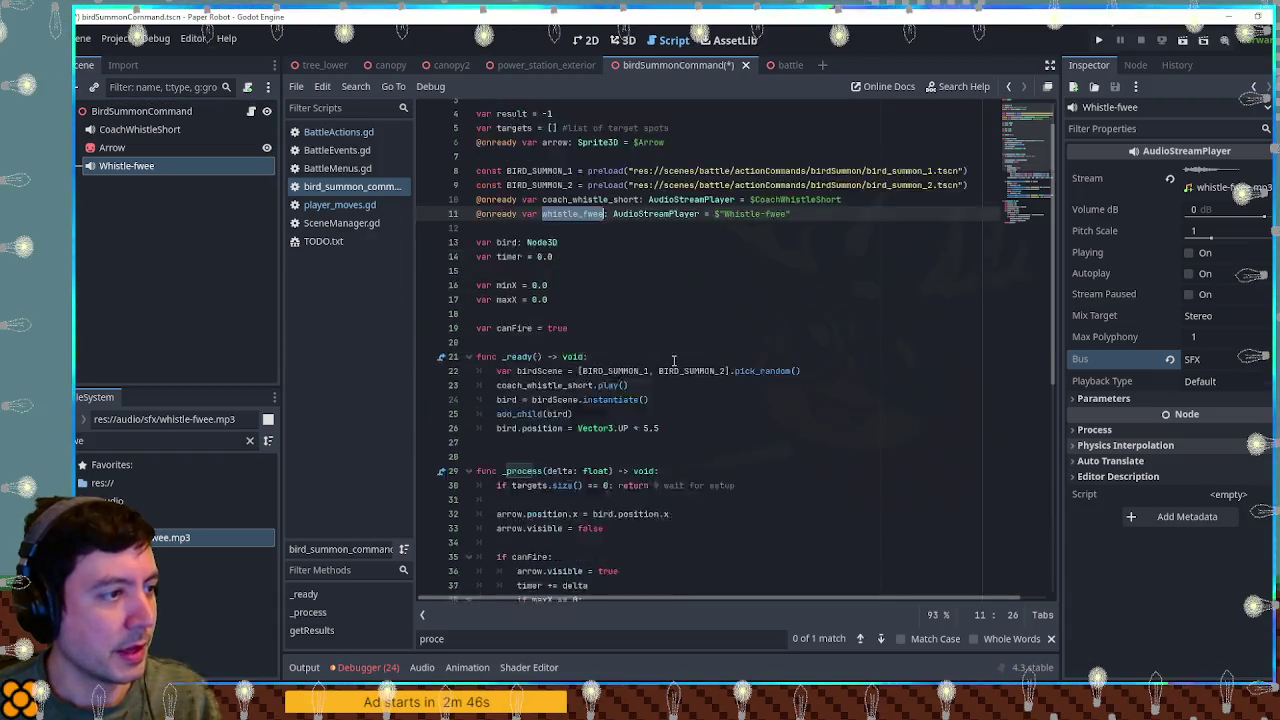
scroll(673, 360, down, 10)
click(644, 352)
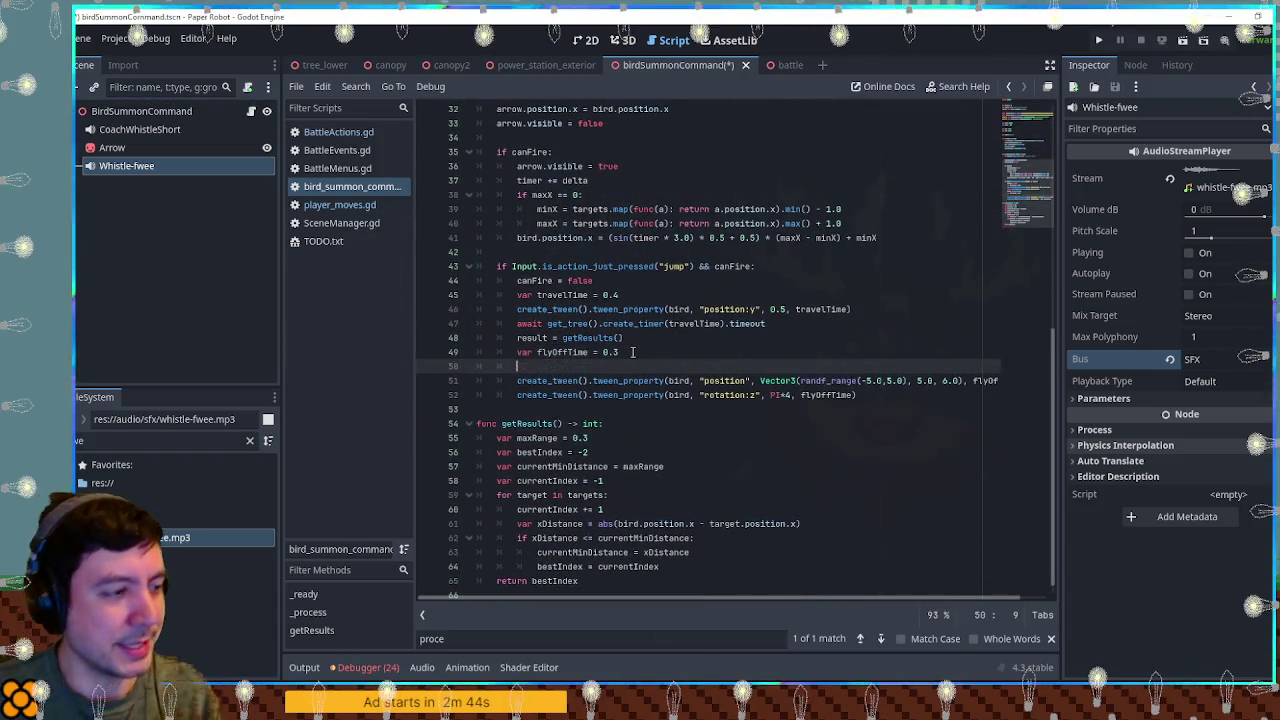
key(Return)
text(whistle_fwee.)
text(())
key(ctrl+s)
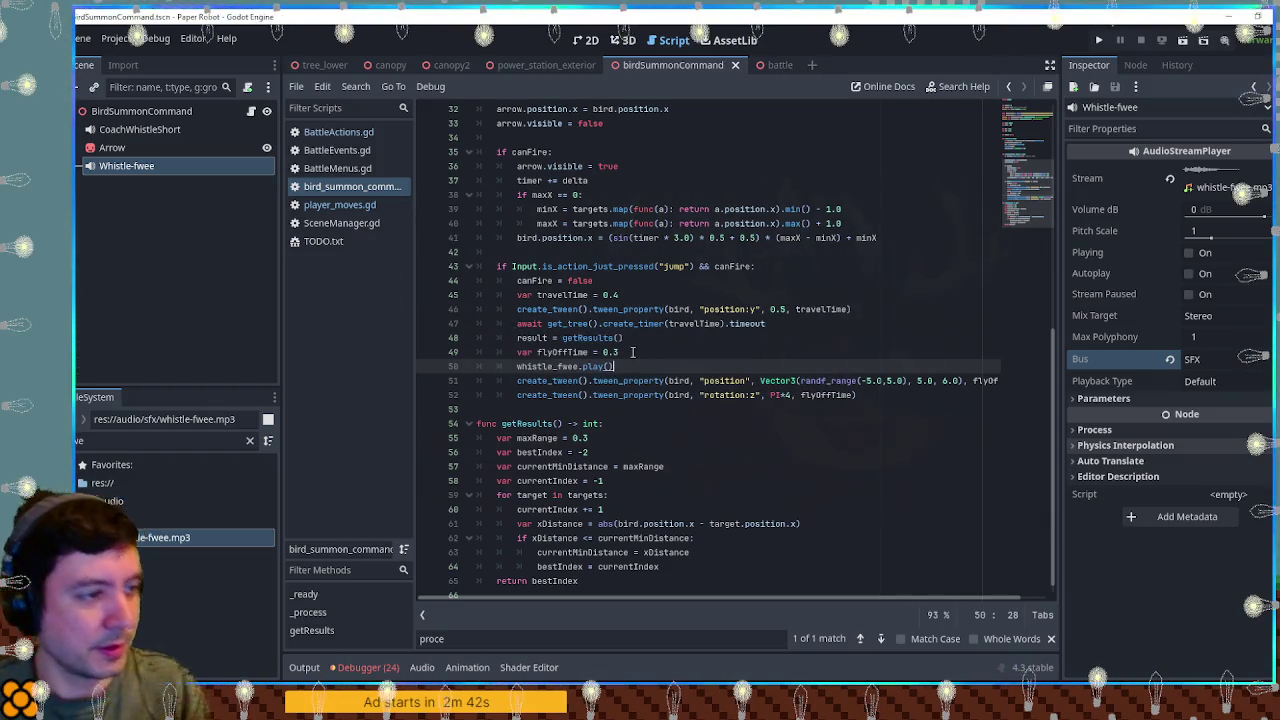
key(F5)
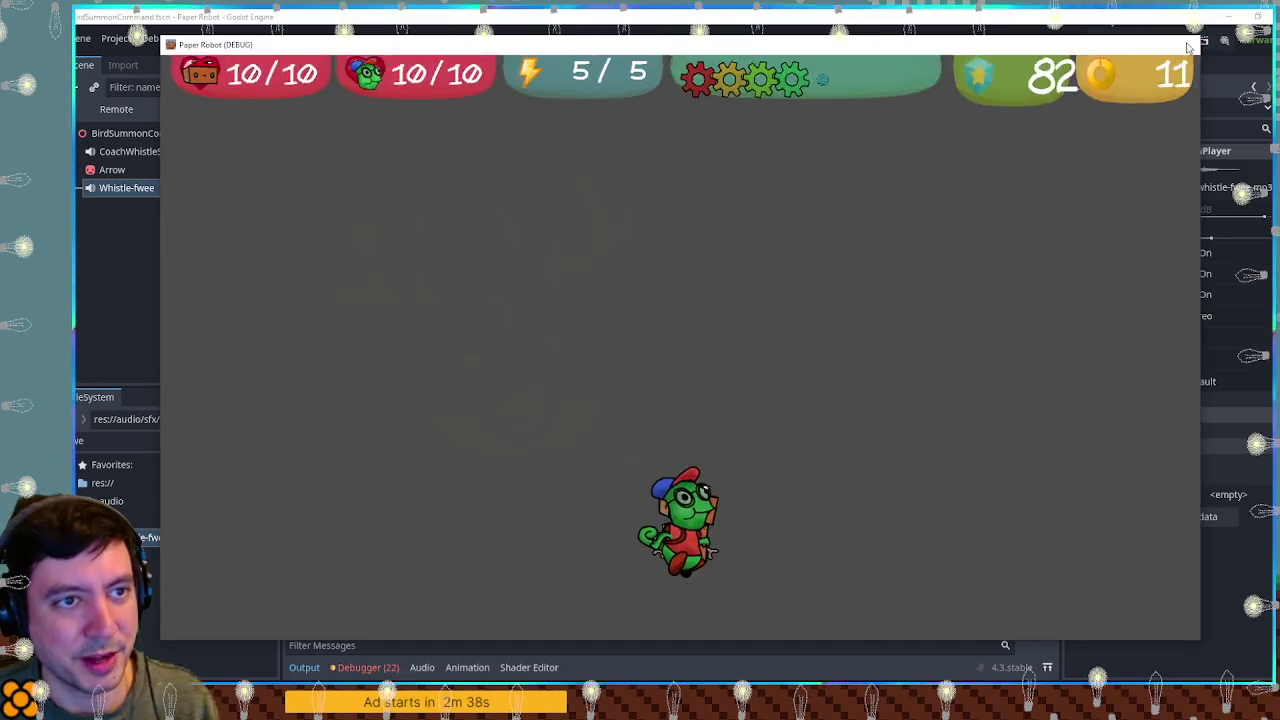
Step: Run the battle scene, fire a Beak Barrage bird at a pig, then close the game
click(1164, 38)
click(776, 64)
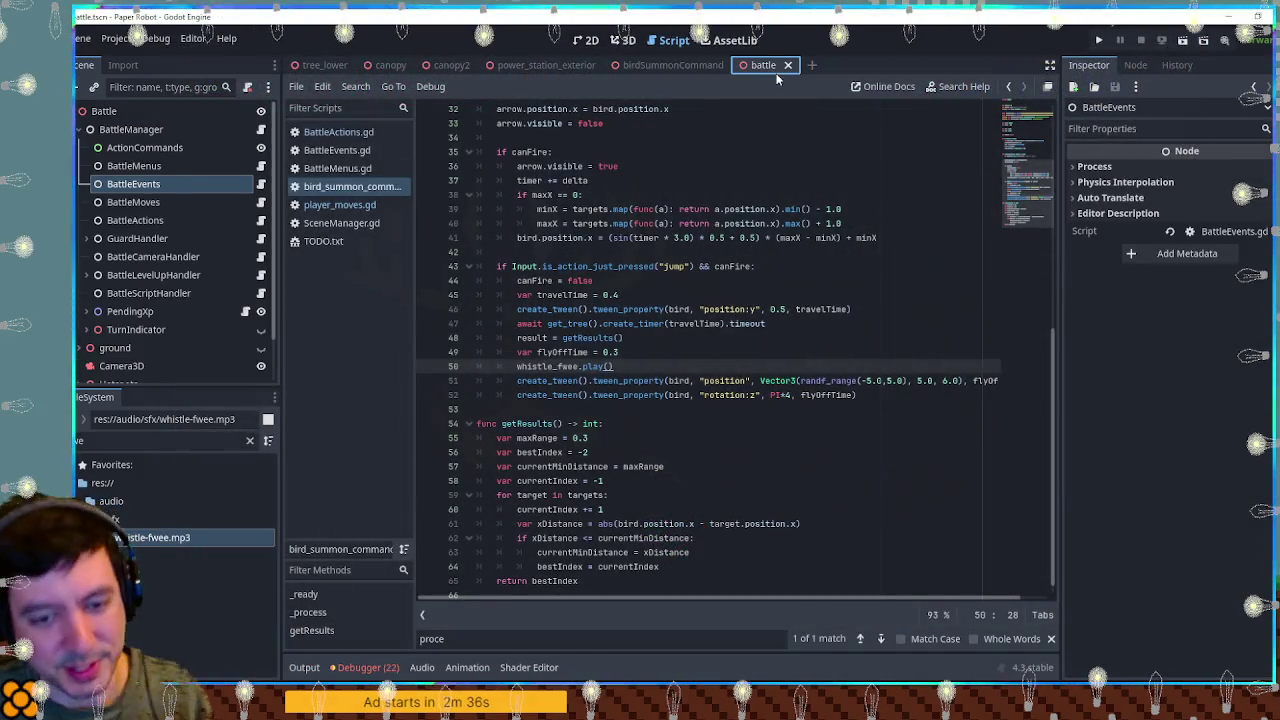
key(F5)
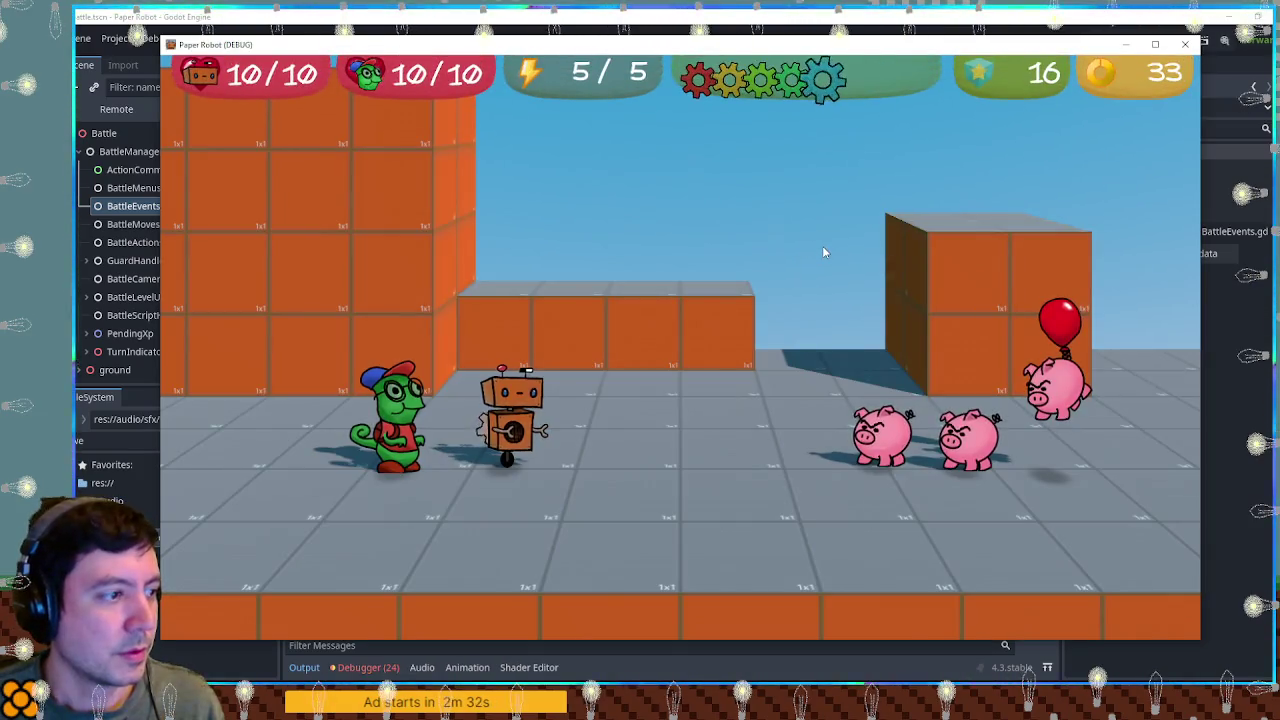
key(space)
key(Down)
key(Down)
key(space)
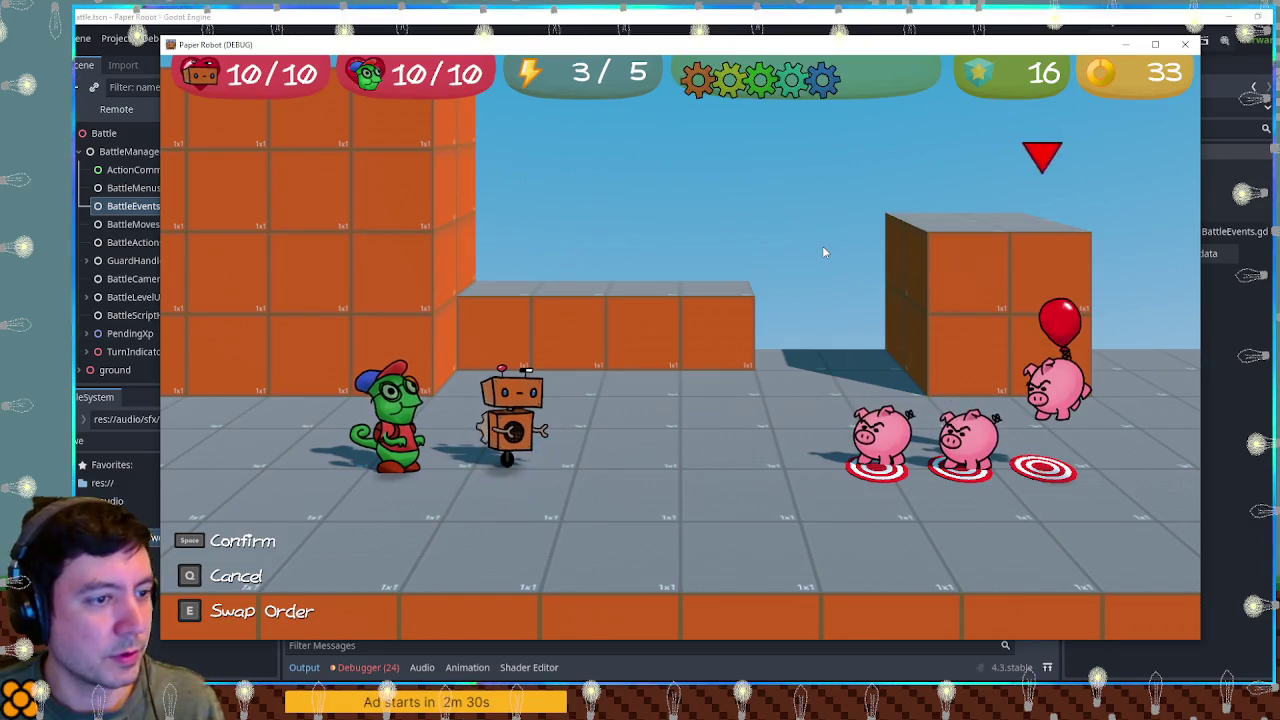
key(Right)
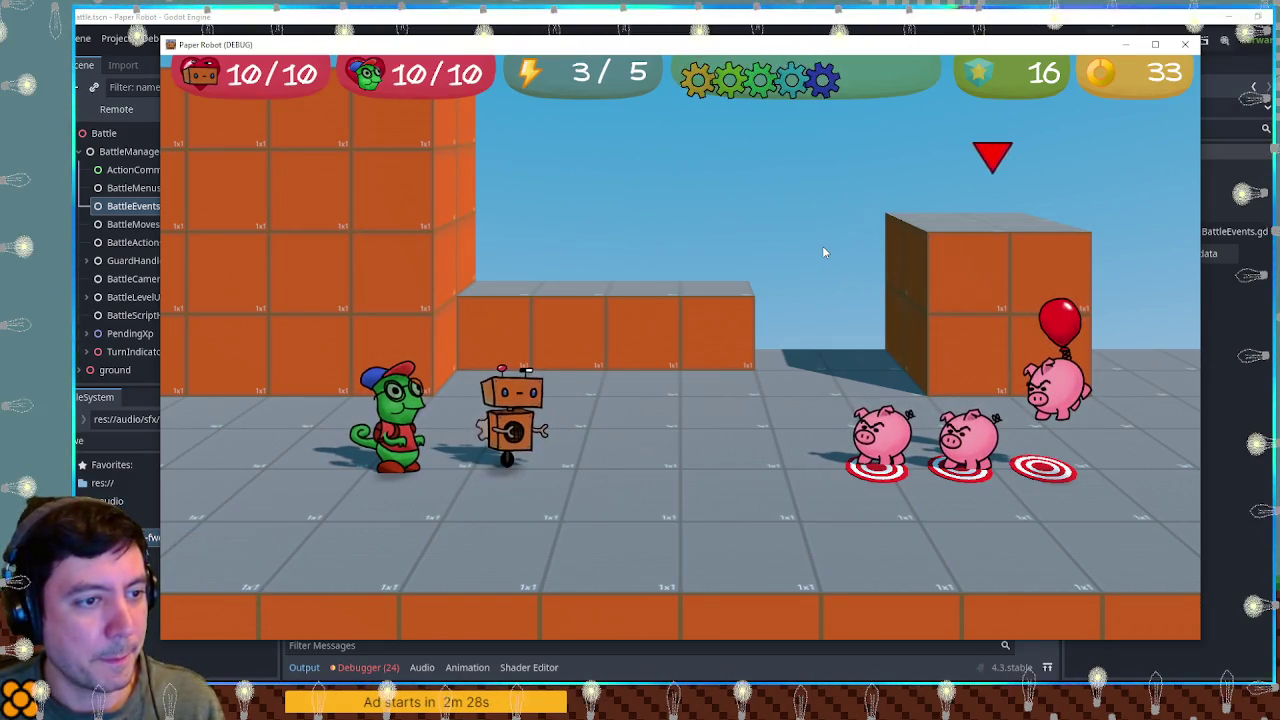
key(Right)
key(Left)
key(Left)
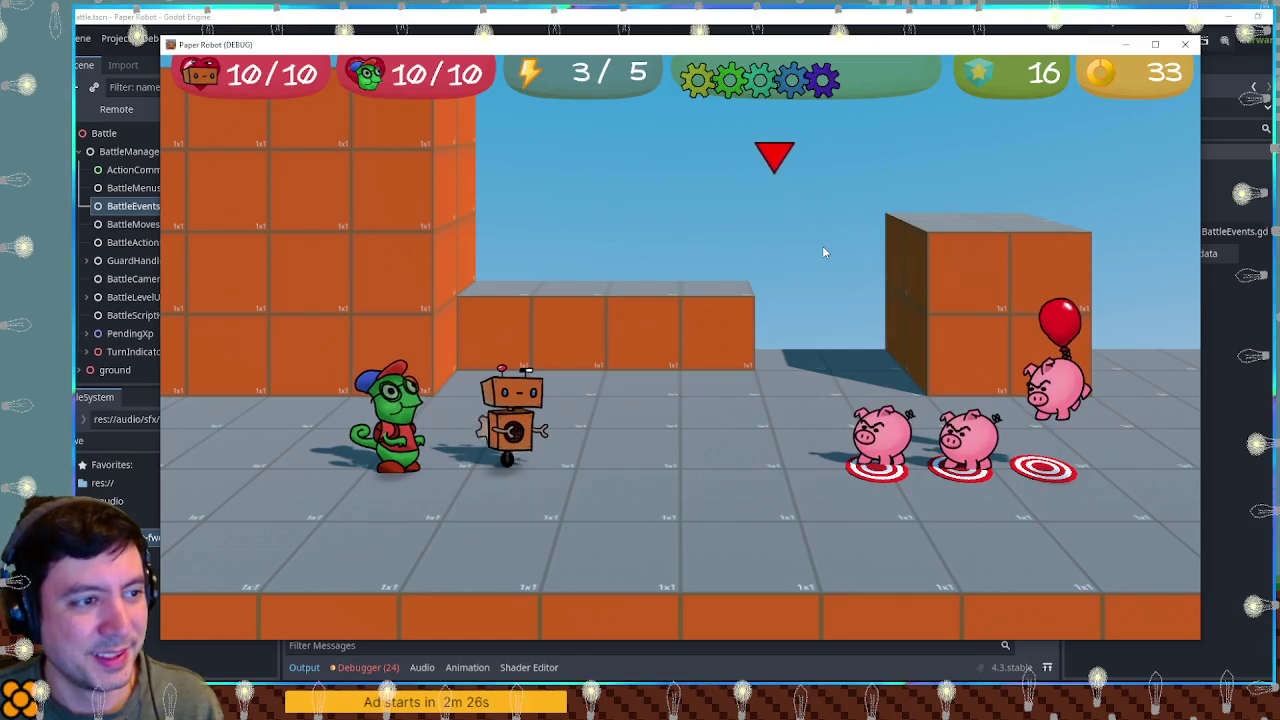
key(space)
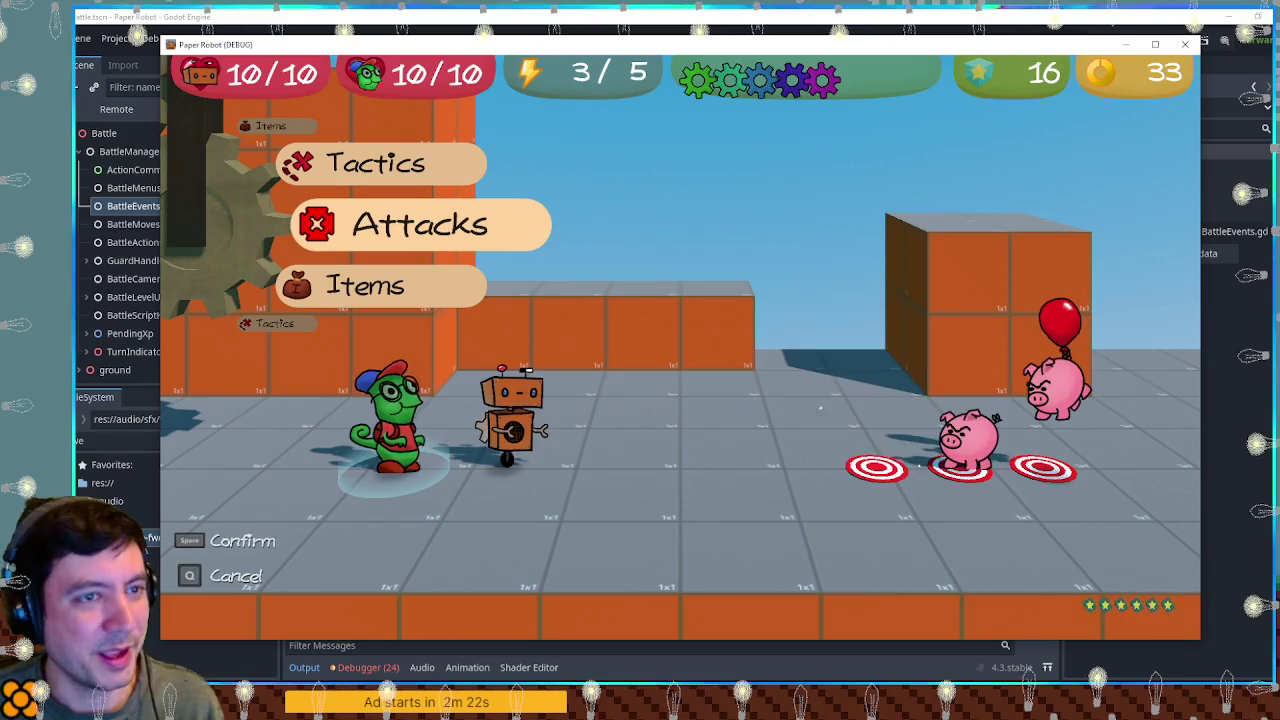
click(1187, 47)
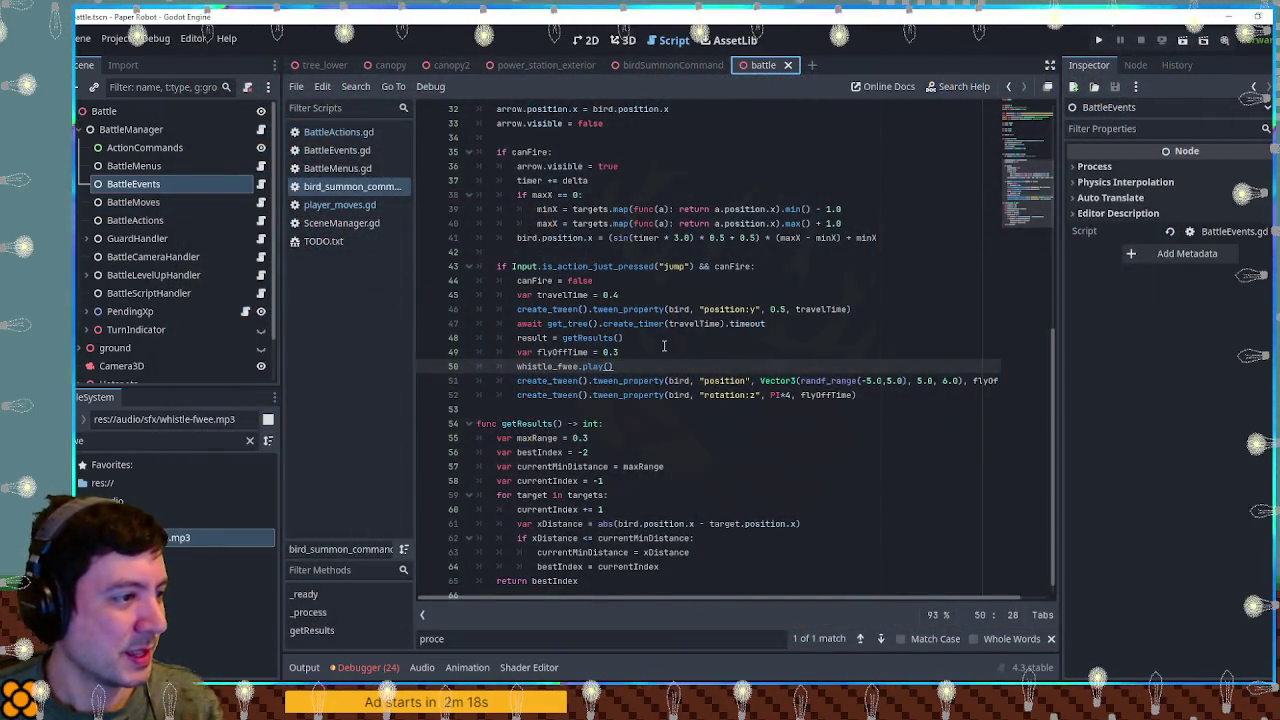
Step: Add a print(xDistance) line below the xDistance calculation on line 61 in getResults
click(591, 438)
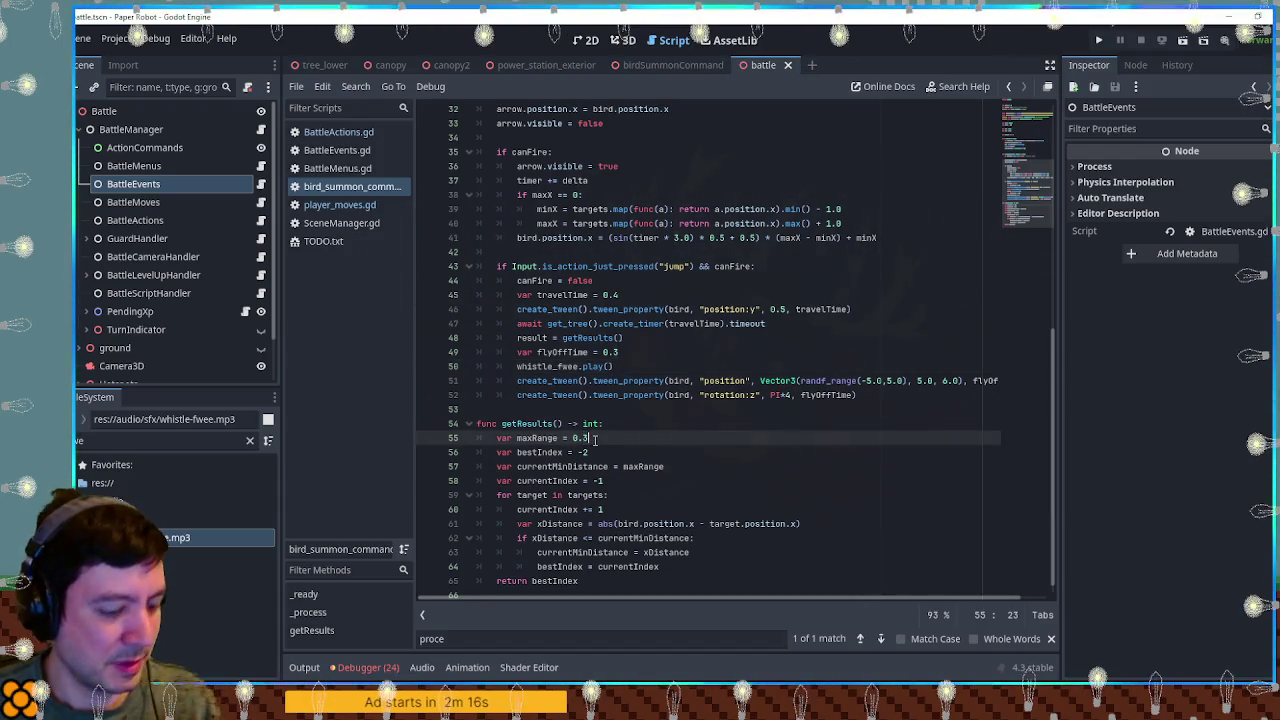
scroll(572, 439, down, 1)
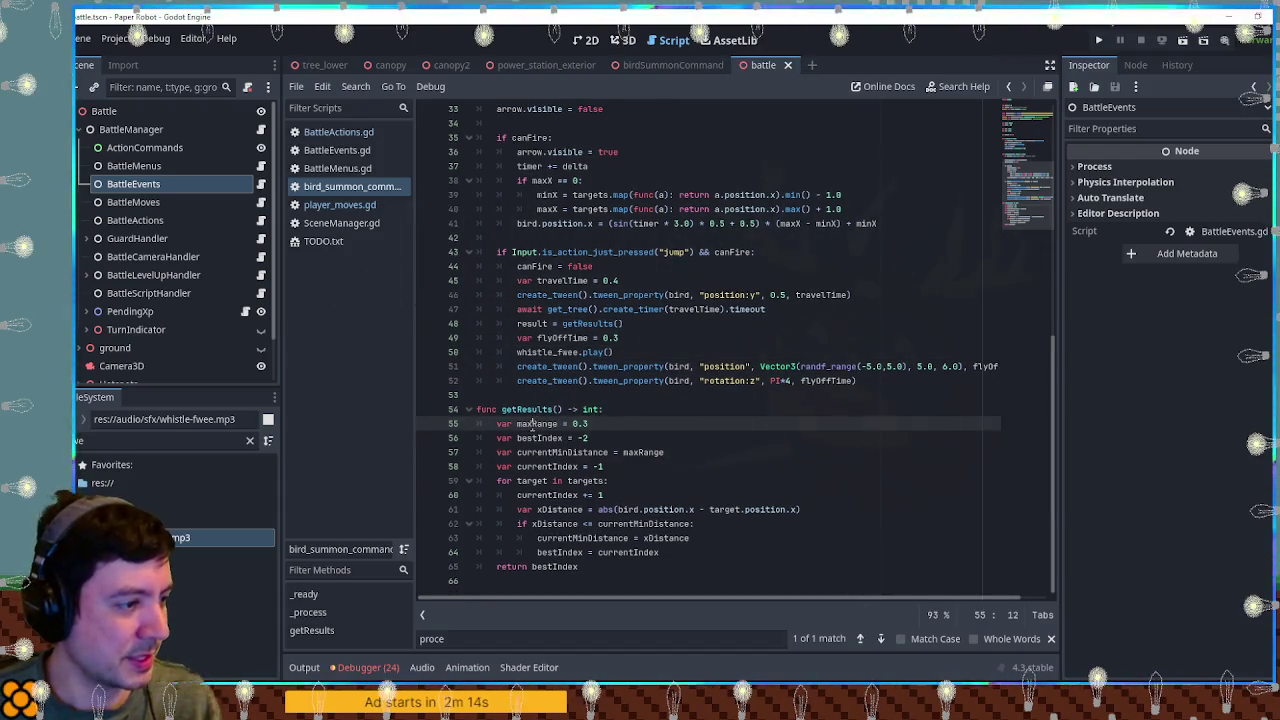
click(542, 452)
click(543, 494)
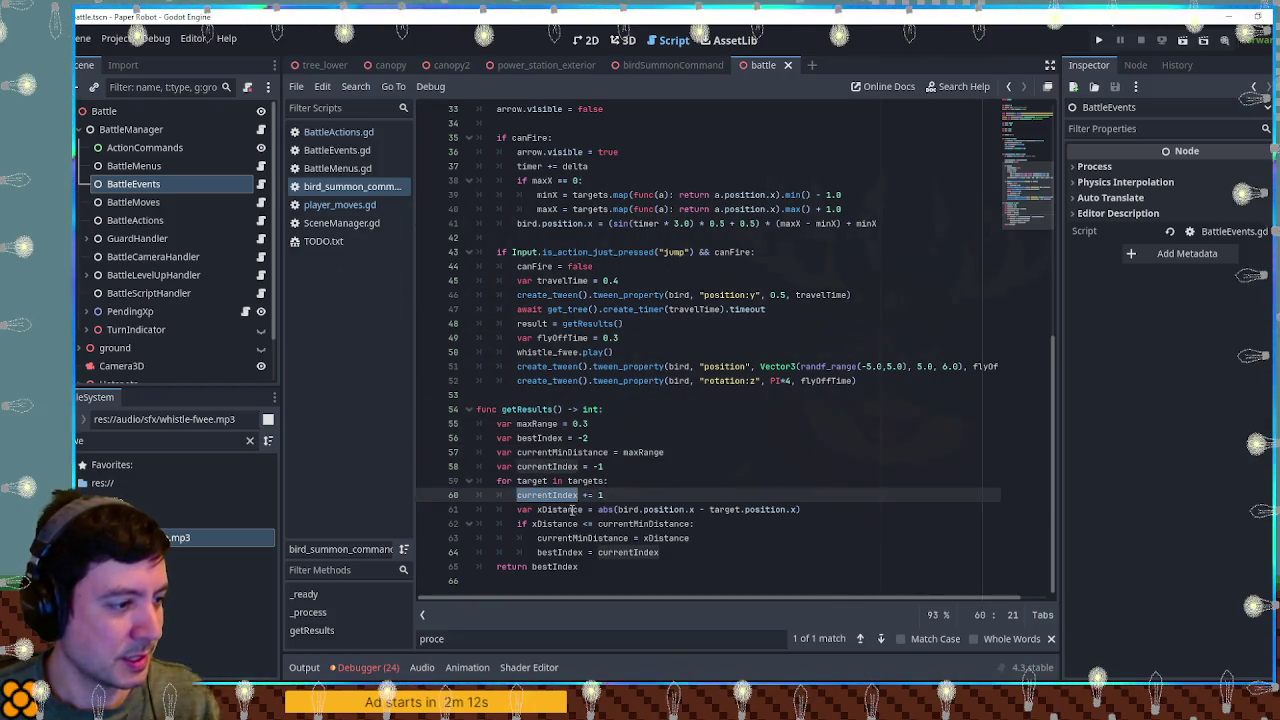
double_click(580, 538)
click(548, 509)
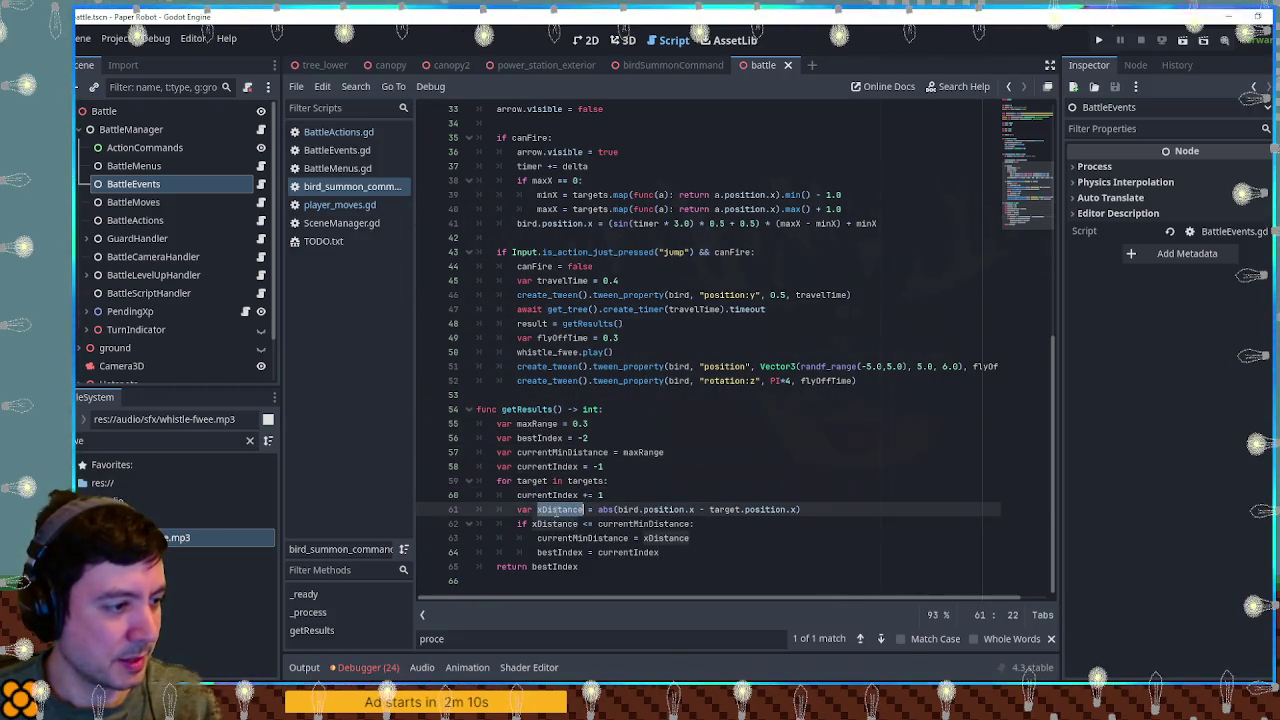
key(Return)
text(print()
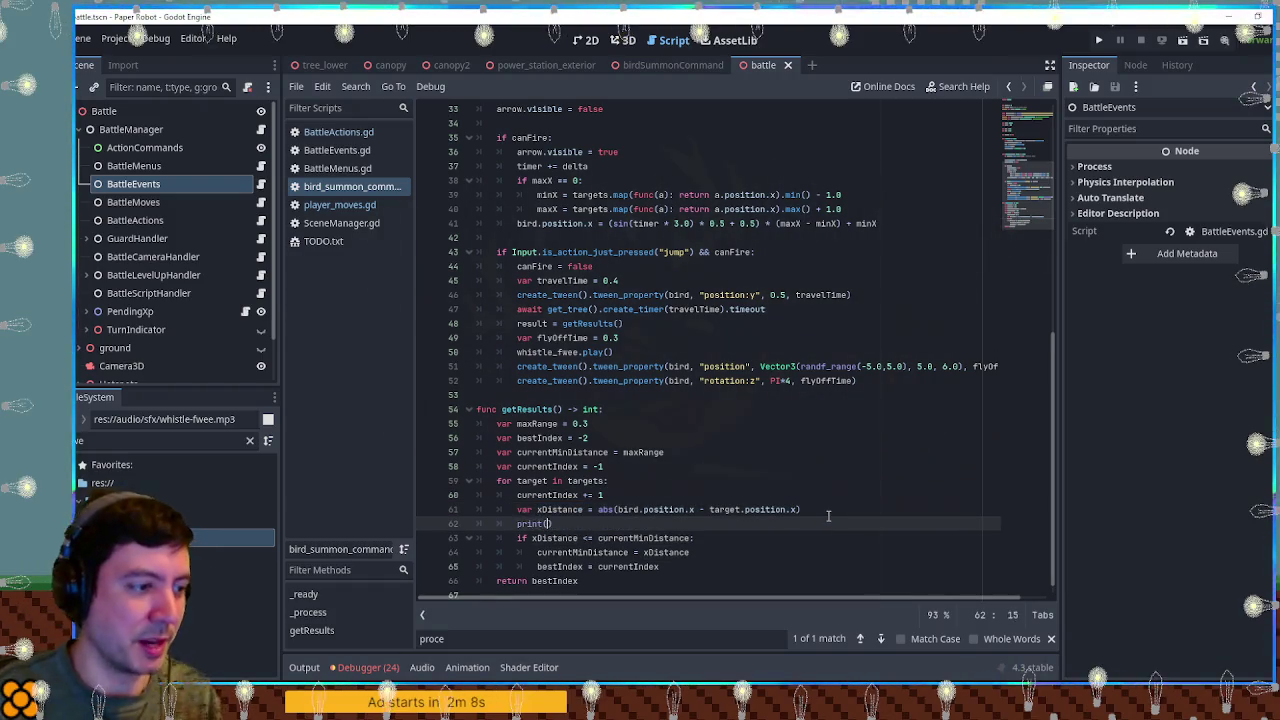
text(xDistance)
click(805, 392)
Step: Filter the FileSystem panel for 'thud' sound files
click(815, 350)
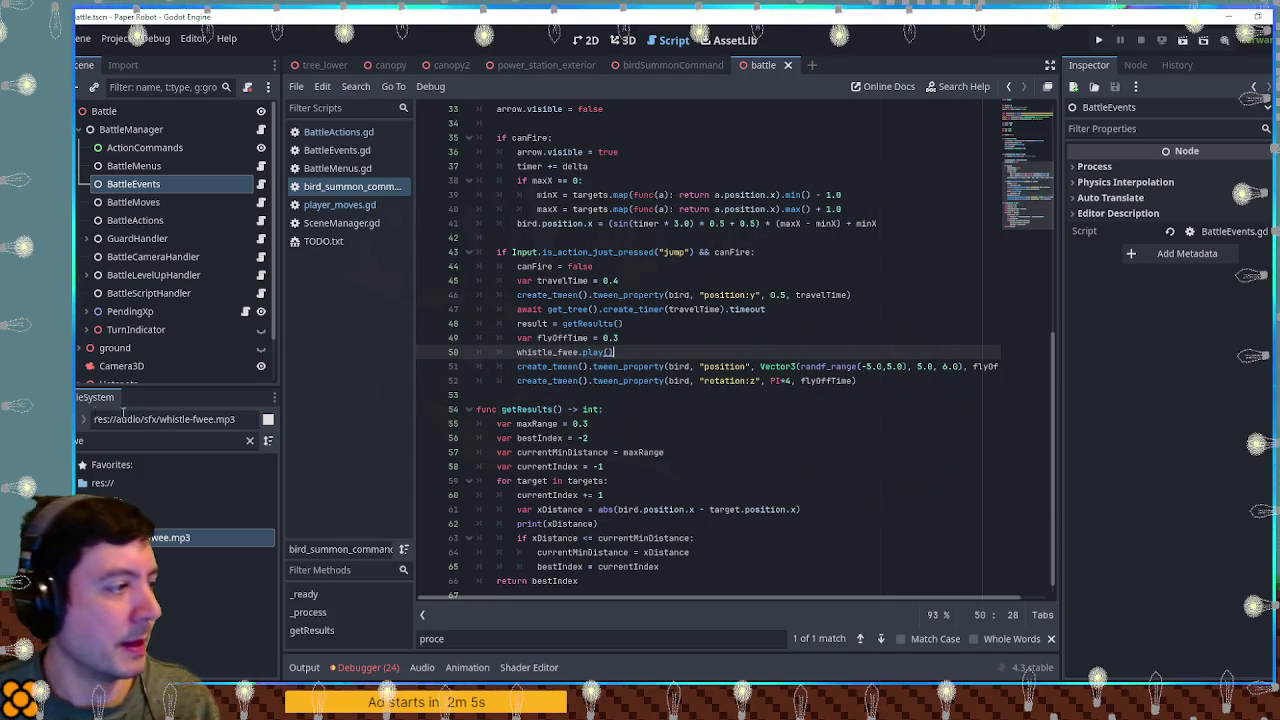
key(ctrl+a)
text(thud)
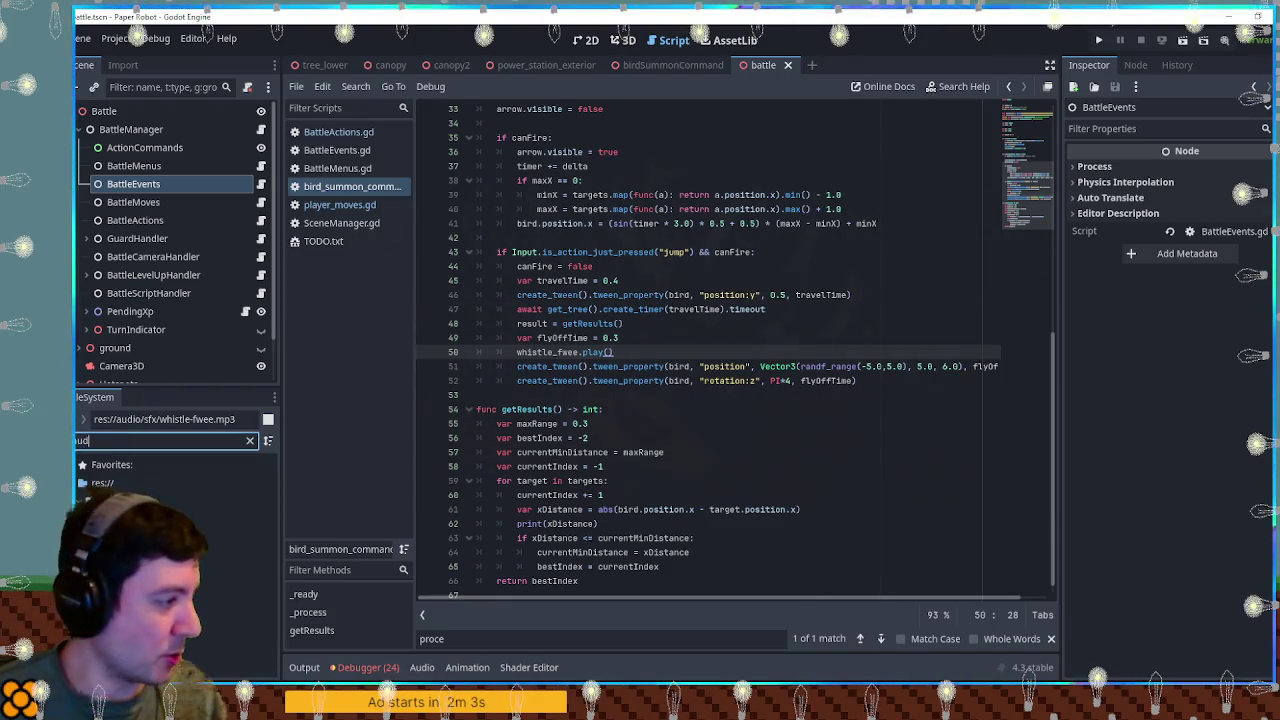
double_click(168, 537)
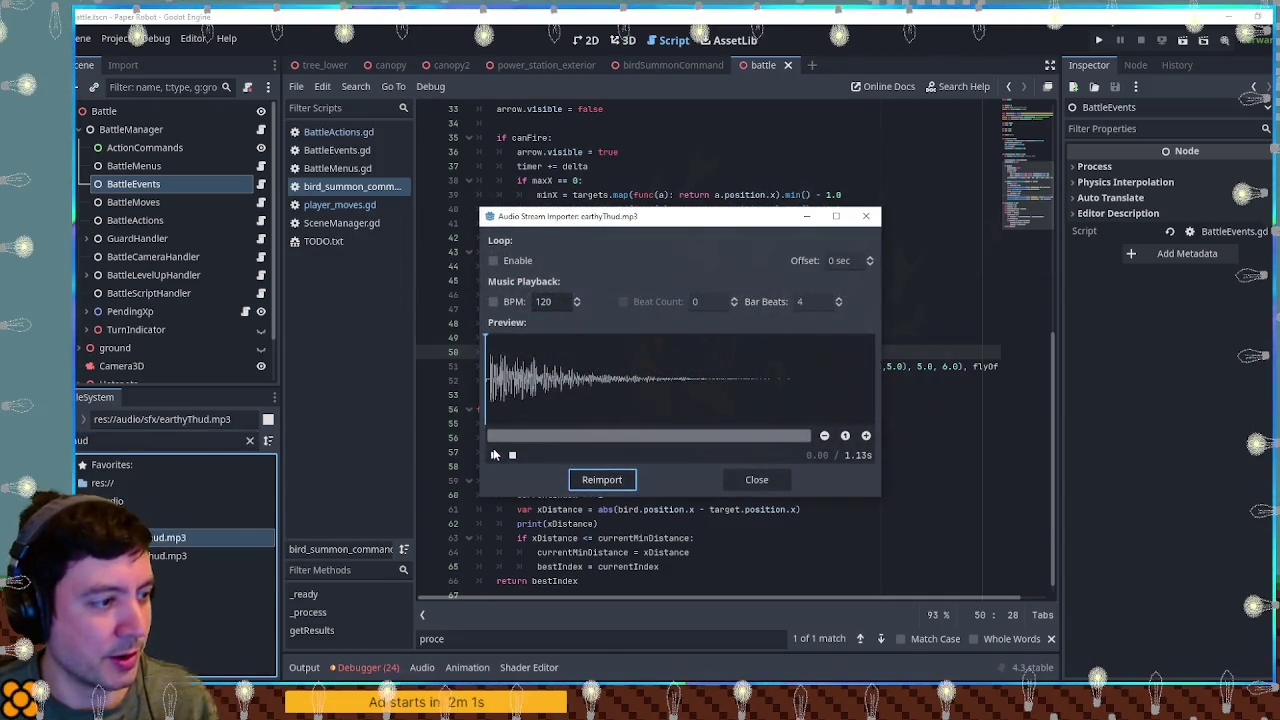
click(757, 480)
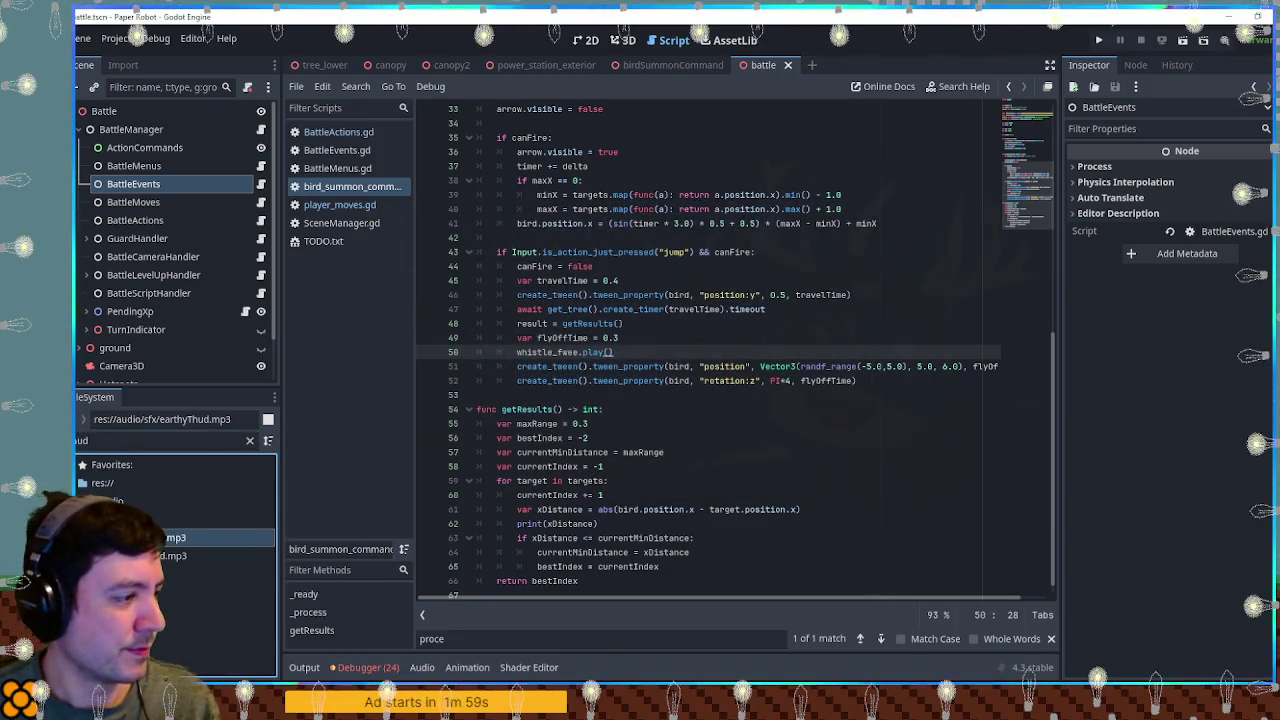
double_click(170, 555)
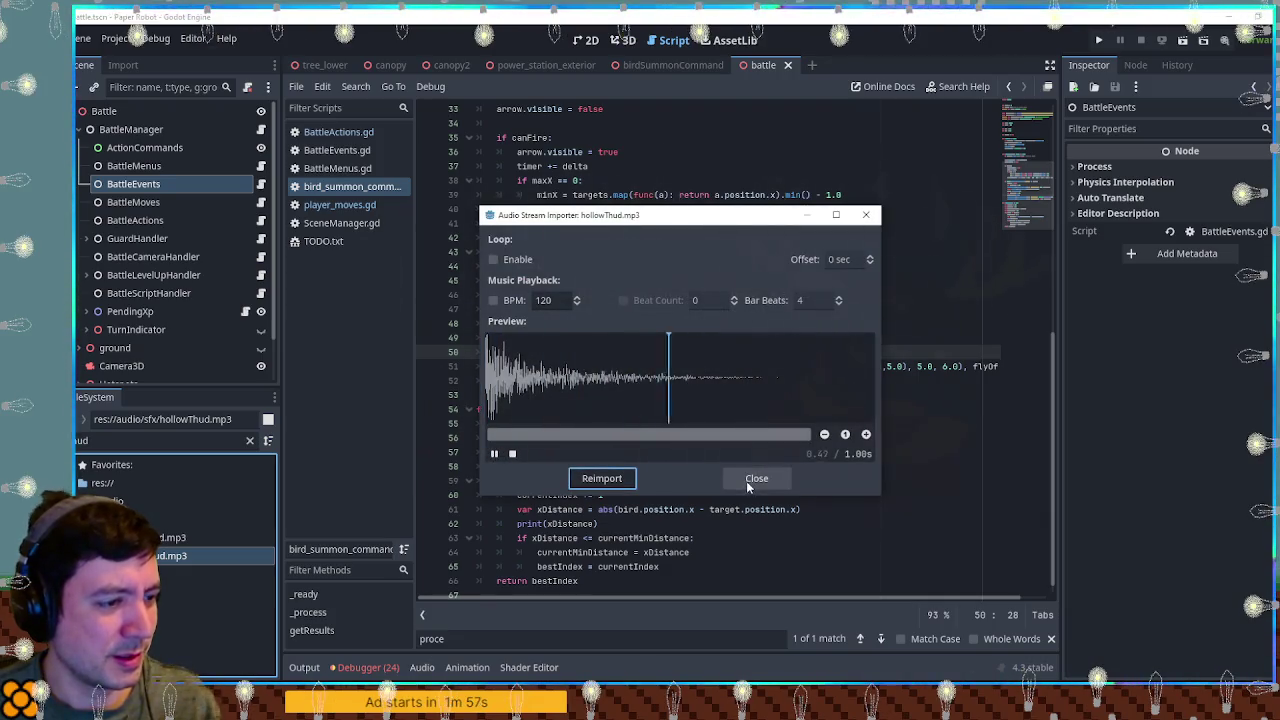
click(753, 479)
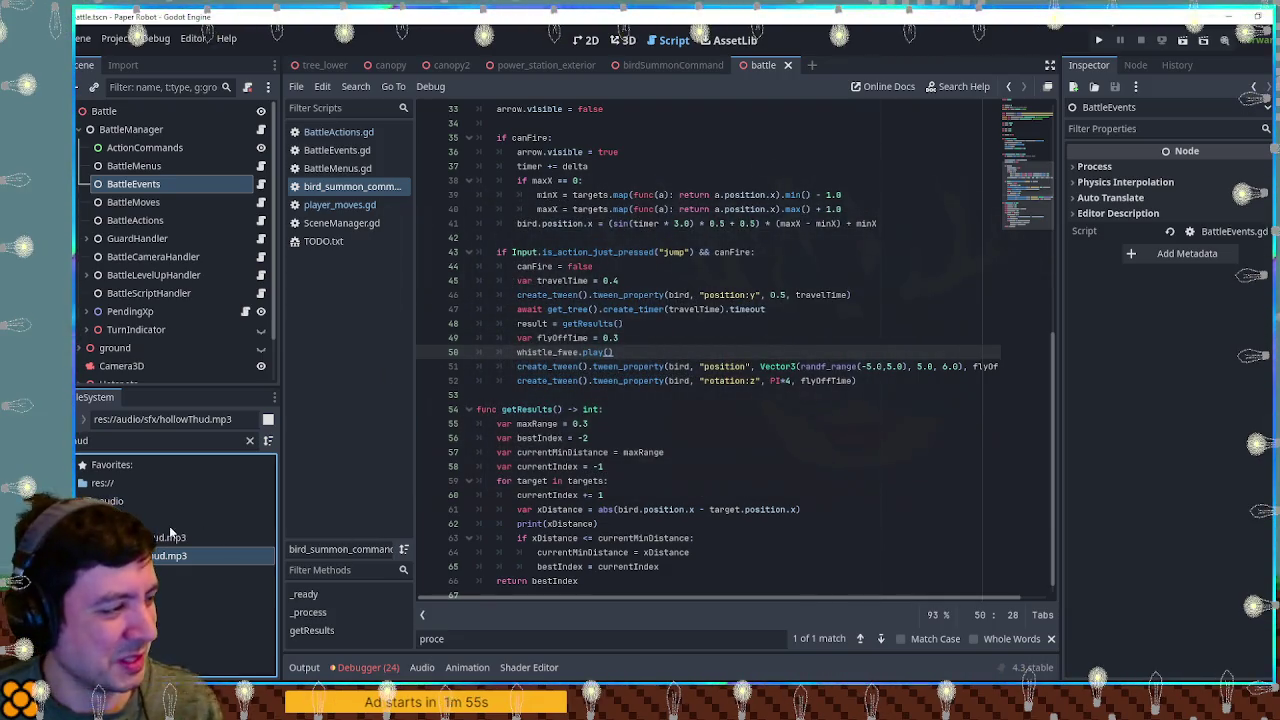
double_click(170, 537)
click(780, 486)
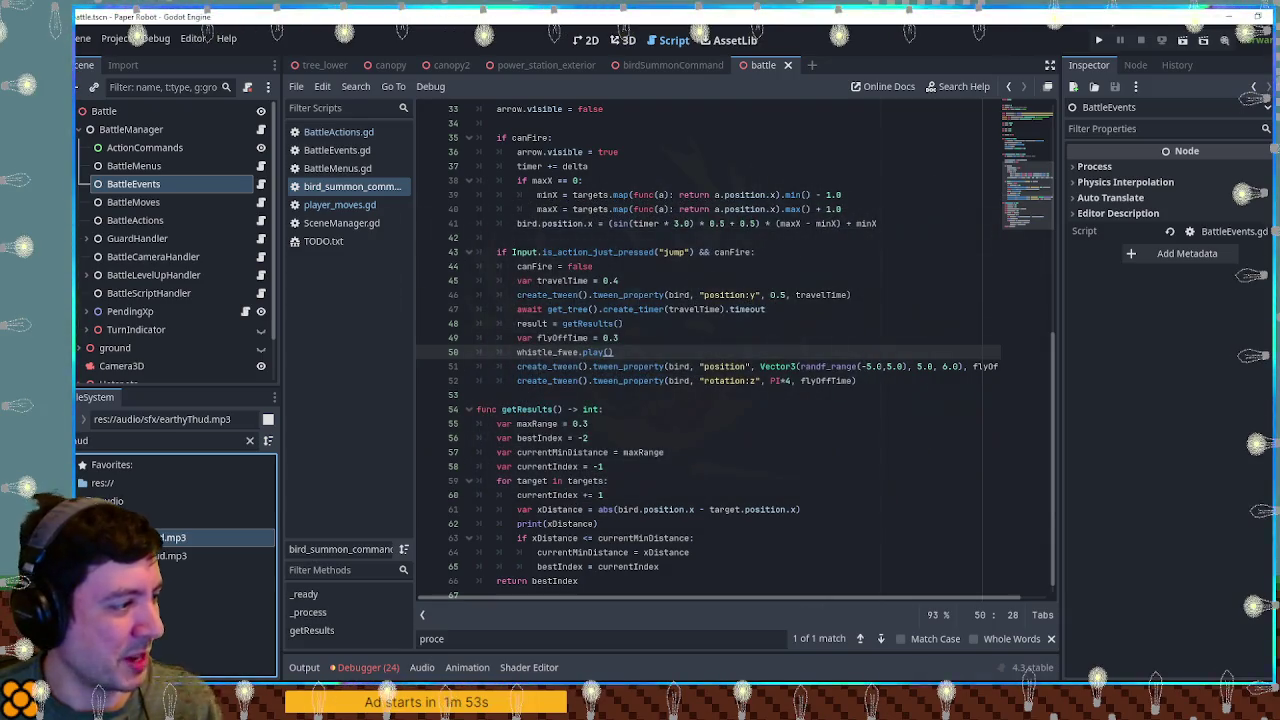
click(250, 440)
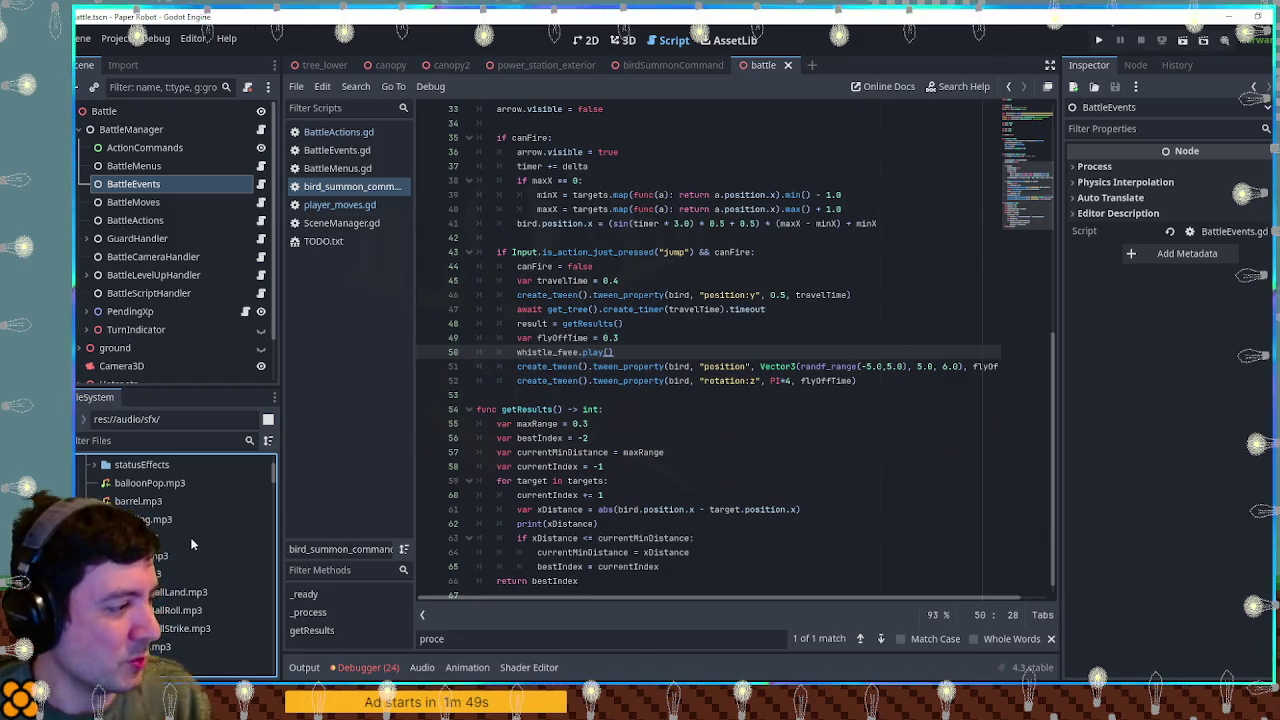
scroll(165, 549, down, 1)
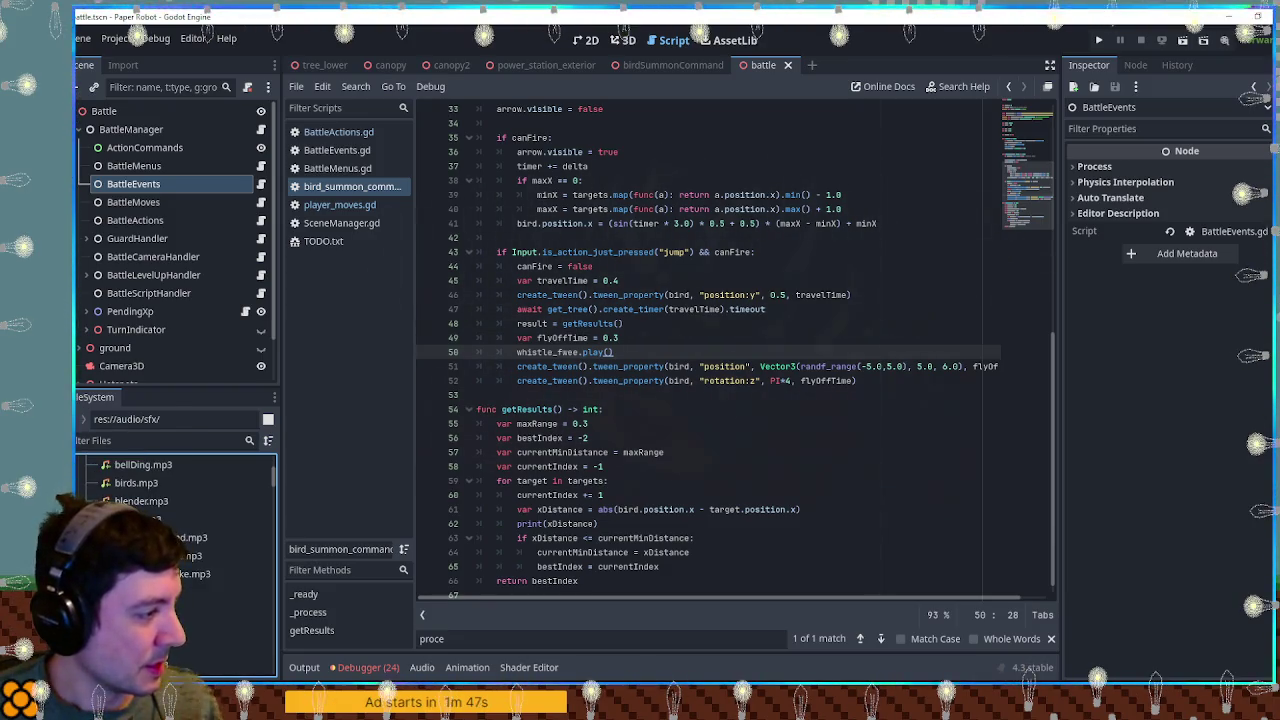
double_click(170, 537)
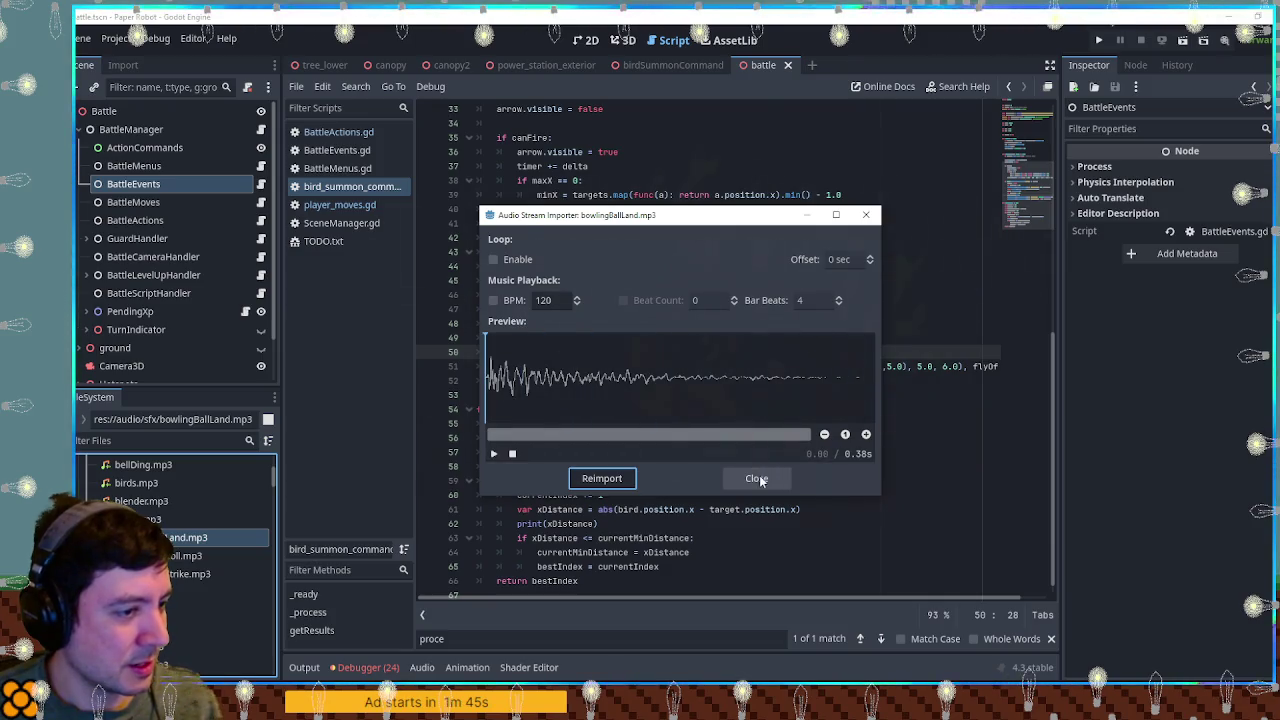
click(762, 478)
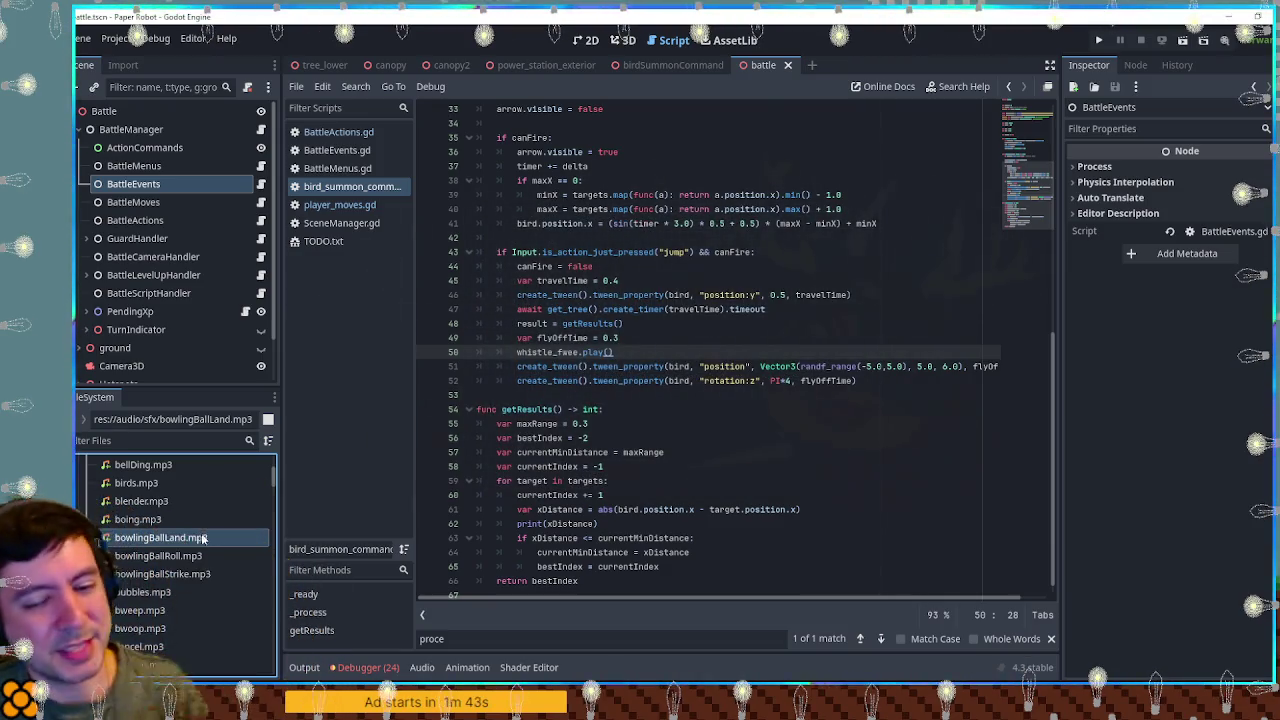
scroll(199, 531, down, 3)
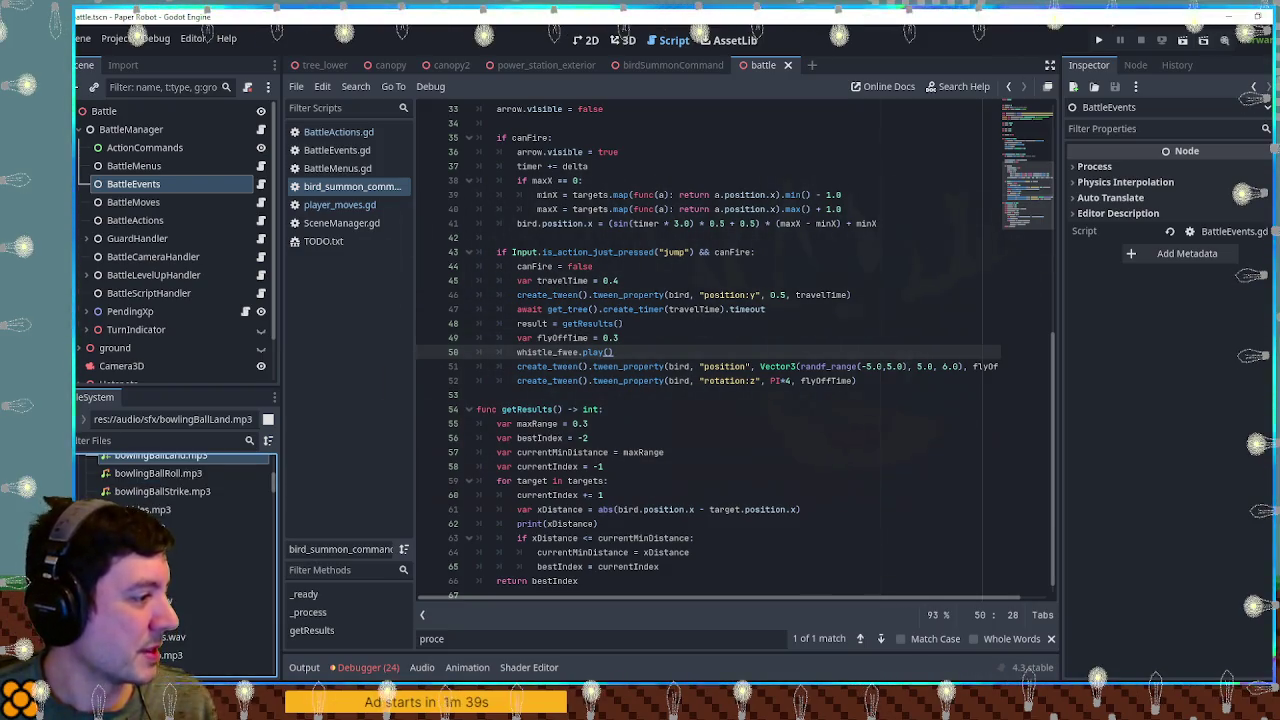
mouse_move(150, 527)
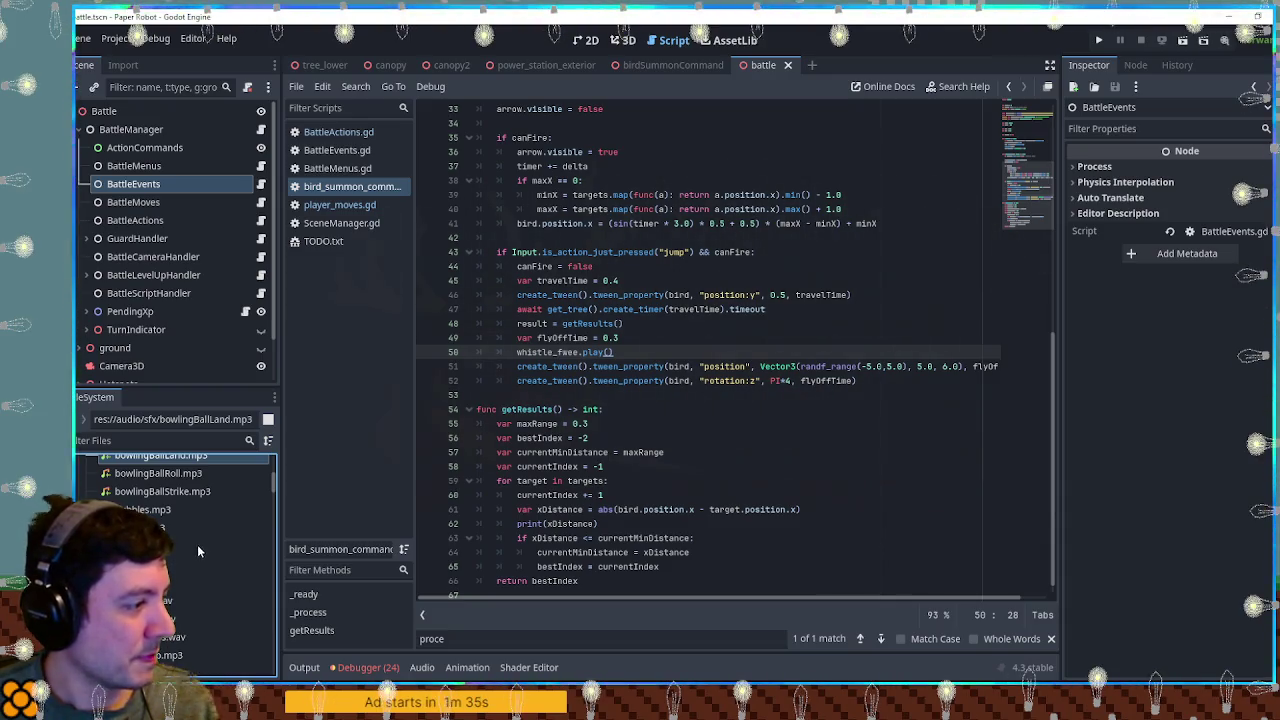
scroll(178, 583, down, 2)
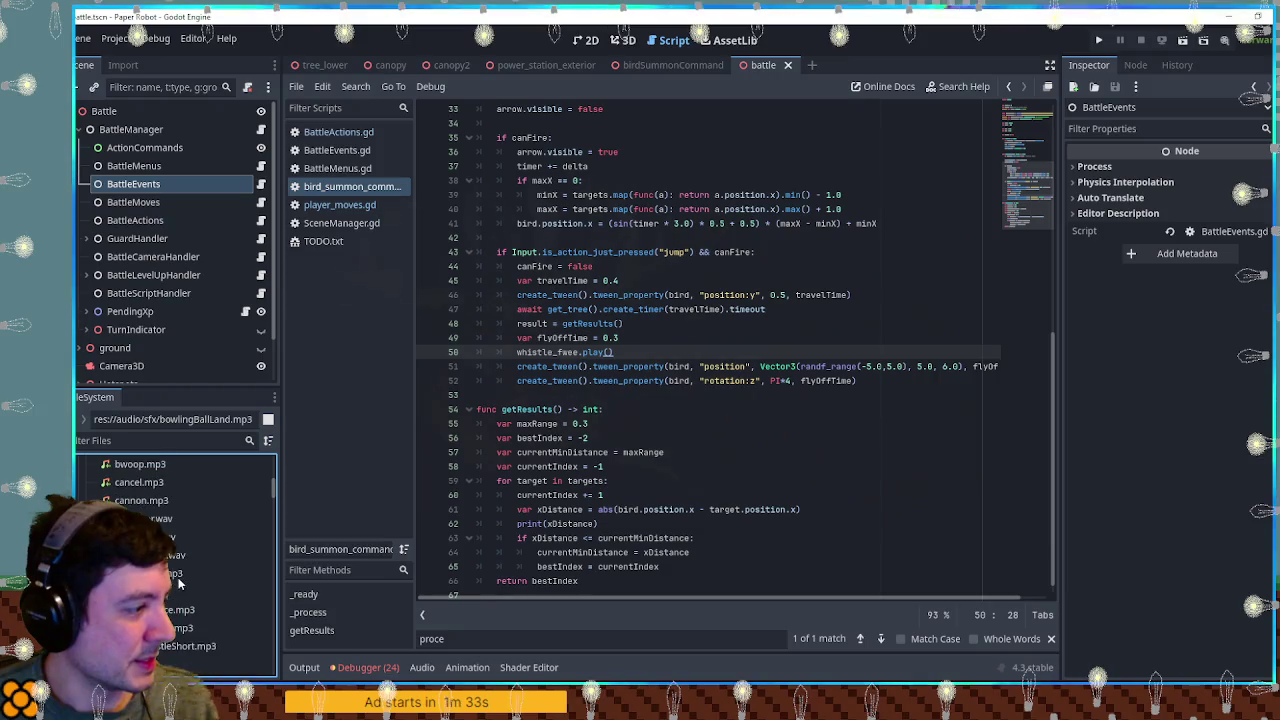
scroll(179, 583, down, 2)
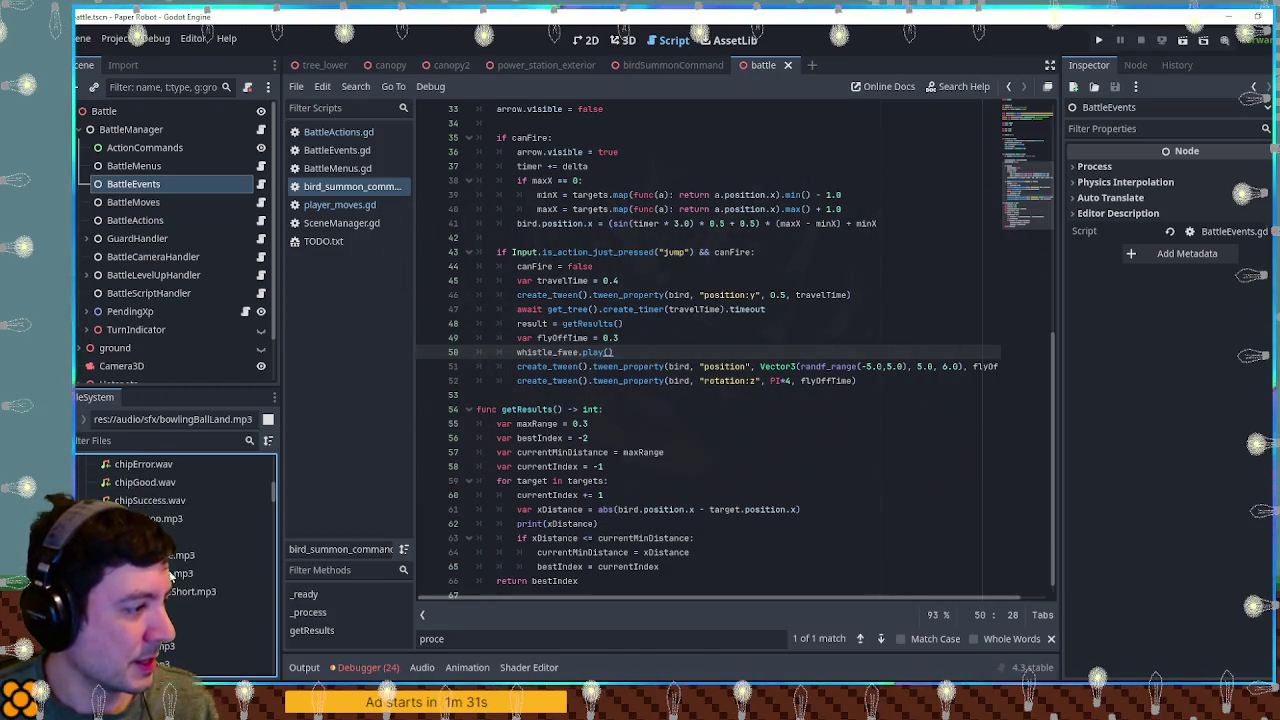
scroll(180, 588, down, 2)
scroll(182, 585, down, 2)
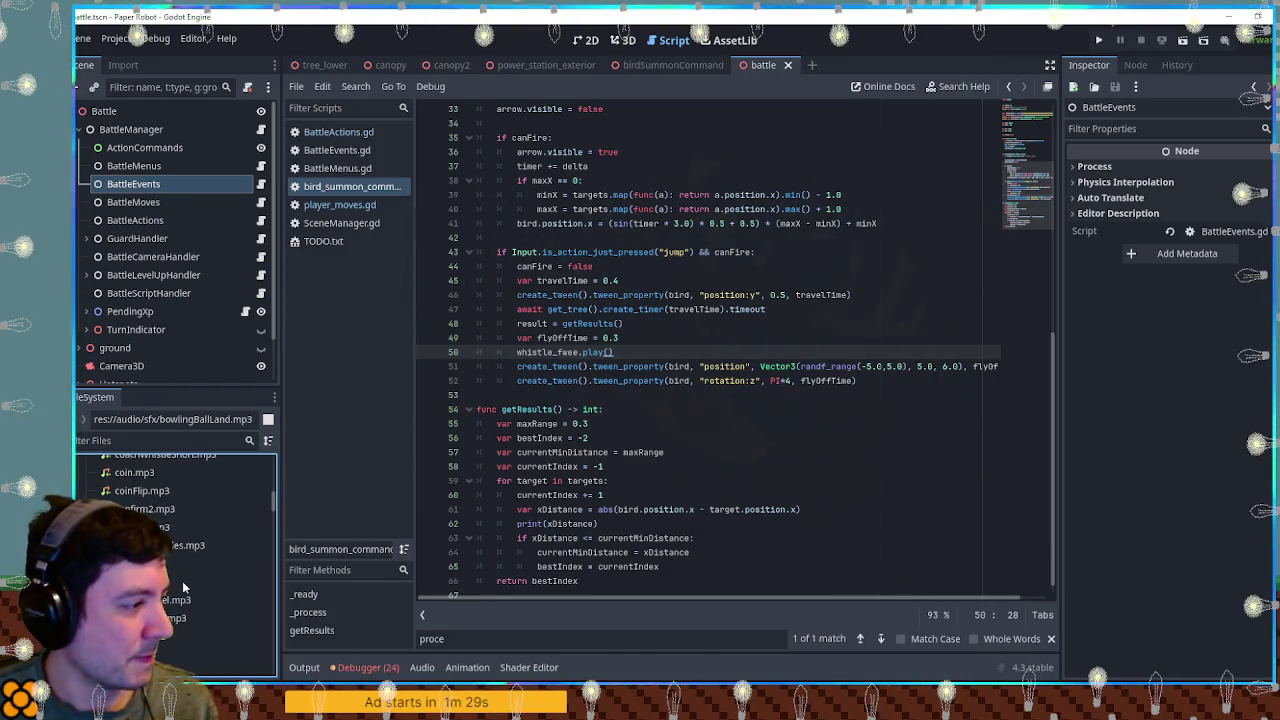
double_click(234, 565)
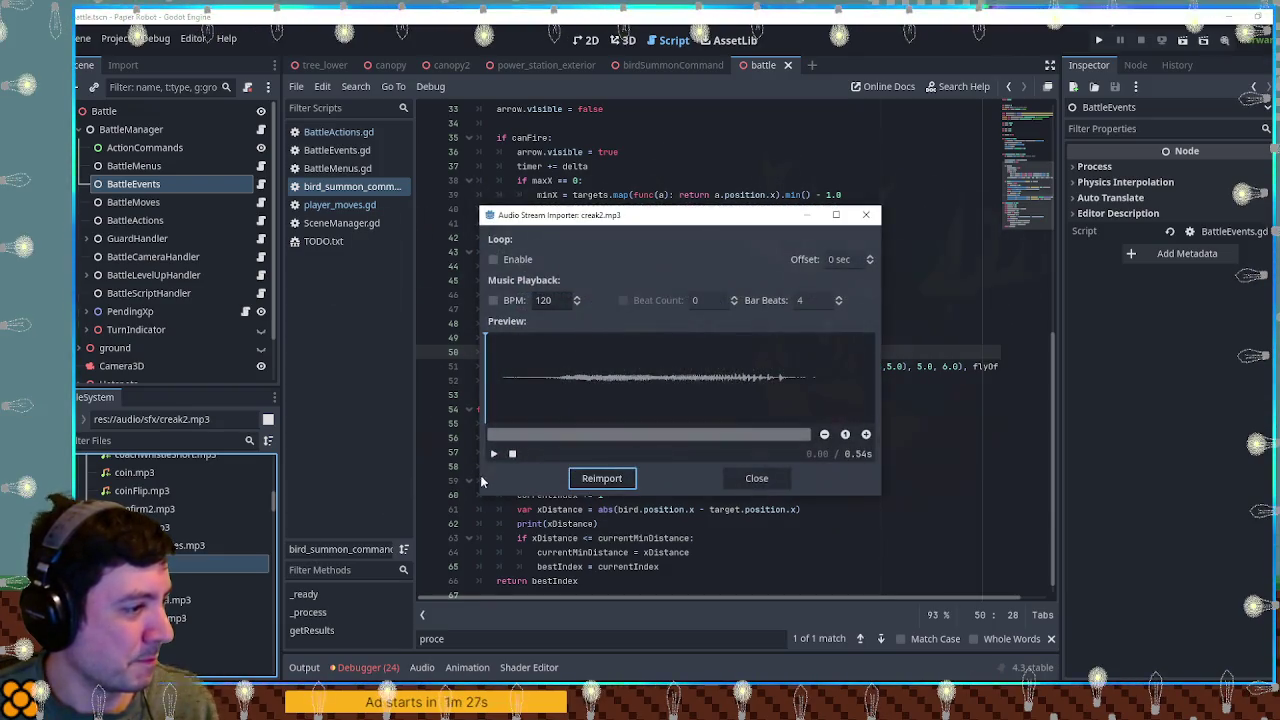
click(756, 478)
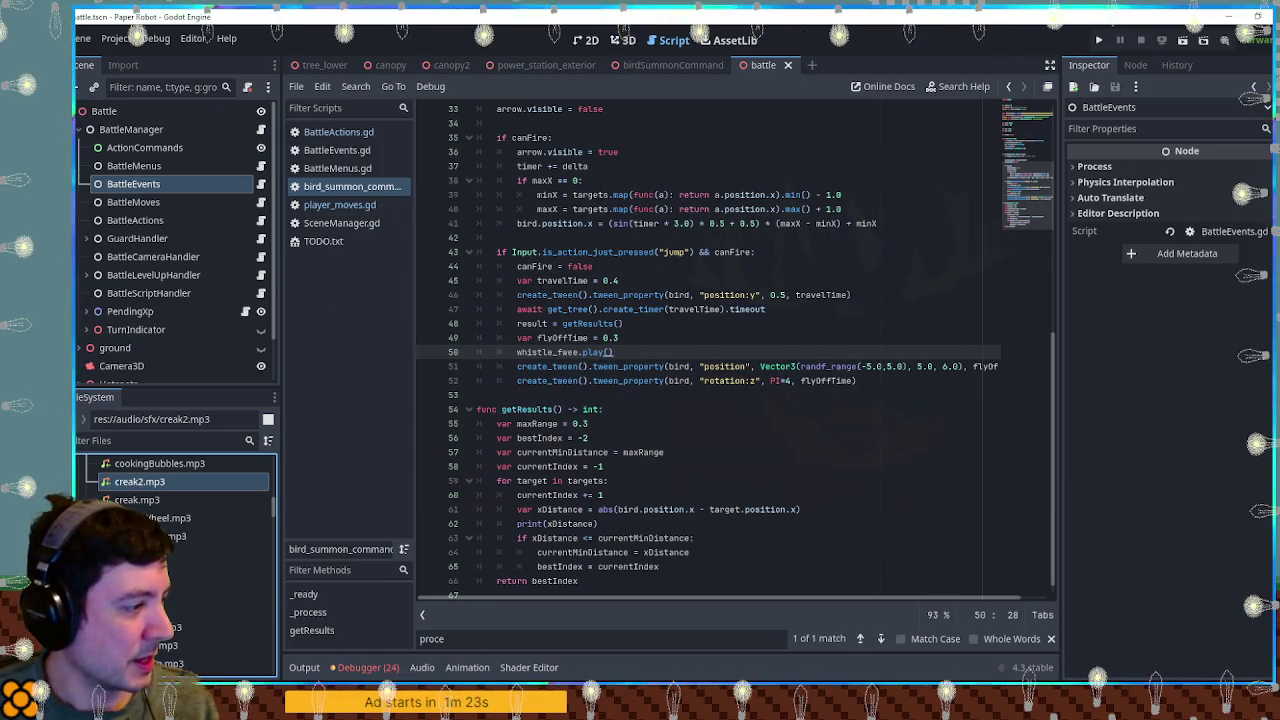
scroll(168, 598, down, 2)
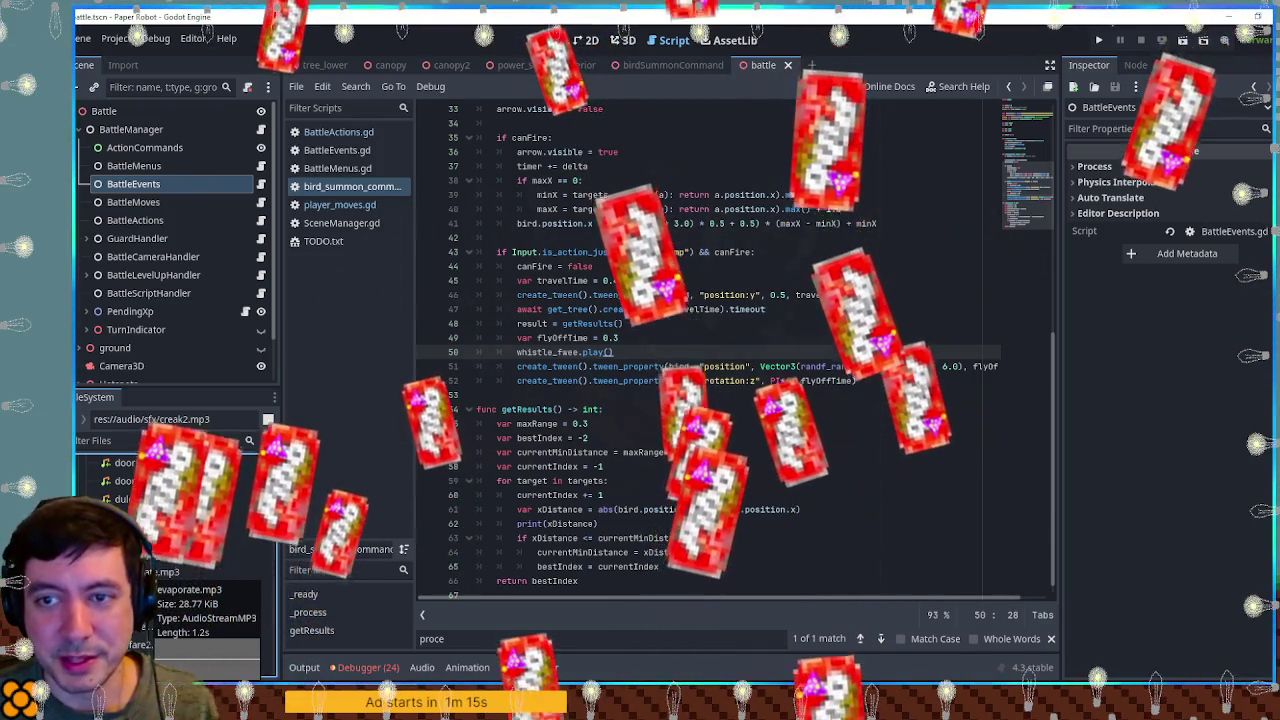
scroll(185, 586, down, 1)
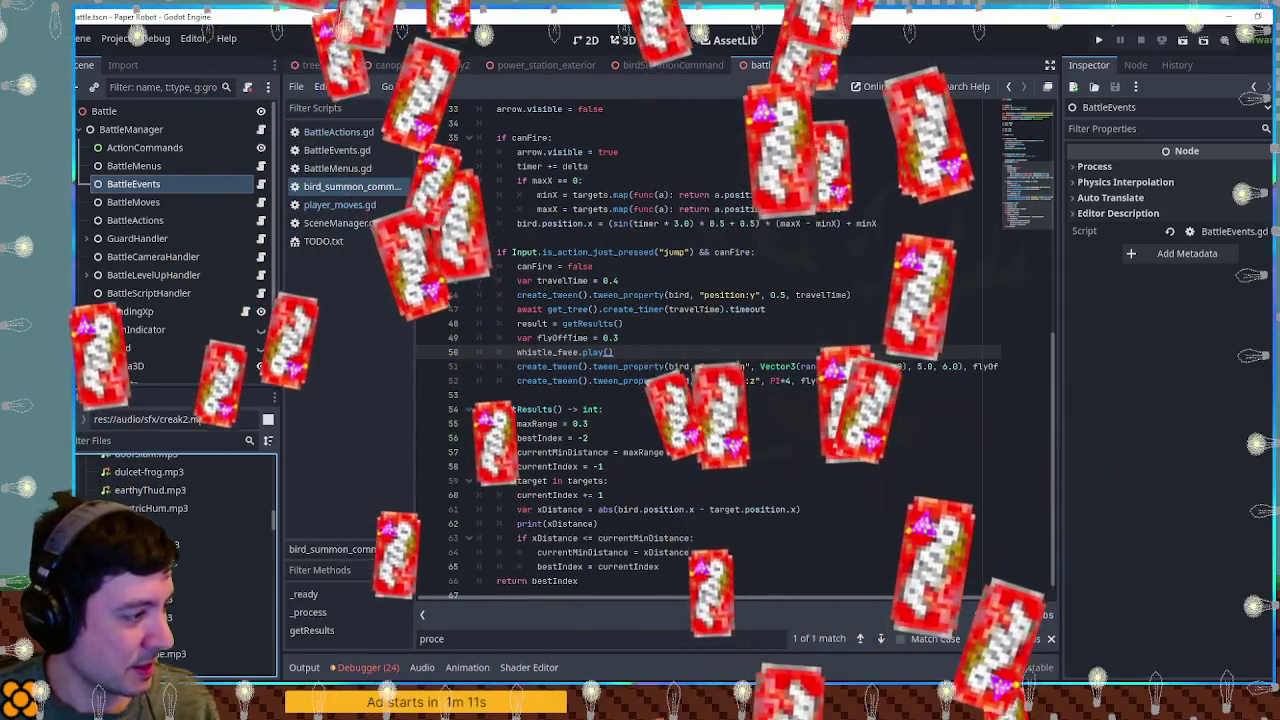
scroll(175, 500, down, 2)
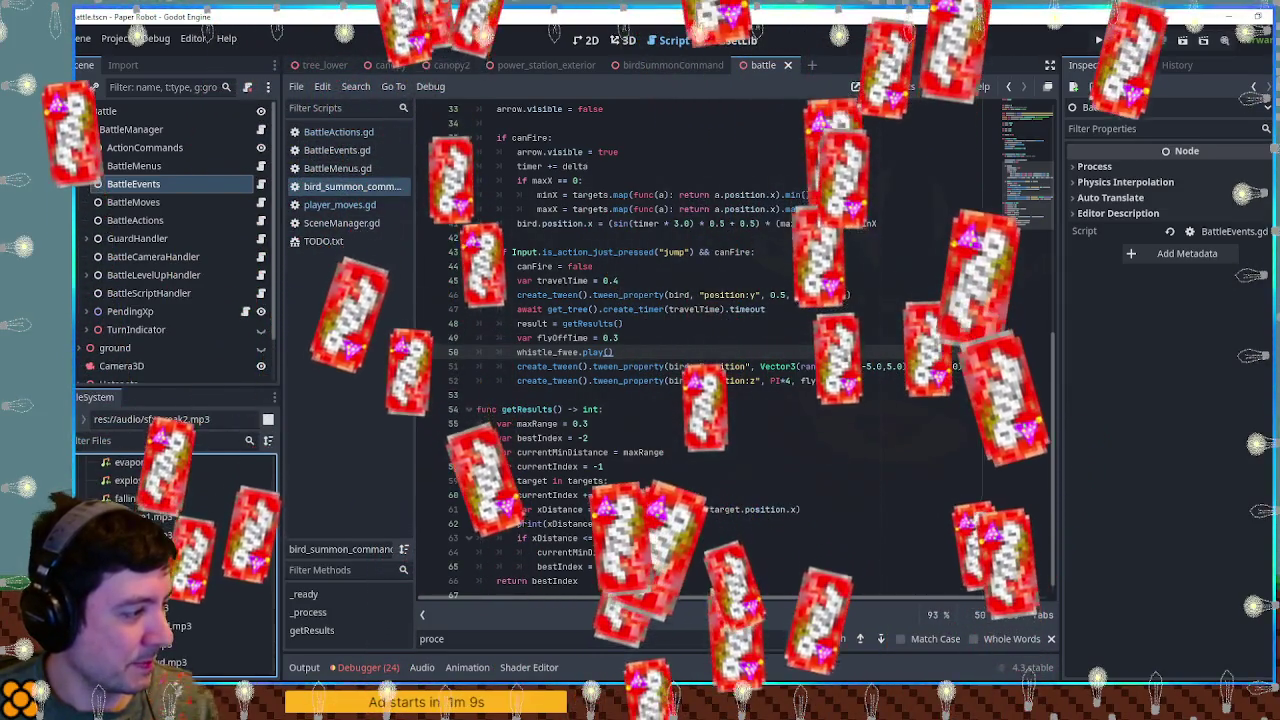
scroll(175, 500, down, 2)
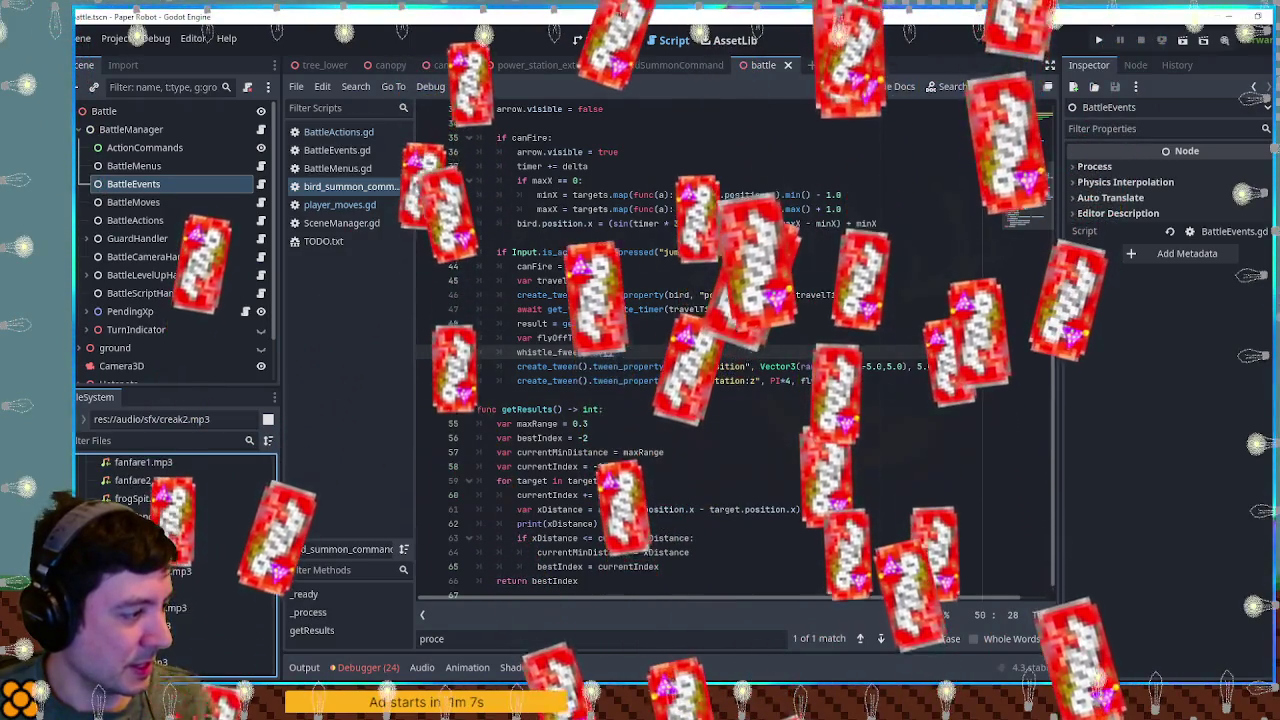
double_click(175, 607)
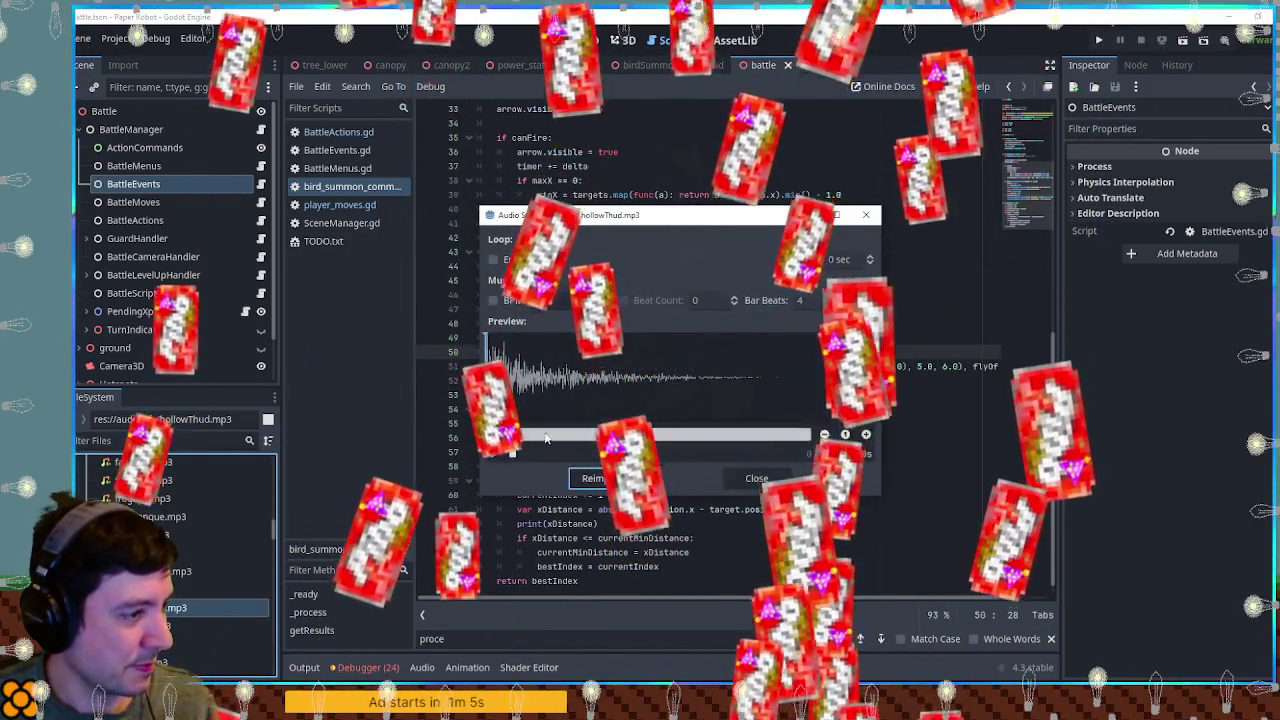
key(Escape)
scroll(175, 550, down, 2)
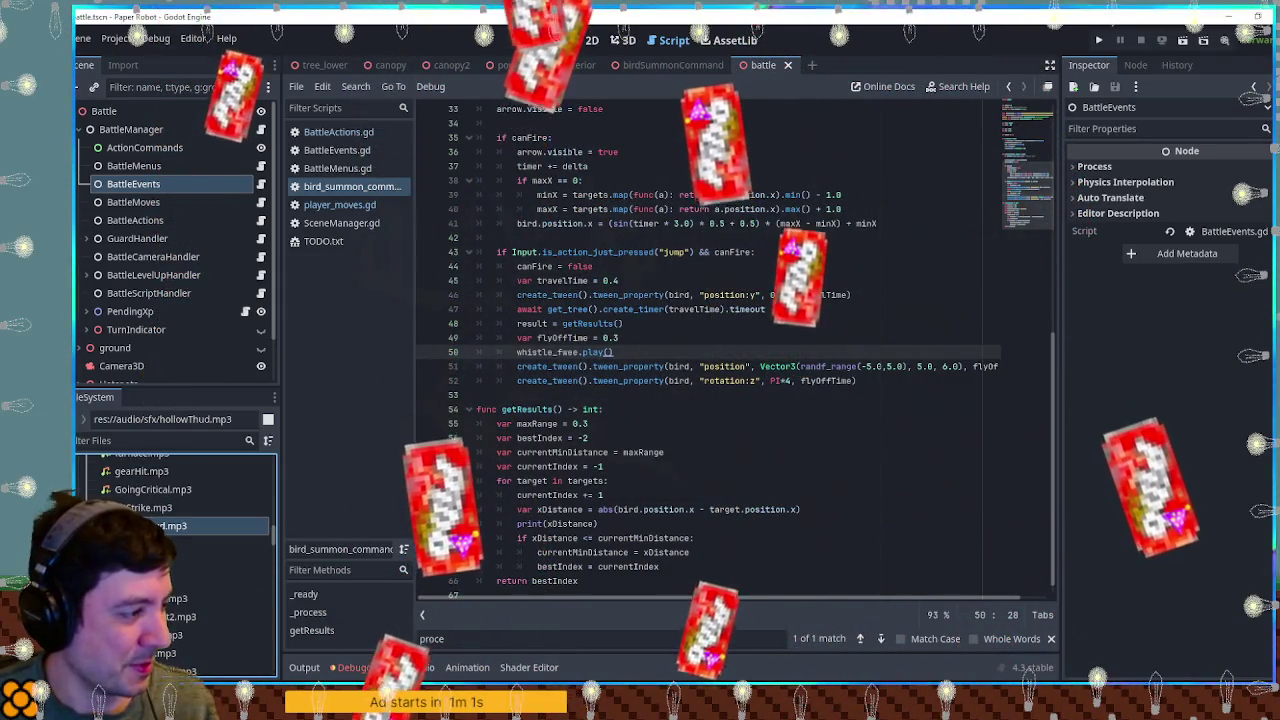
scroll(175, 550, down, 3)
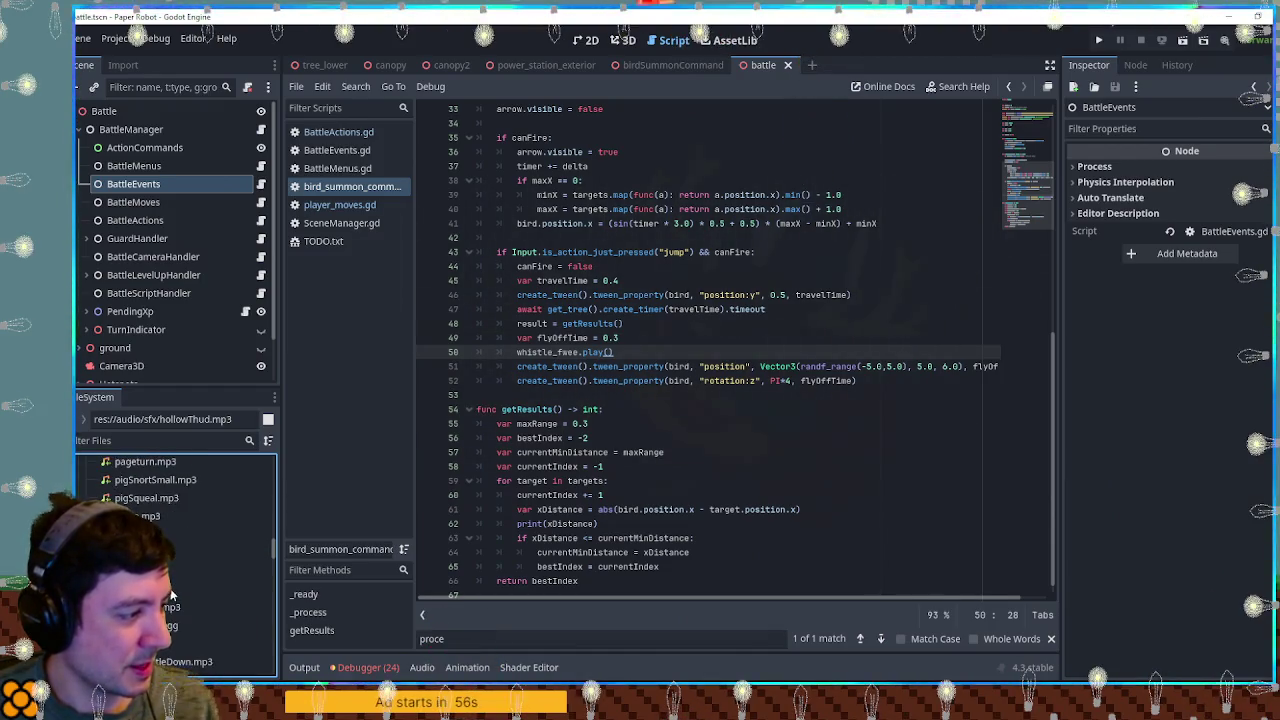
double_click(200, 534)
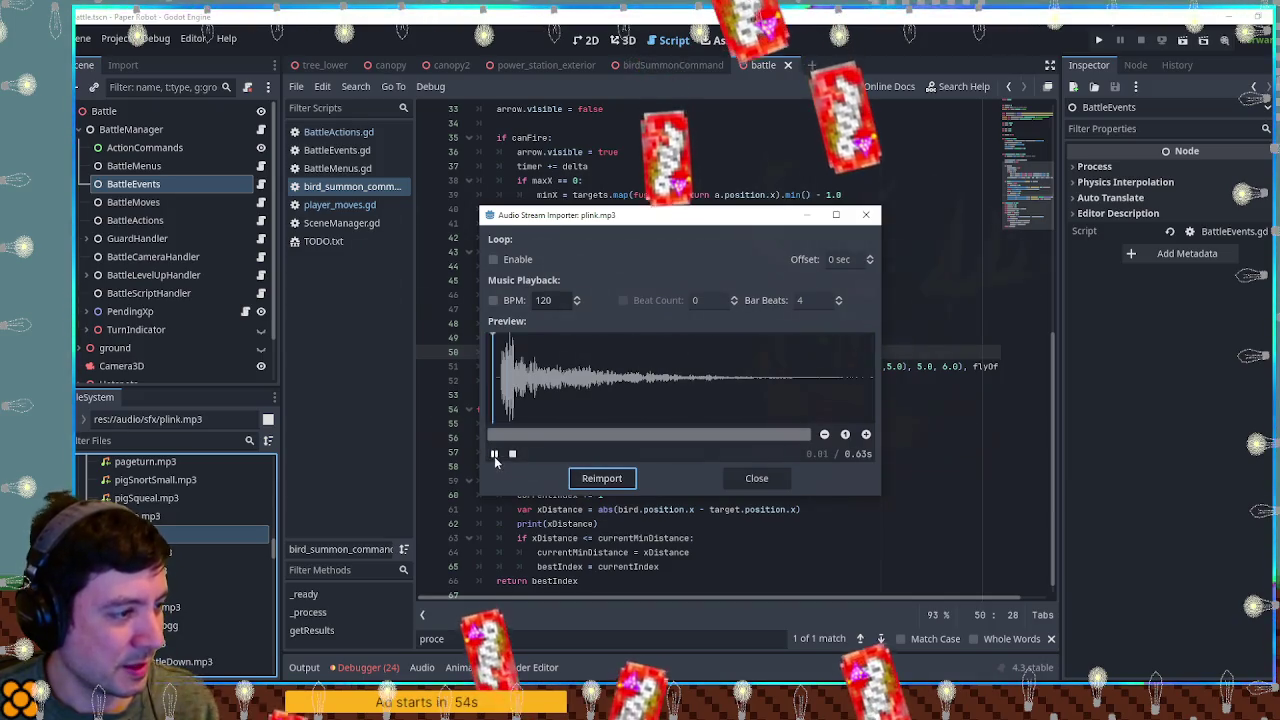
click(494, 453)
click(756, 478)
scroll(208, 579, down, 2)
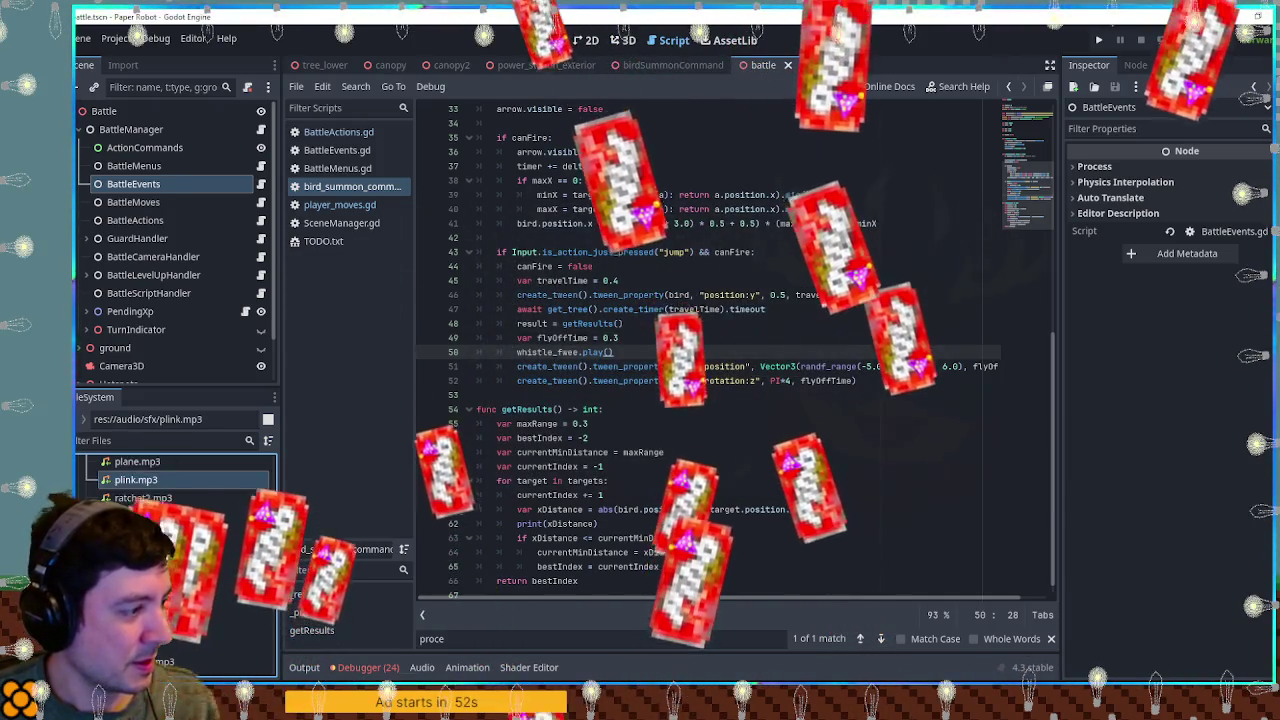
scroll(600, 400, up, 5)
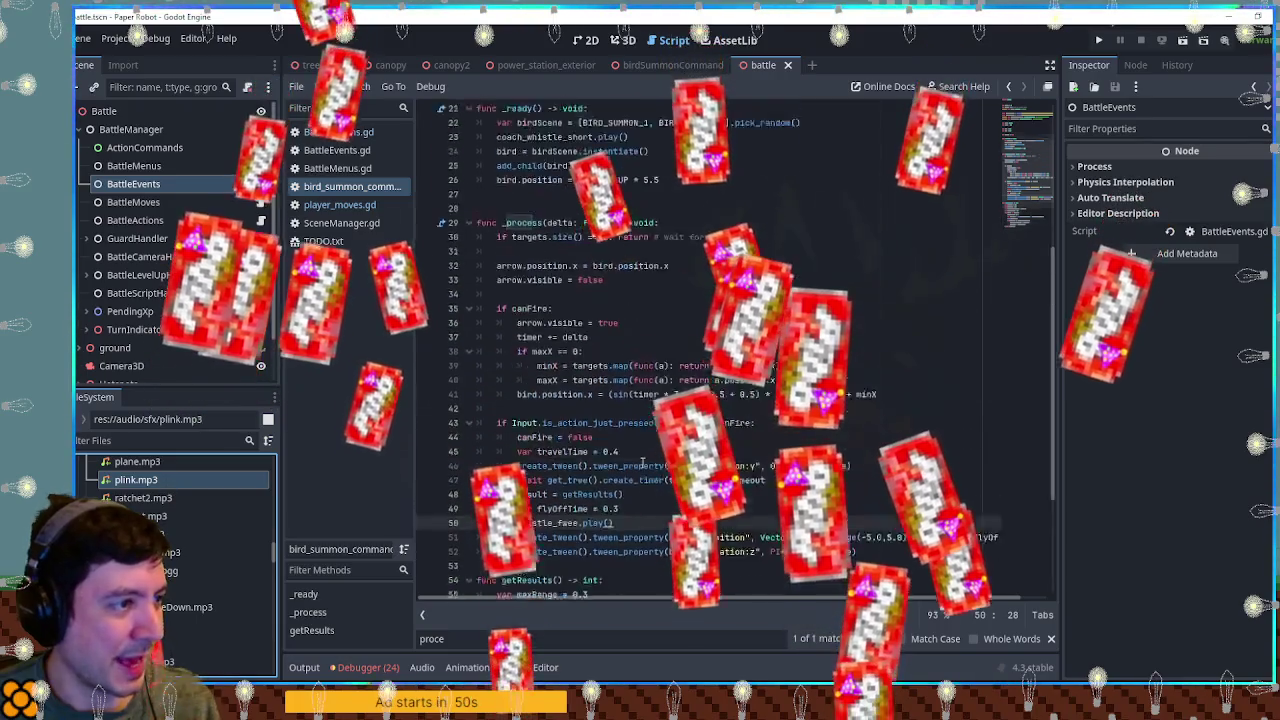
click(672, 65)
click(126, 166)
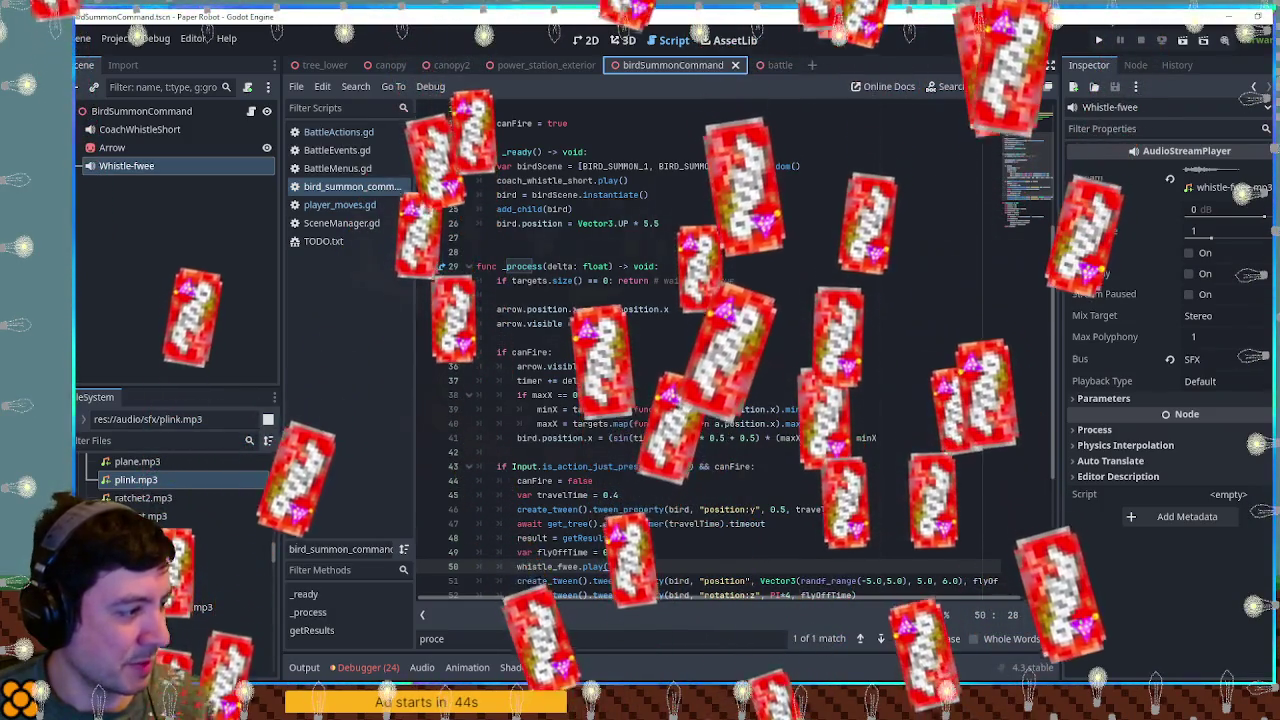
double_click(150, 589)
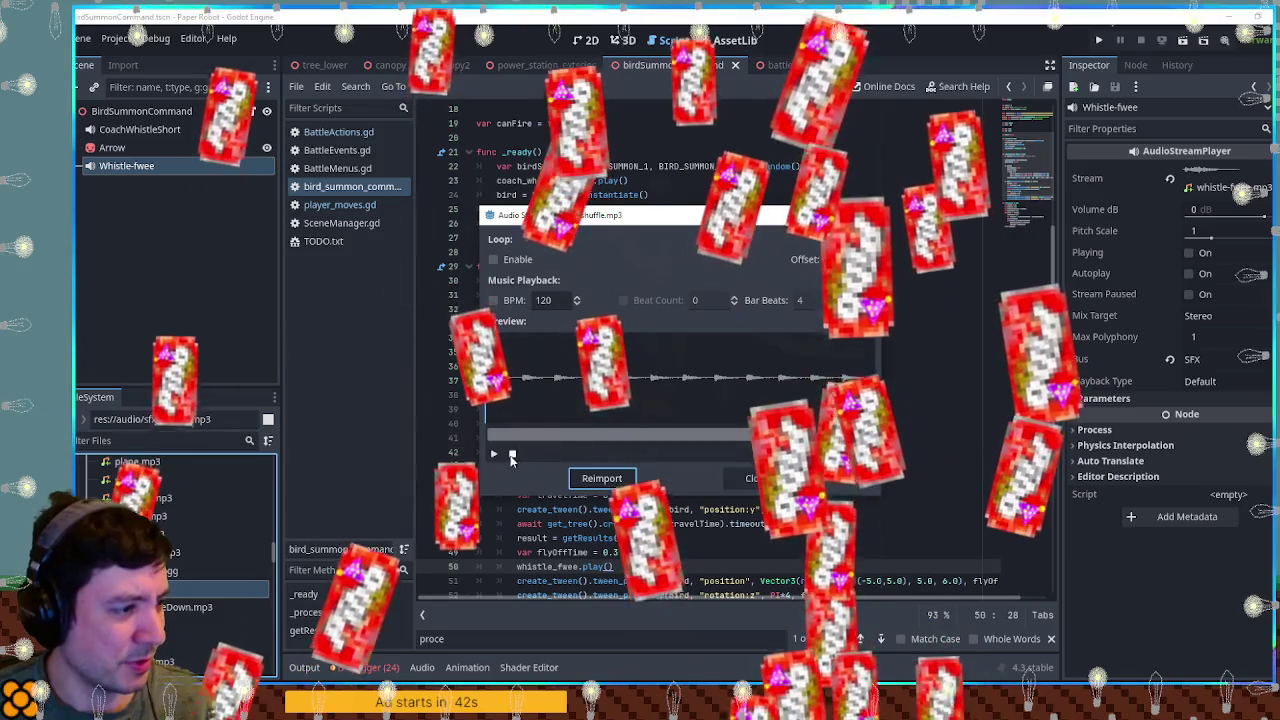
click(755, 478)
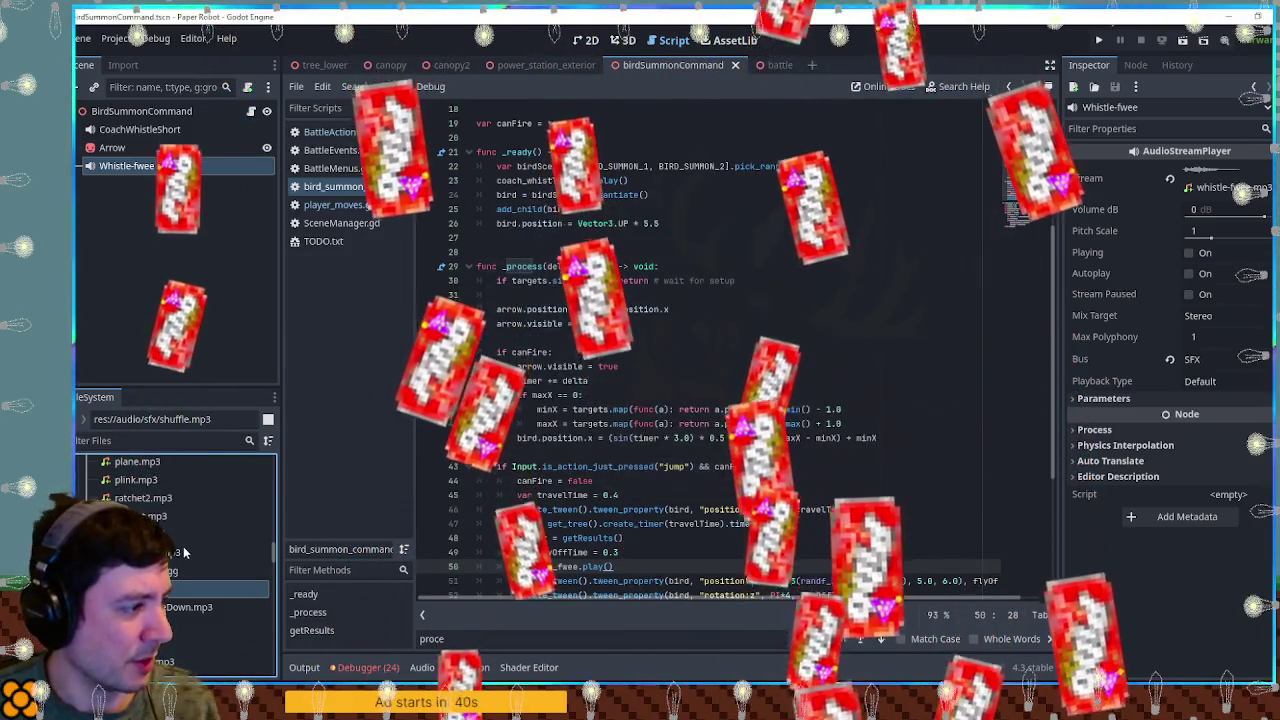
scroll(185, 552, down, 3)
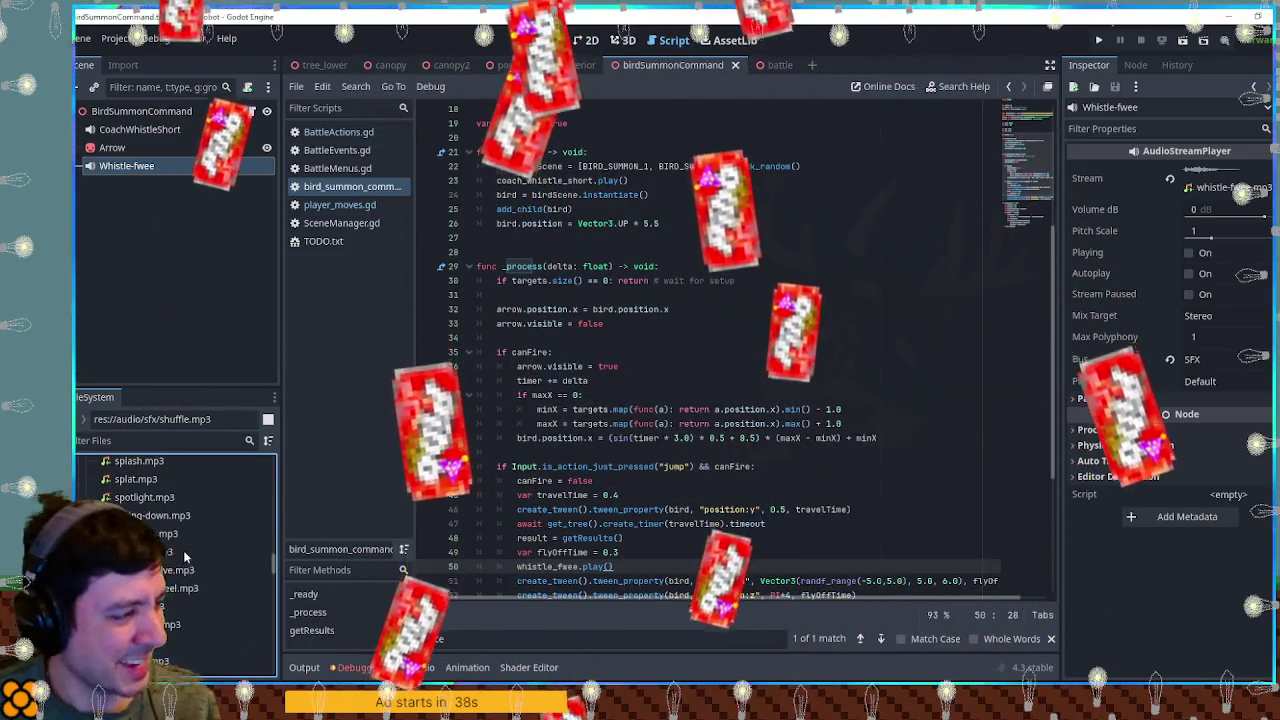
scroll(175, 560, down, 1)
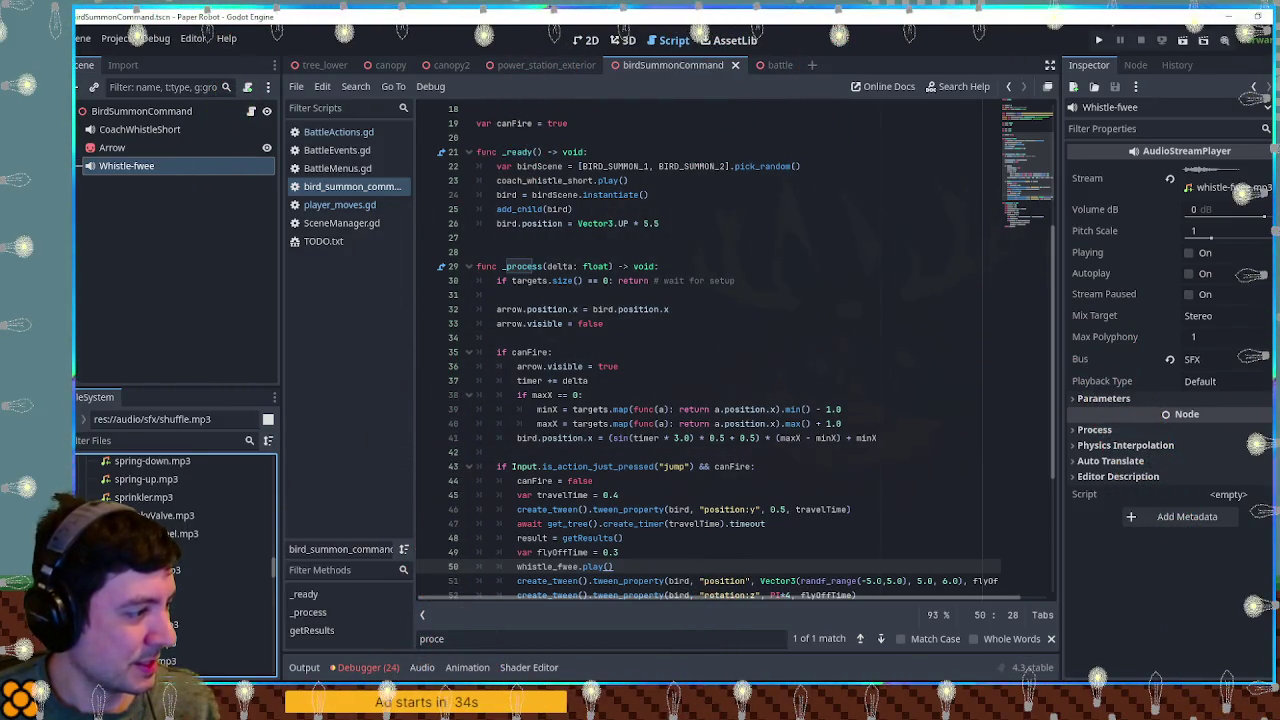
scroll(175, 520, down, 2)
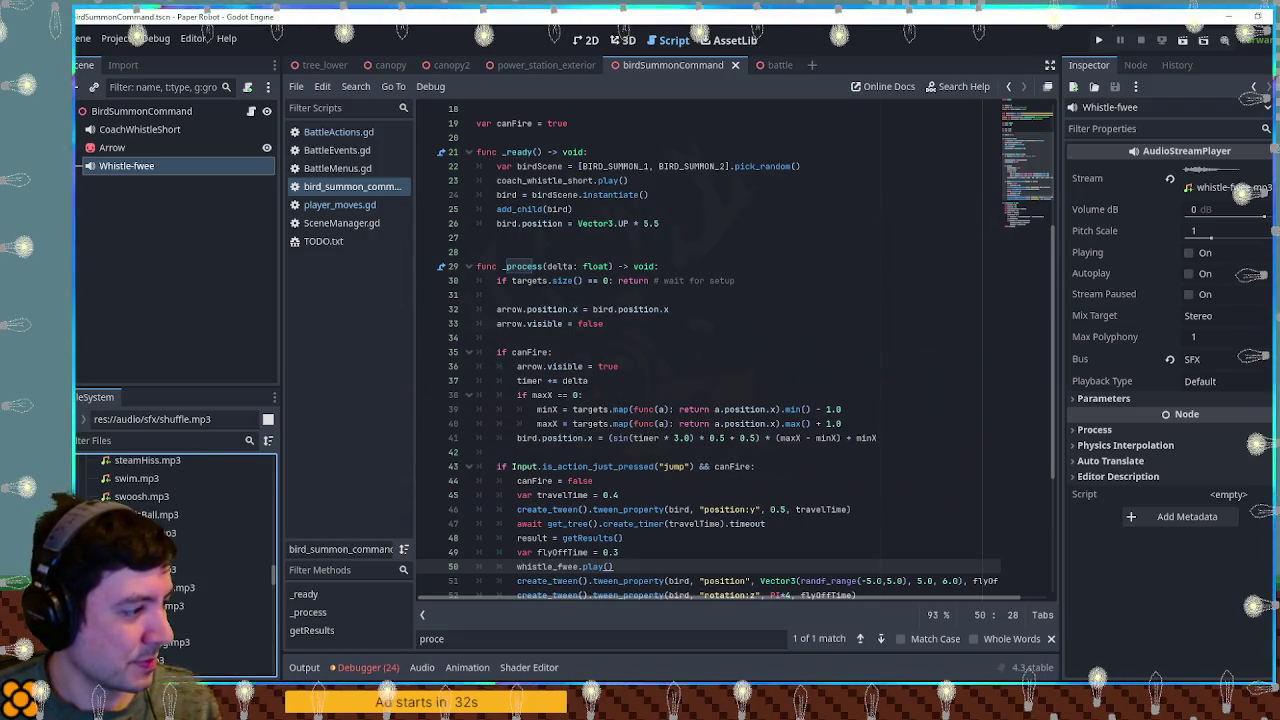
scroll(175, 550, down, 1)
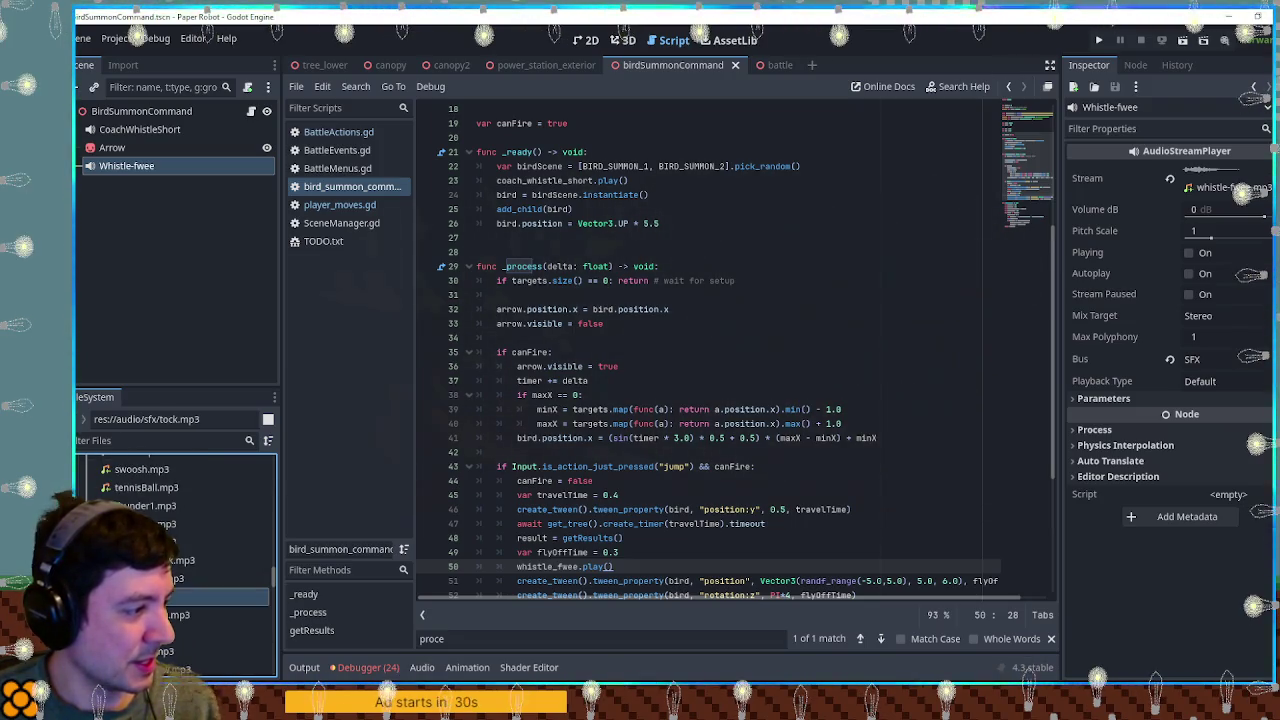
Step: Add tock.mp3 as a Tock audio player on the SFX bus with pitch scale 0.2
double_click(175, 596)
click(766, 484)
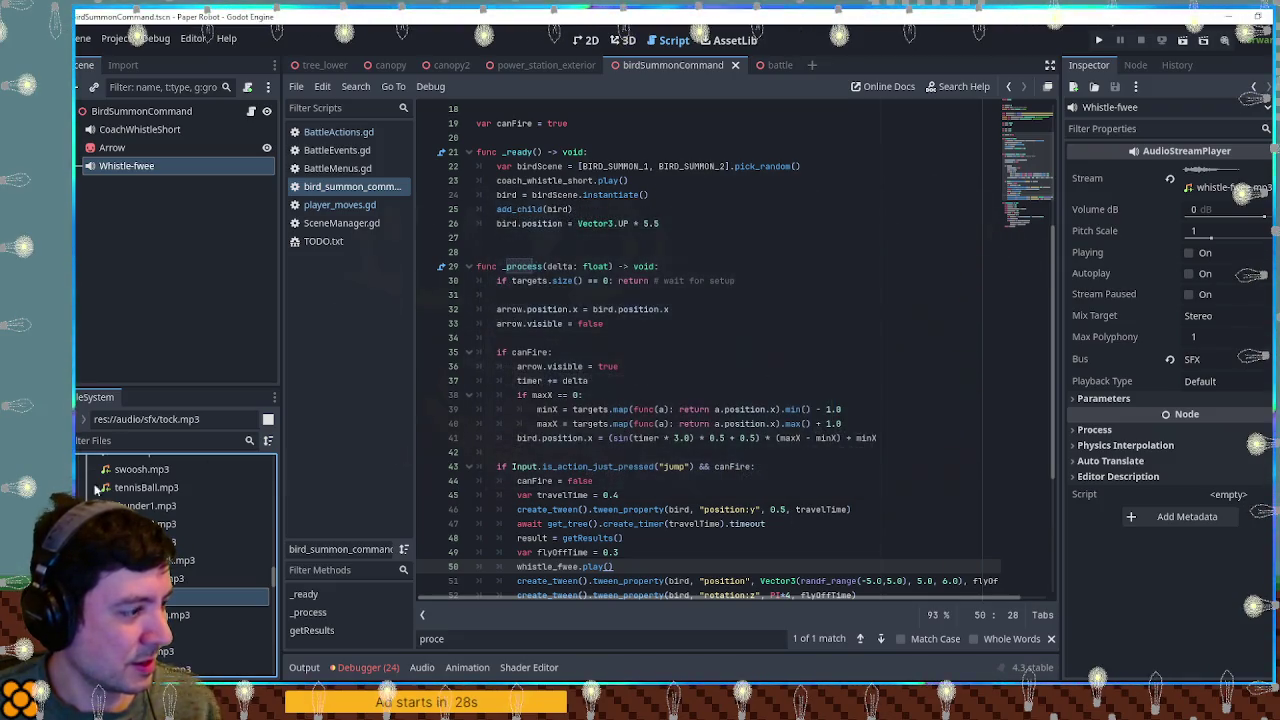
drag(175, 596, 86, 62)
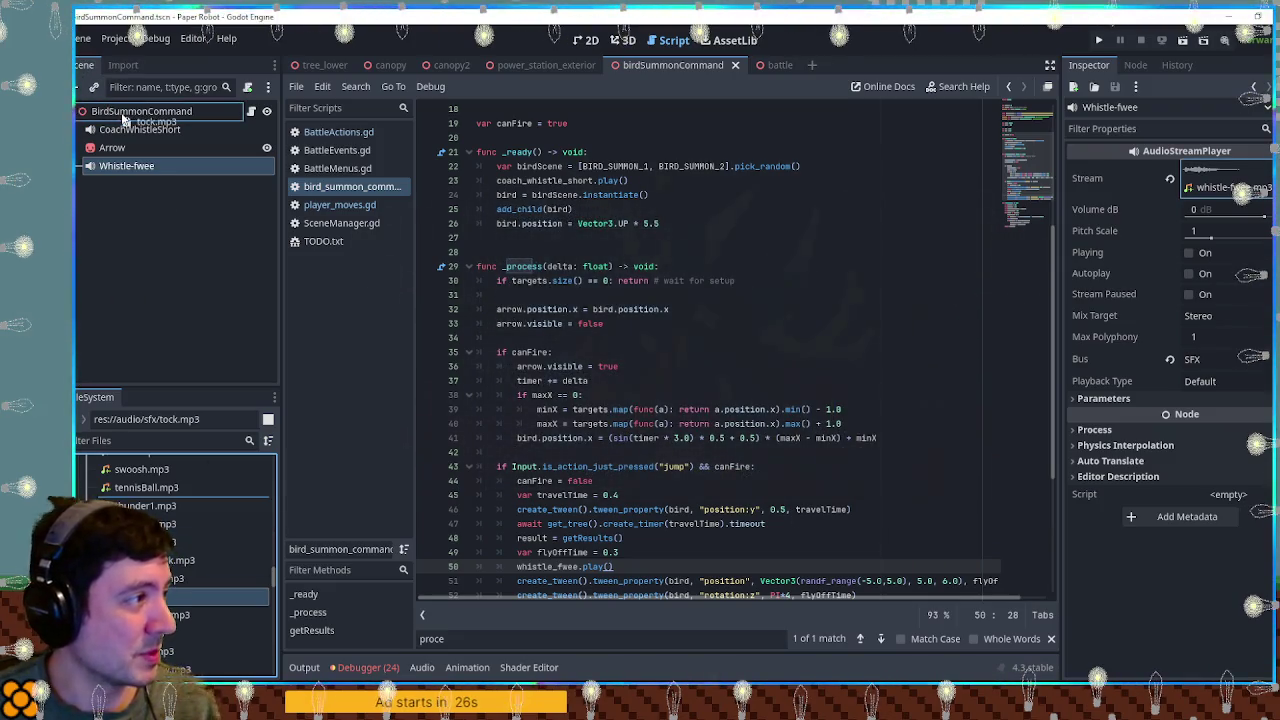
drag(123, 119, 125, 120)
click(1229, 358)
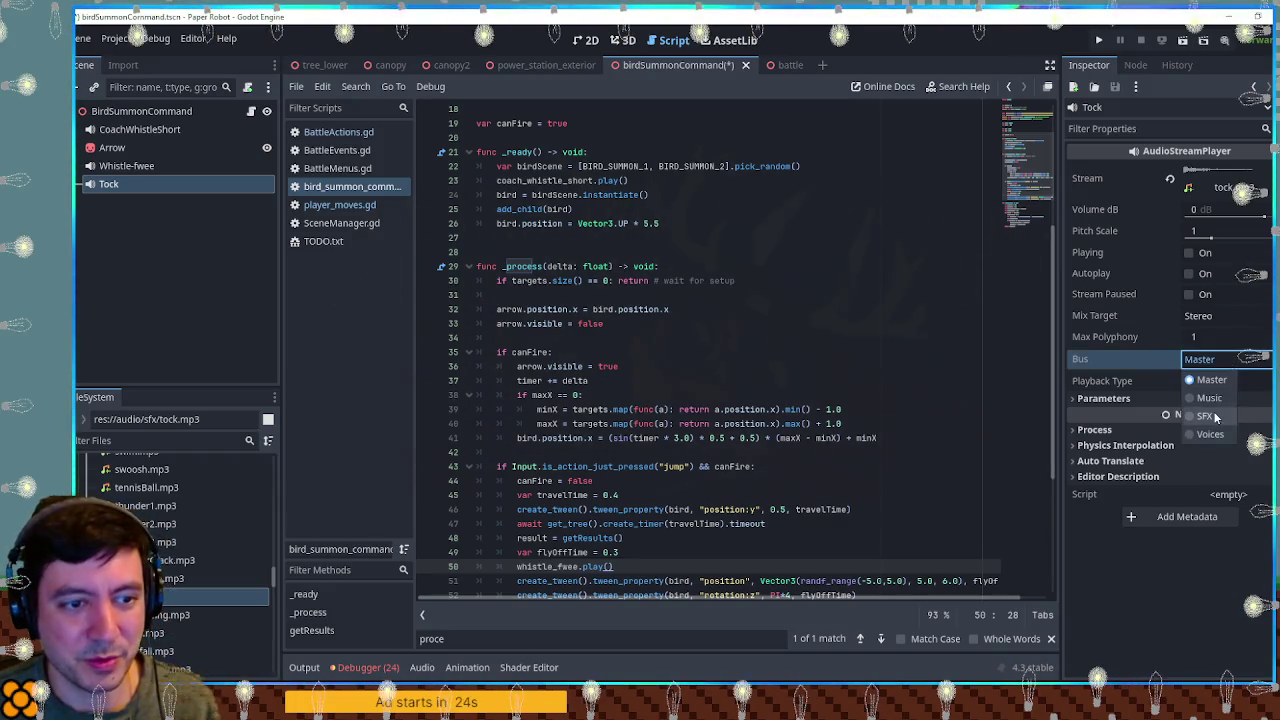
click(1223, 232)
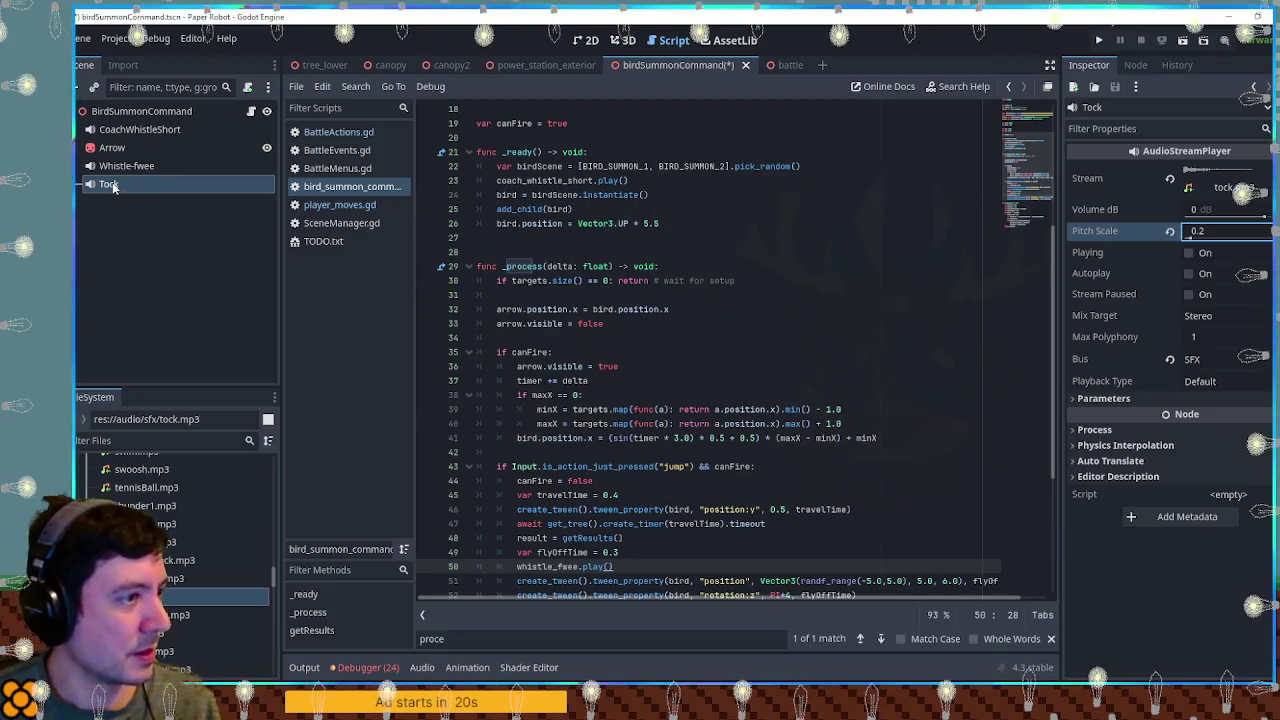
Step: Call tock.play() right after whistle_fwee.play(), then run the battle scene
scroll(823, 330, up, 5)
drag(286, 197, 520, 266)
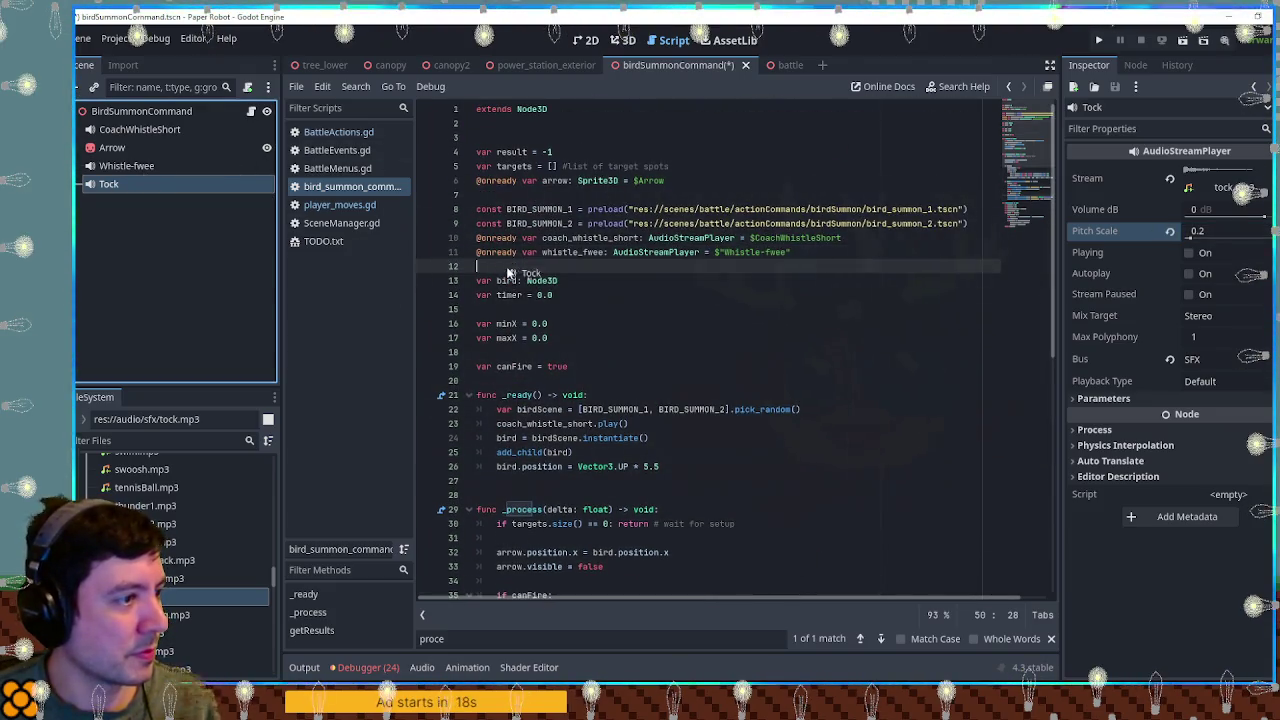
scroll(645, 335, down, 2)
scroll(645, 340, down, 8)
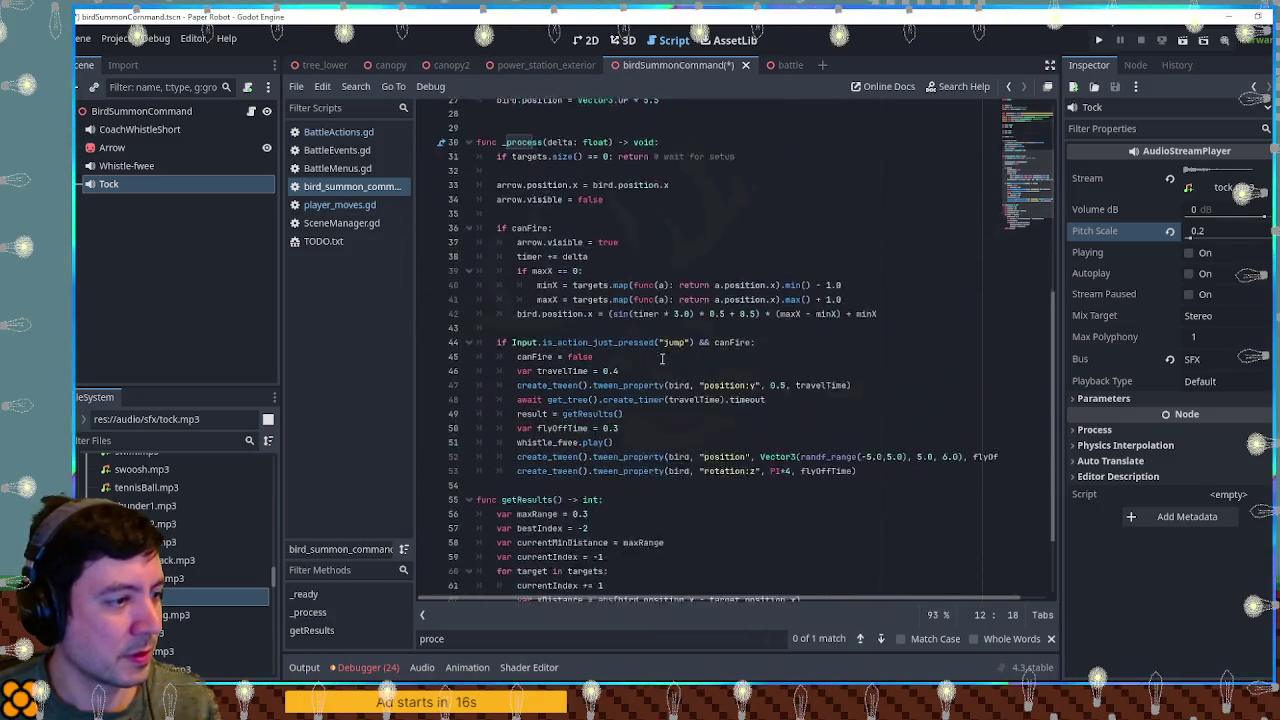
click(658, 350)
key(Return)
text(tock.pl)
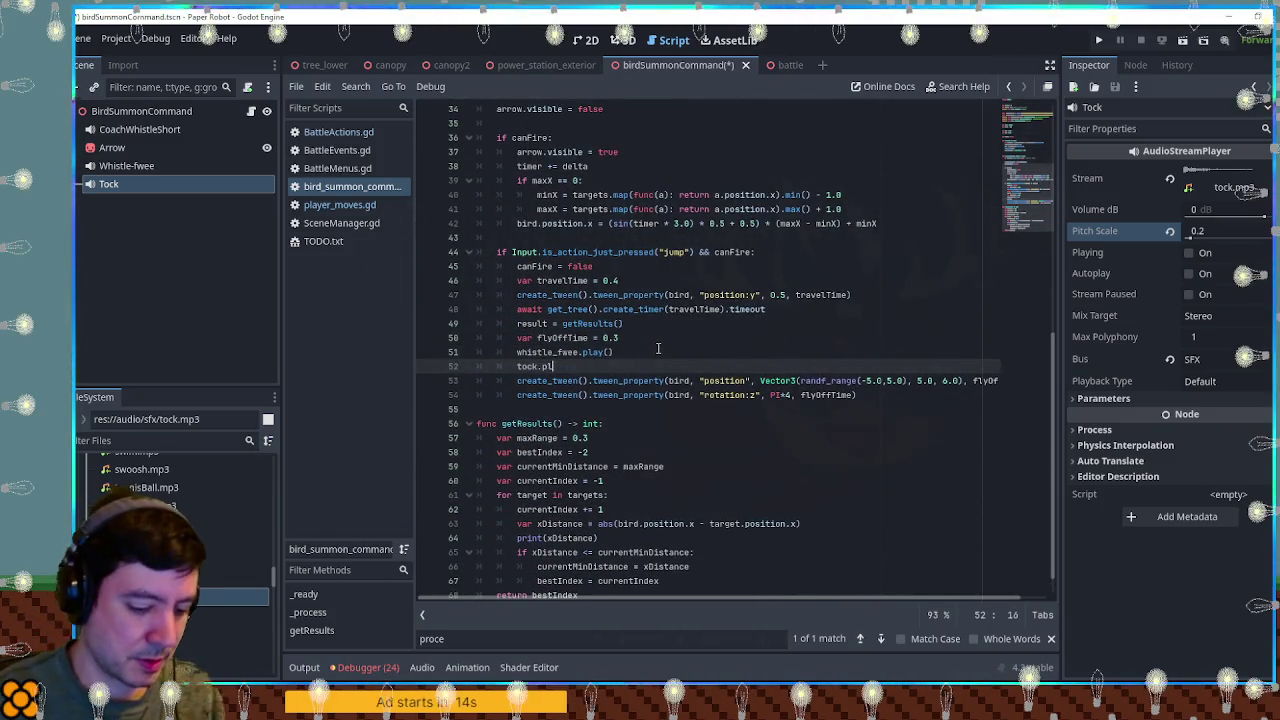
text(ay)
key(Return)
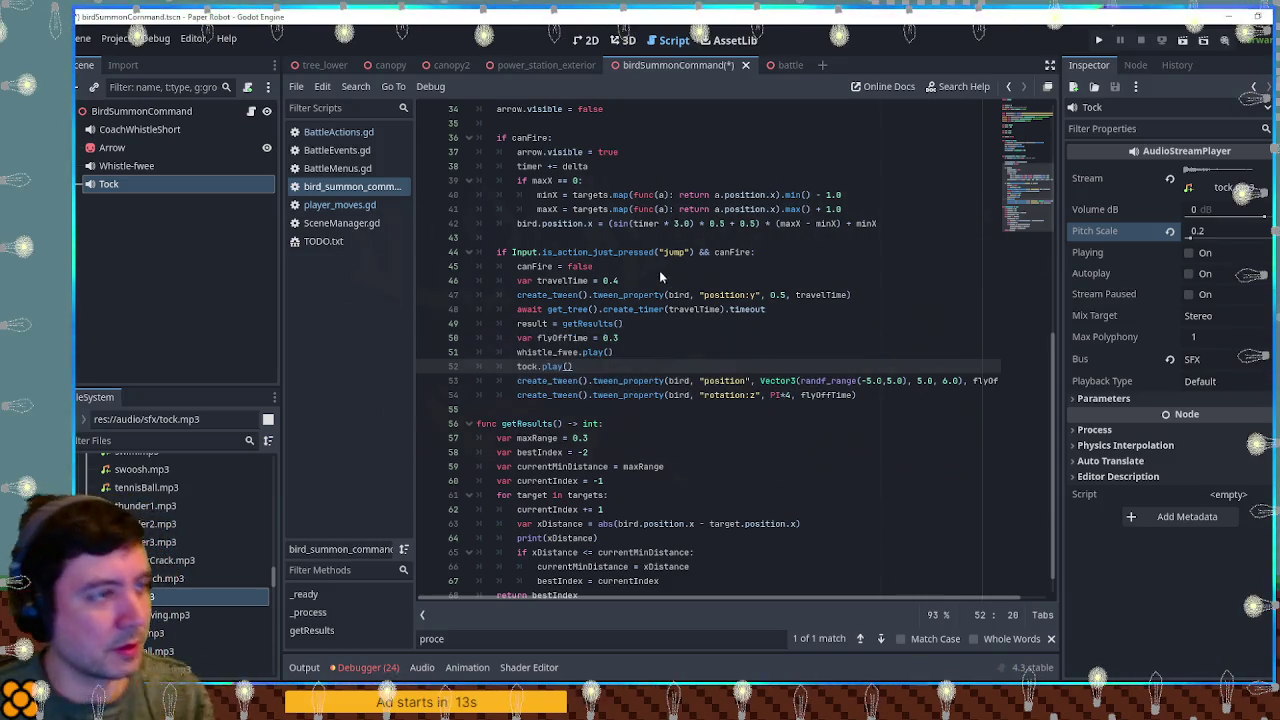
click(778, 66)
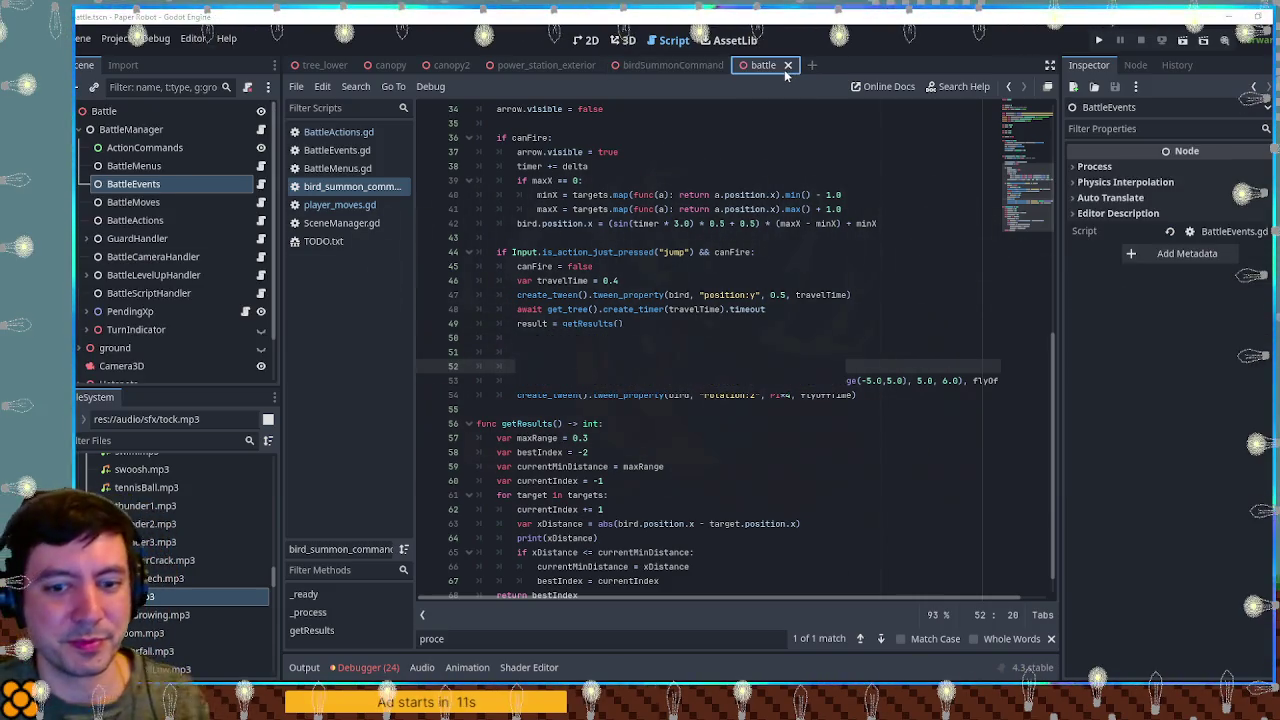
key(F6)
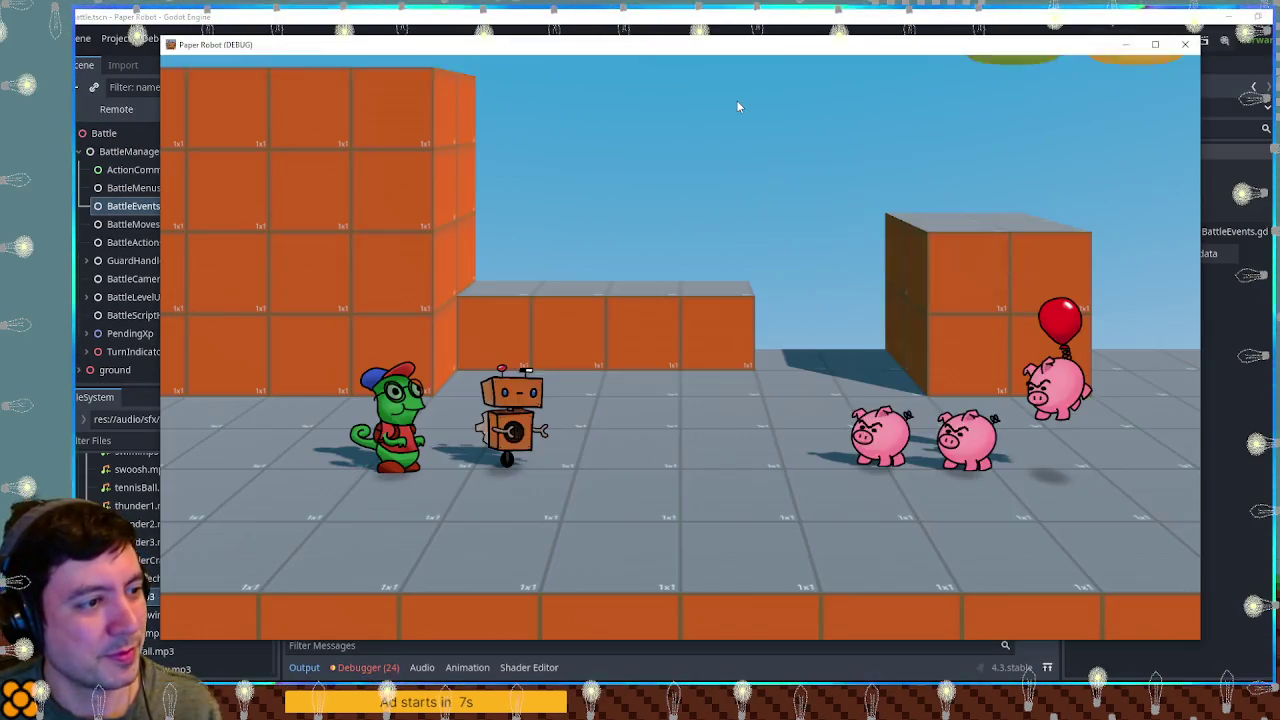
Step: Playtest the Beak Barrage attack from the battle's Attacks menu
key(space)
key(space)
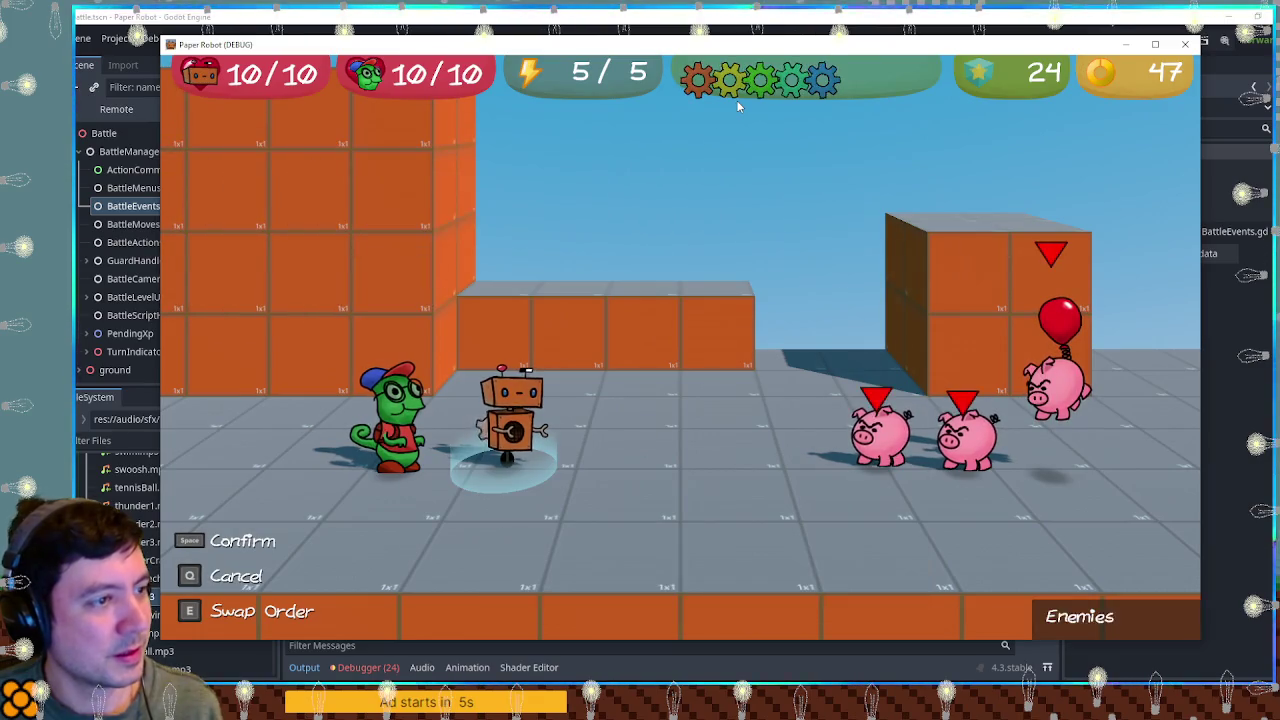
key(space)
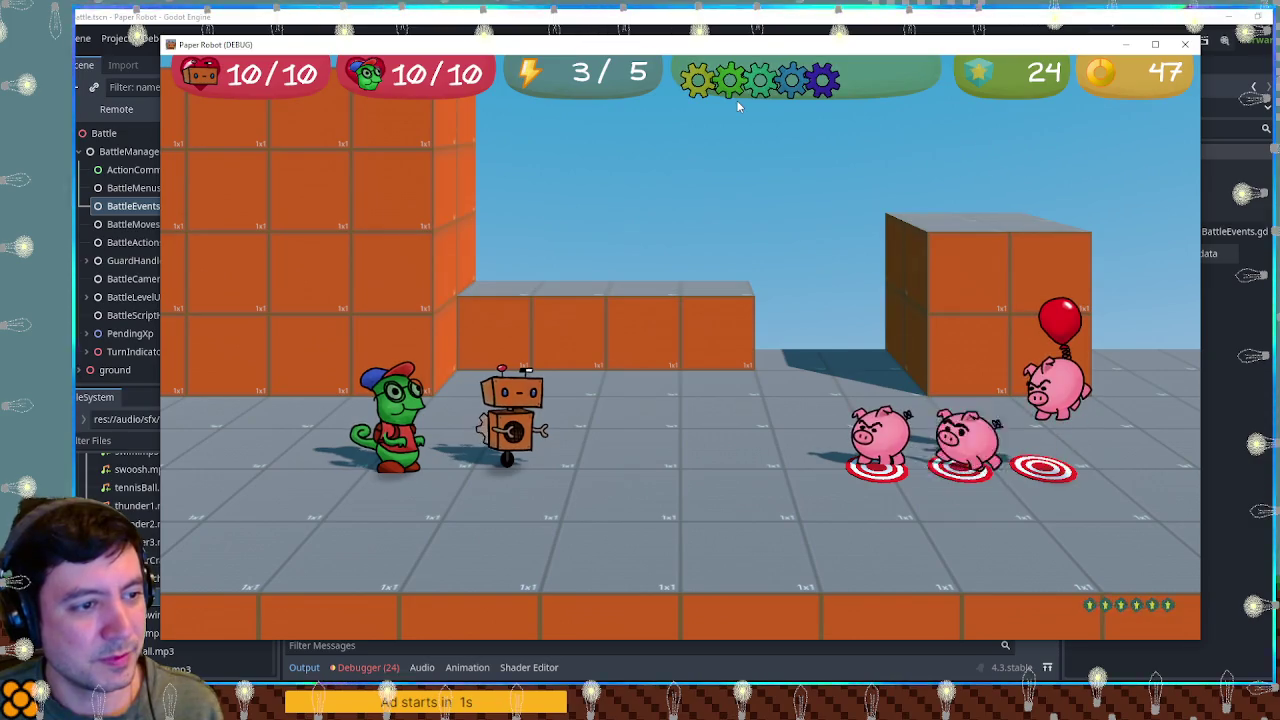
click(1185, 44)
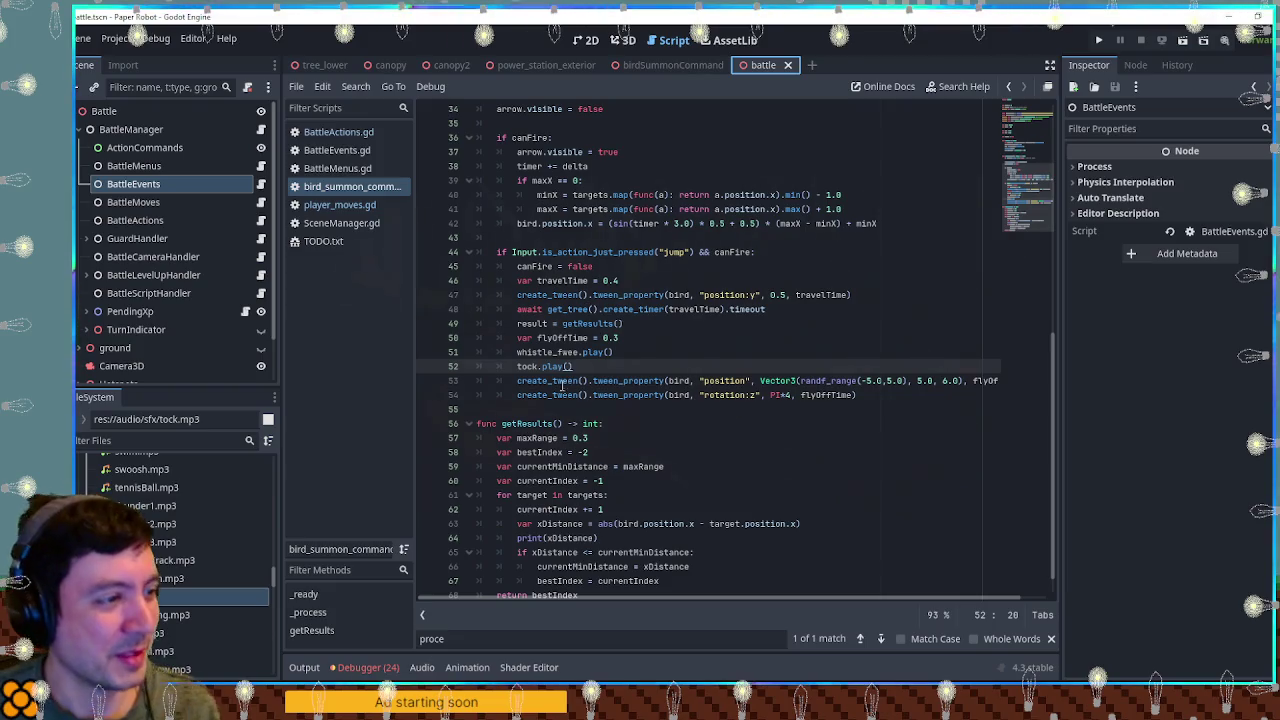
Step: Change flyOffTime to 0.5 on line 50 and rerun Beak Barrage against the pigs
click(616, 338)
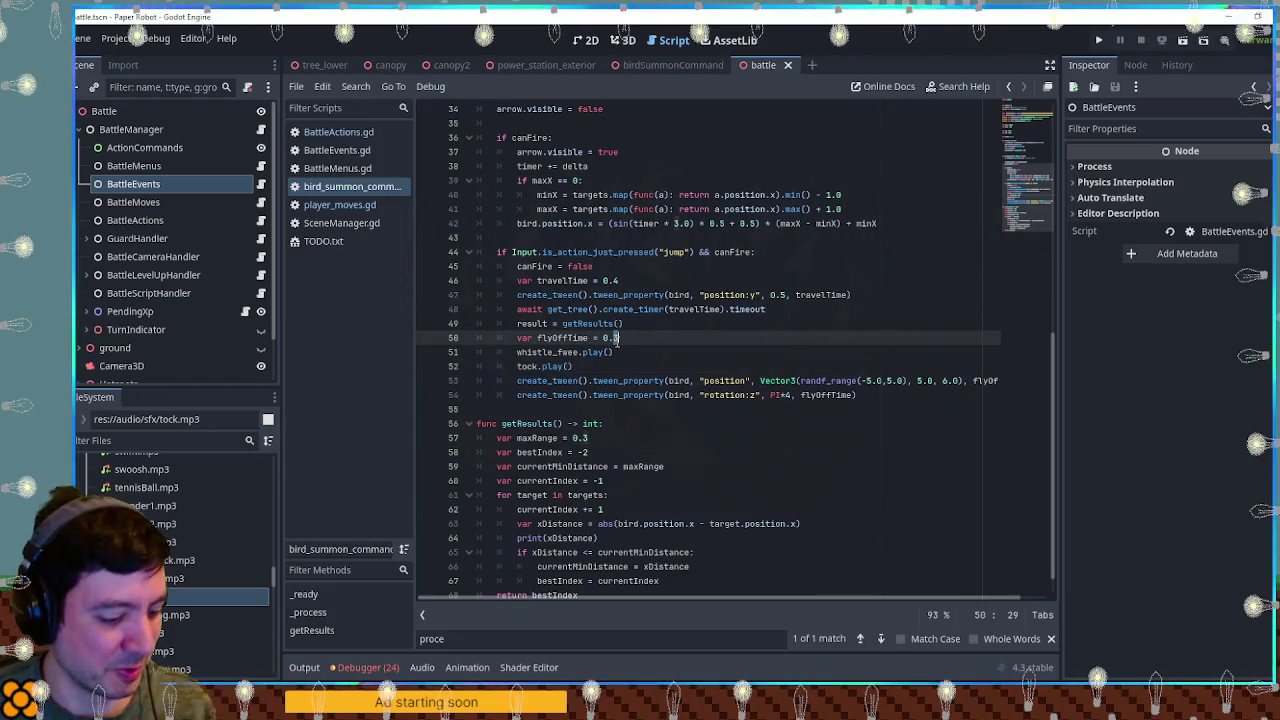
text(5)
click(677, 347)
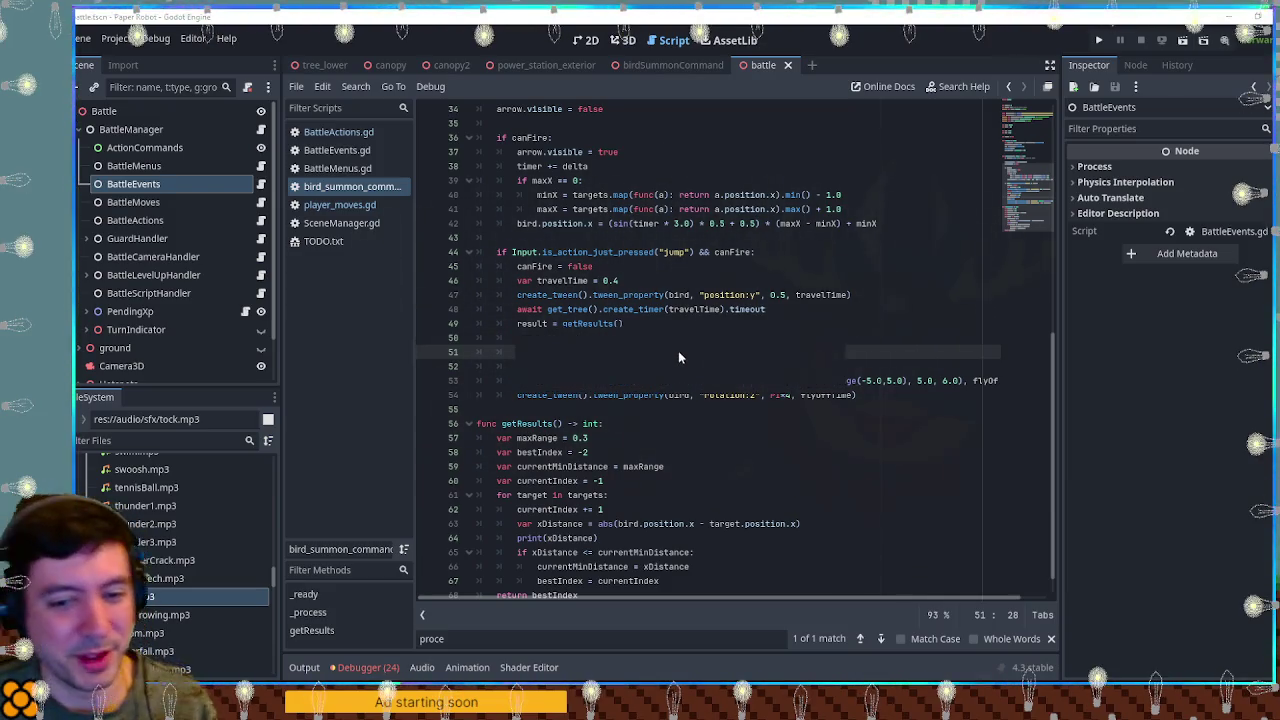
key(F5)
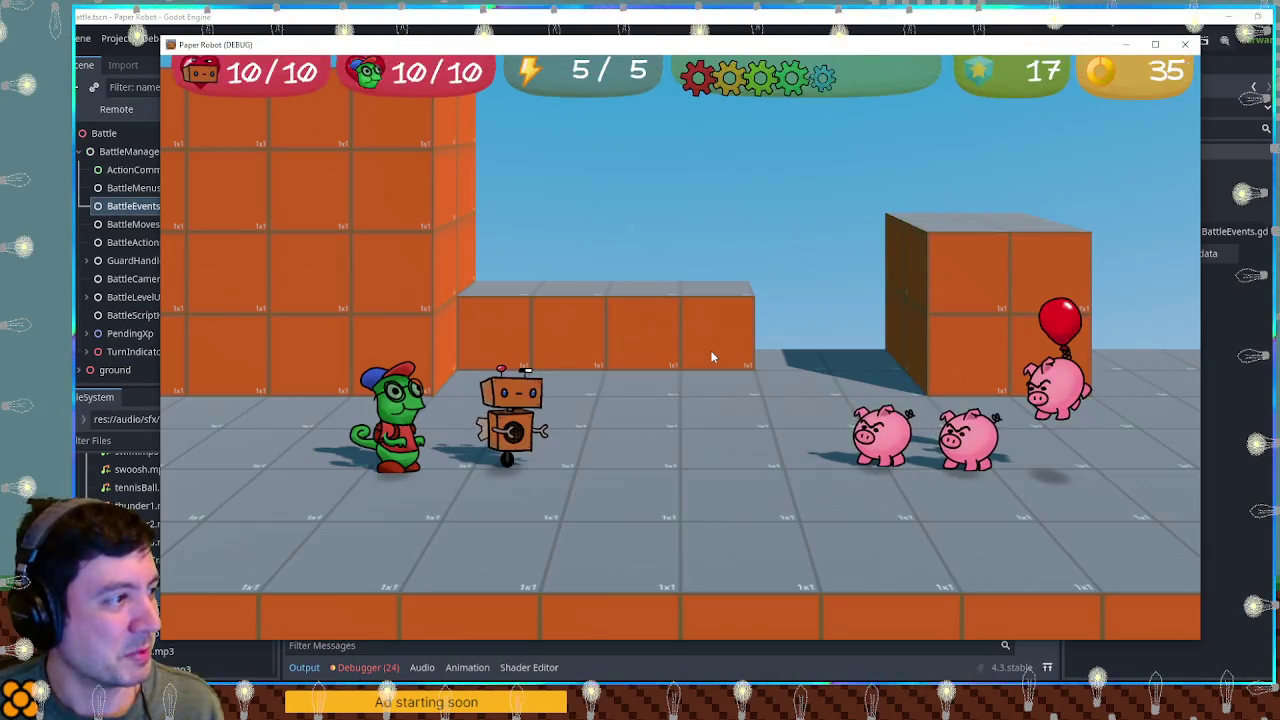
key(space)
key(space)
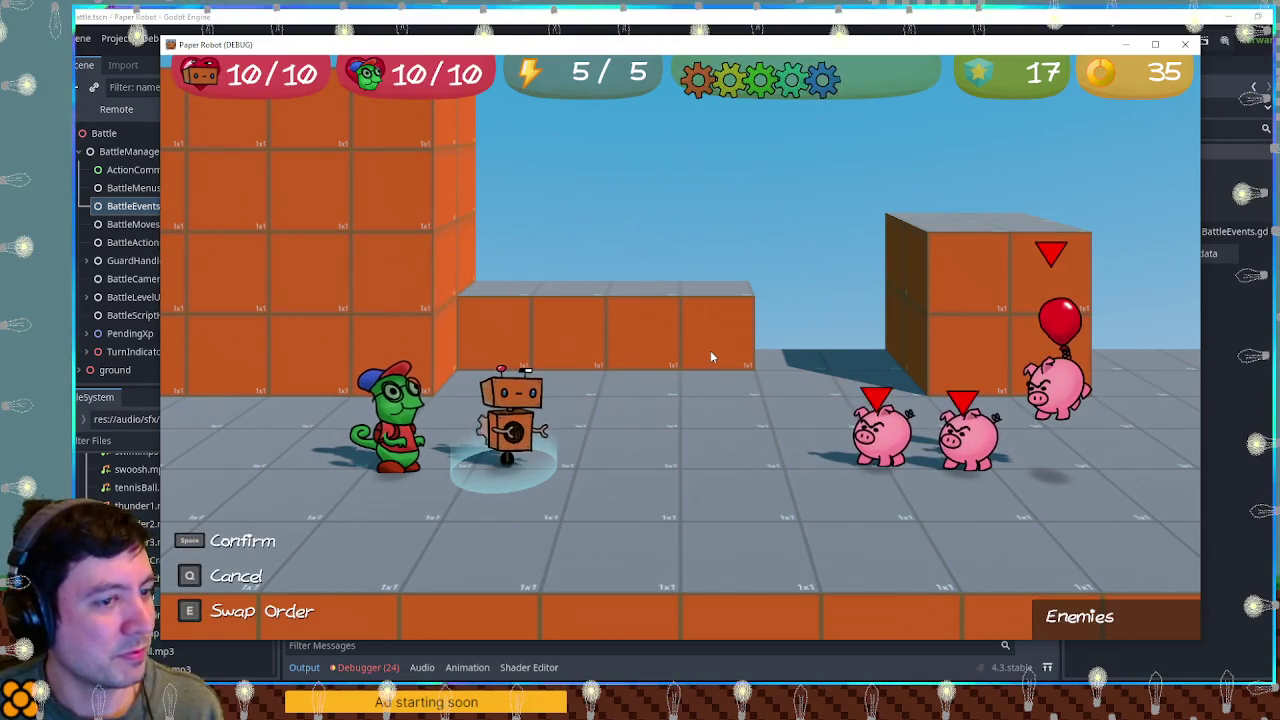
key(space)
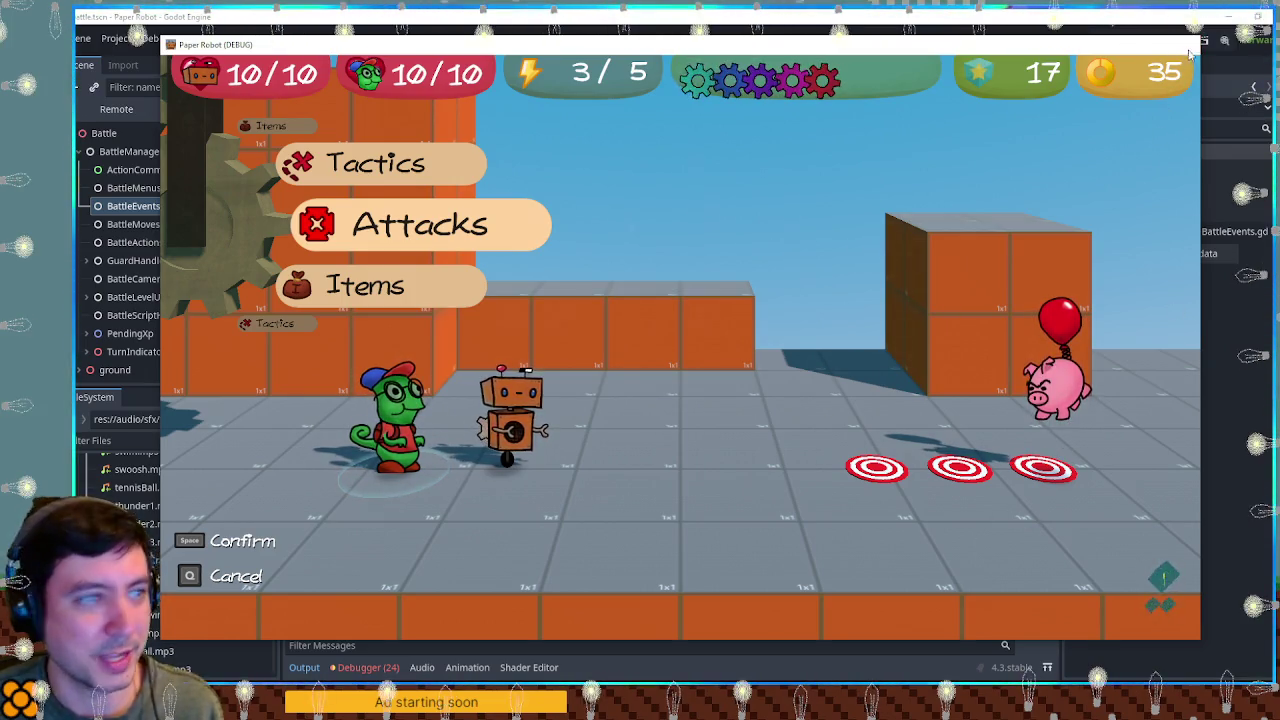
key(space)
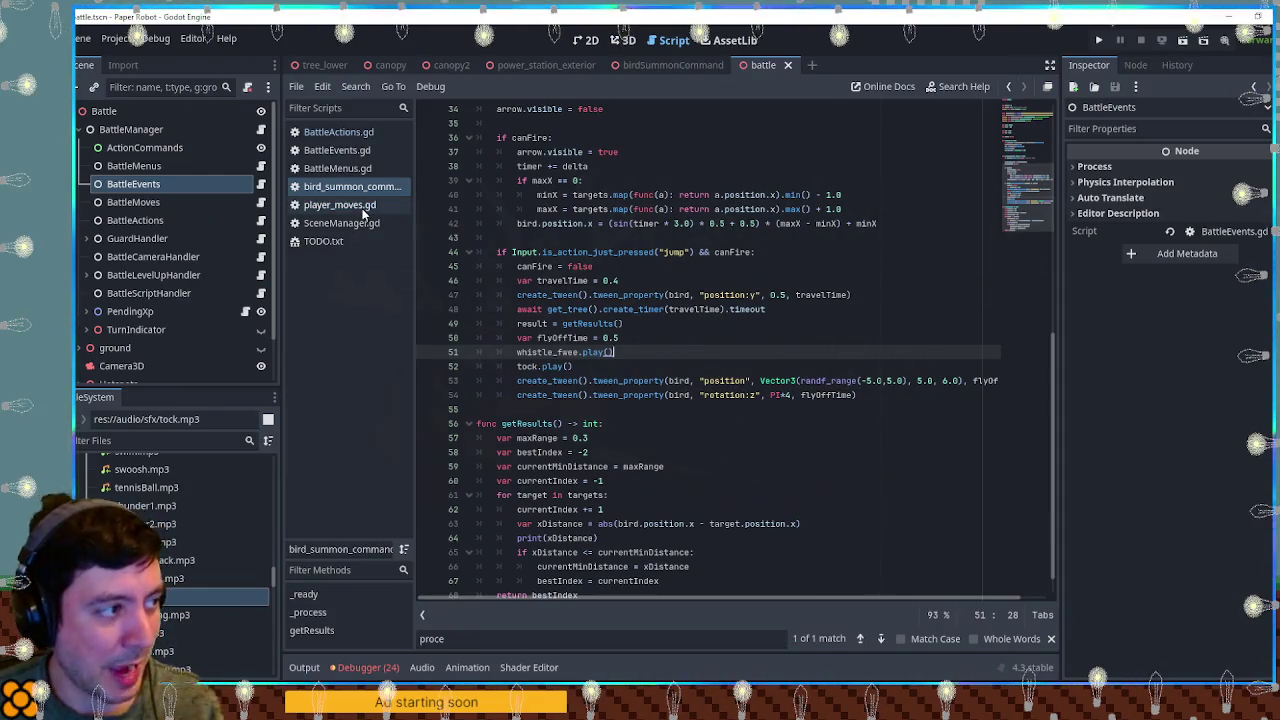
click(345, 207)
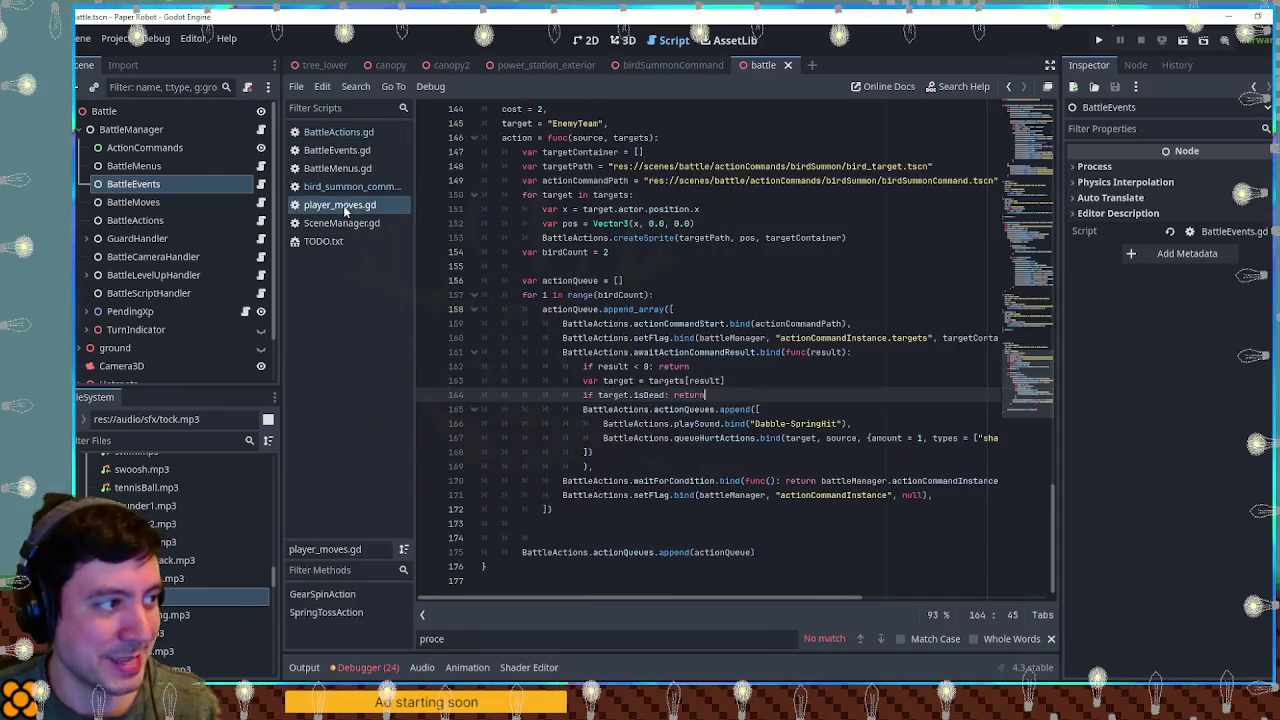
Step: Copy the deleteSpriteList call found by searching 'dele' and paste it onto empty line 173
scroll(678, 378, up, 8)
click(709, 338)
key(ctrl+f)
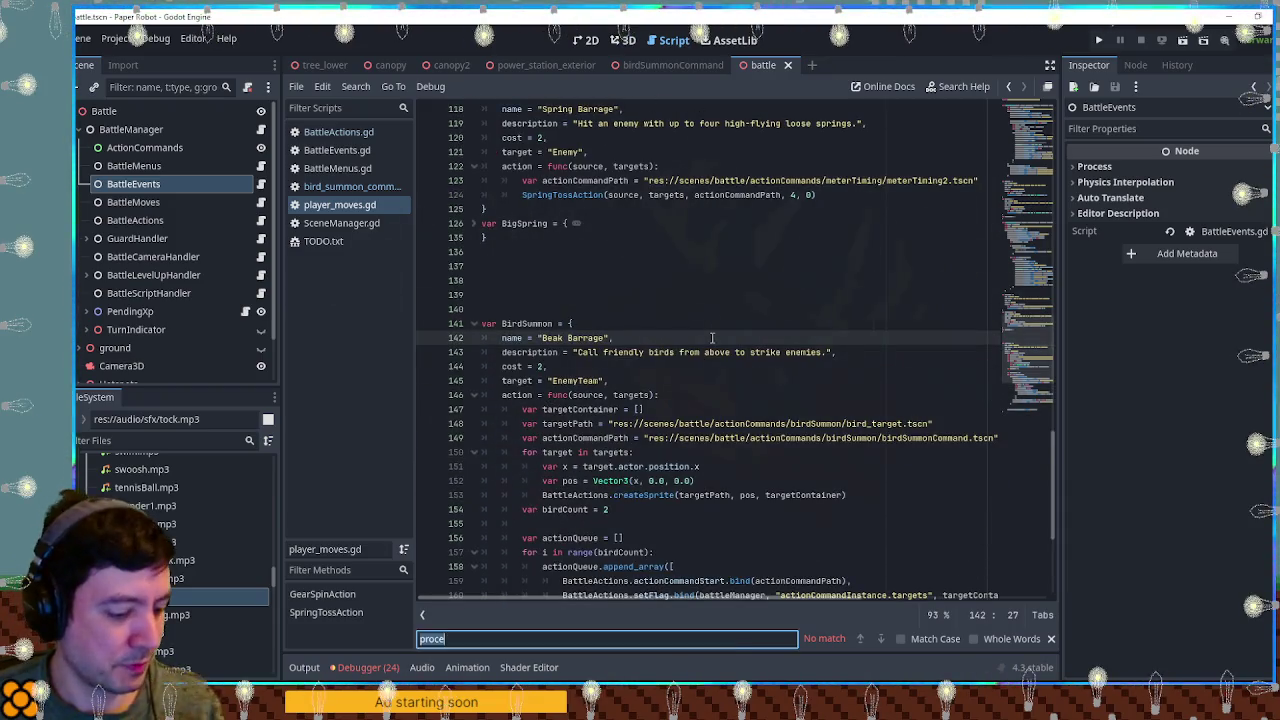
text(dele)
drag(857, 351, 580, 352)
key(ctrl+c)
scroll(945, 322, down, 15)
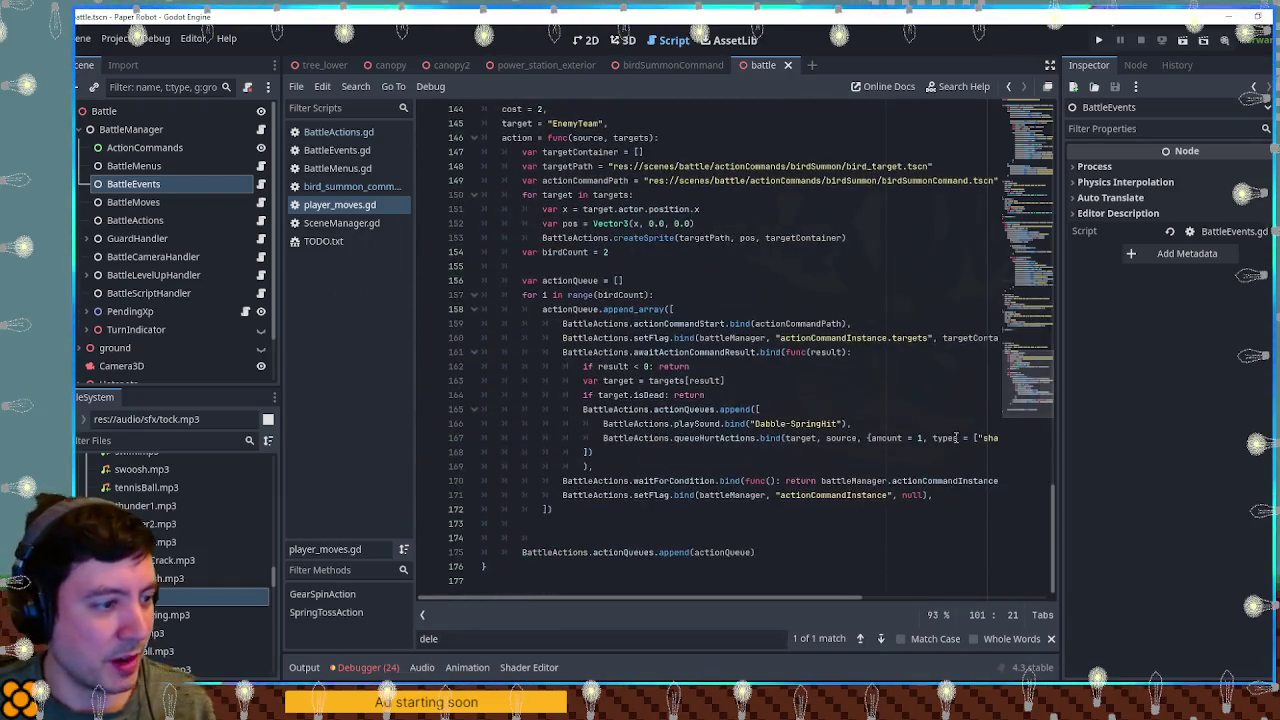
double_click(560, 309)
click(554, 529)
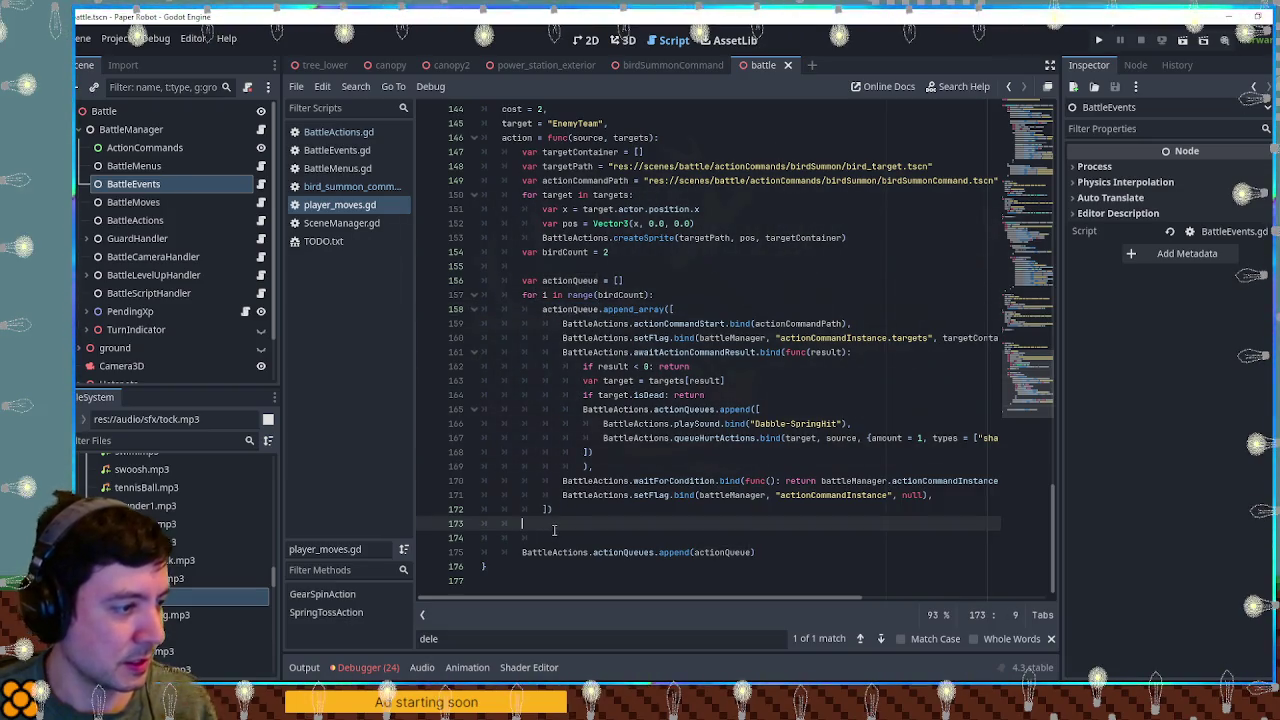
key(ctrl+v)
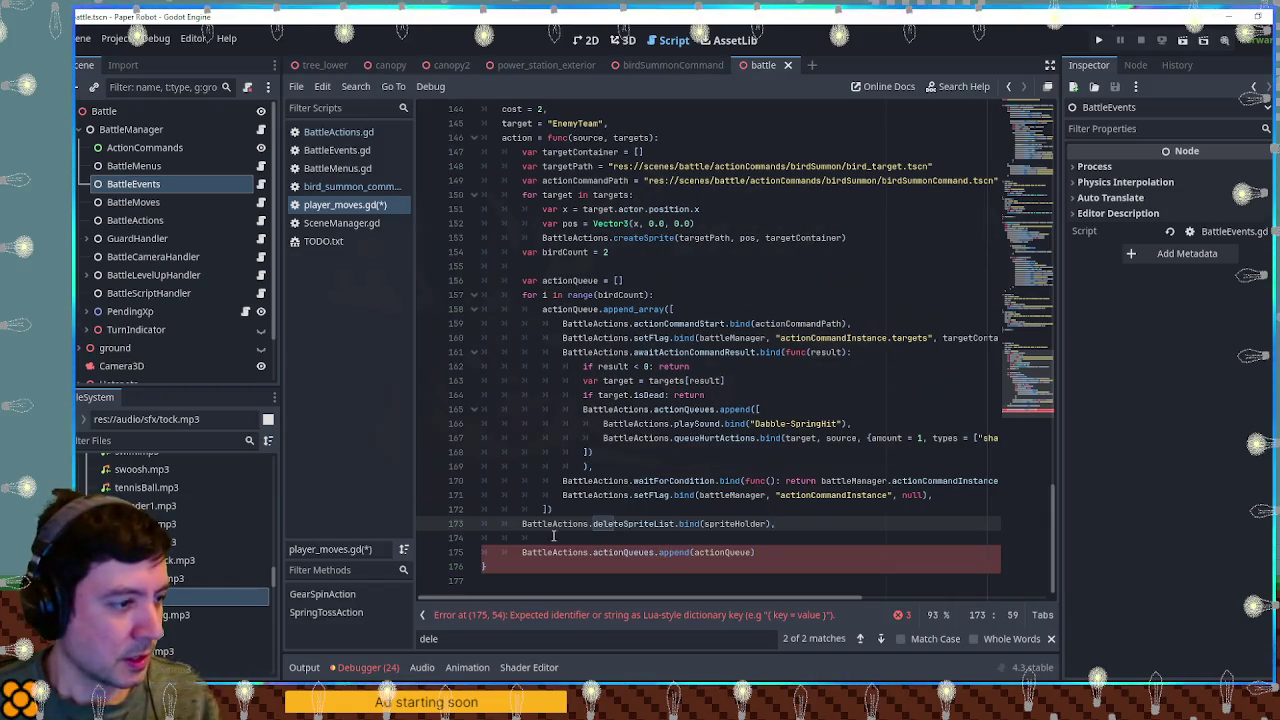
Step: Wrap the pasted line 173 in actionQueue.append(...)
double_click(566, 281)
key(ctrl+c)
click(519, 526)
key(ctrl+v)
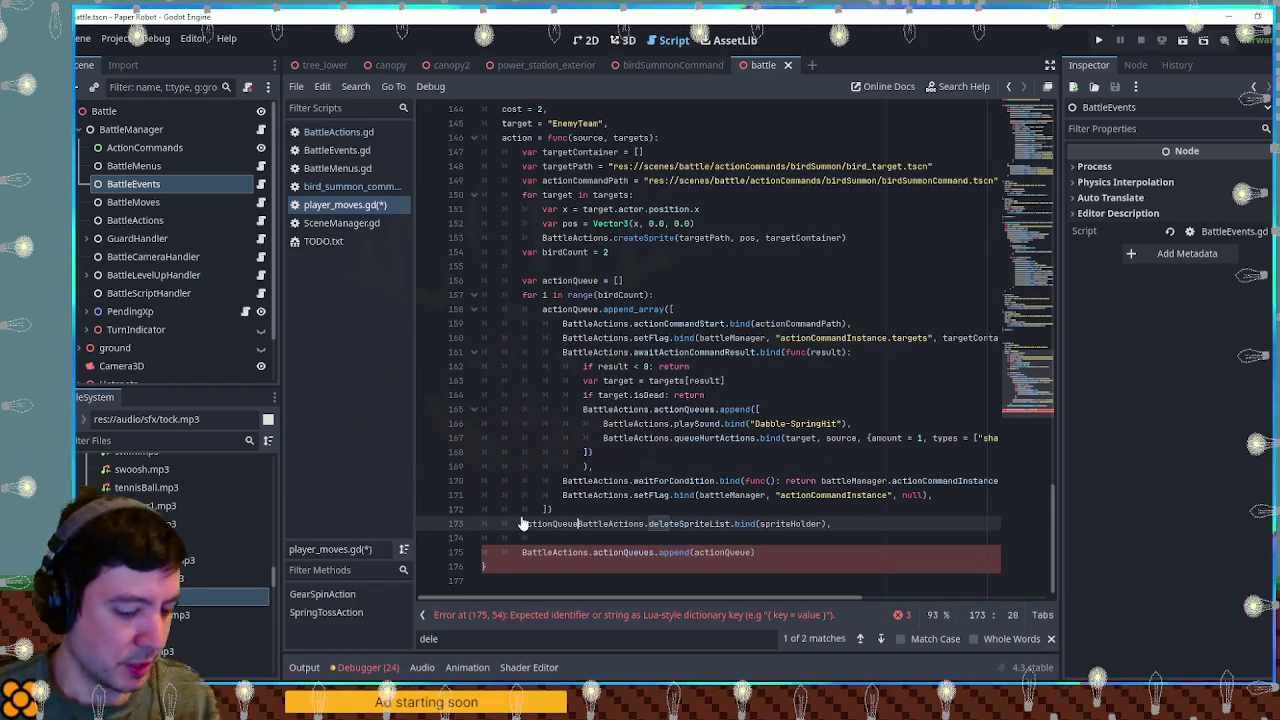
text(.append)
text(()
key(End)
key(Left)
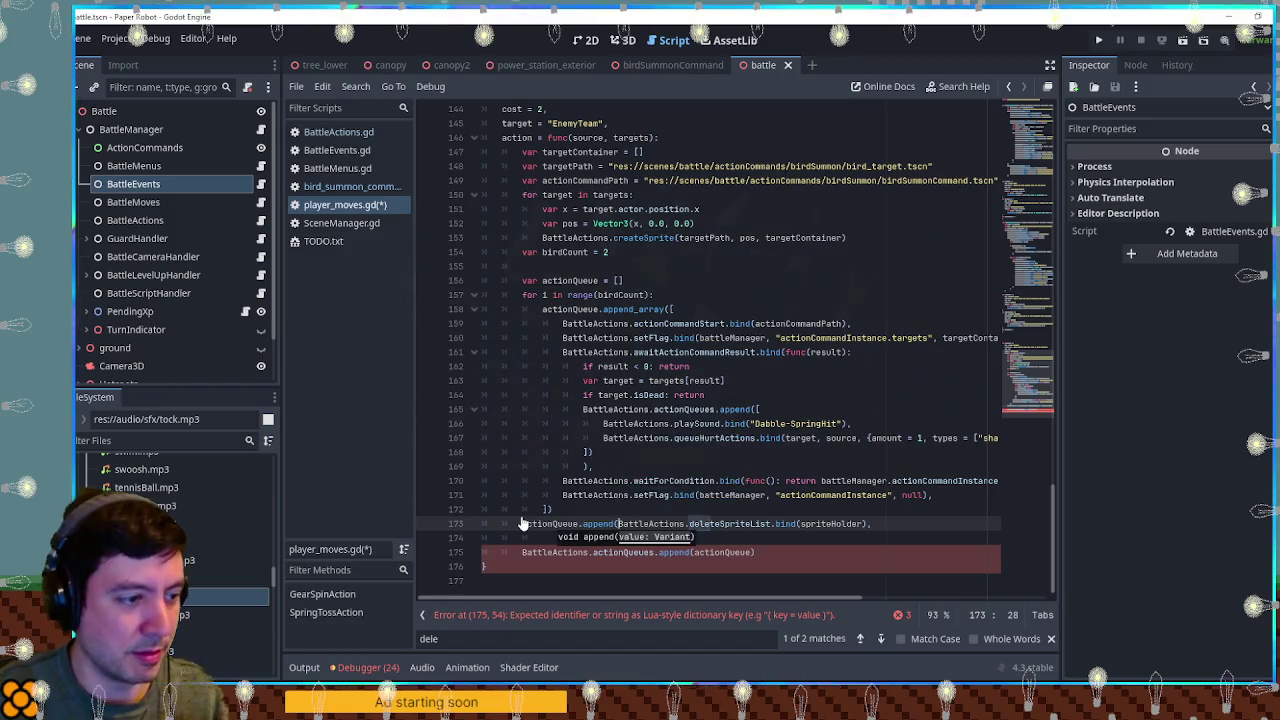
text())
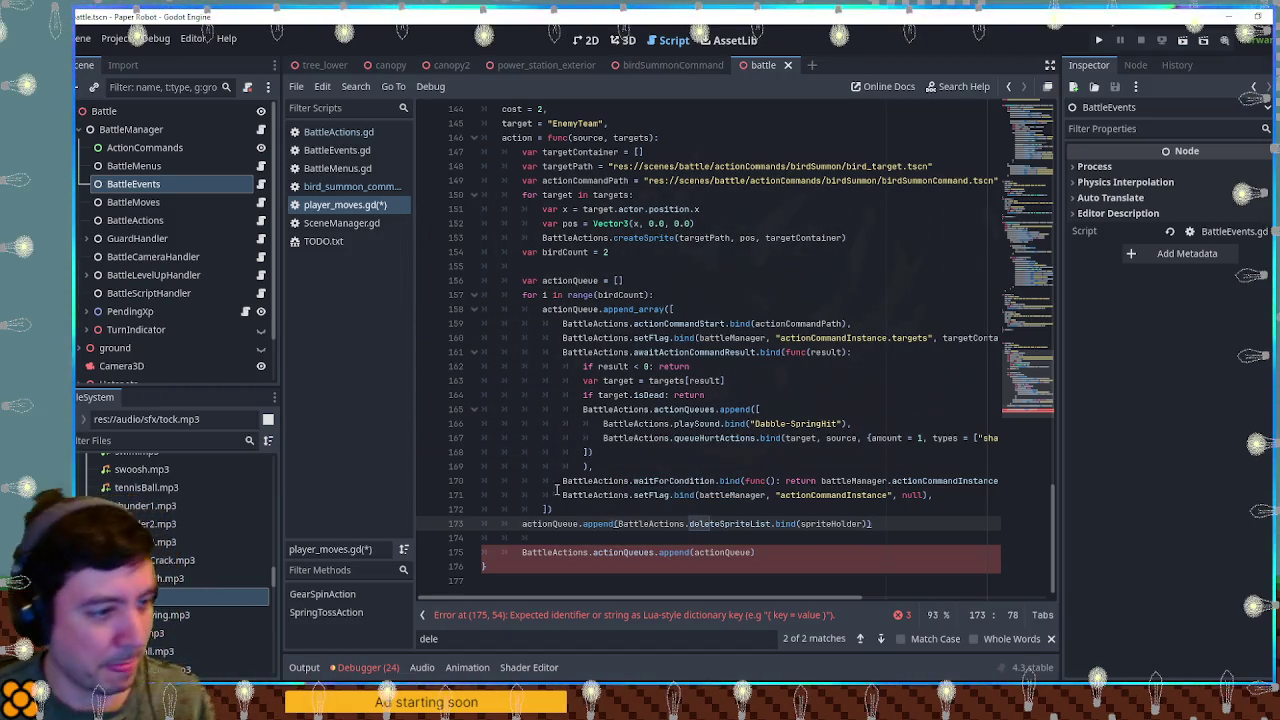
click(580, 494)
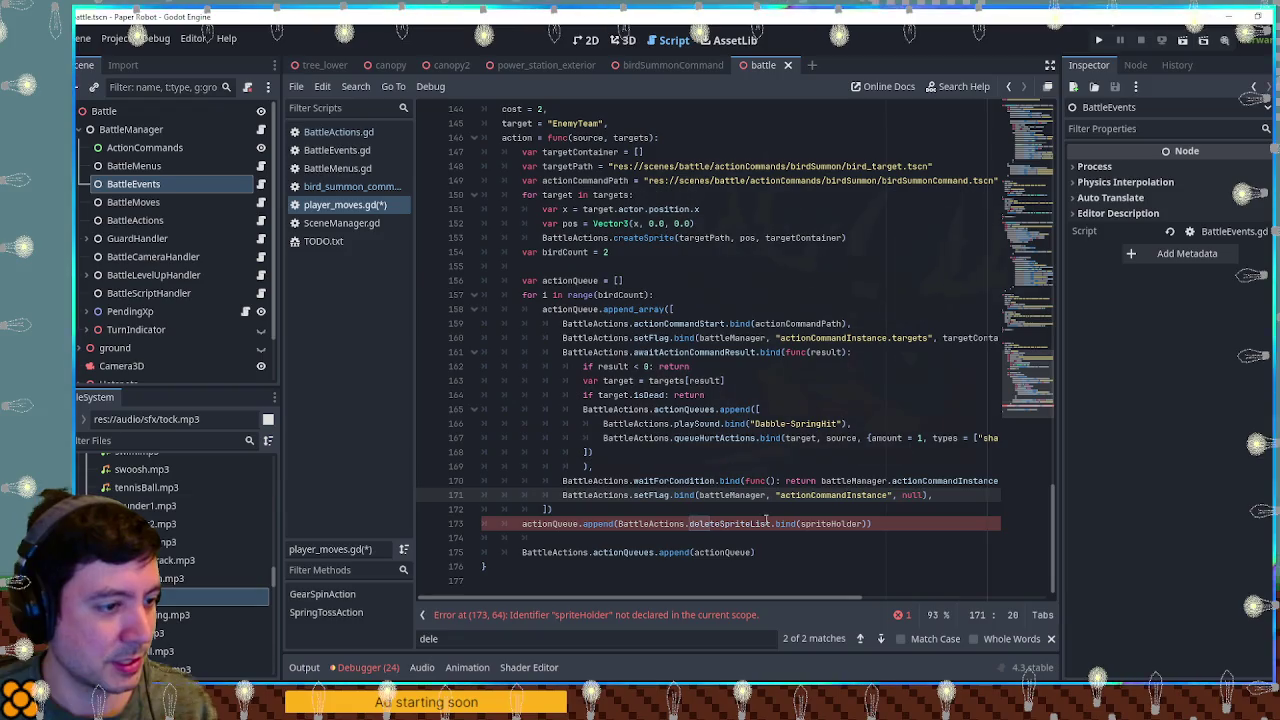
Step: Replace the undeclared spriteHolder argument with targetContainer
double_click(830, 523)
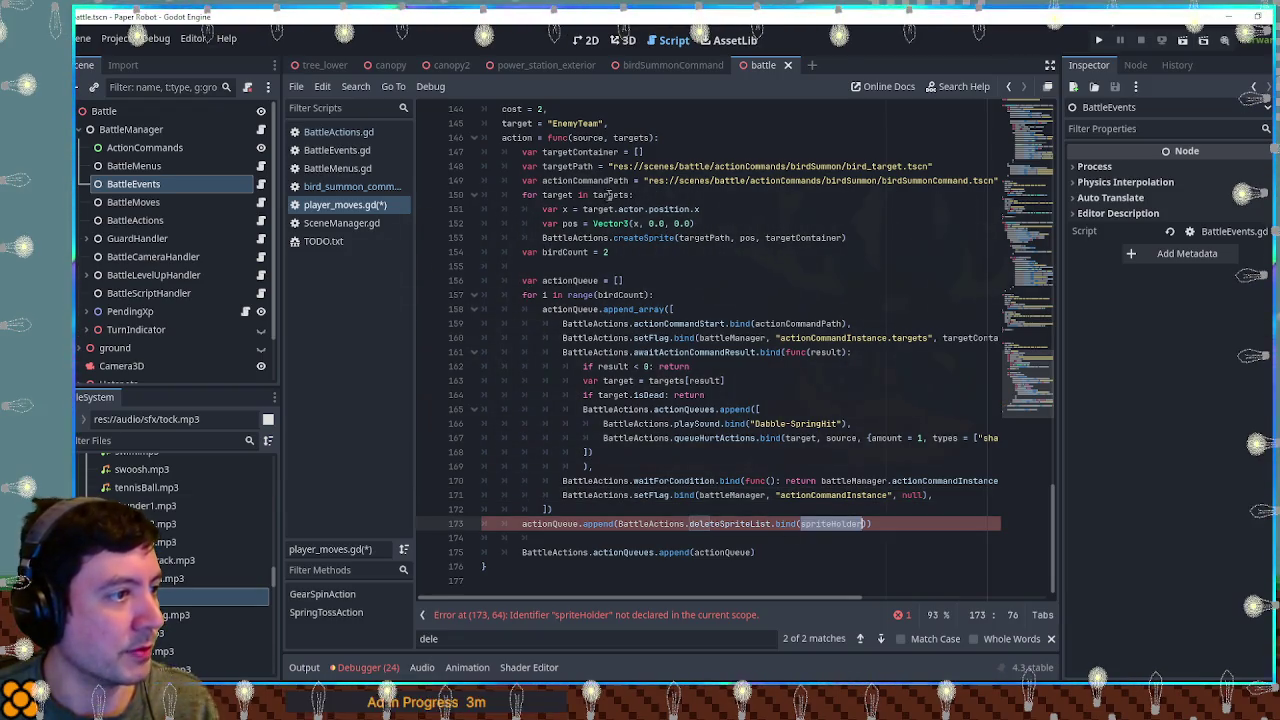
click(559, 166)
double_click(568, 152)
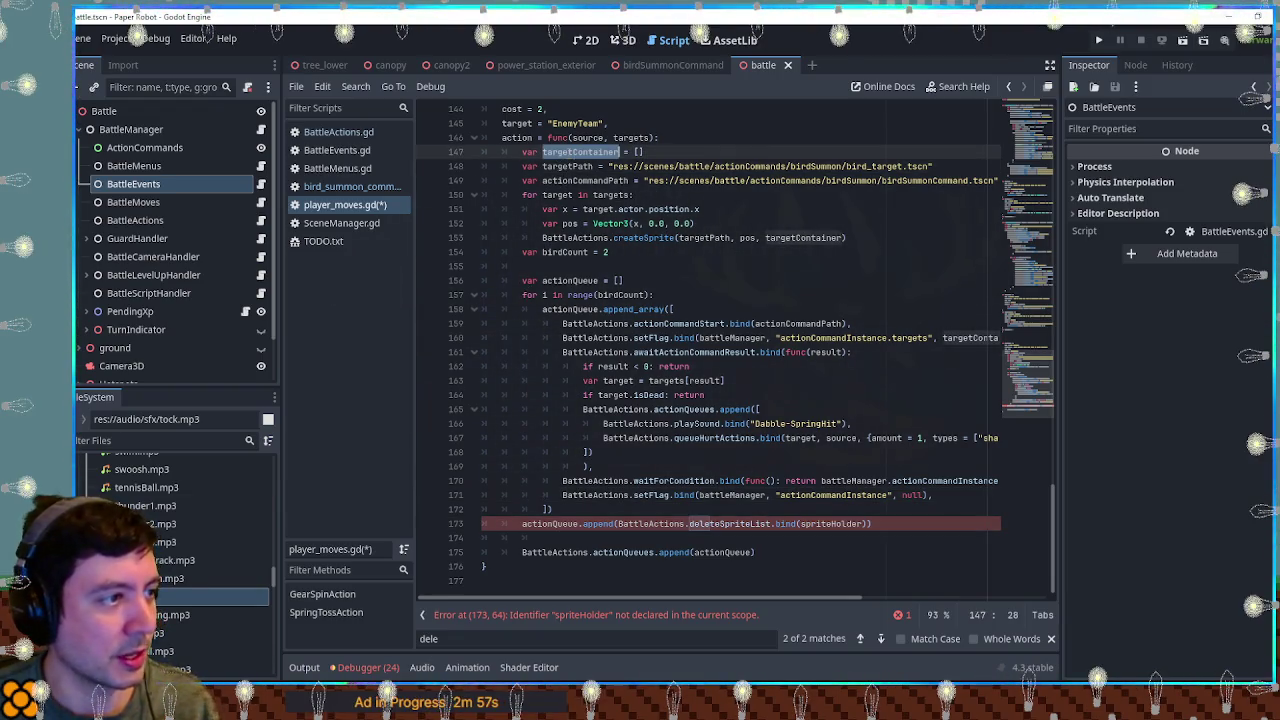
key(ctrl+c)
double_click(830, 523)
key(ctrl+v)
click(838, 510)
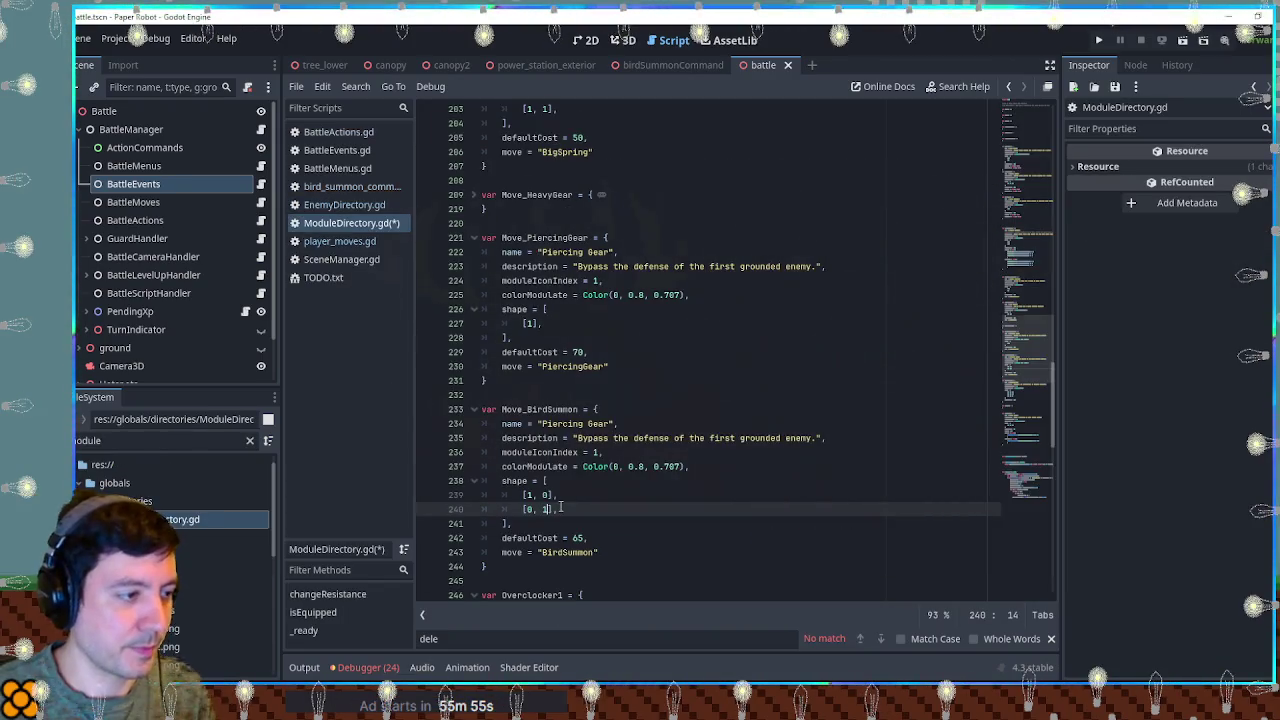
Step: Set the Move_BirdSummon colorModulate to Color.MEDIUM_SEA_GREEN
click(608, 467)
drag(687, 466, 619, 466)
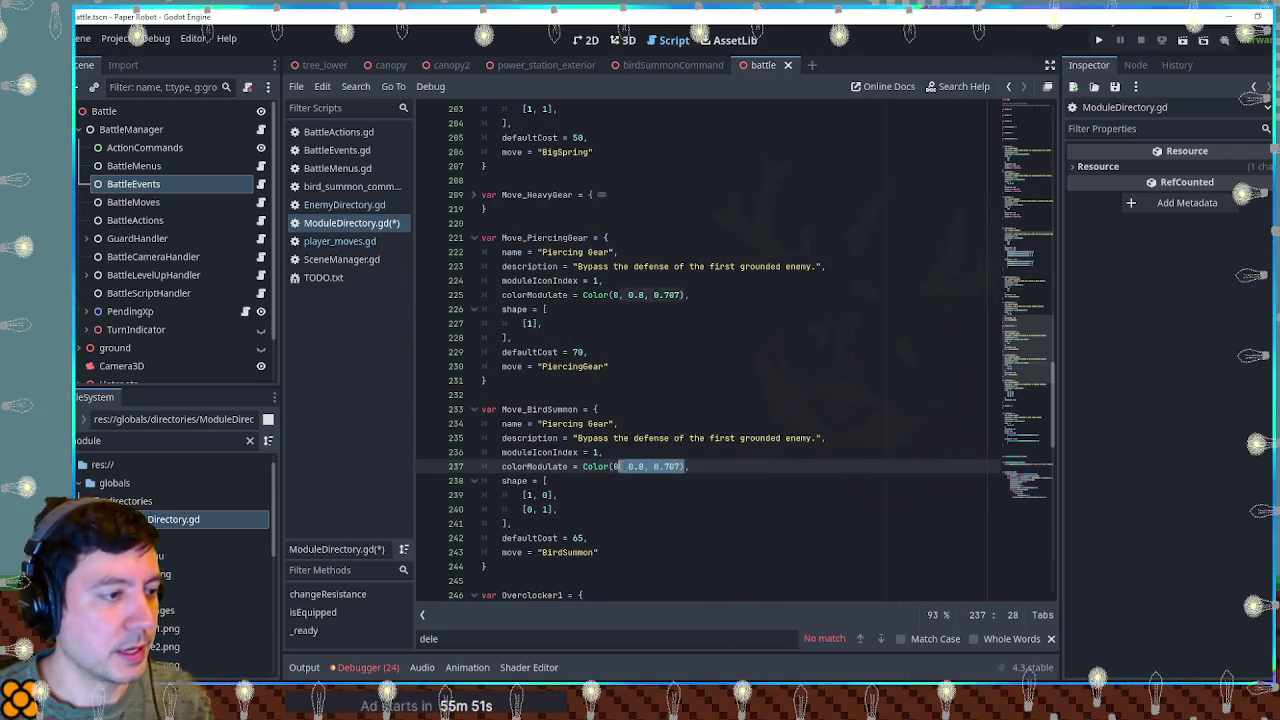
text(.gree)
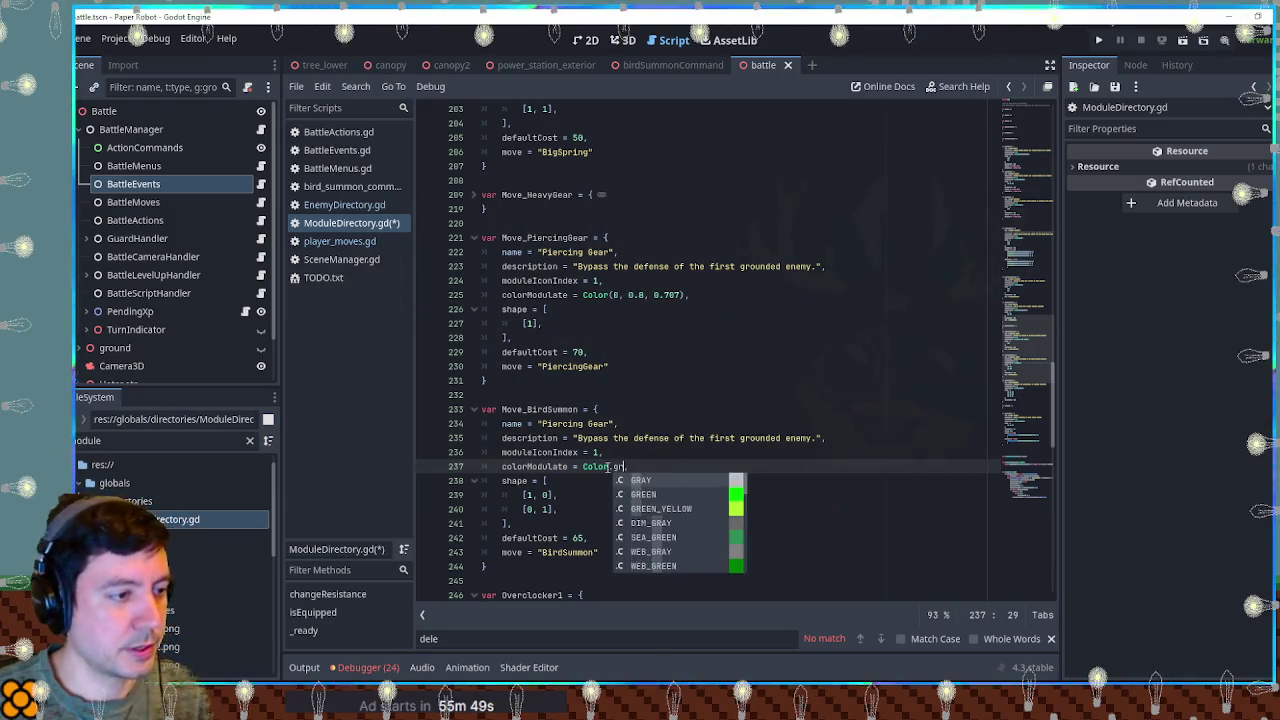
scroll(701, 537, down, 3)
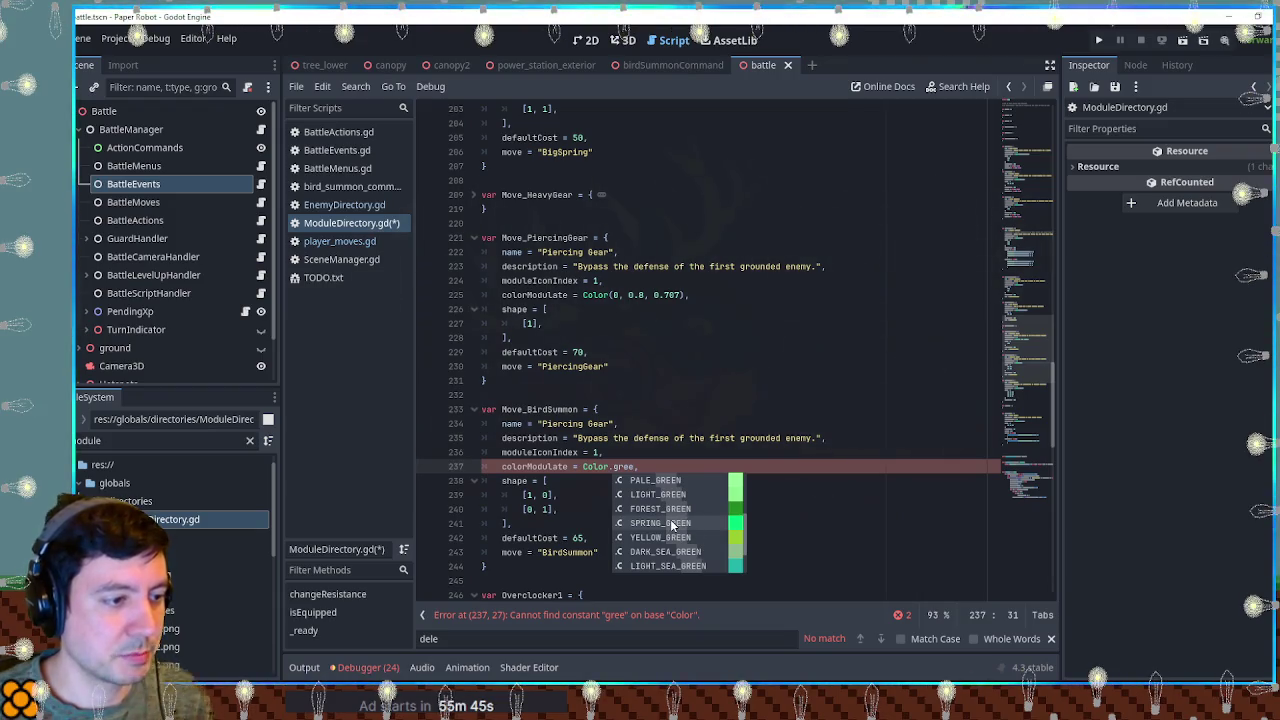
scroll(673, 525, down, 2)
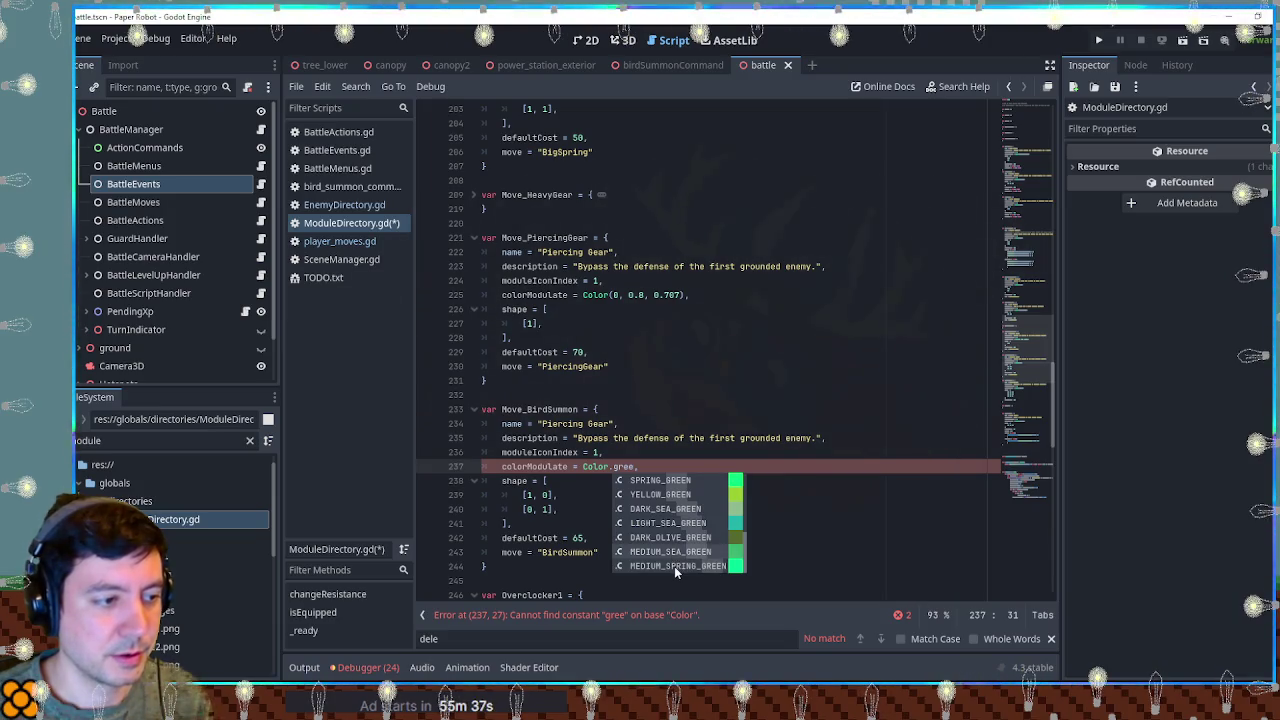
click(673, 555)
Step: Paste the description 'Call friendly birds from above to strike enemies.' from player_moves.gd
click(670, 425)
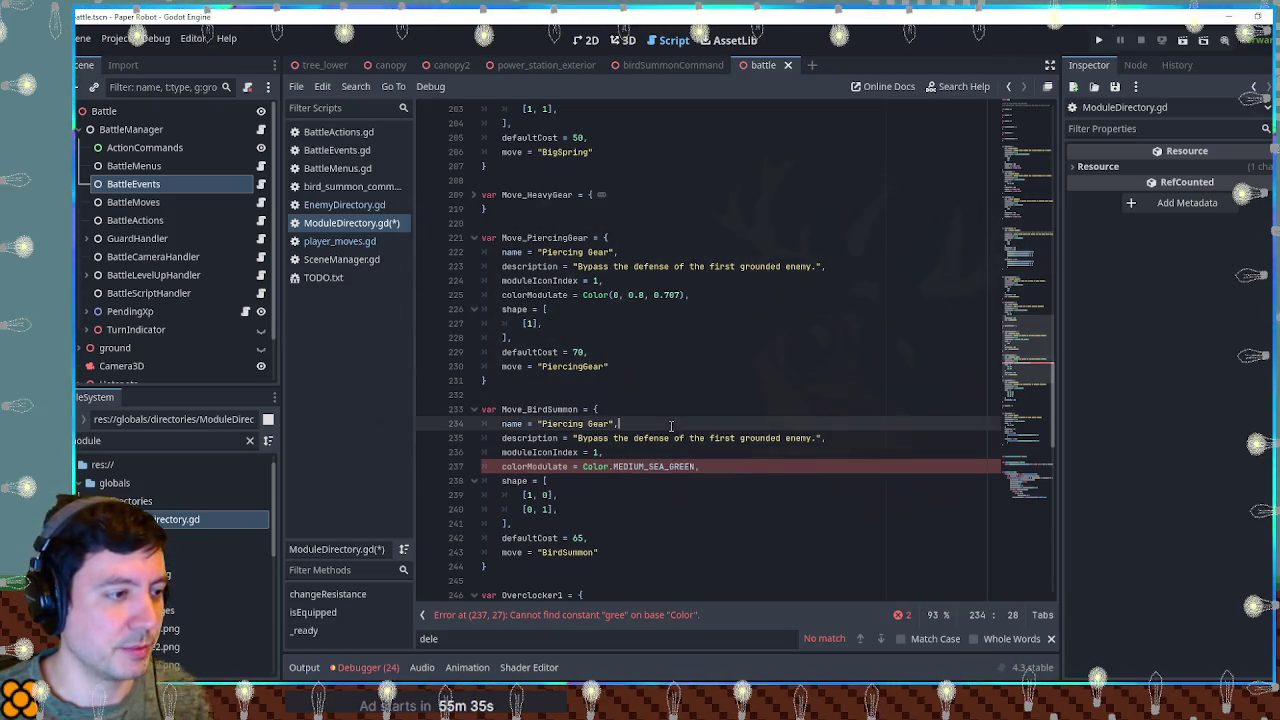
click(335, 242)
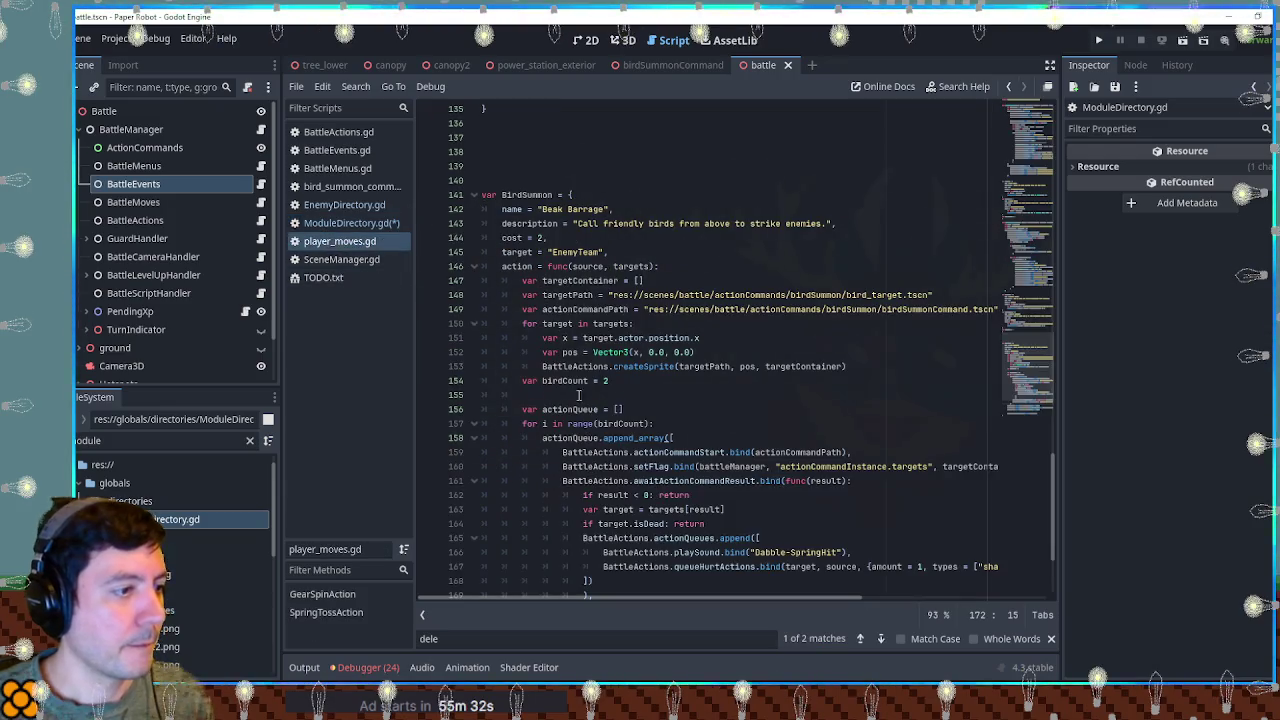
drag(578, 223, 826, 223)
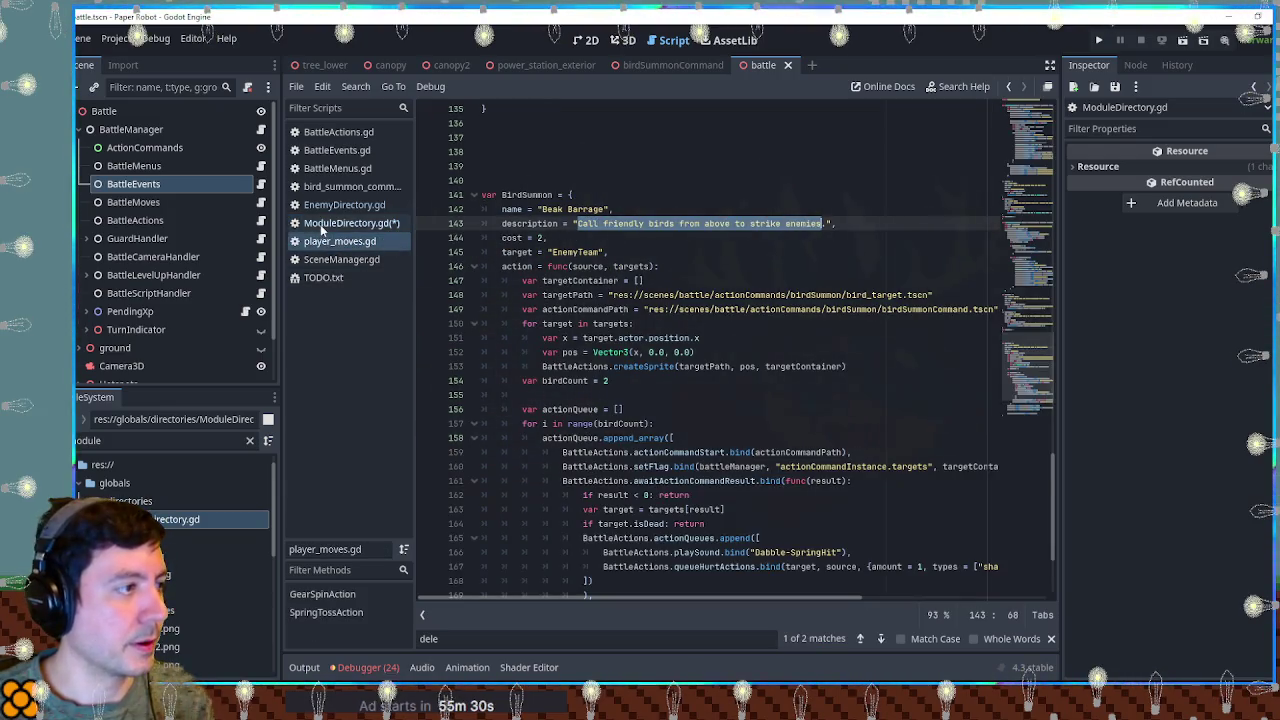
click(350, 223)
drag(575, 438, 816, 438)
key(ctrl+v)
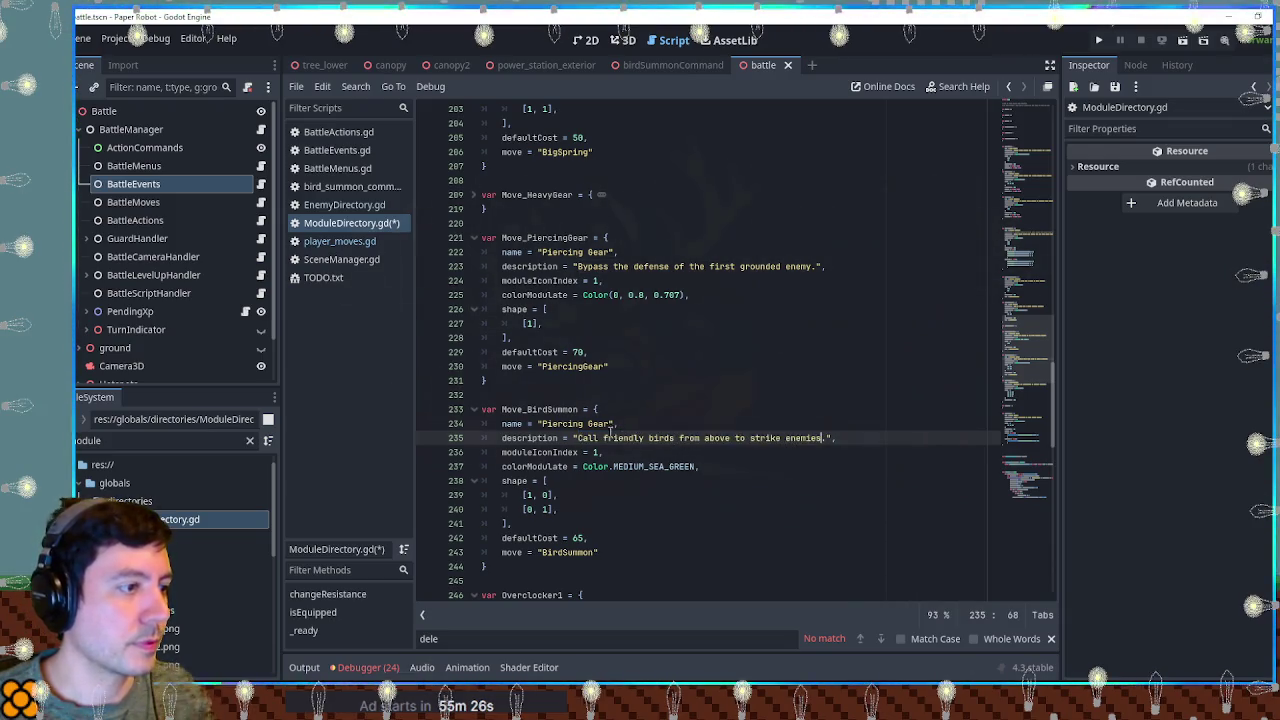
Step: Replace the Piercing Gear name with 'Beak Barrage' and save ModuleDirectory.gd
drag(542, 424, 610, 424)
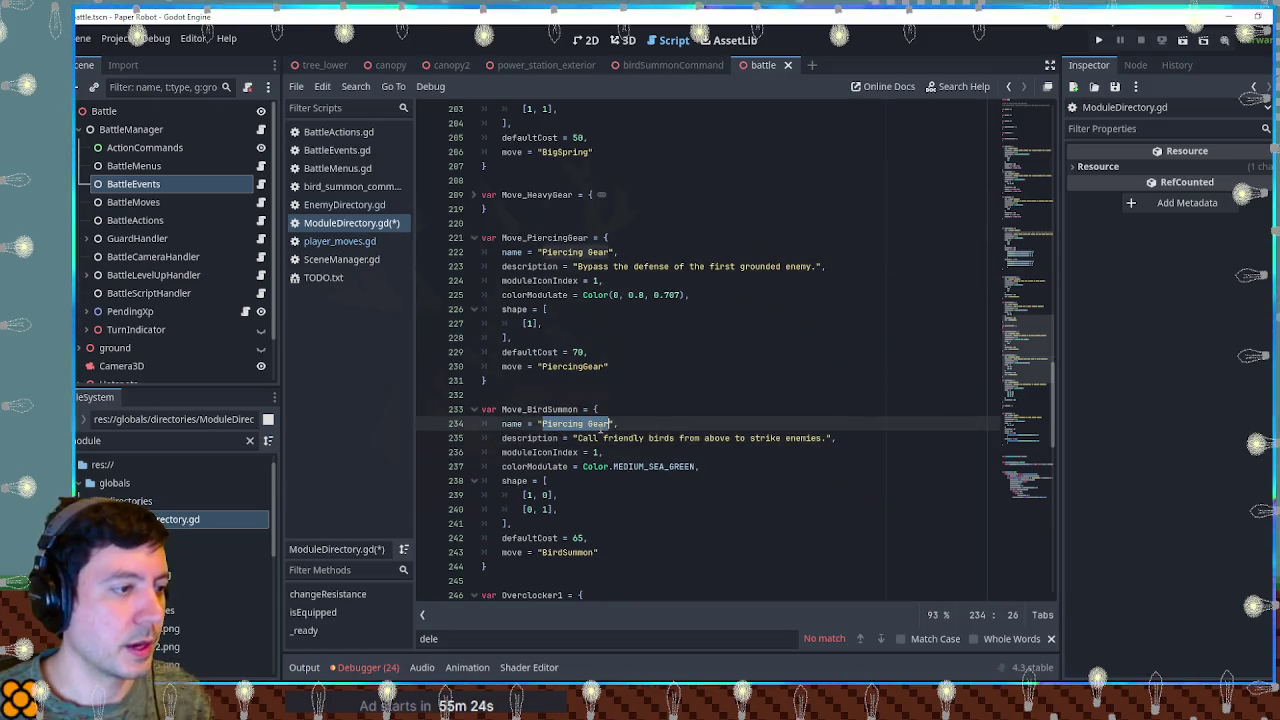
key(BackSpace)
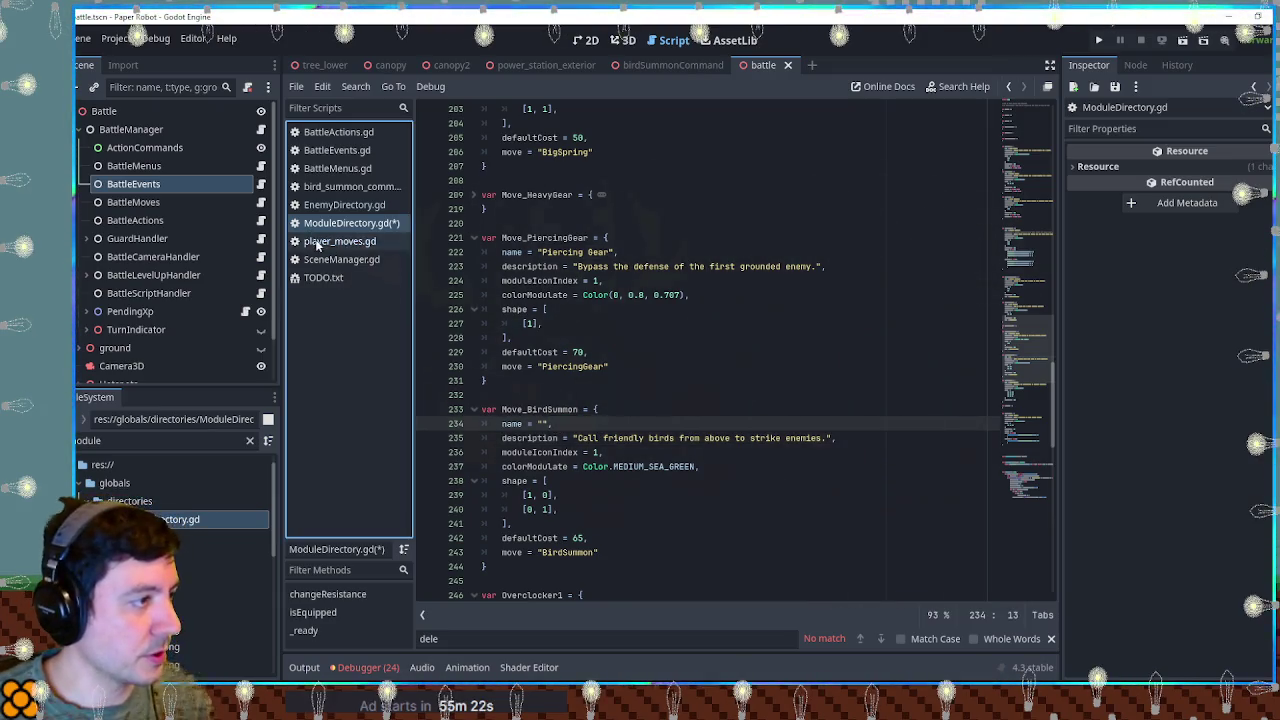
click(340, 241)
drag(542, 209, 606, 209)
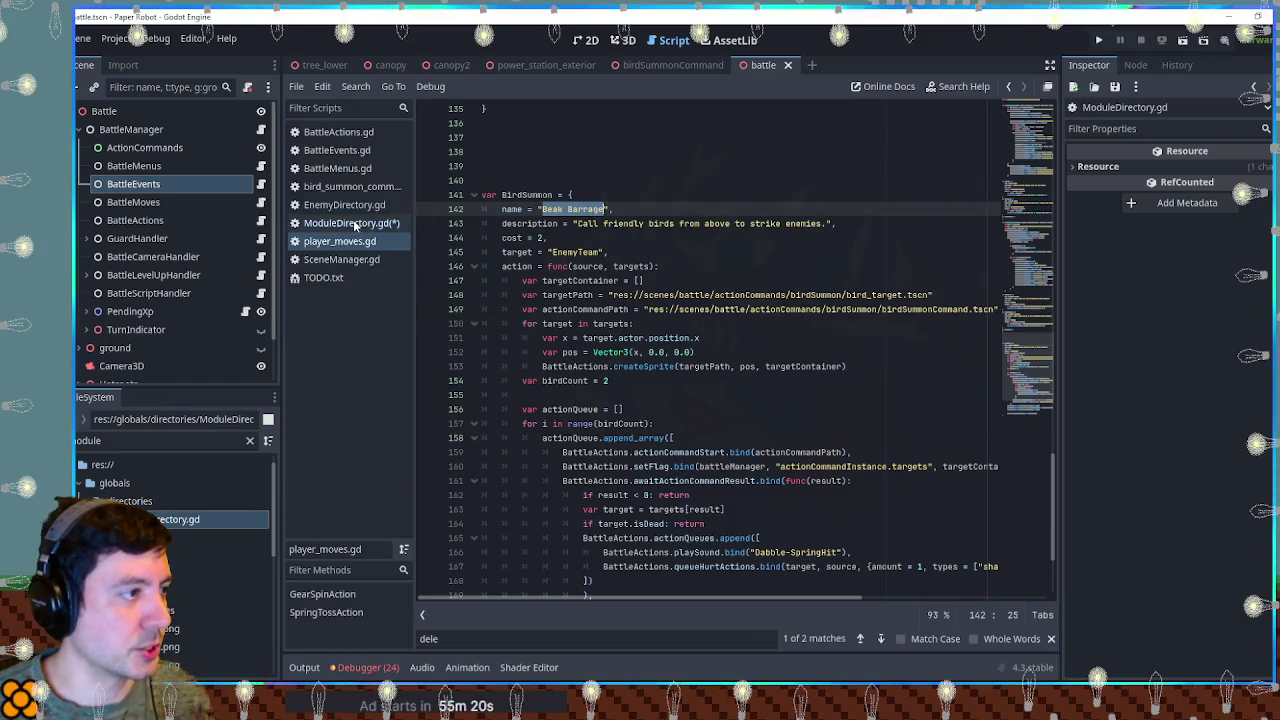
click(353, 223)
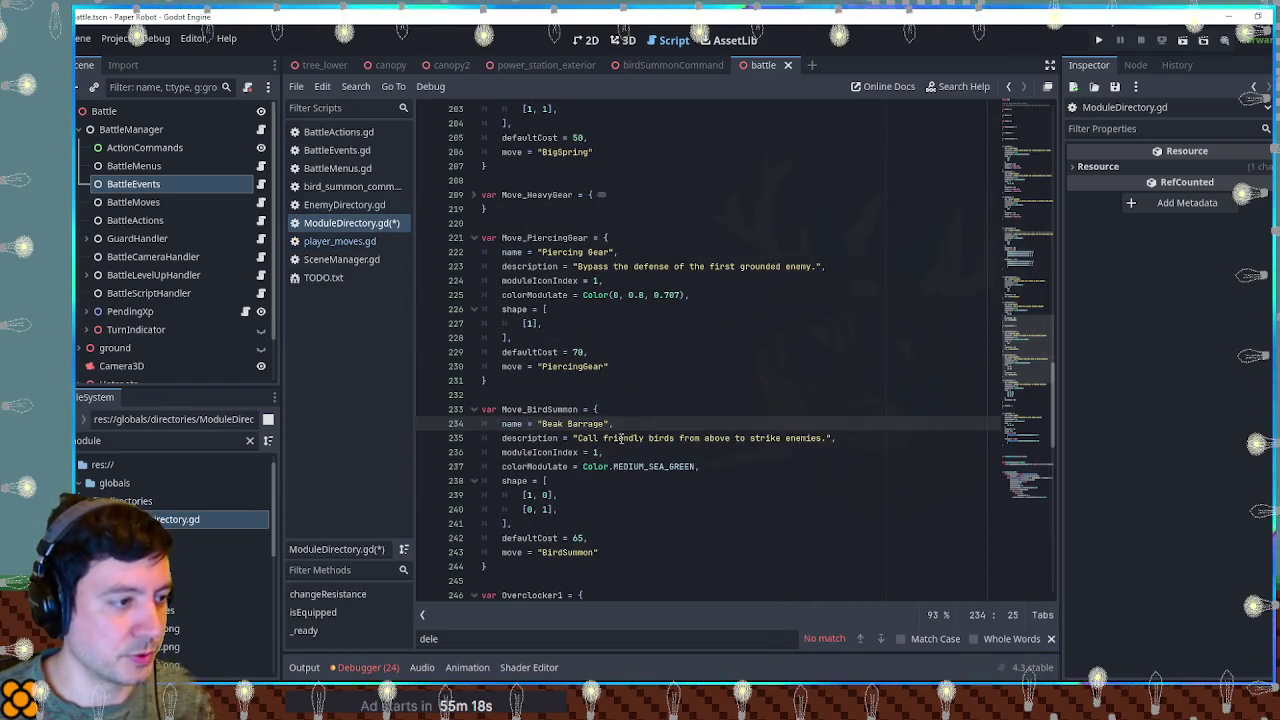
click(673, 497)
key(ctrl+s)
double_click(540, 409)
key(ctrl+c)
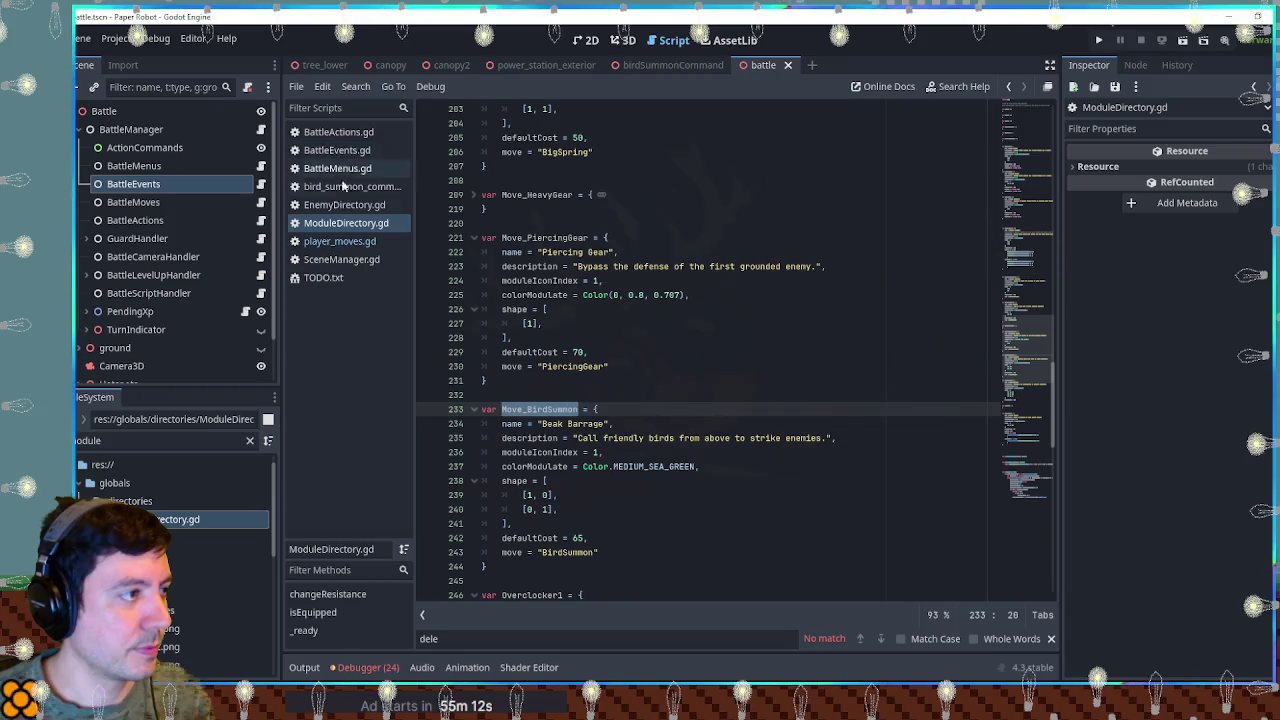
Step: Filter for 'battle mana', look through BattleManager.gd, then close it
double_click(74, 440)
text(batt)
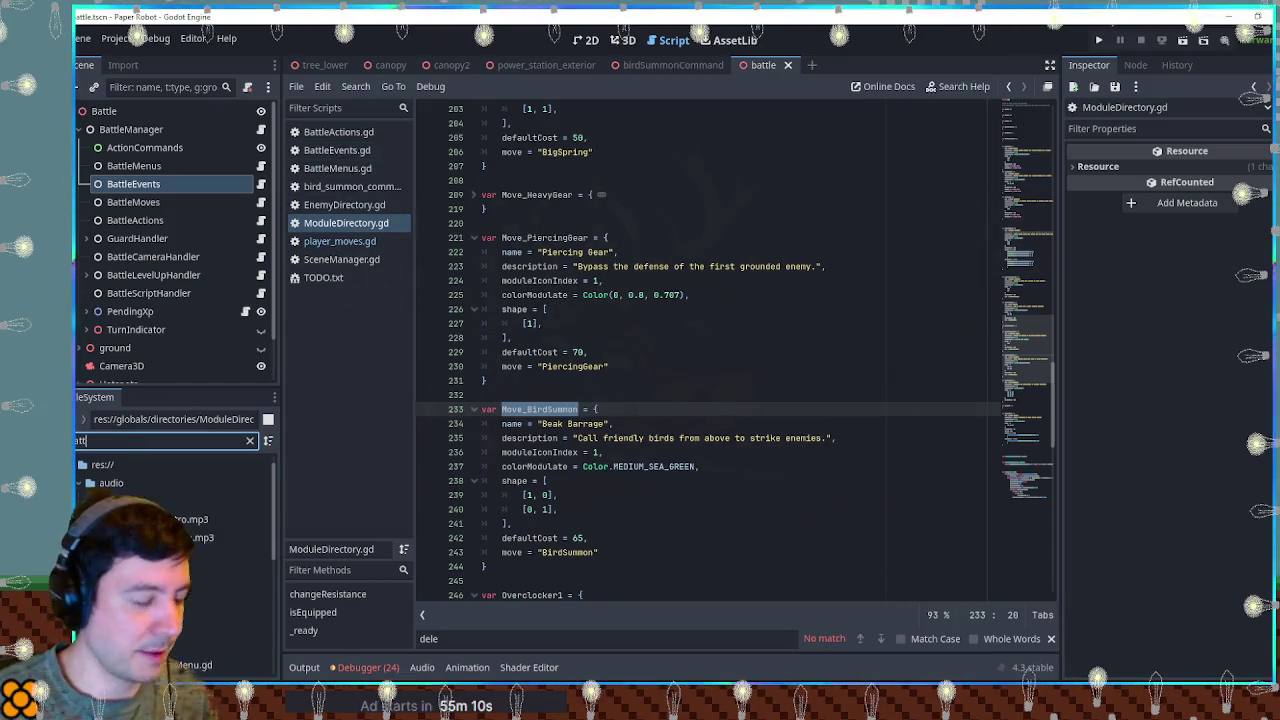
text(le mana)
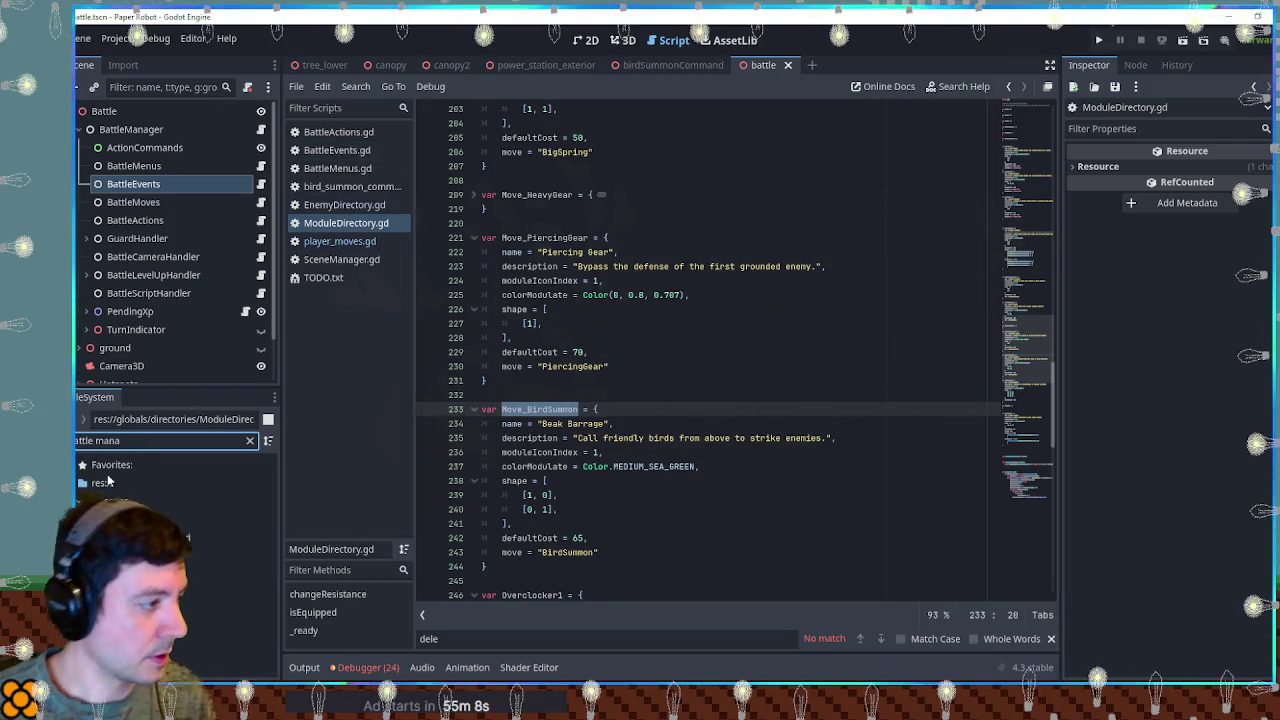
double_click(155, 537)
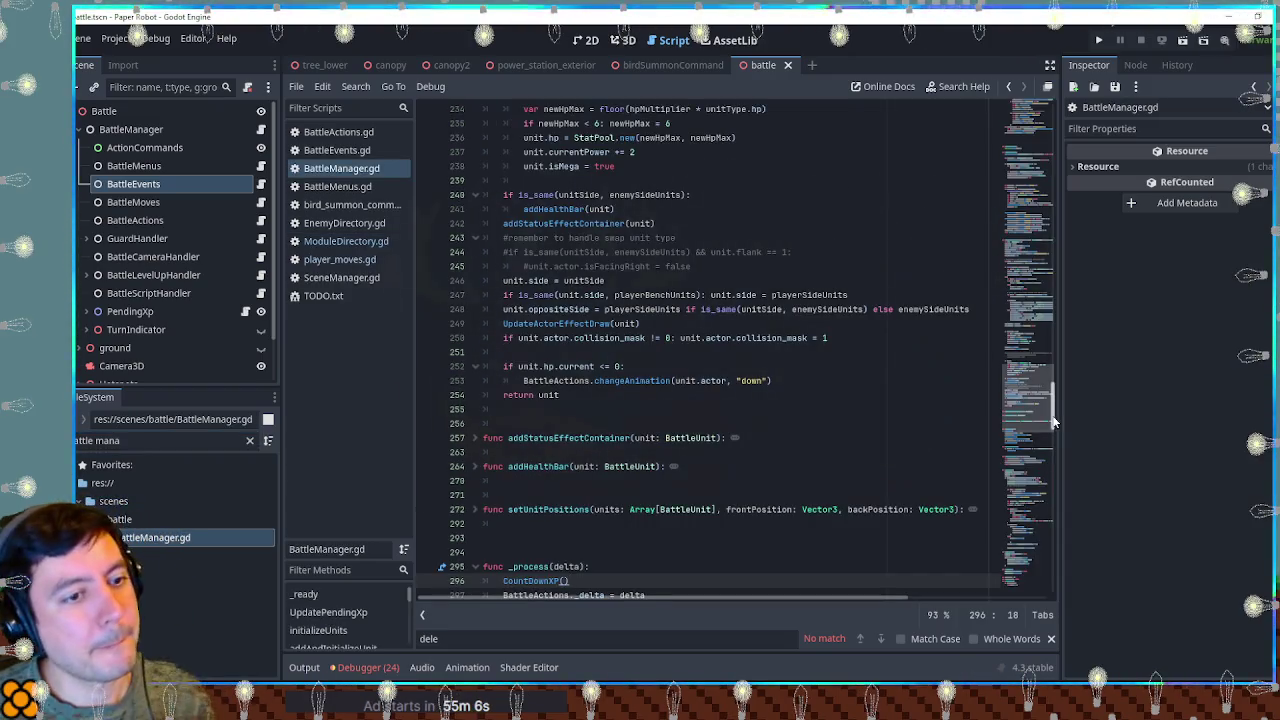
scroll(1045, 422, down, 6)
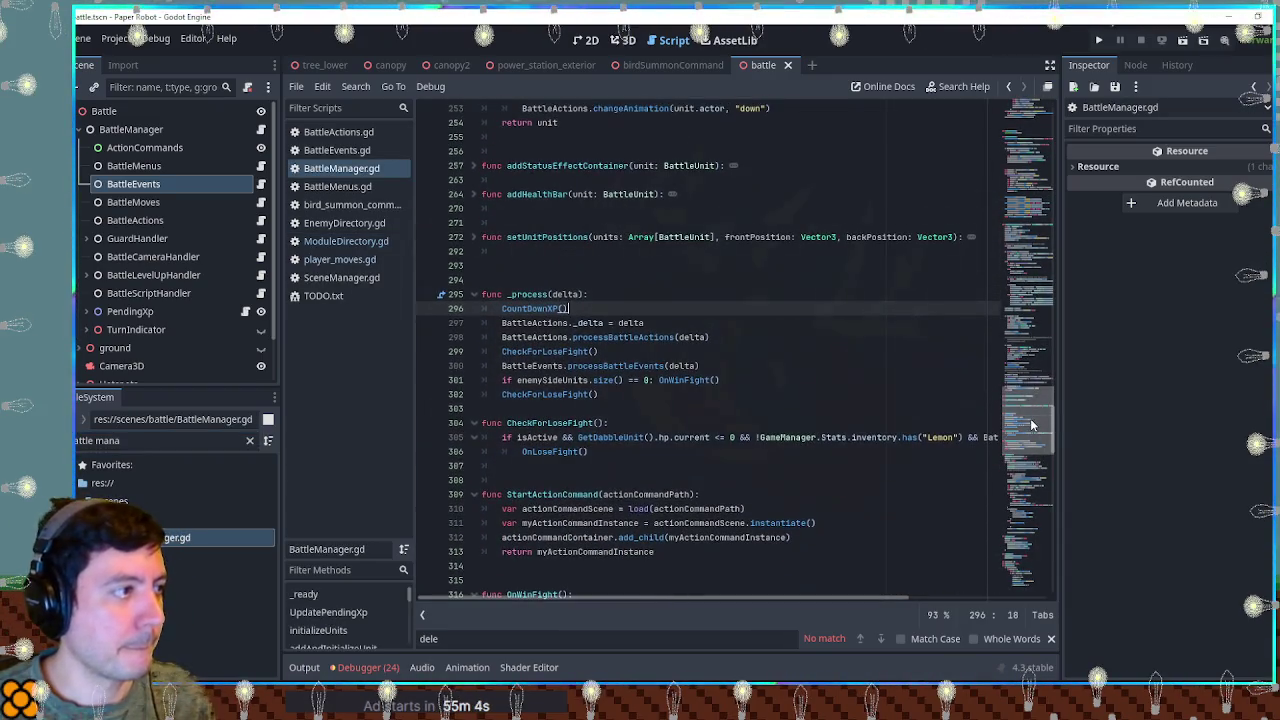
mouse_move(1033, 425)
mouse_down()
mouse_move(1038, 547)
mouse_move(1038, 377)
mouse_up()
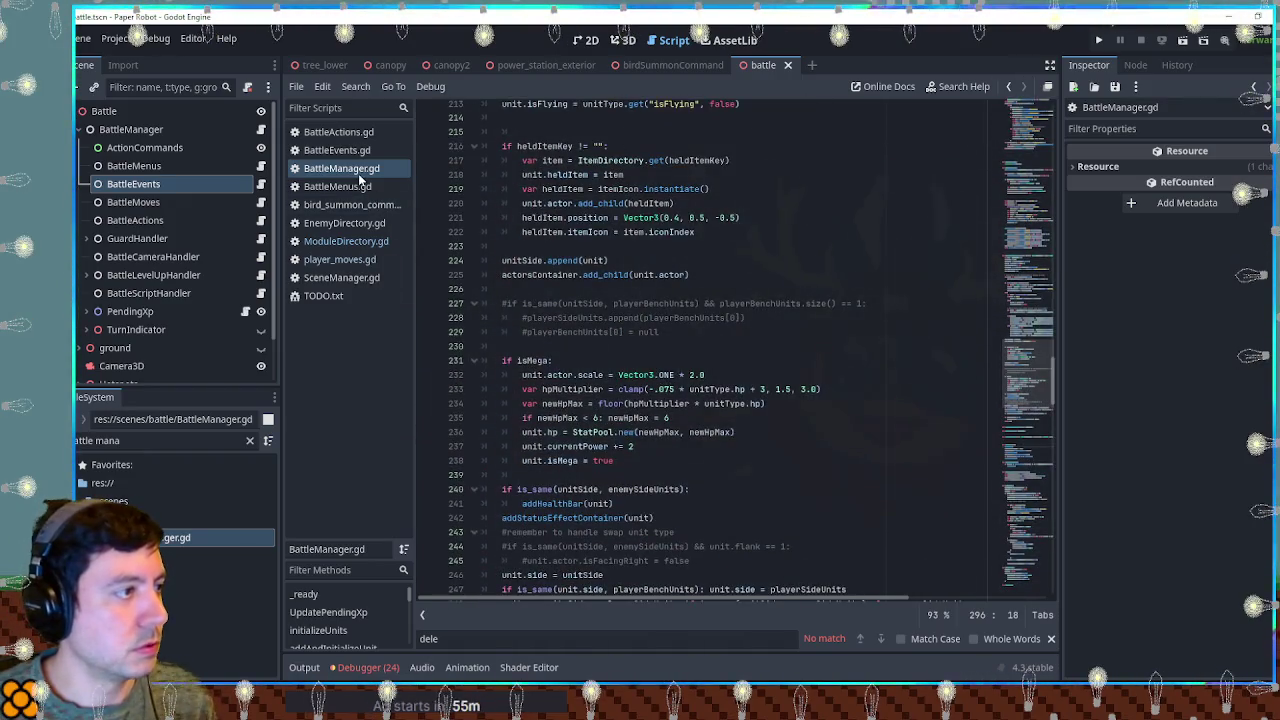
middle_click(358, 168)
Step: Filter for 'game mana' and open GameManager.gd at its GuardVisor module entries
click(160, 445)
key(ctrl+a)
text(game mana)
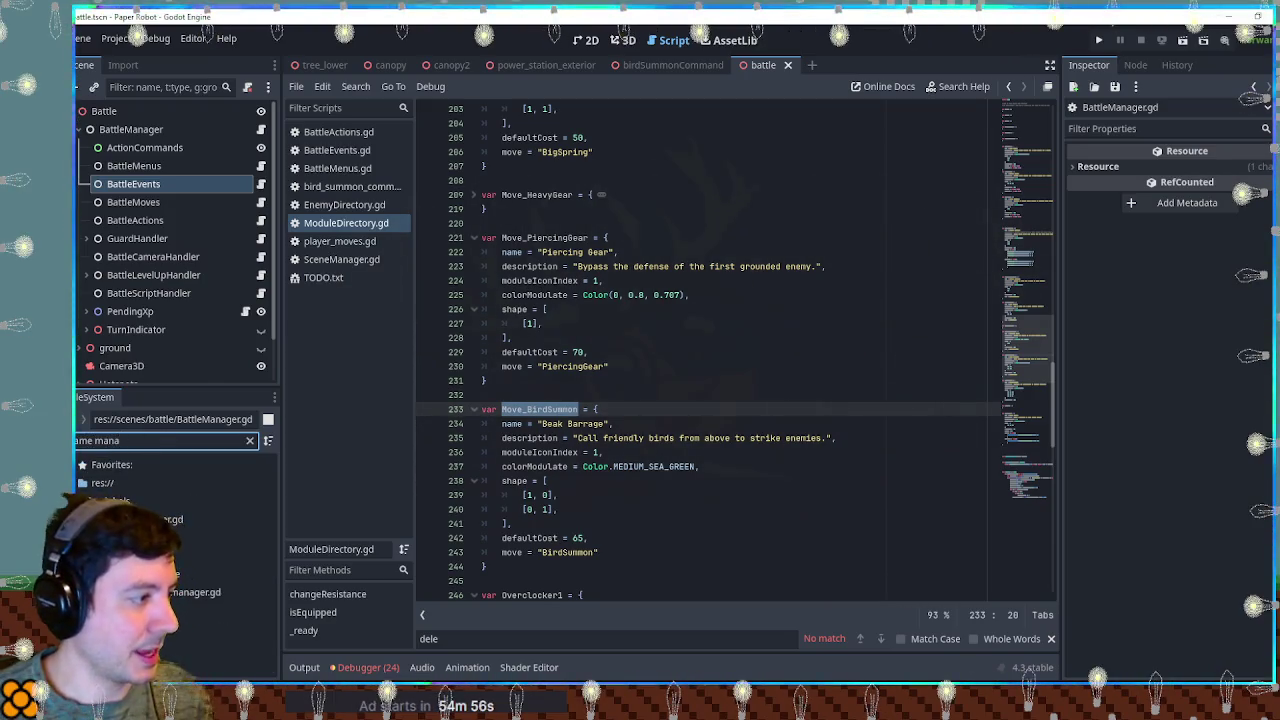
double_click(165, 519)
mouse_move(1037, 185)
mouse_down()
mouse_move(1030, 360)
mouse_move(1030, 335)
mouse_up()
click(910, 410)
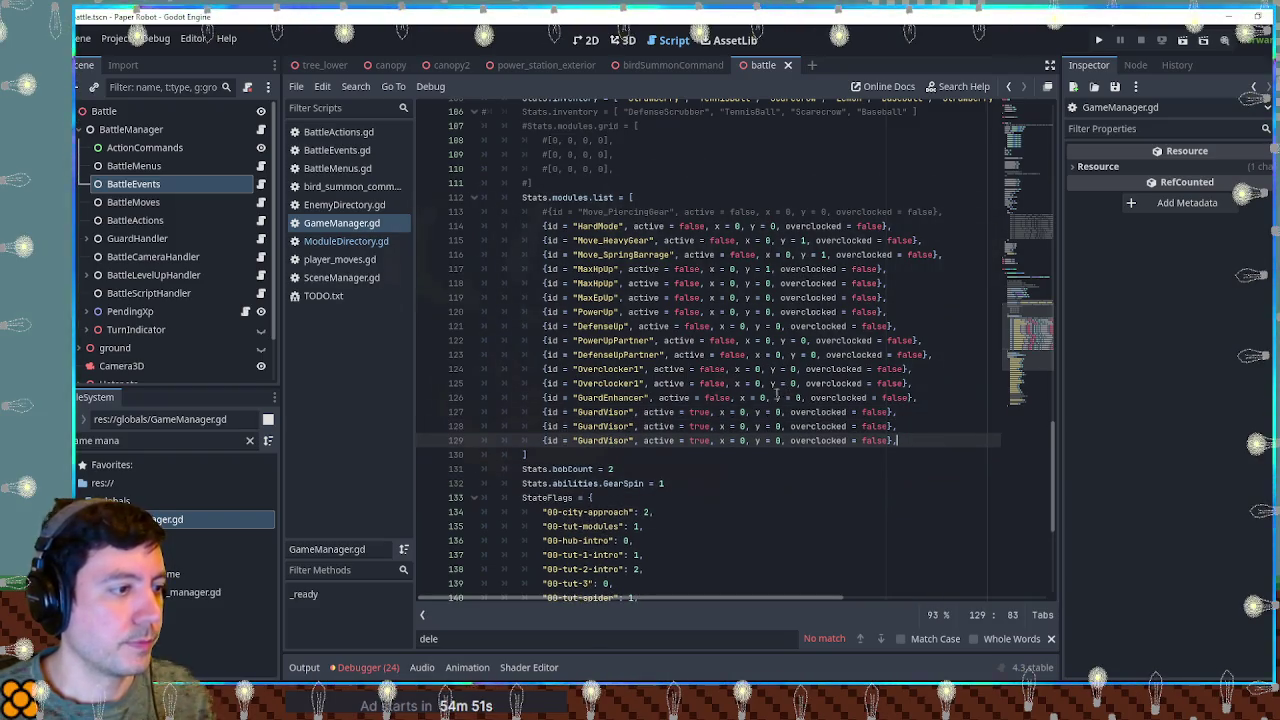
Step: Swap GuardVisor for Move_BirdSummon on GameManager.gd lines 128–129, then run the game
click(346, 241)
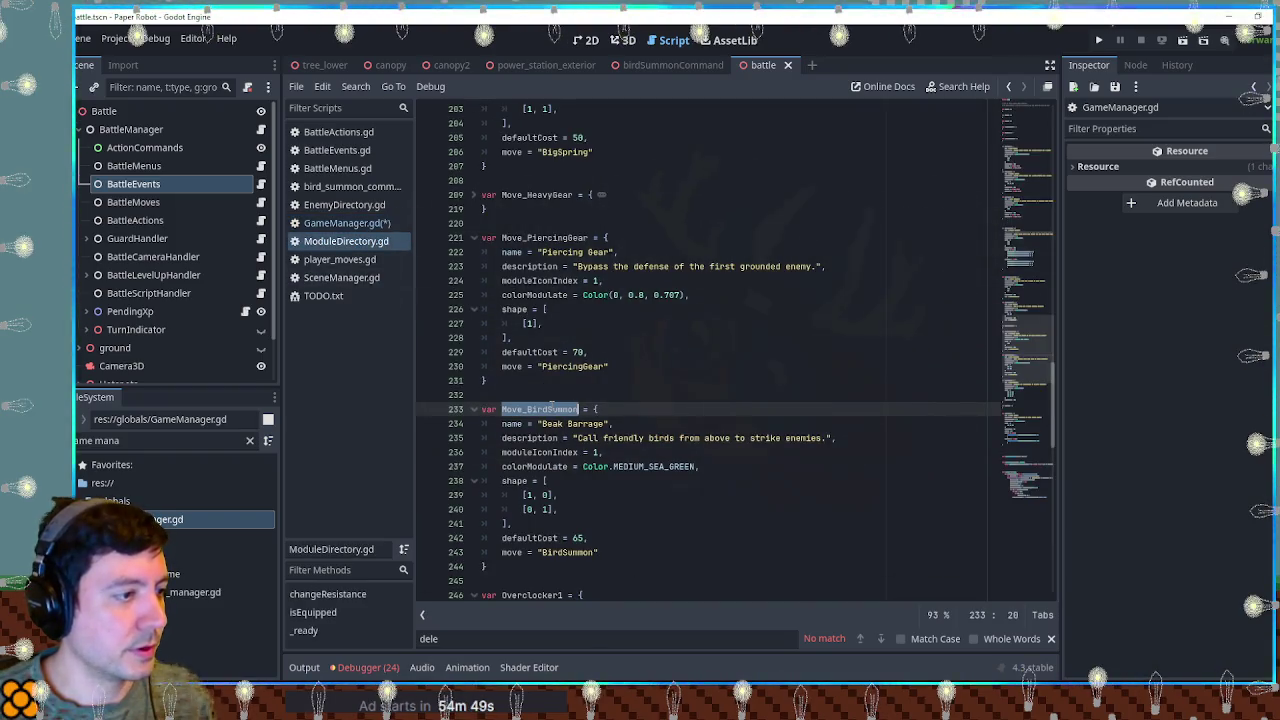
click(346, 223)
click(604, 438)
double_click(604, 438)
key(ctrl+v)
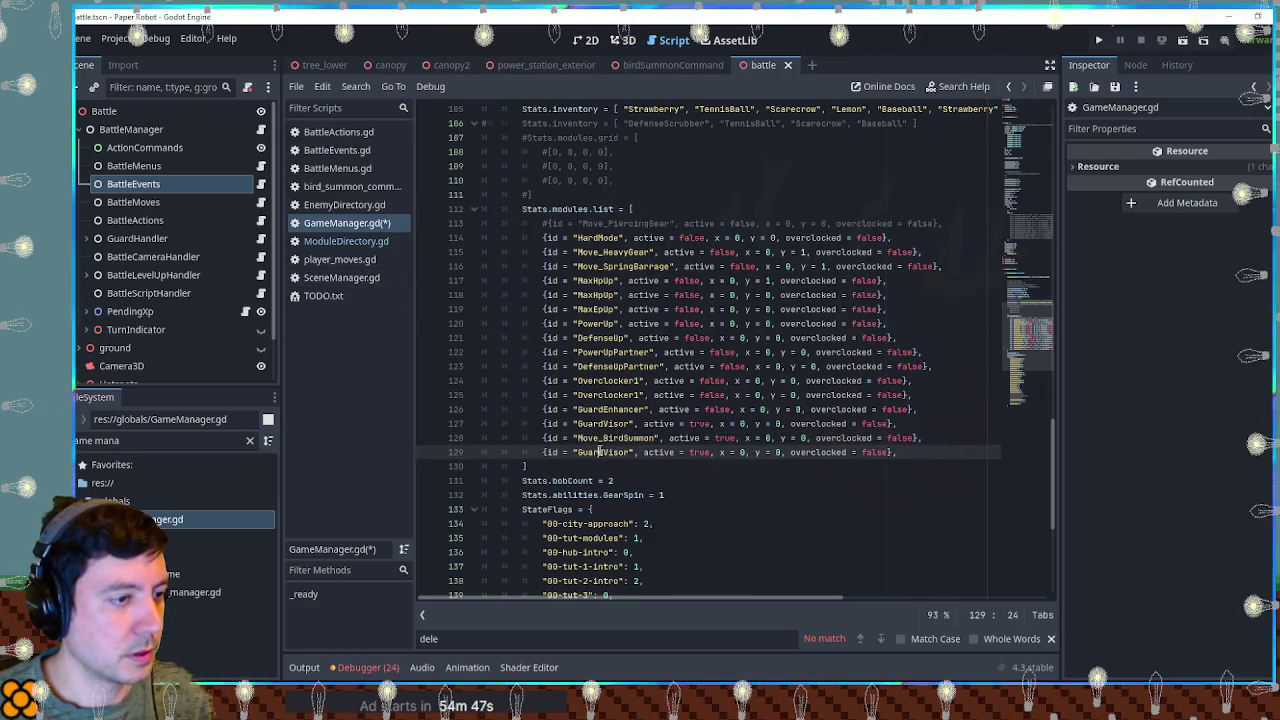
double_click(604, 452)
key(ctrl+v)
click(943, 352)
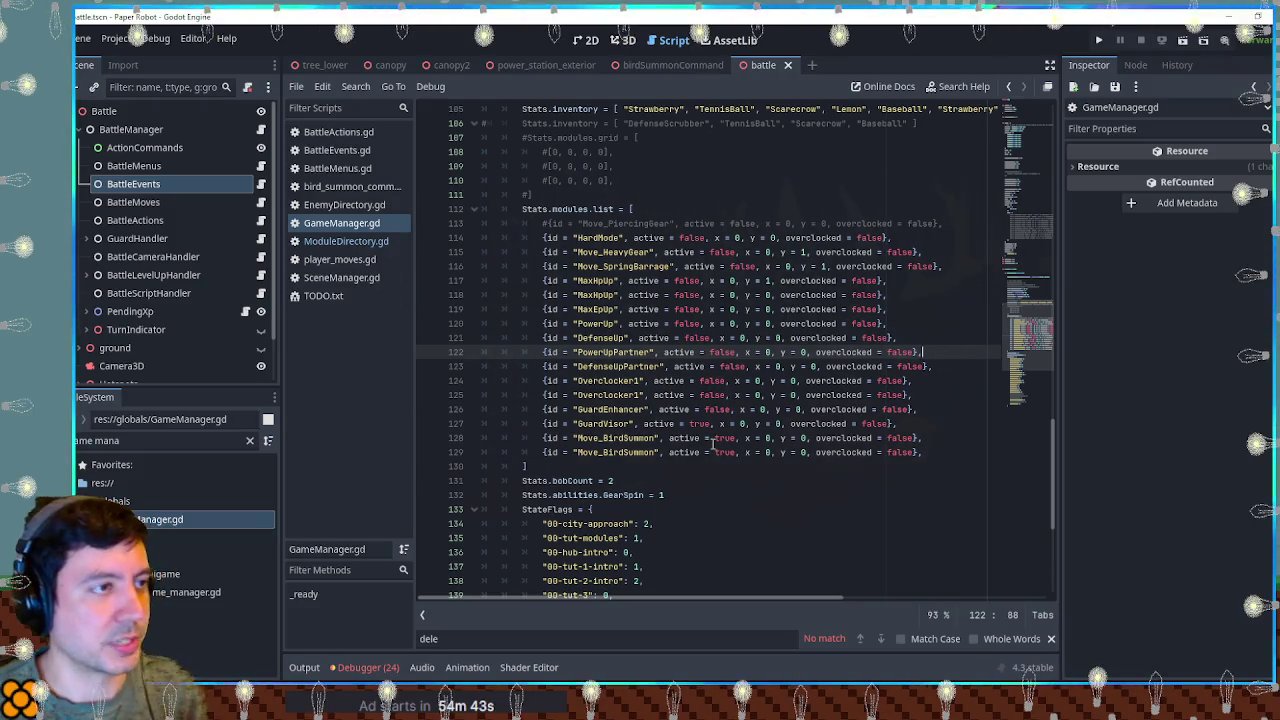
key(F6)
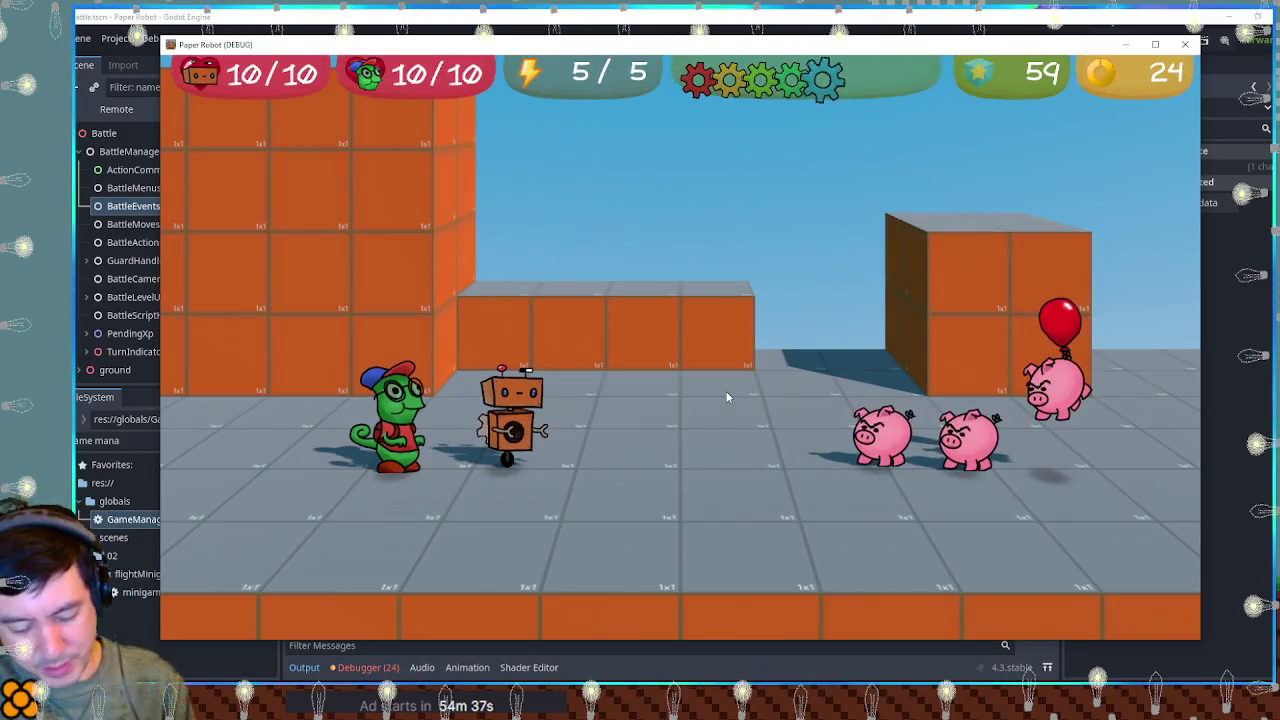
Step: Open the battle's attack list and move between the two Beak Barrage entries
key(space)
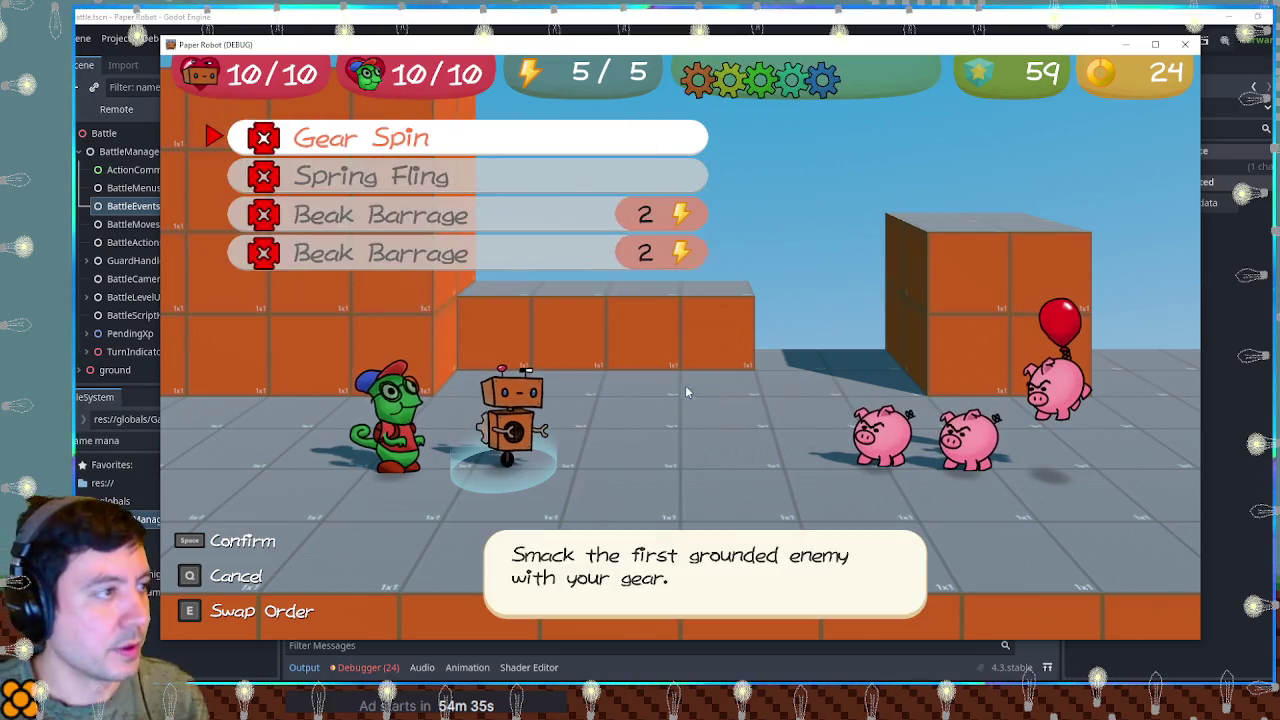
key(Down)
key(Down)
key(Down)
key(Up)
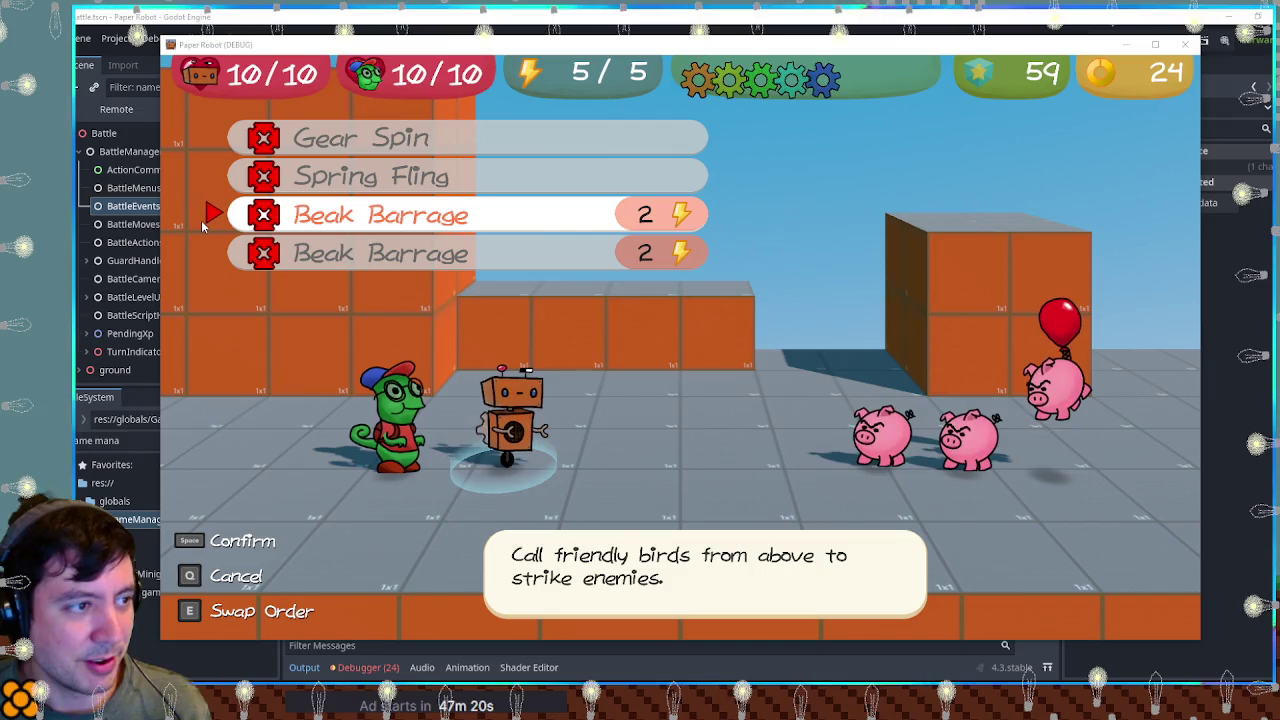
key(Up)
key(Up)
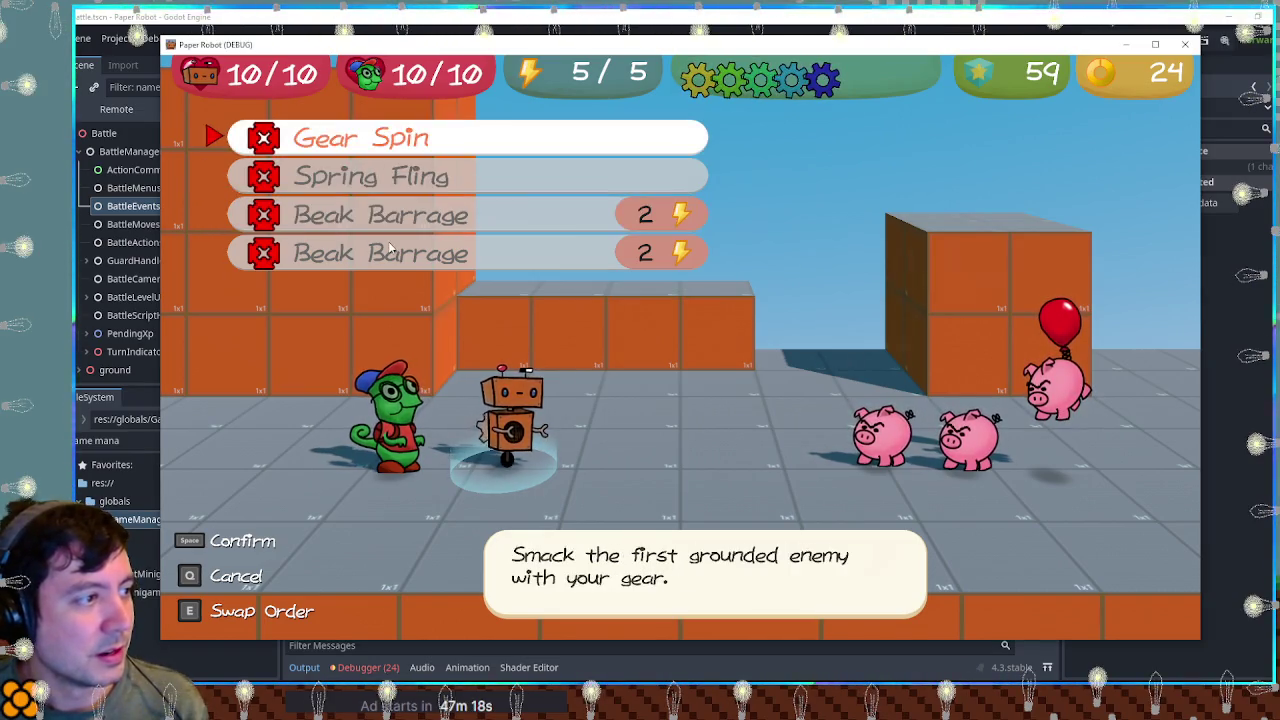
key(Down)
key(Down)
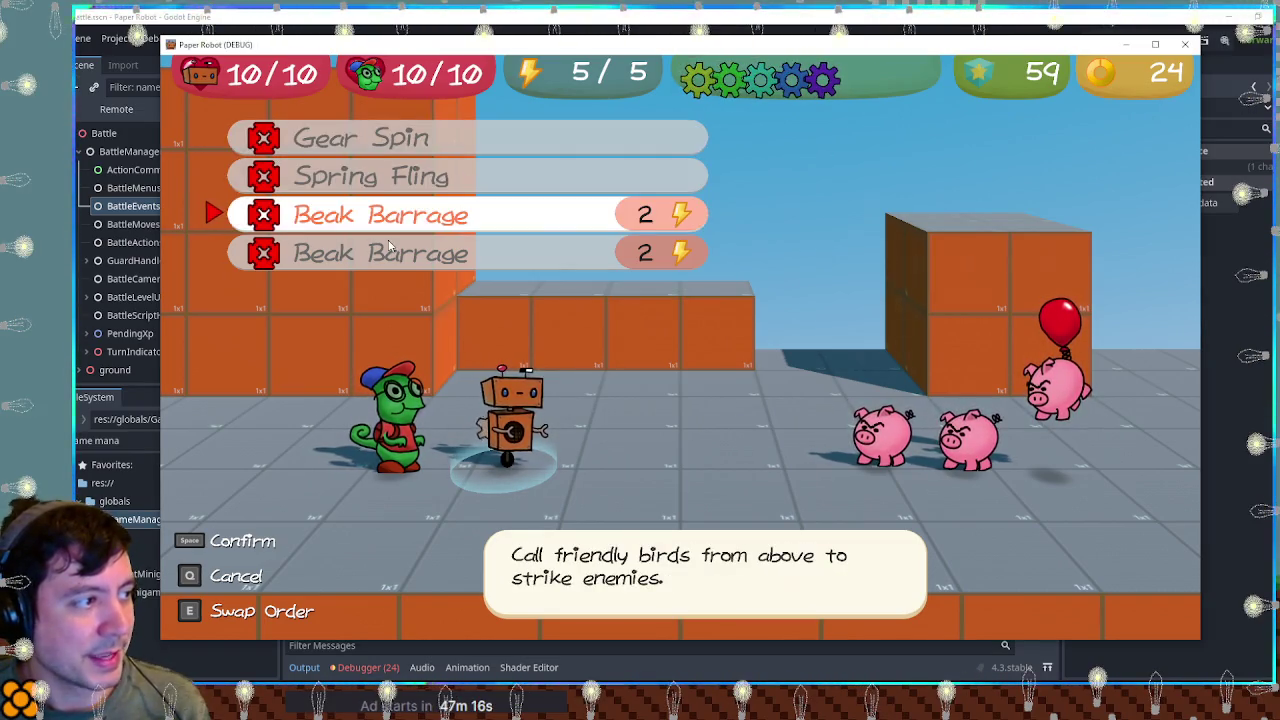
key(Up)
key(Up)
key(Down)
key(Down)
key(Down)
key(Up)
key(Up)
key(Up)
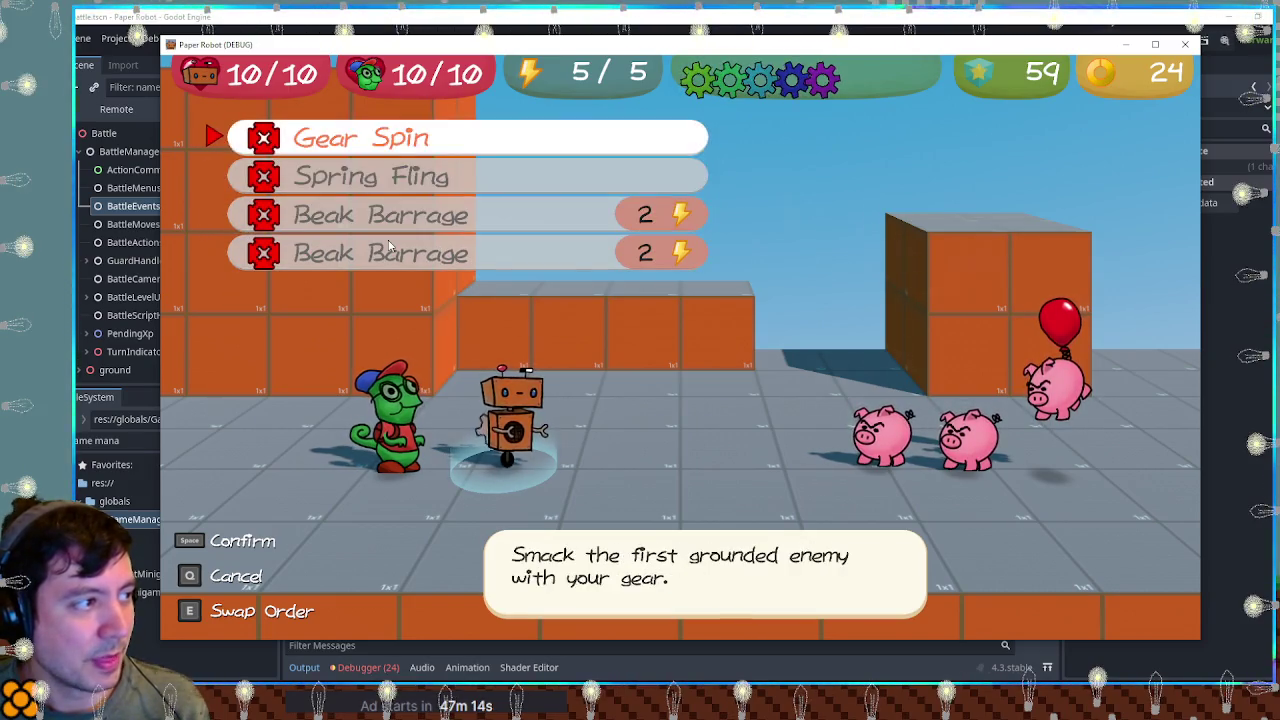
key(Down)
key(Down)
key(Down)
key(Up)
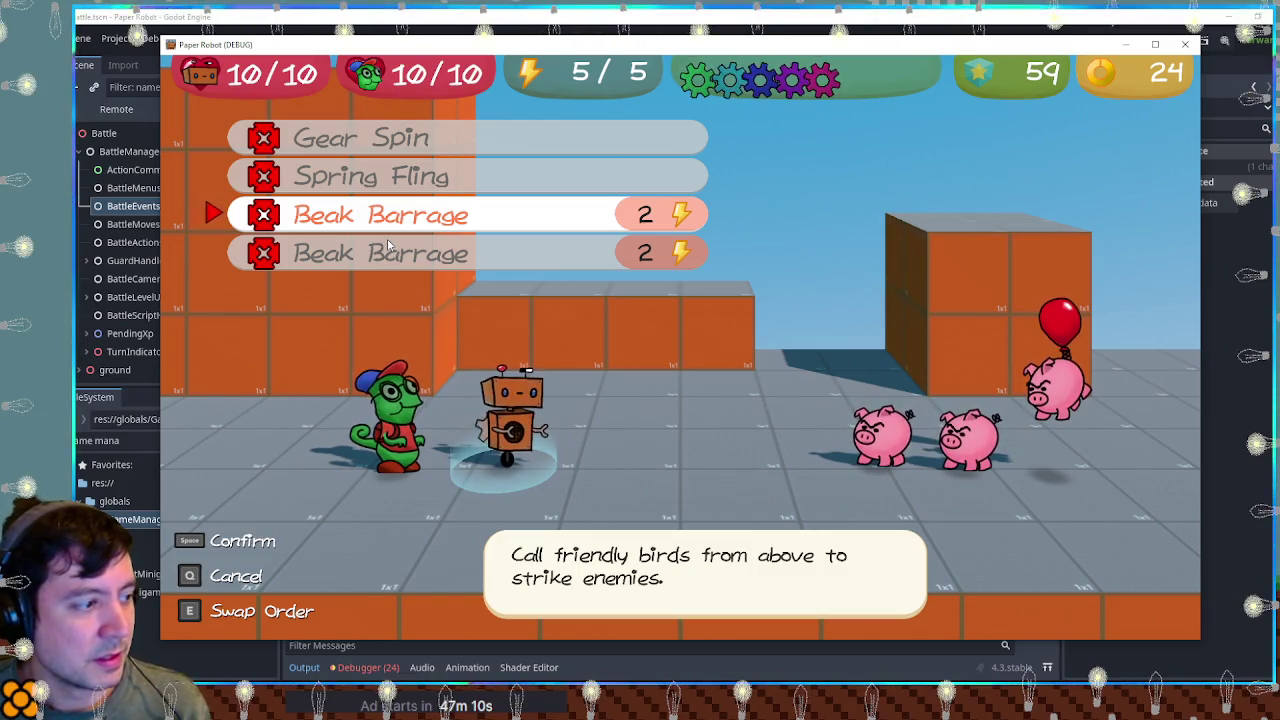
key(Down)
key(Up)
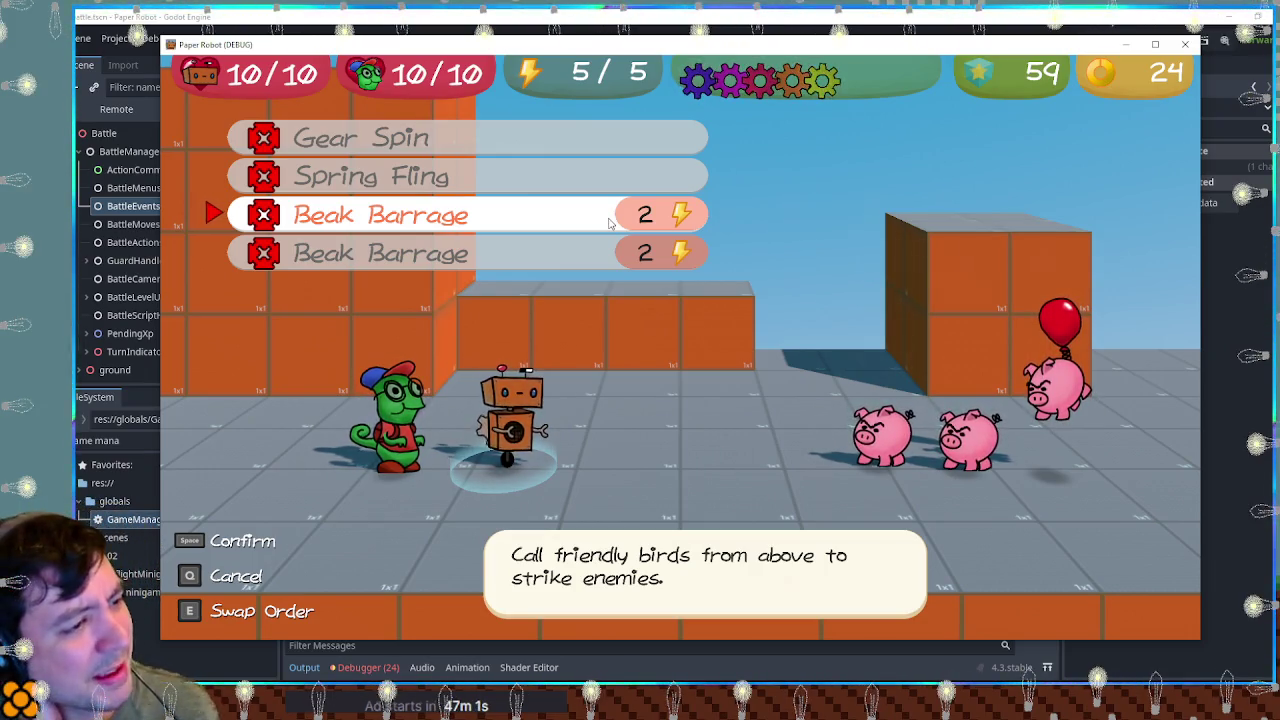
key(Up)
key(Down)
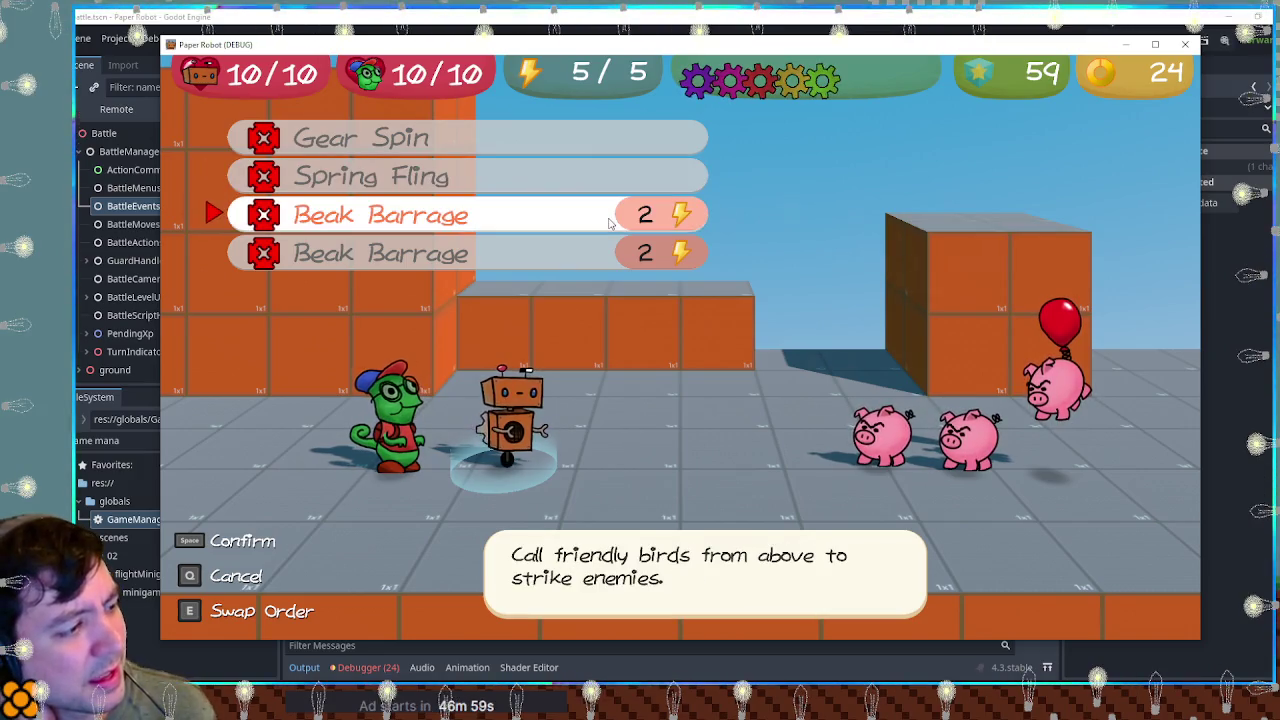
key(Up)
key(Up)
key(Down)
key(Down)
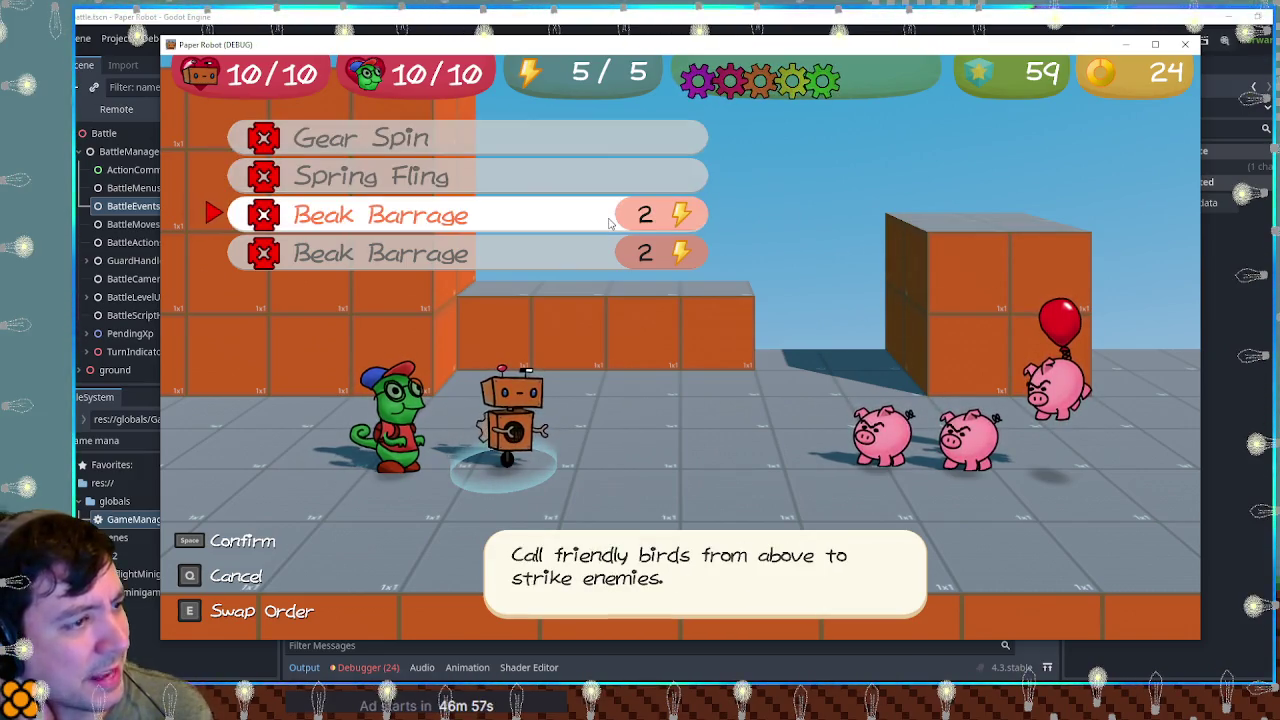
key(Down)
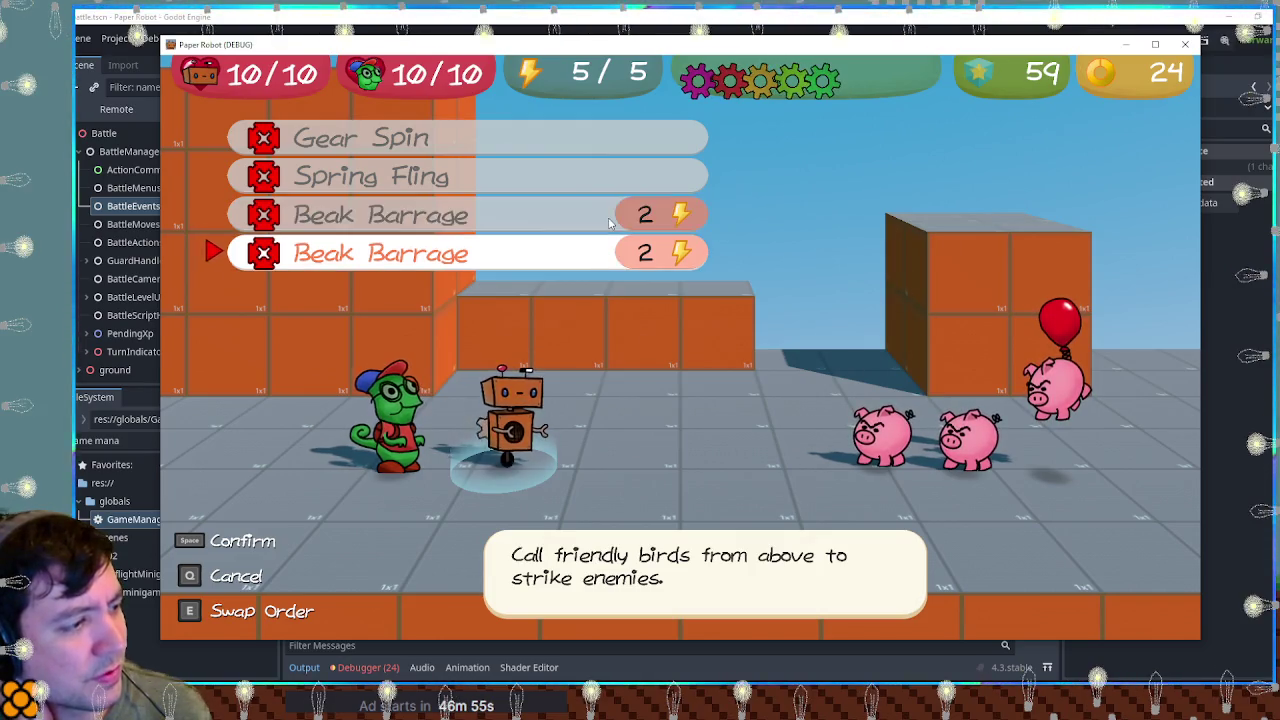
key(Up)
key(Up)
key(Up)
key(Down)
key(Down)
key(Down)
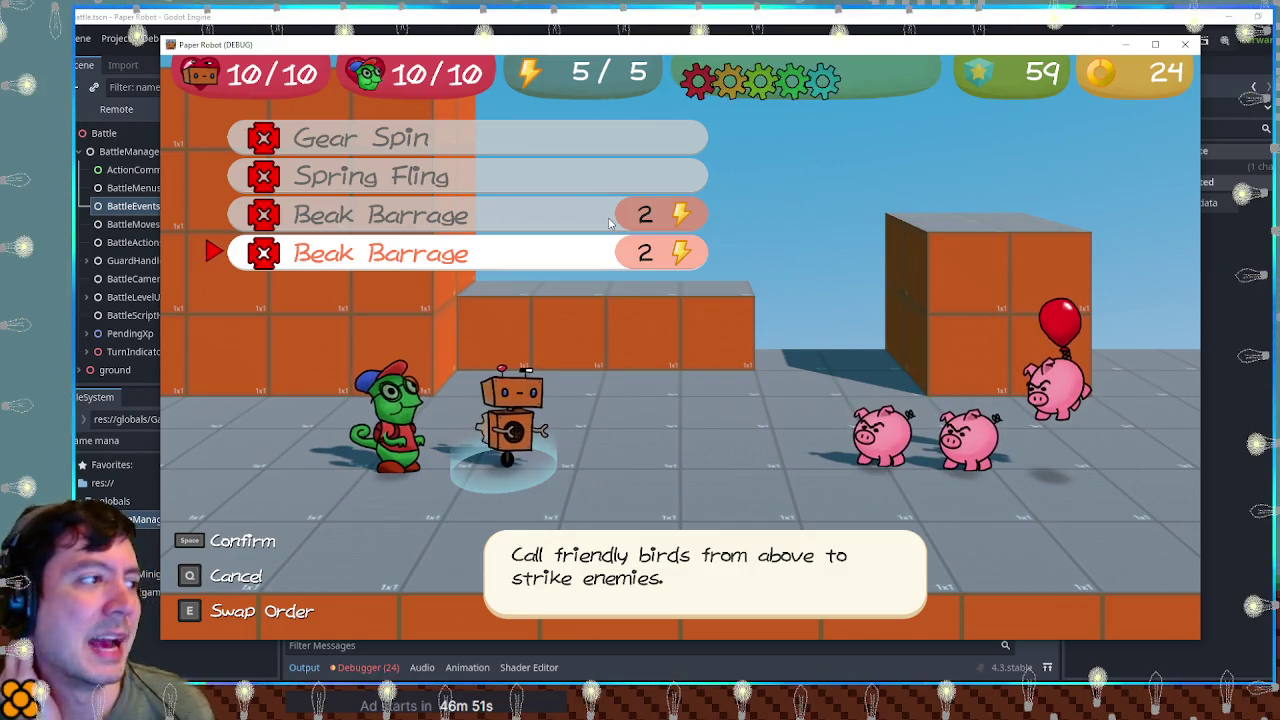
key(Up)
key(Up)
key(Up)
key(Down)
key(Down)
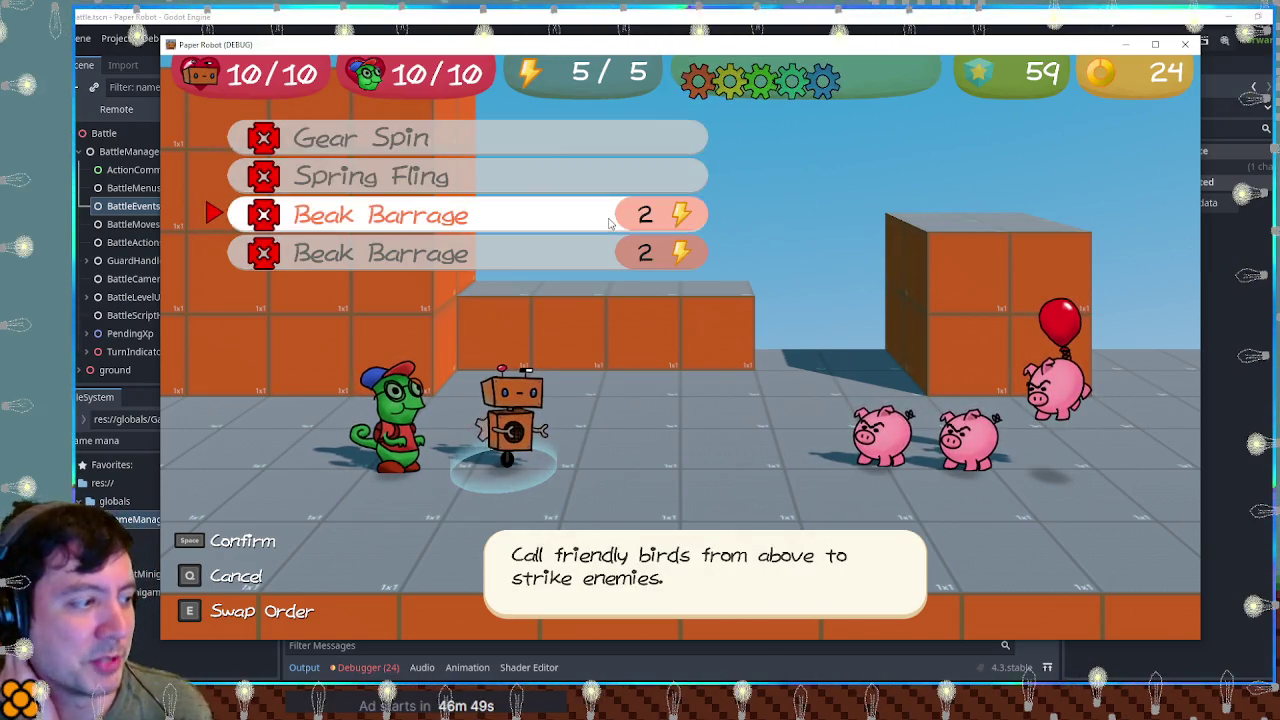
key(q)
key(space)
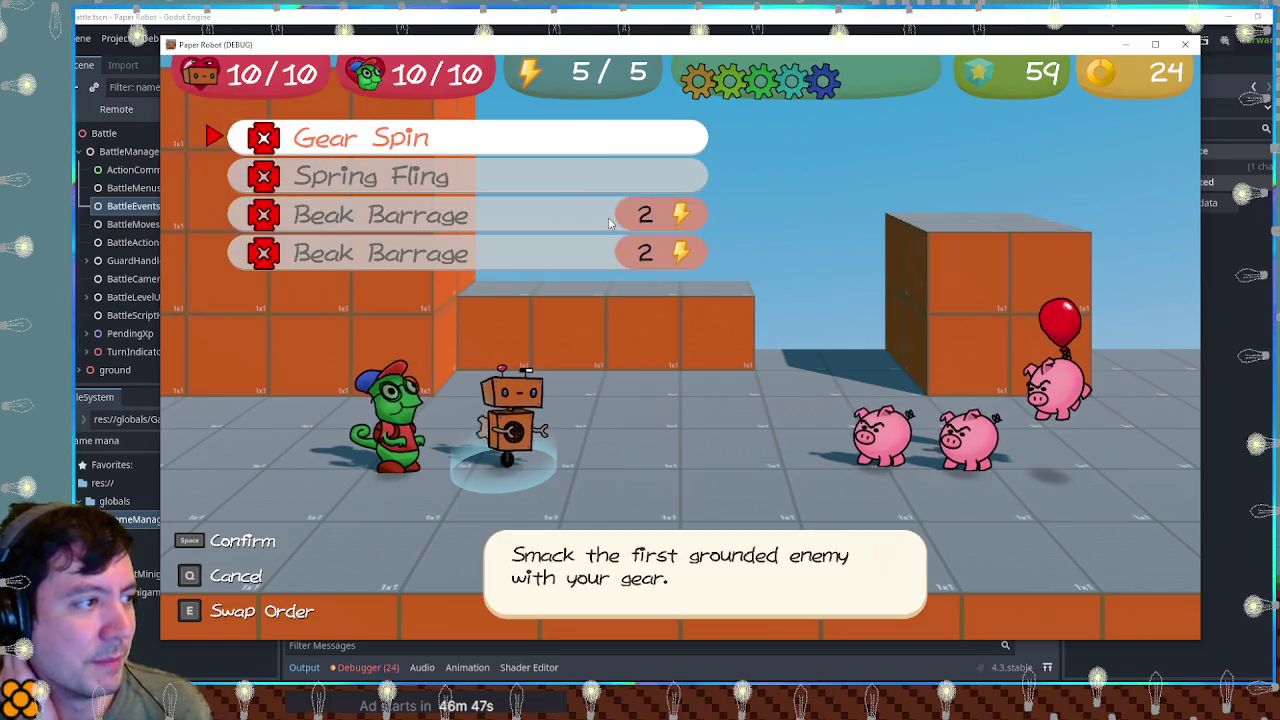
key(Down)
key(Down)
key(Up)
key(Up)
key(space)
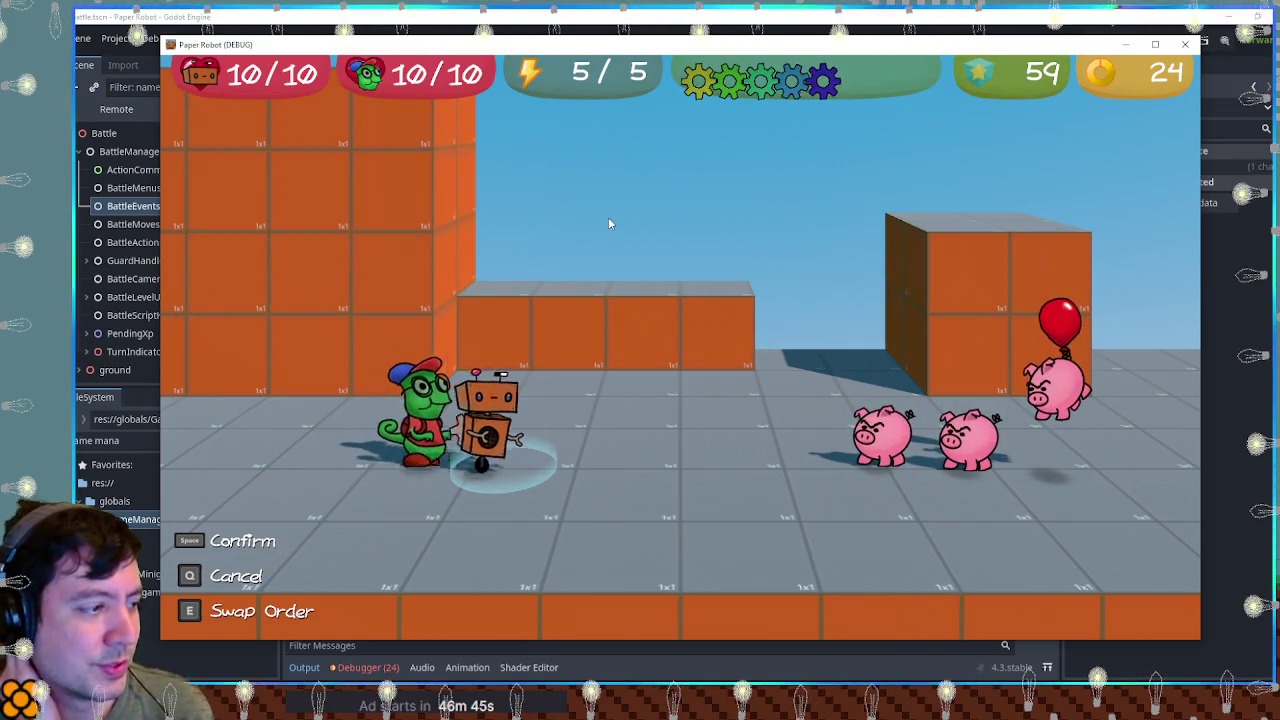
key(Down)
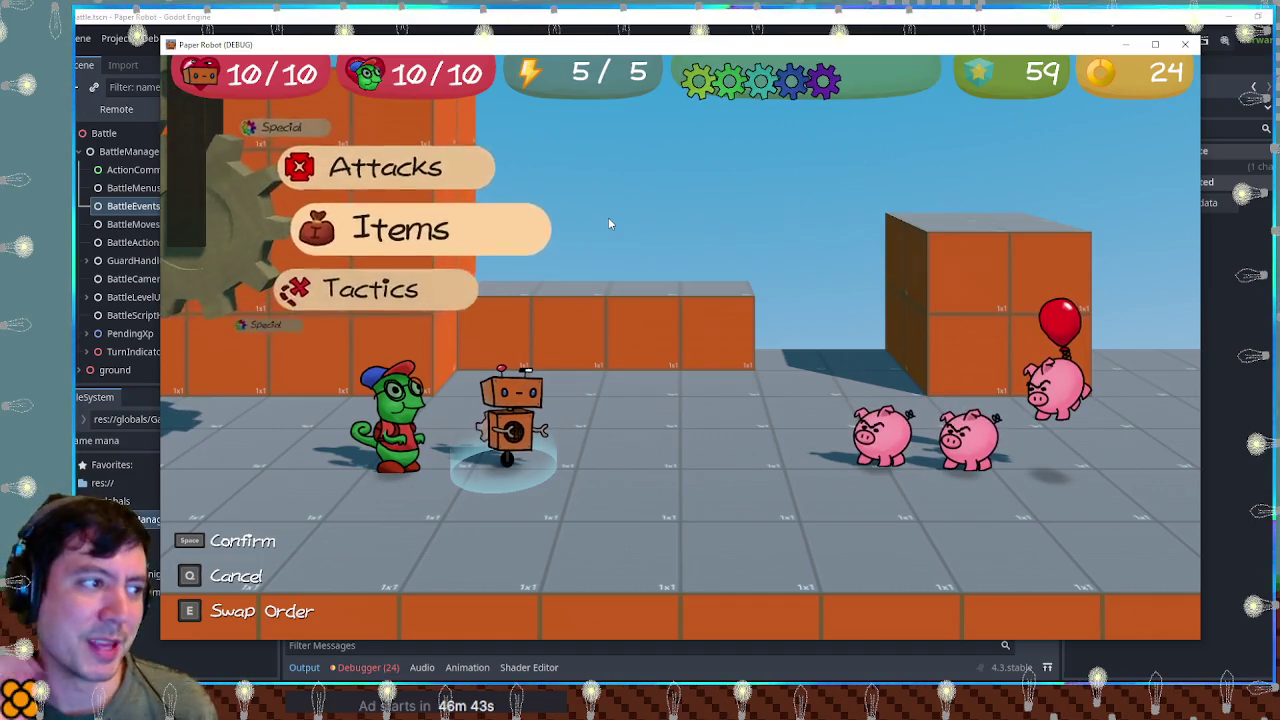
key(Up)
key(space)
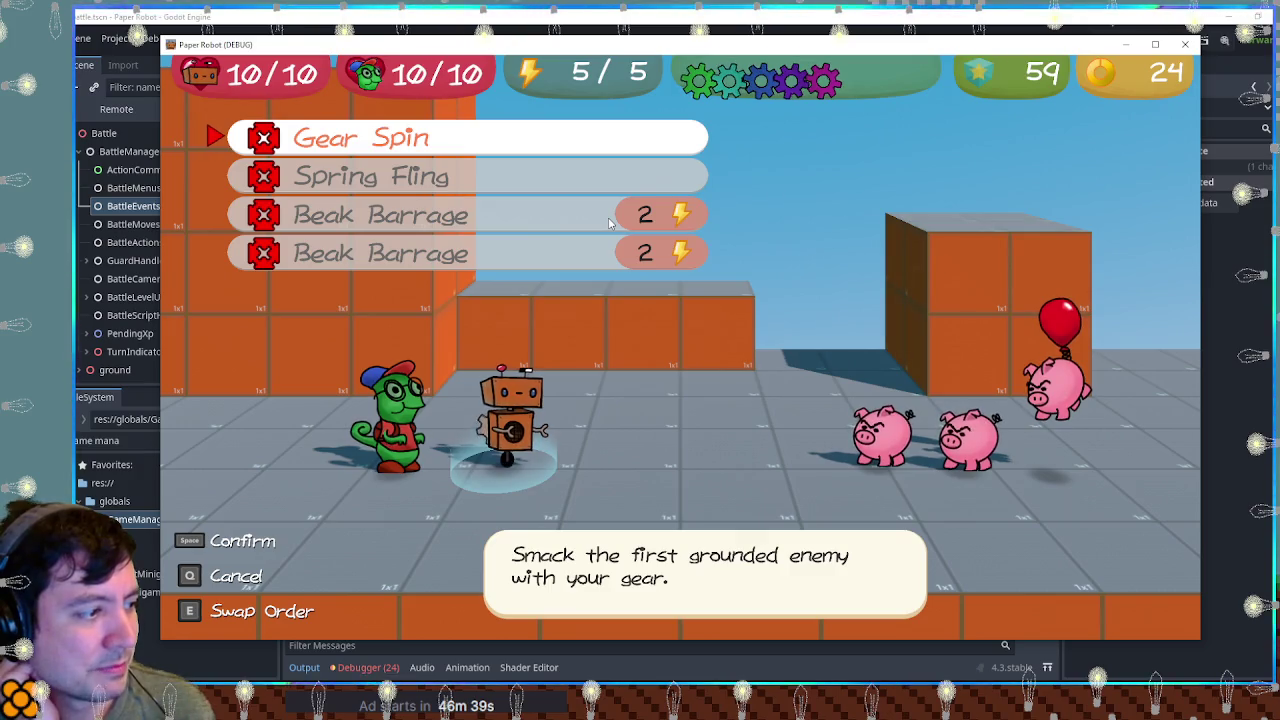
key(Down)
key(Down)
key(Down)
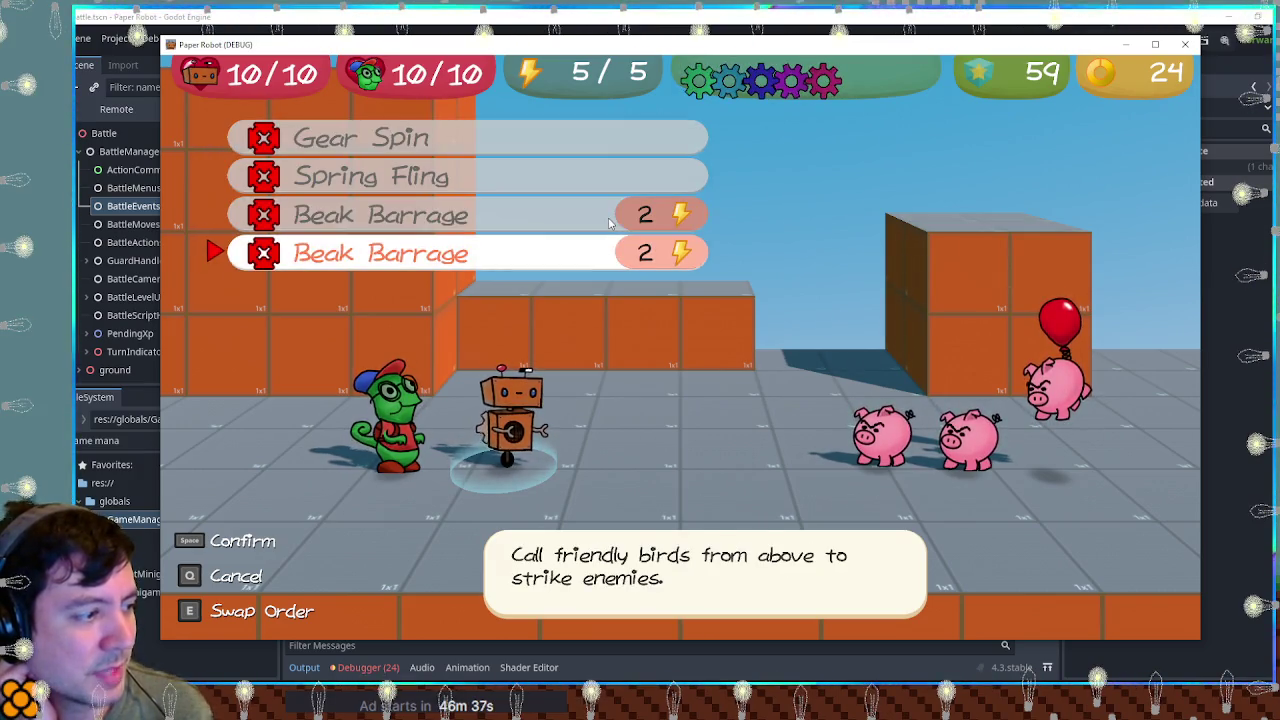
key(Up)
key(Up)
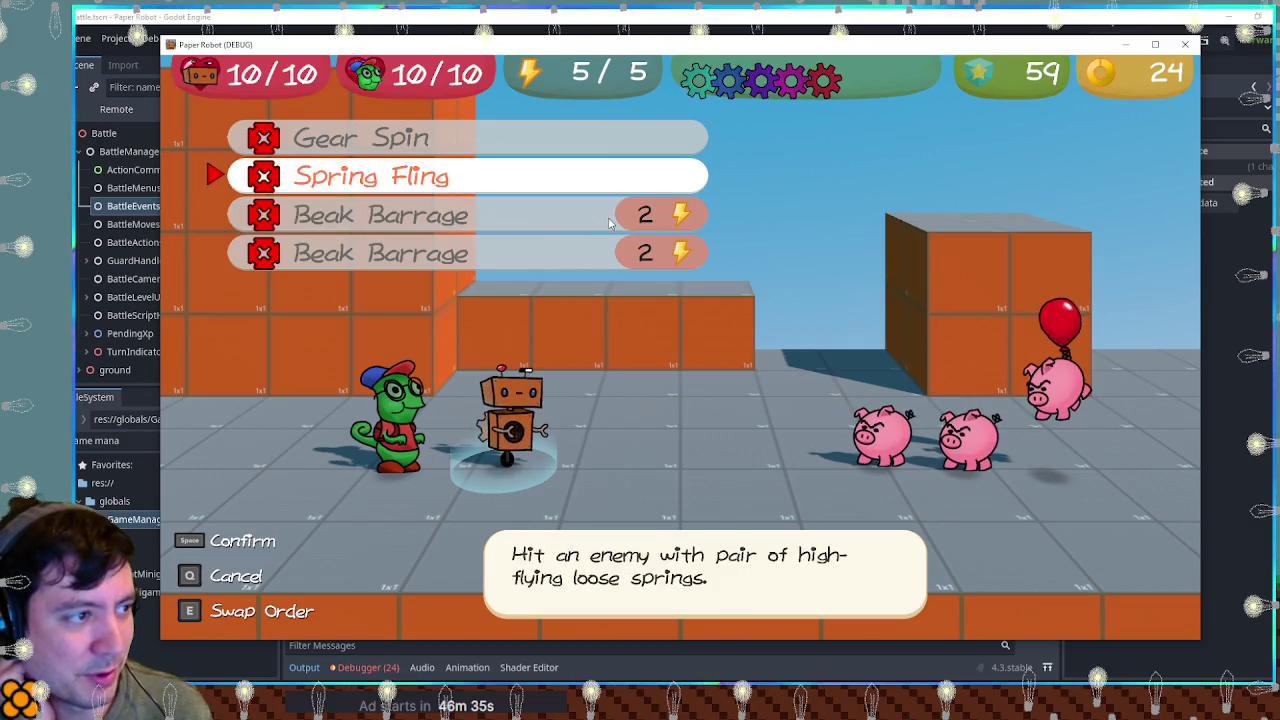
key(Down)
key(Down)
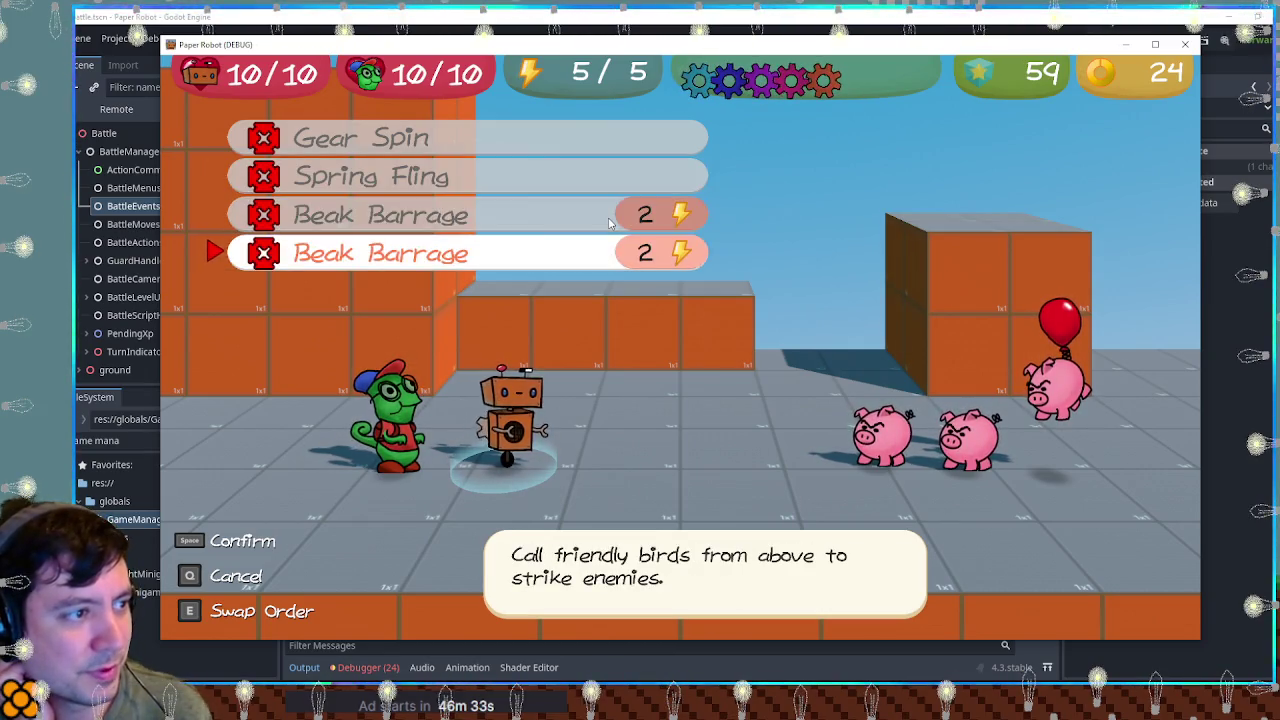
key(Up)
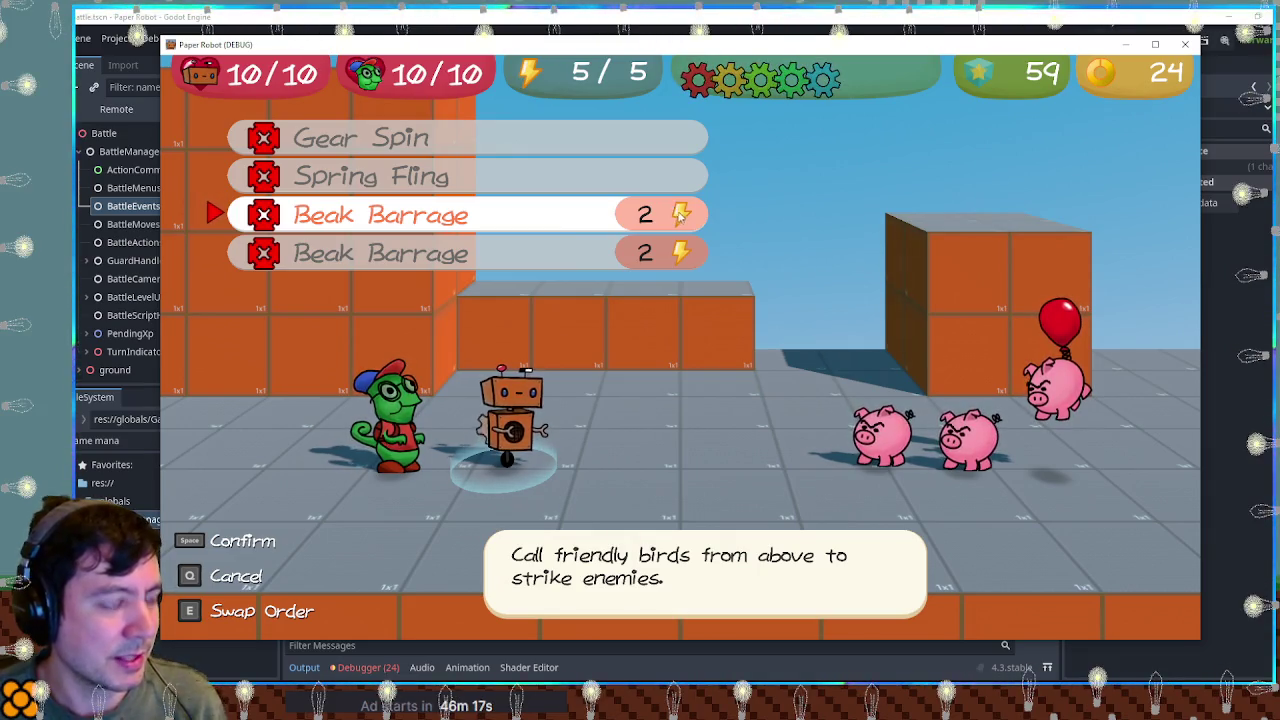
Step: Focus and slightly resize the running game window, then capture its attack menu
click(165, 46)
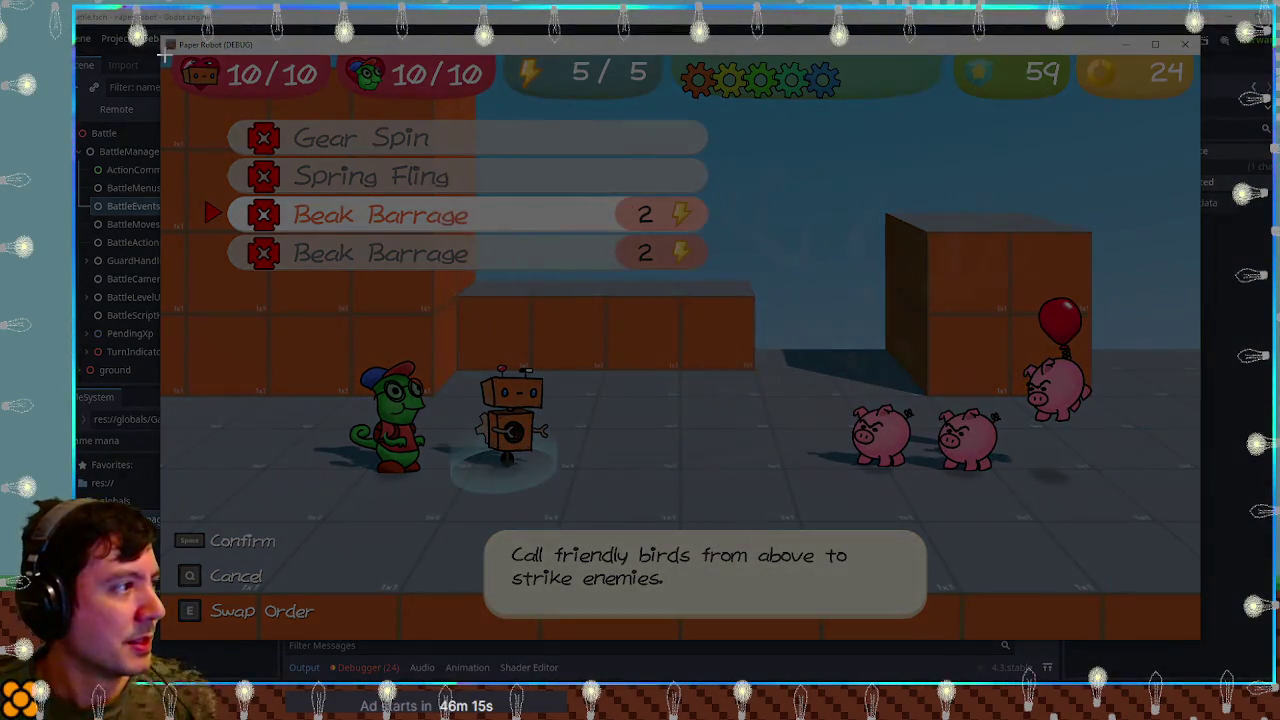
click(723, 463)
drag(1199, 643, 1192, 641)
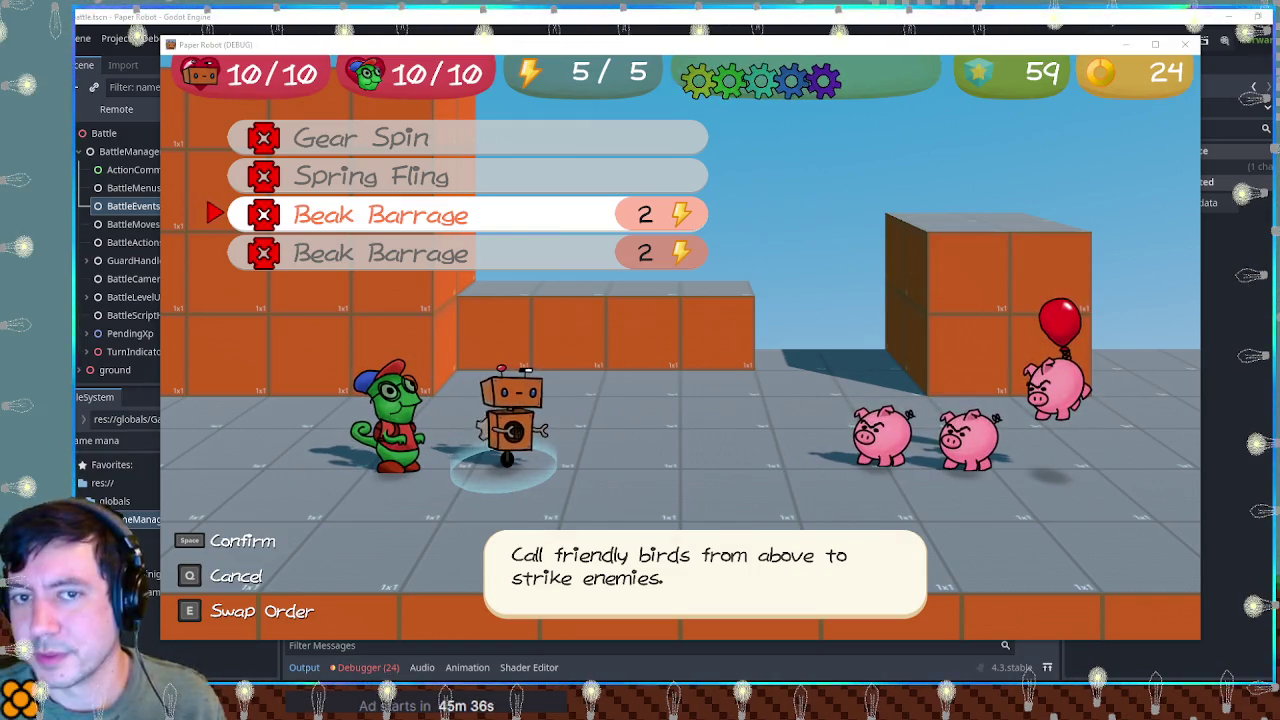
key(alt+Tab)
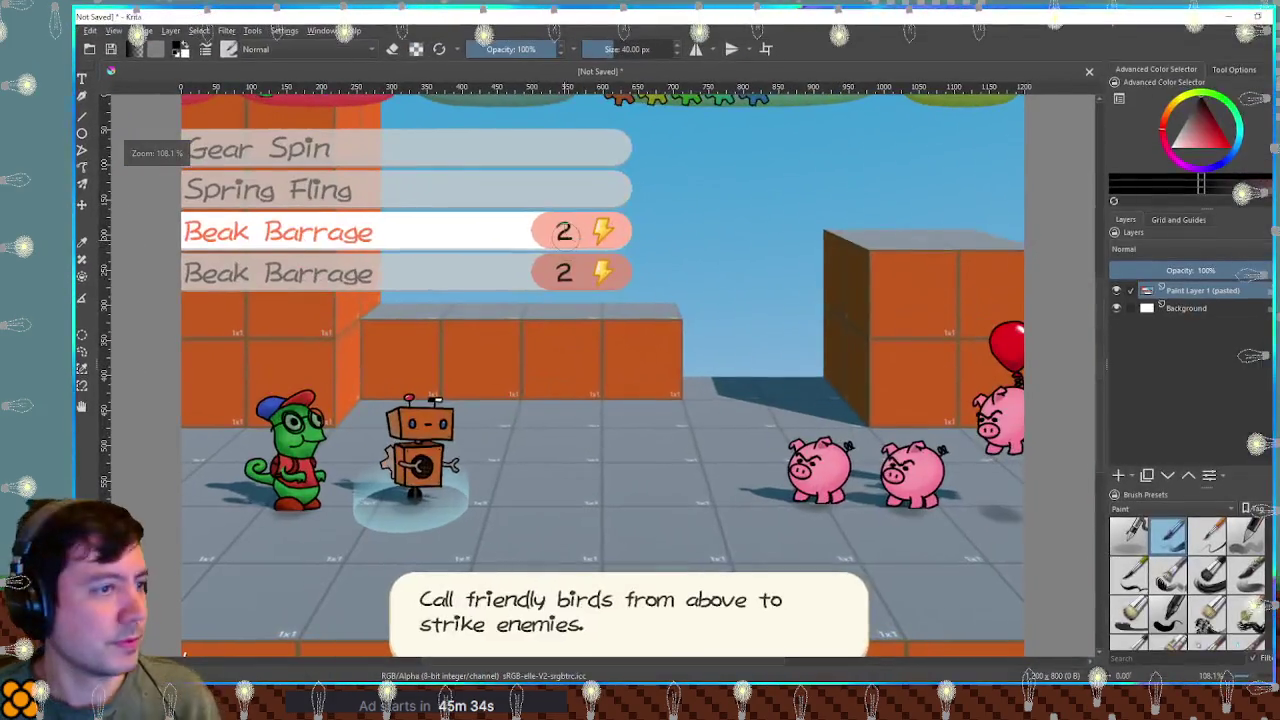
Step: Copy the first Beak Barrage row of the screenshot and paste it onto a new layer
scroll(677, 317, up, 2)
drag(677, 317, 614, 321)
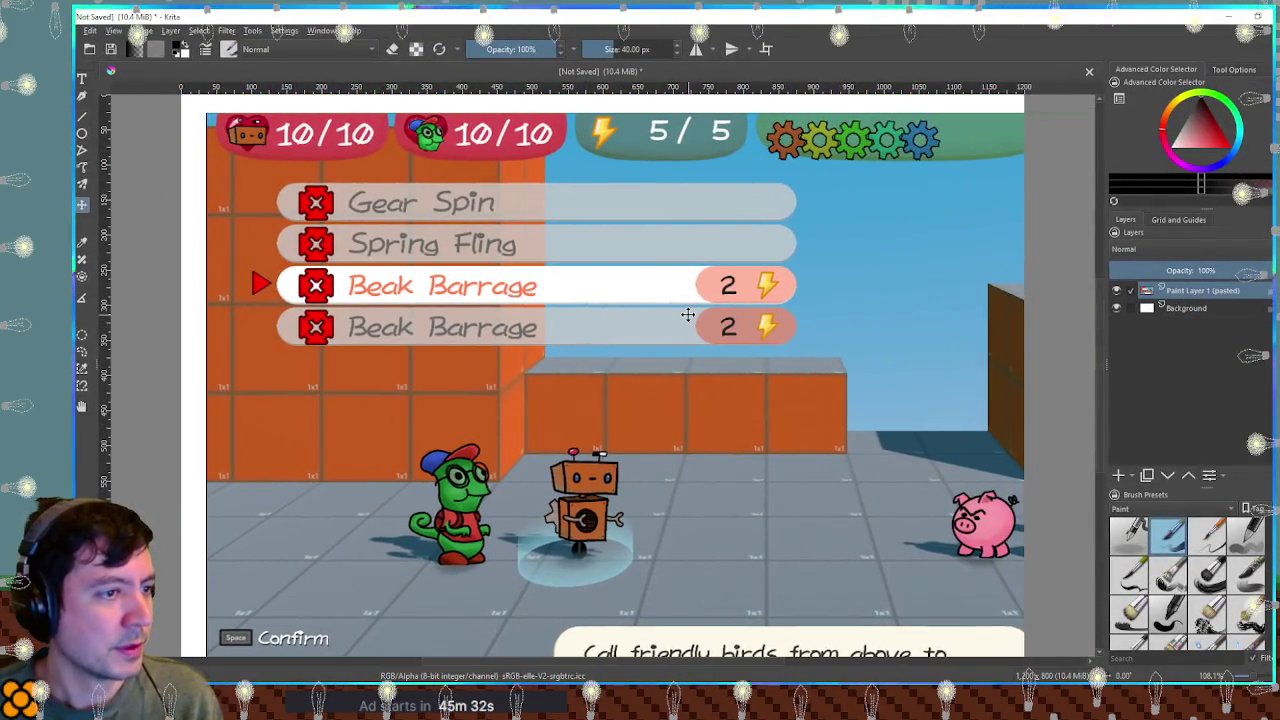
mouse_move(278, 268)
mouse_down()
mouse_move(414, 311)
mouse_move(805, 306)
mouse_up()
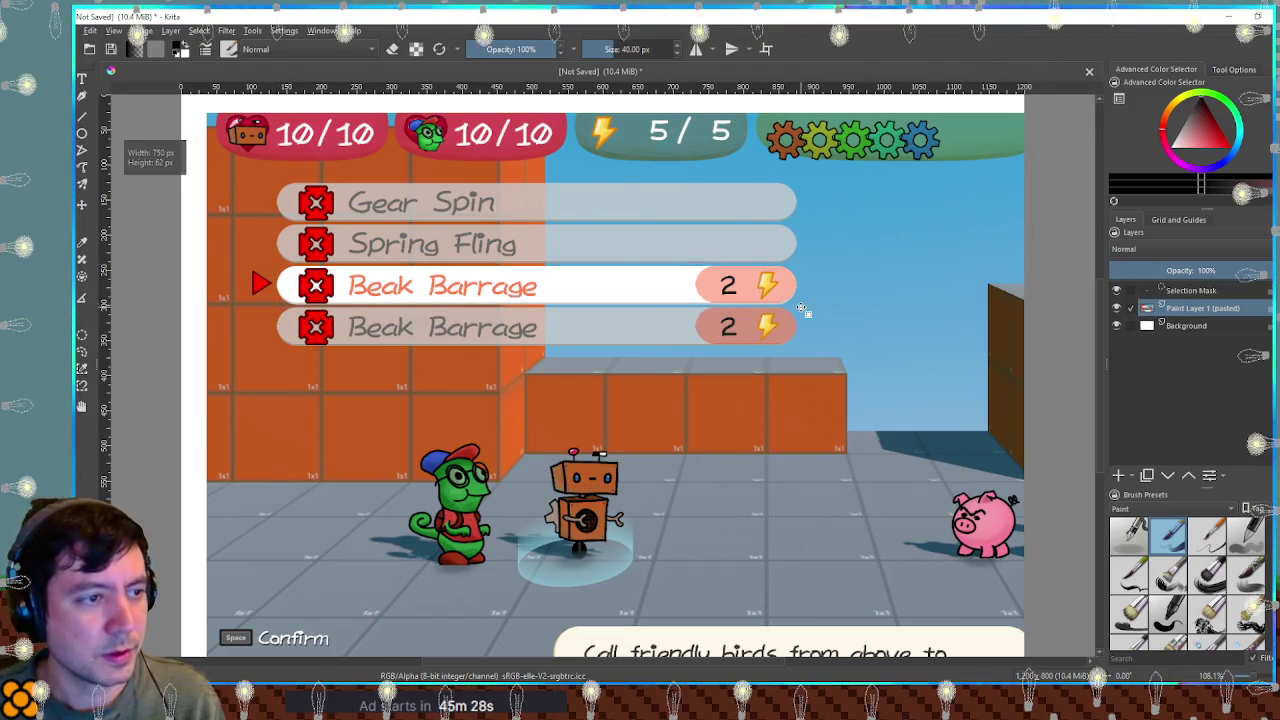
key(ctrl+c)
key(ctrl+v)
key(t)
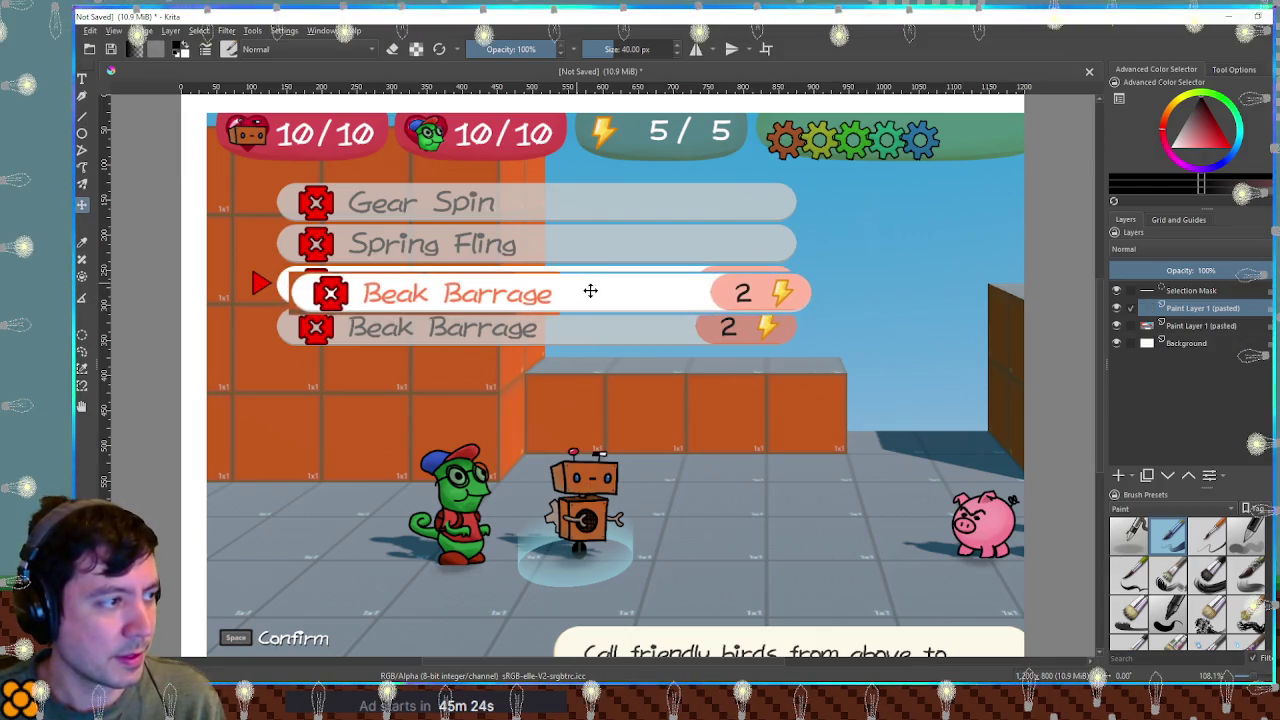
key(ctrl+v)
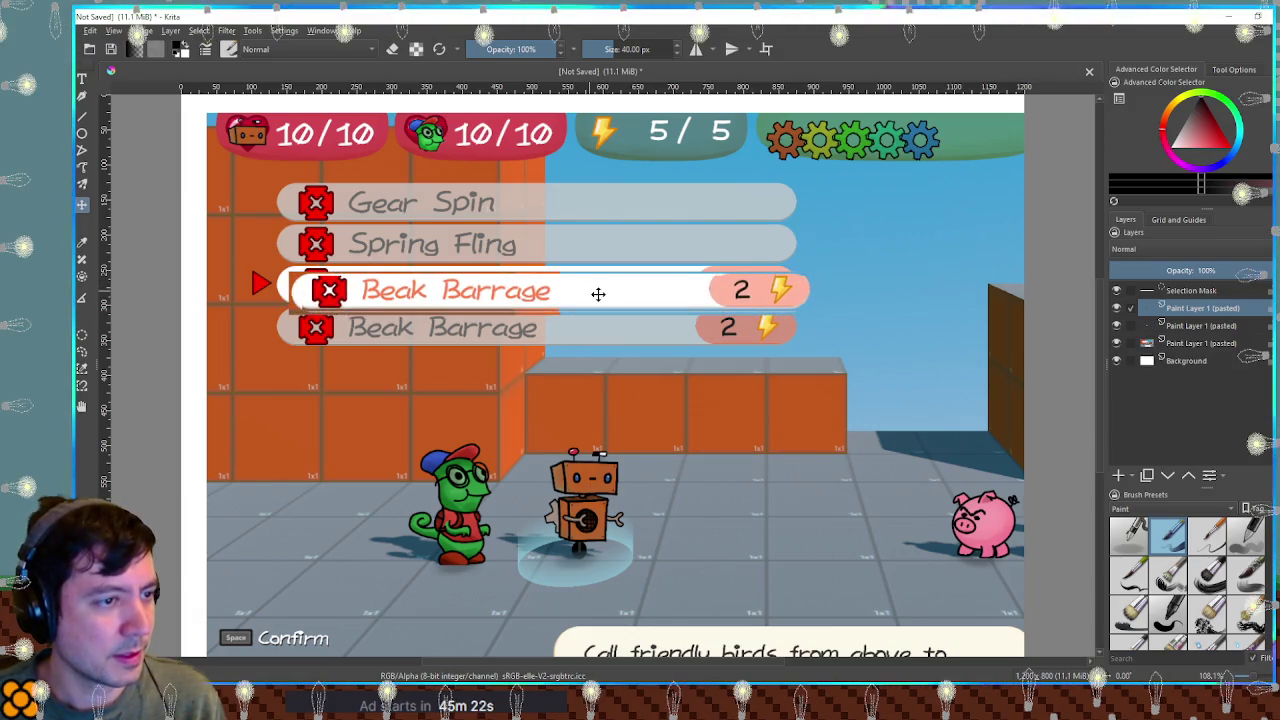
key(ctrl+z)
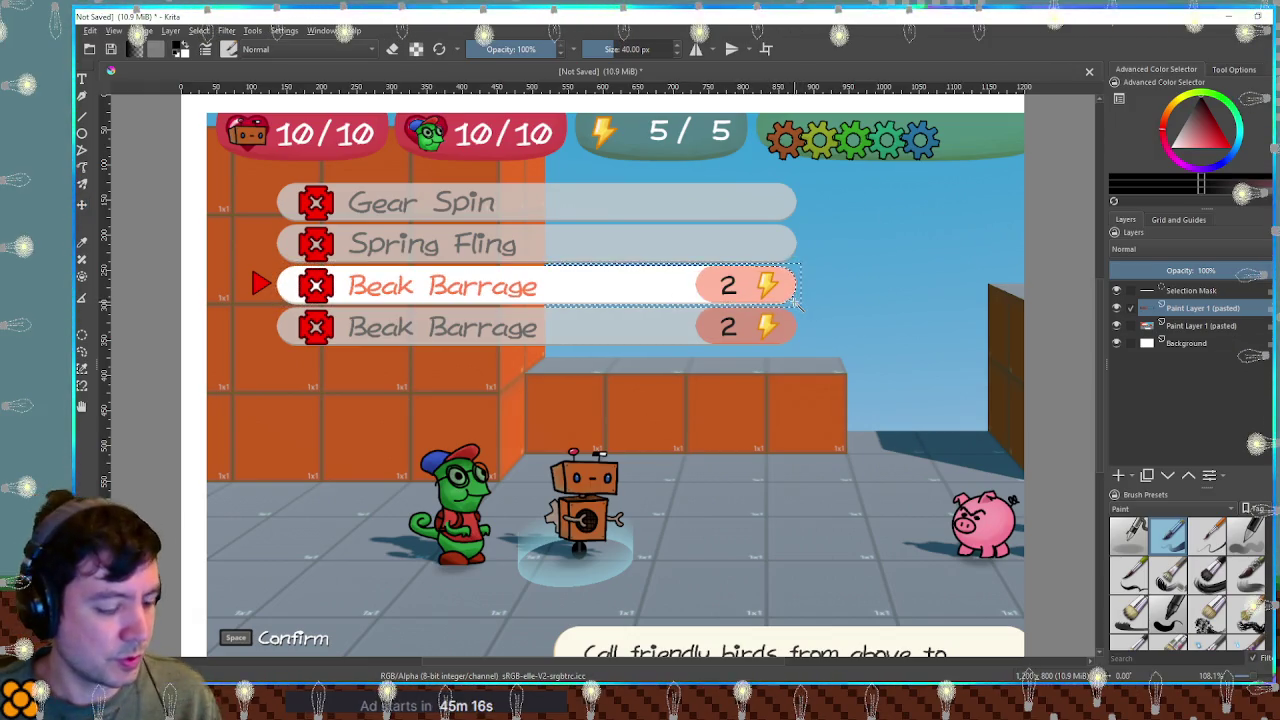
key(ctrl+z)
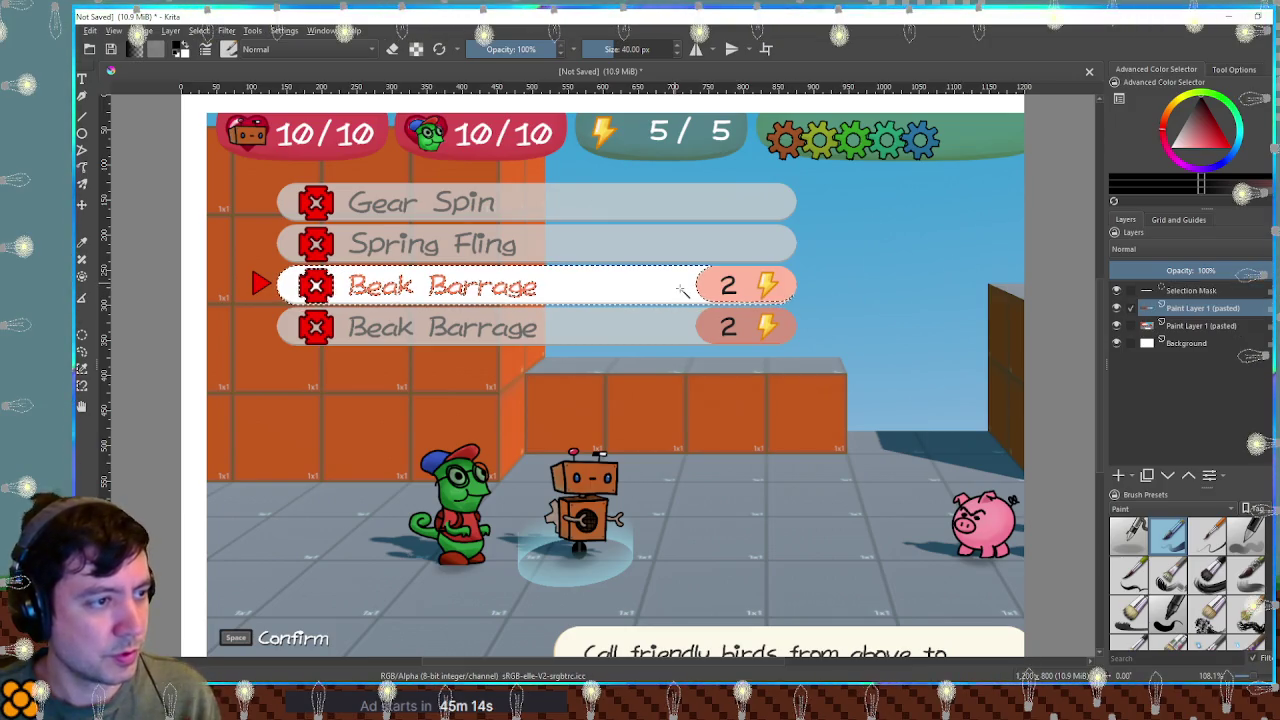
key(ctrl+z)
Step: Move the pasted Beak Barrage row onto the highlighted menu entry
drag(679, 288, 1048, 295)
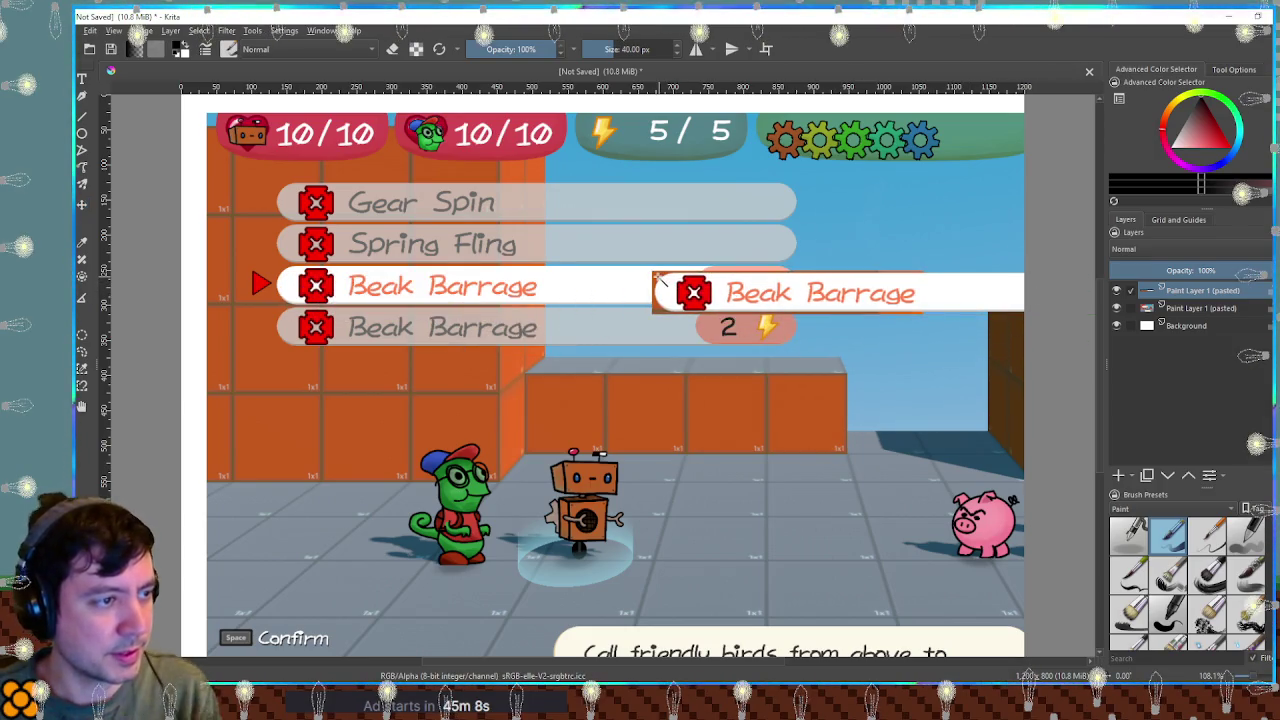
click(660, 283)
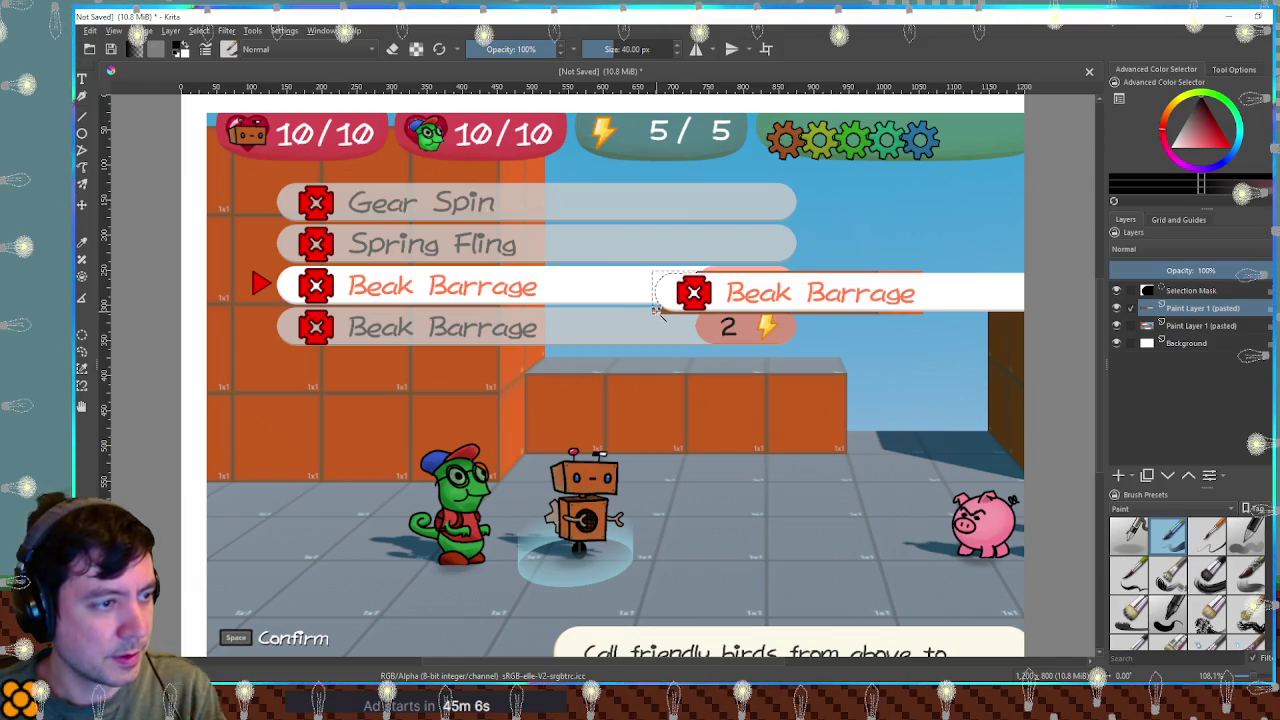
key(ctrl+shift+i)
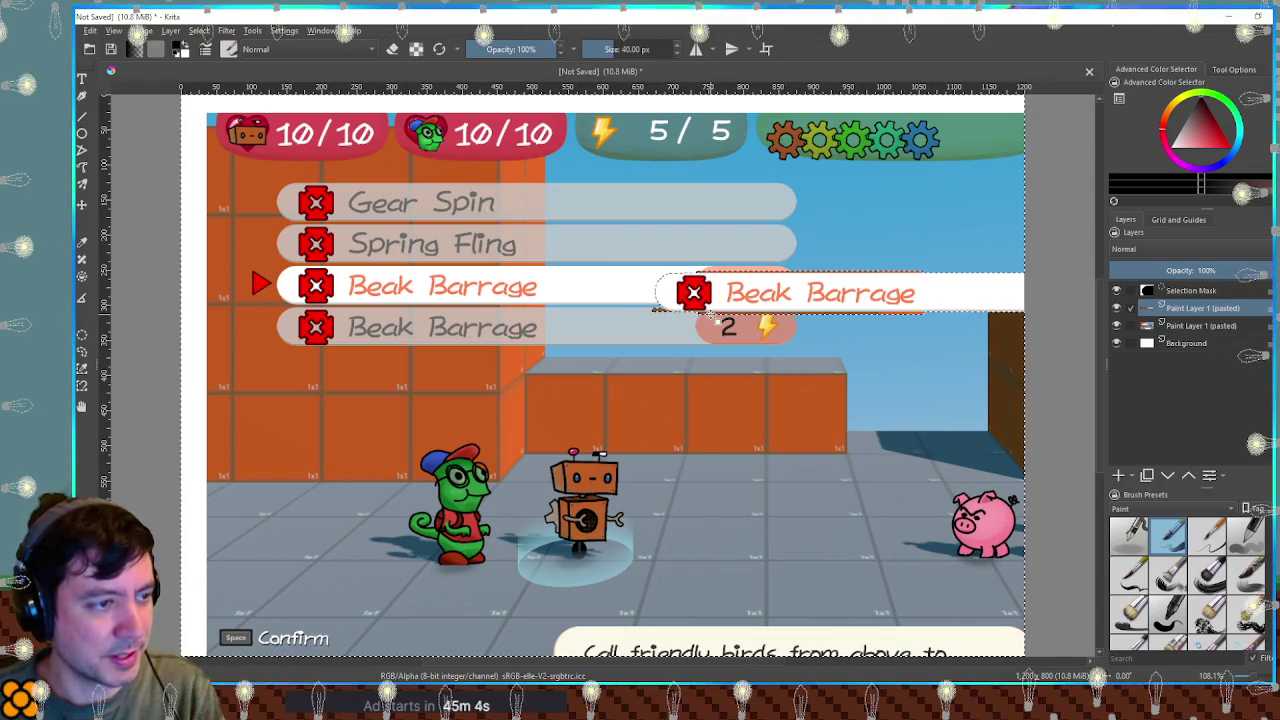
key(ctrl+shift+a)
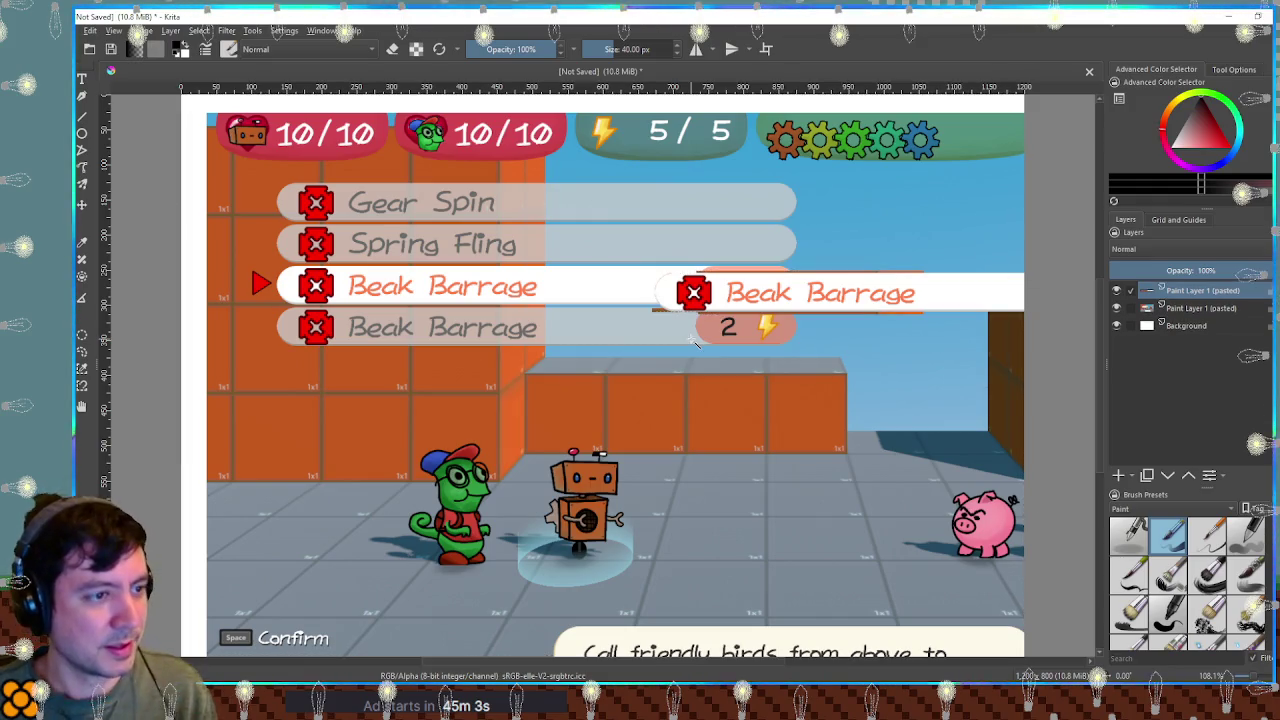
drag(557, 289, 436, 303)
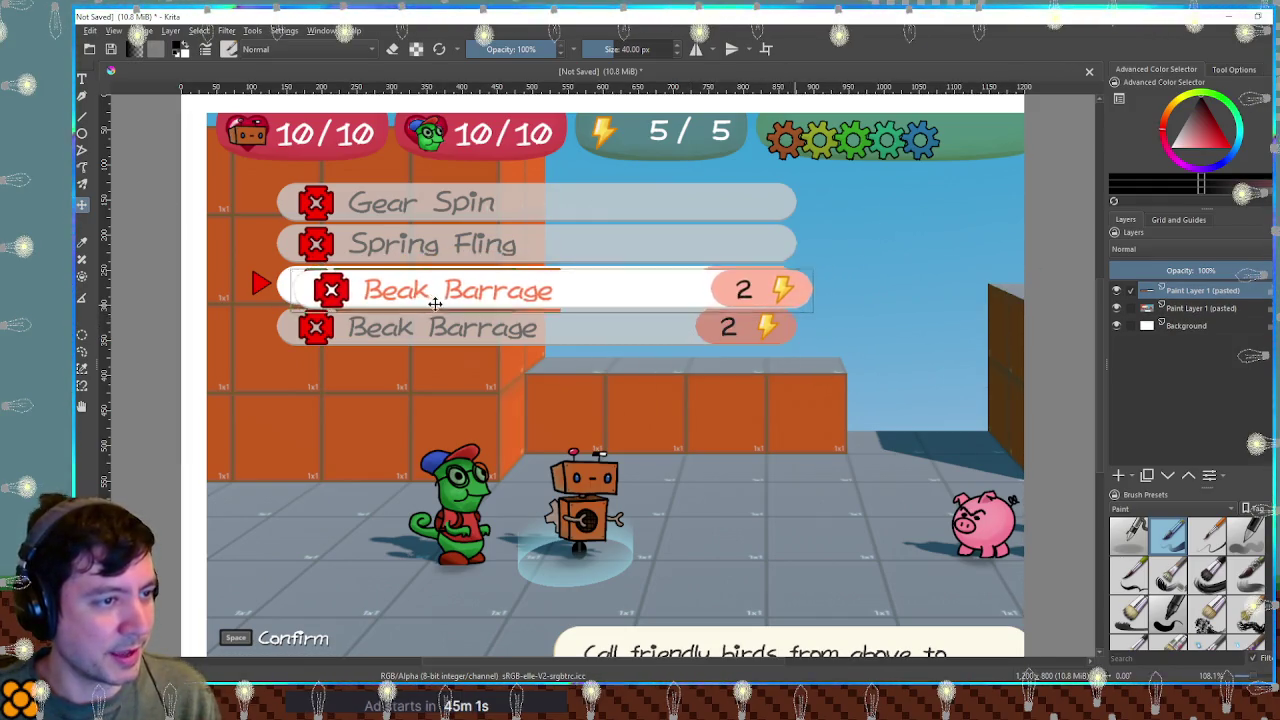
key(Right)
key(Right)
key(Right)
key(Down)
key(Down)
key(Down)
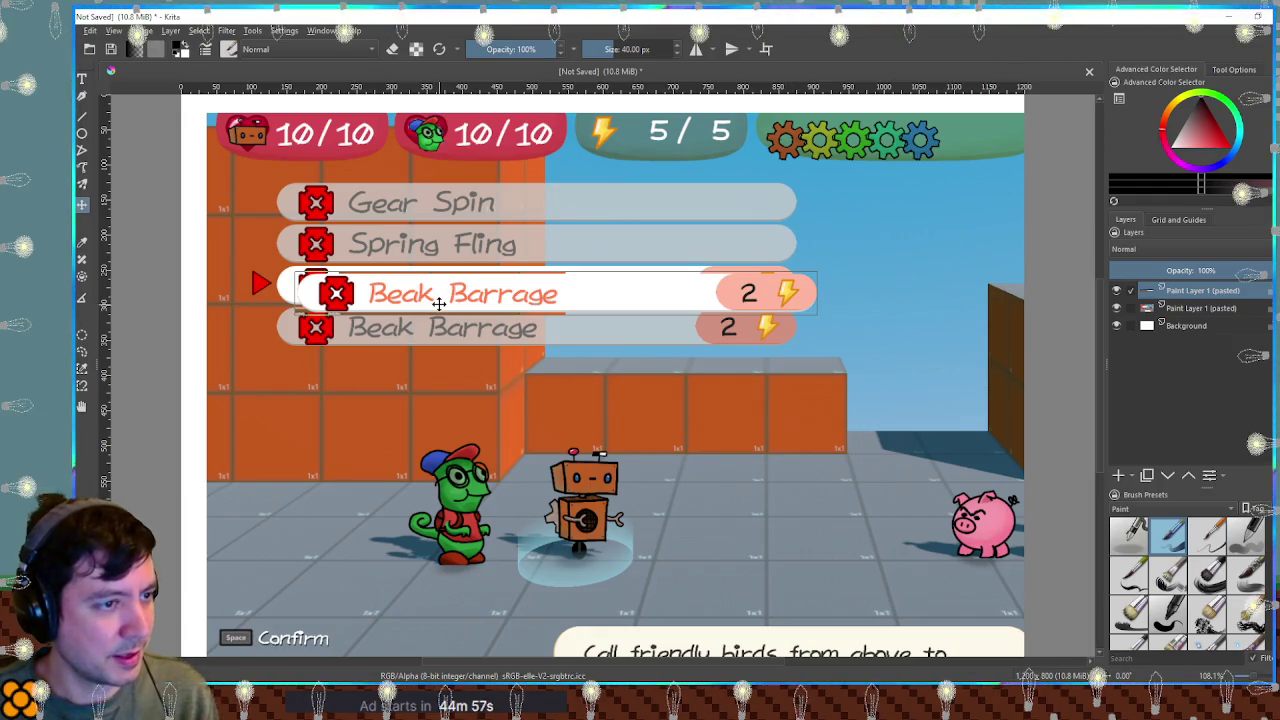
key(ctrl+a)
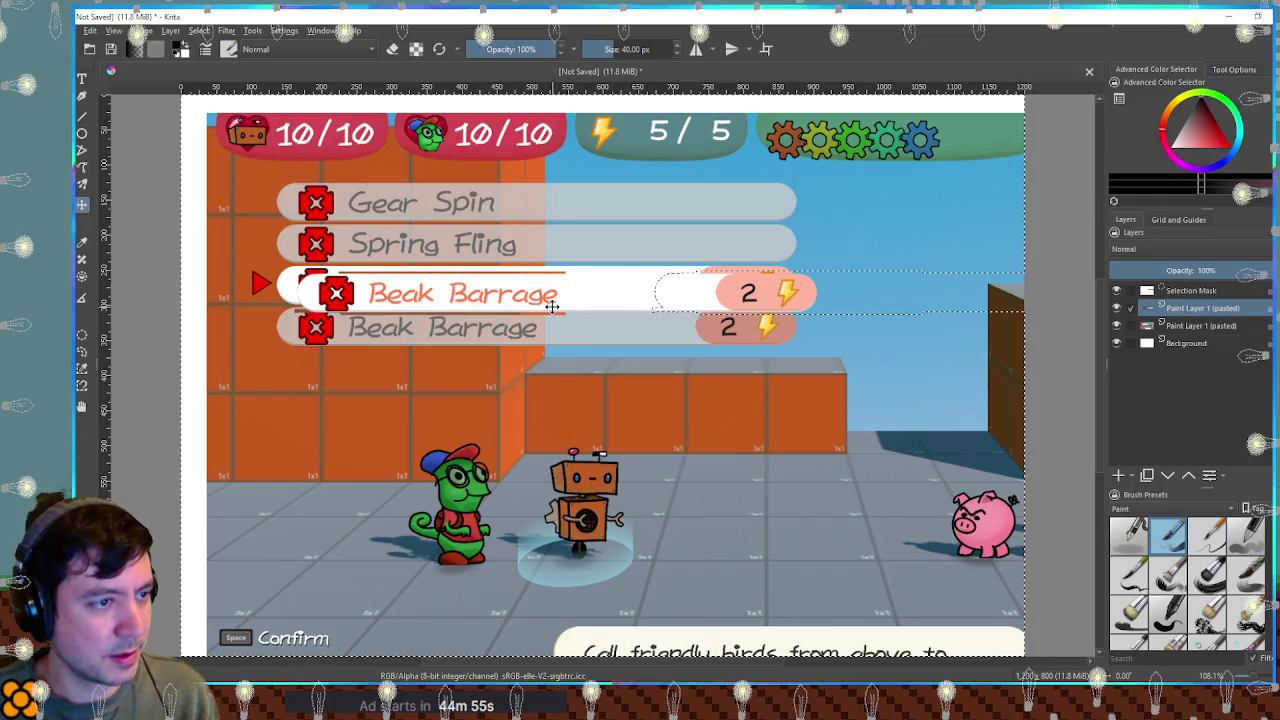
key(ctrl+shift+a)
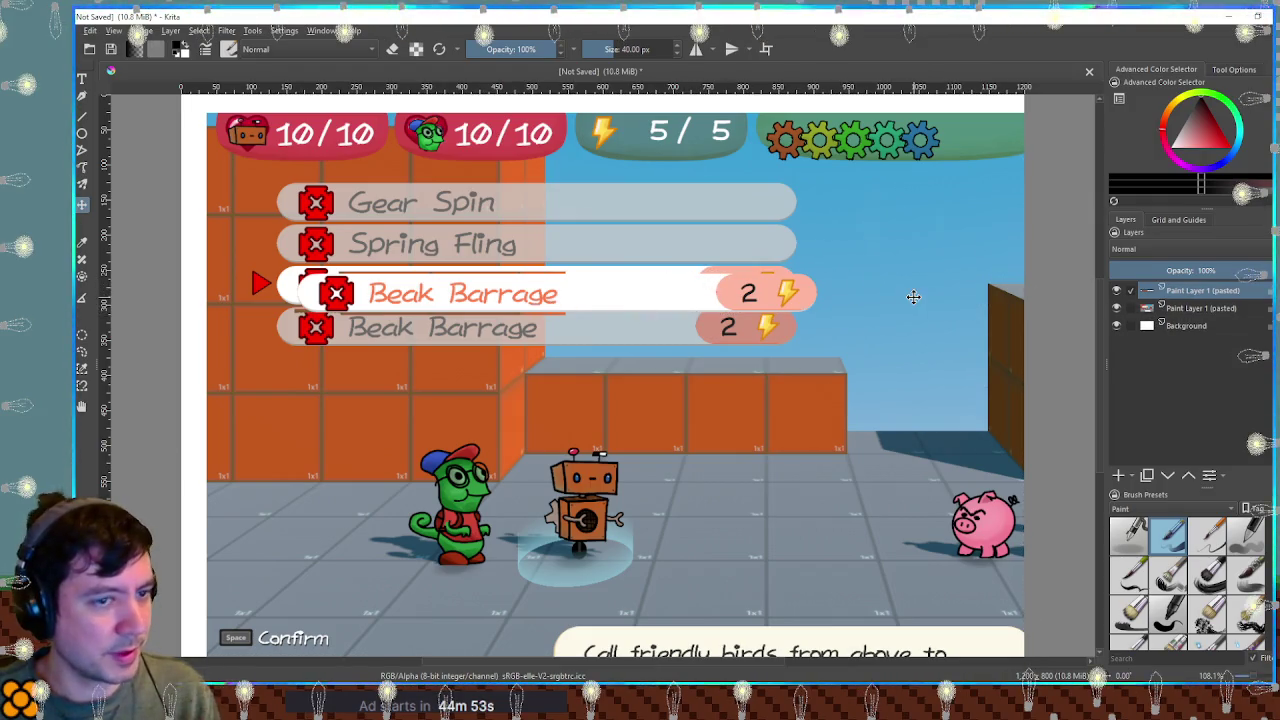
Step: Duplicate the pasted row layer and nudge the copy slightly left and up
key(ctrl+j)
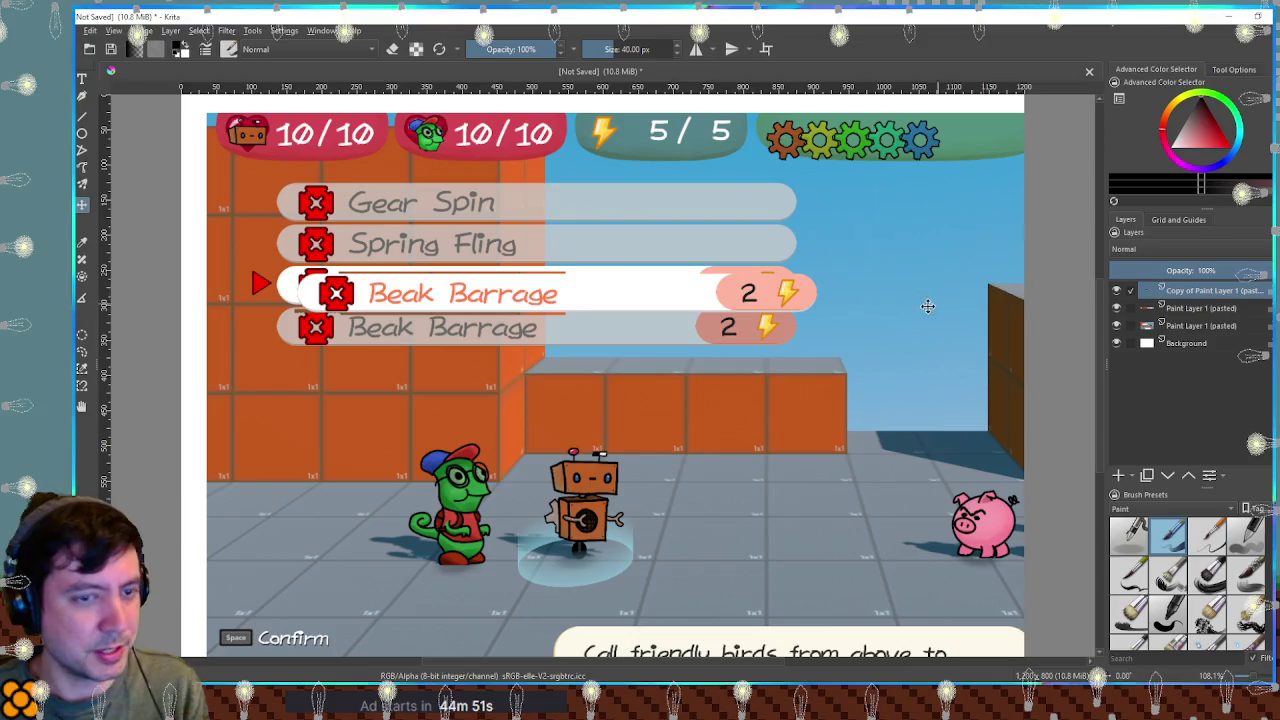
drag(561, 302, 545, 301)
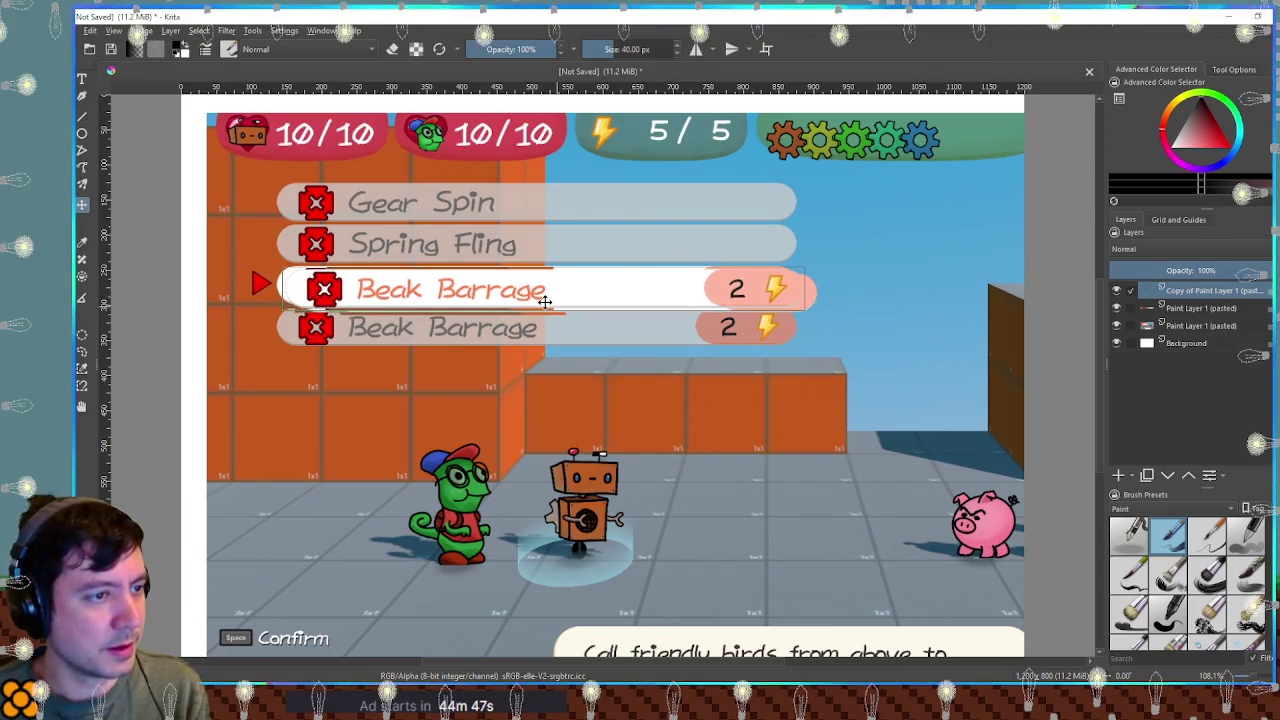
key(Left)
key(Left)
key(Left)
key(Up)
key(Up)
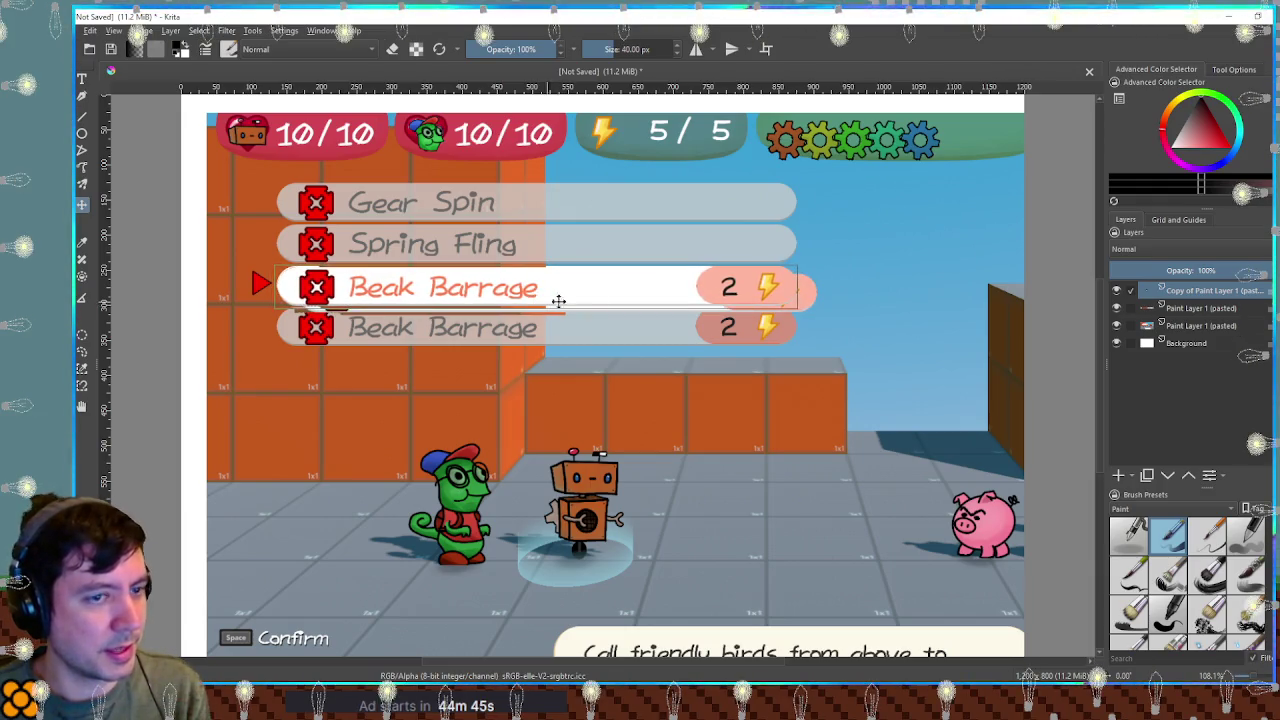
click(1181, 311)
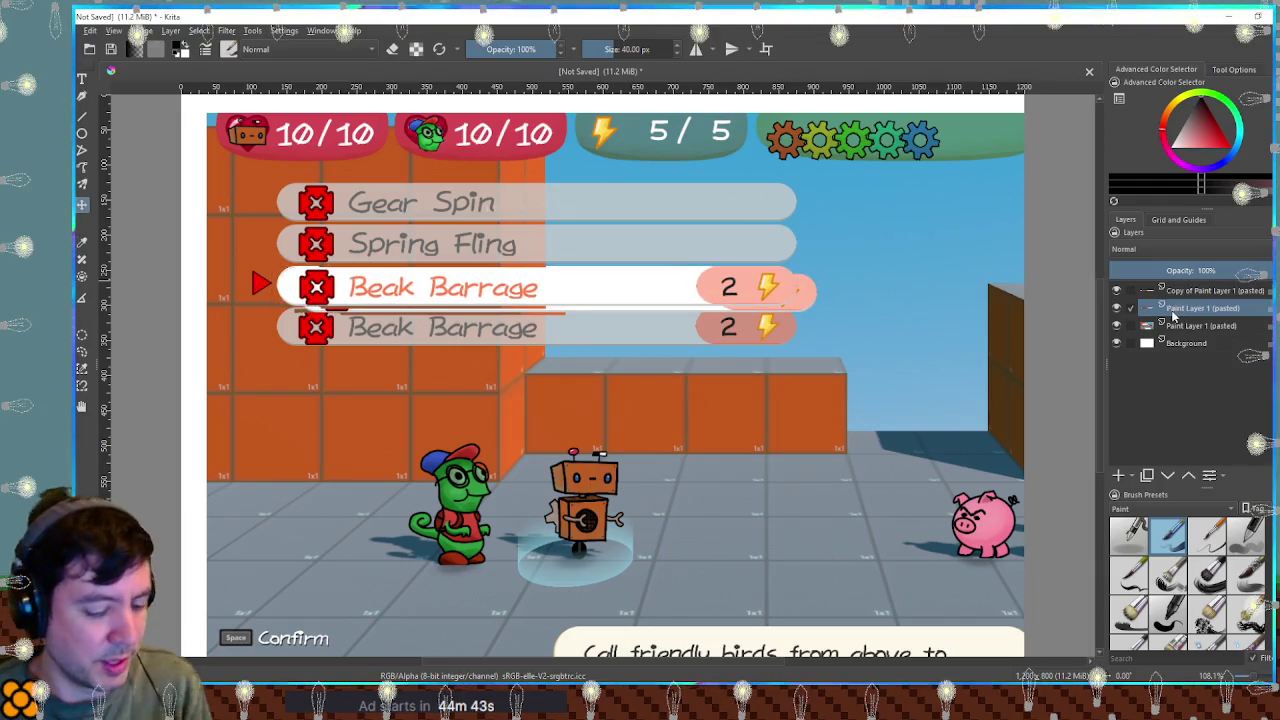
key(ctrl+u)
Step: Recolour the pasted row layer to Hue -61 and Saturation -50, with slightly darker lightness
drag(935, 183, 869, 185)
drag(904, 83, 1051, 79)
drag(1018, 182, 1165, 186)
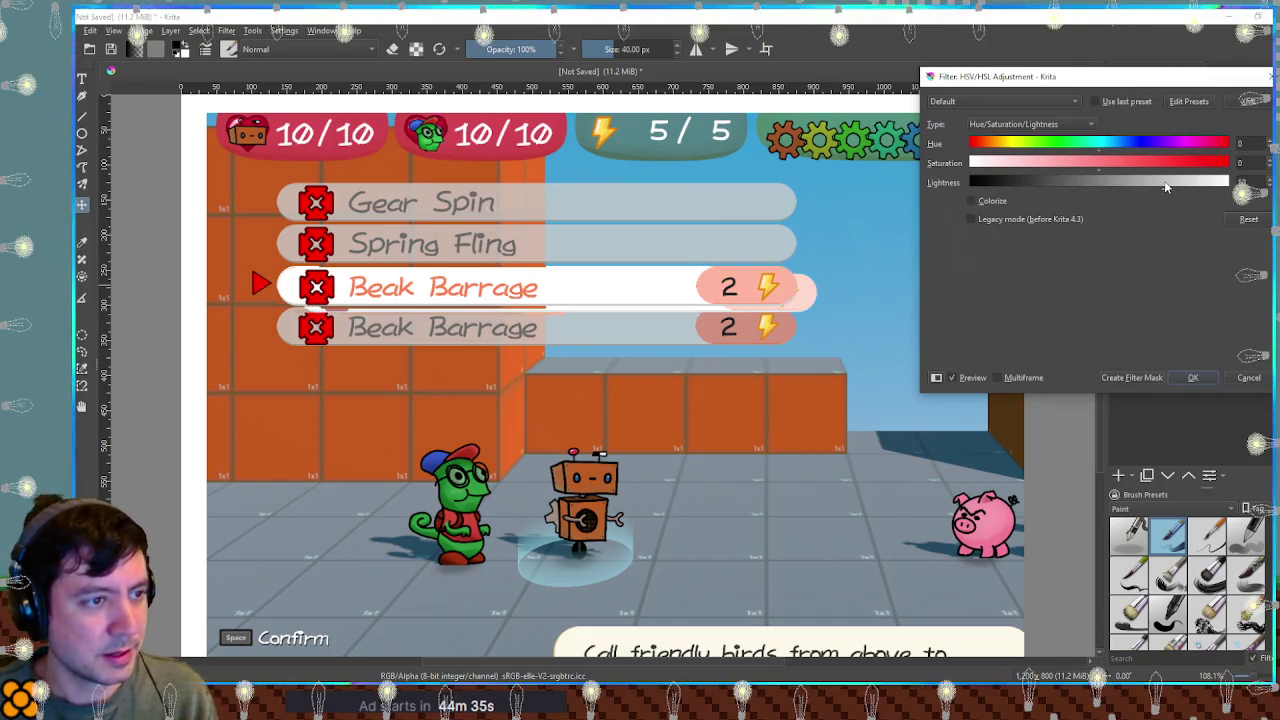
click(1036, 163)
click(1113, 145)
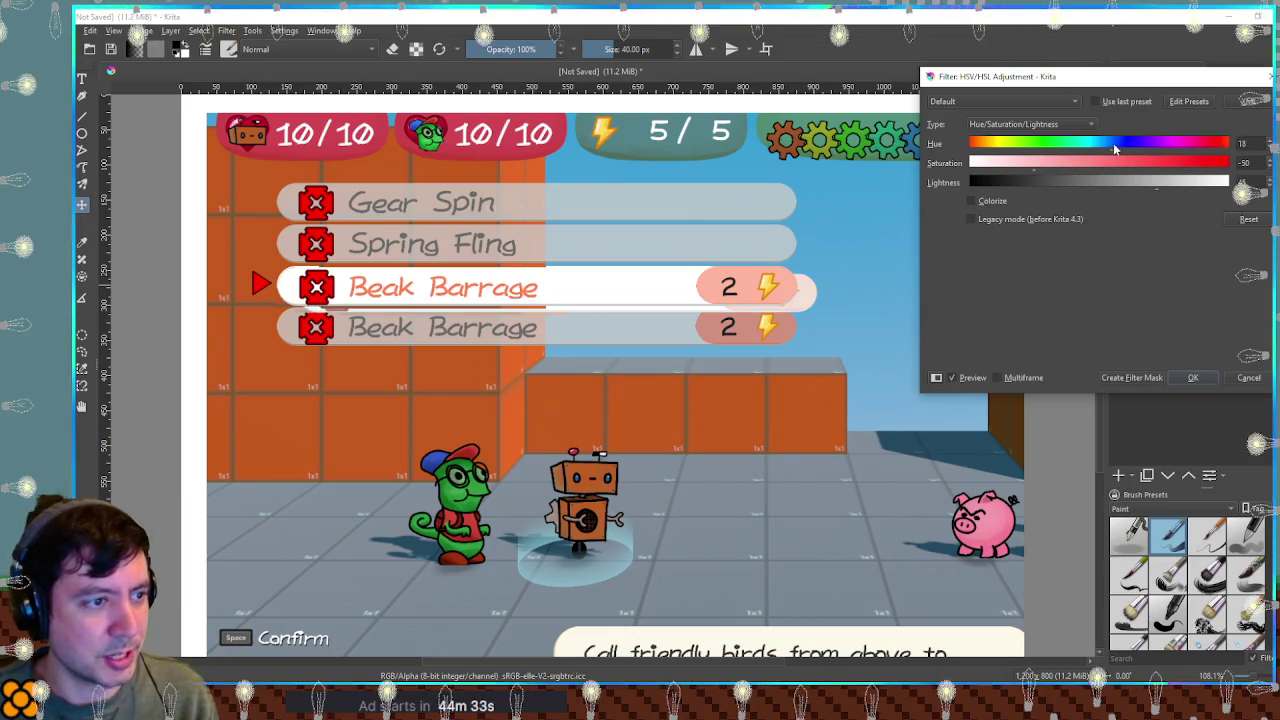
click(1055, 145)
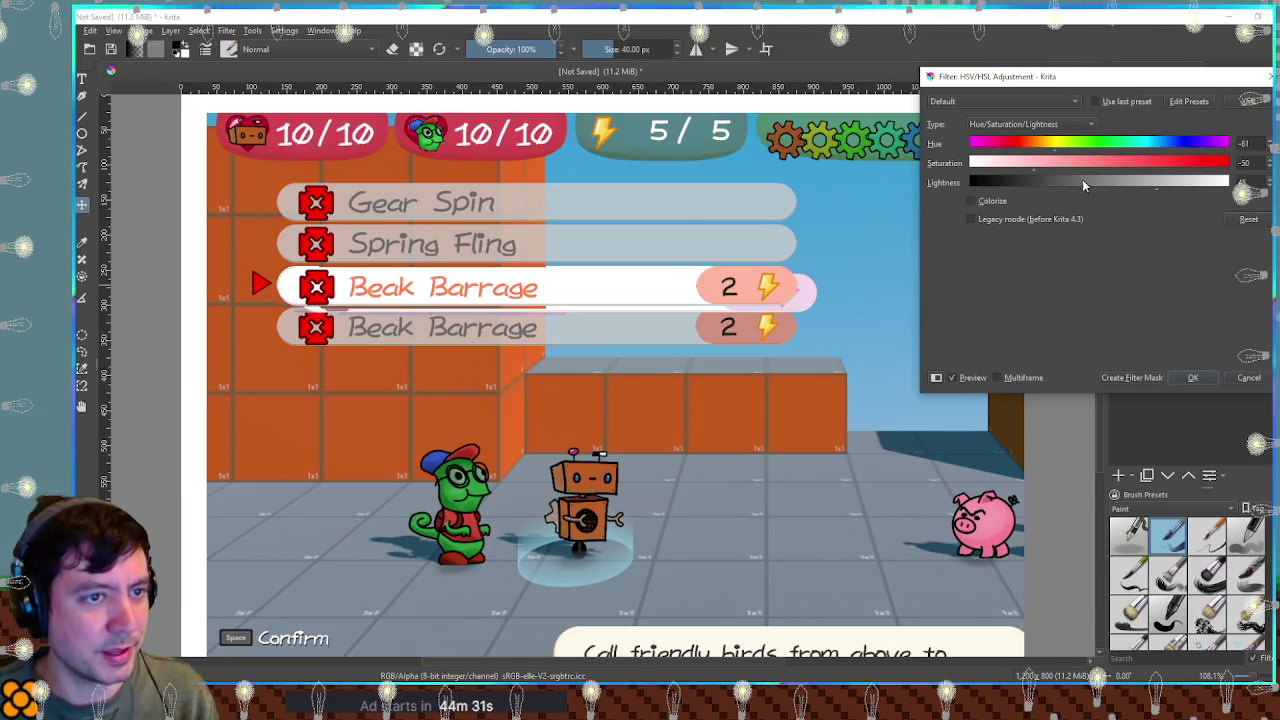
click(1083, 183)
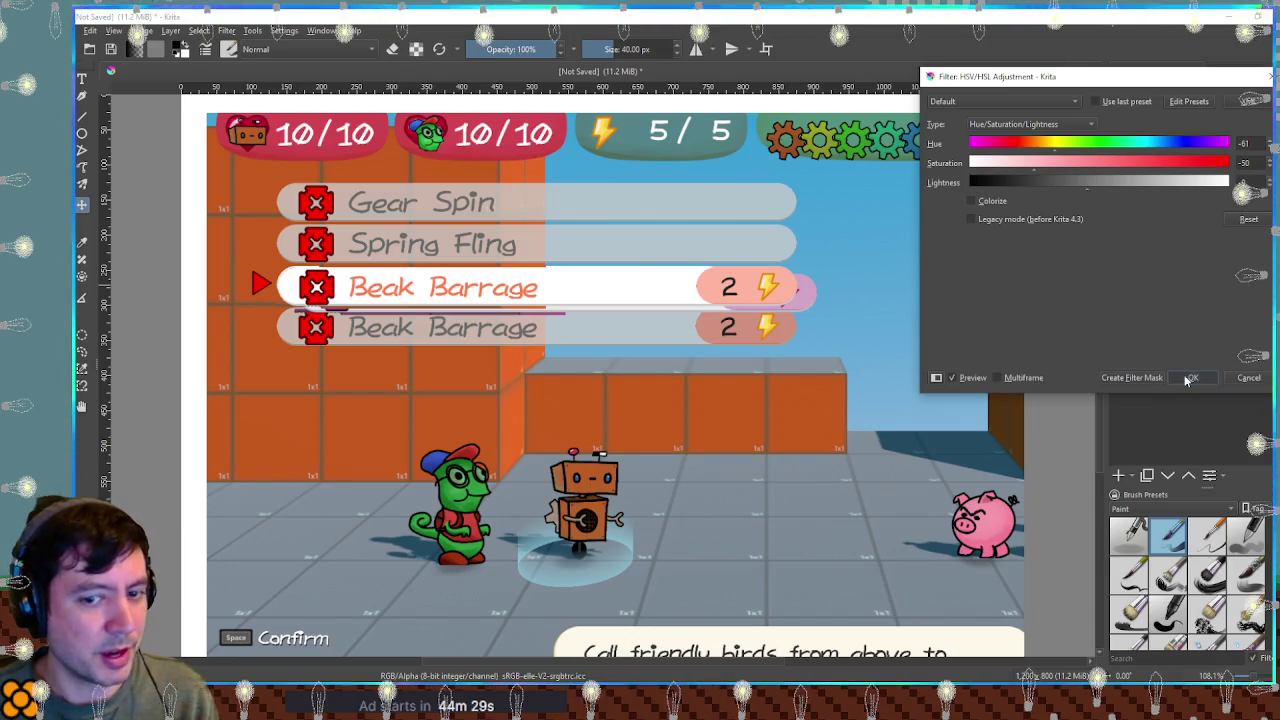
click(1186, 377)
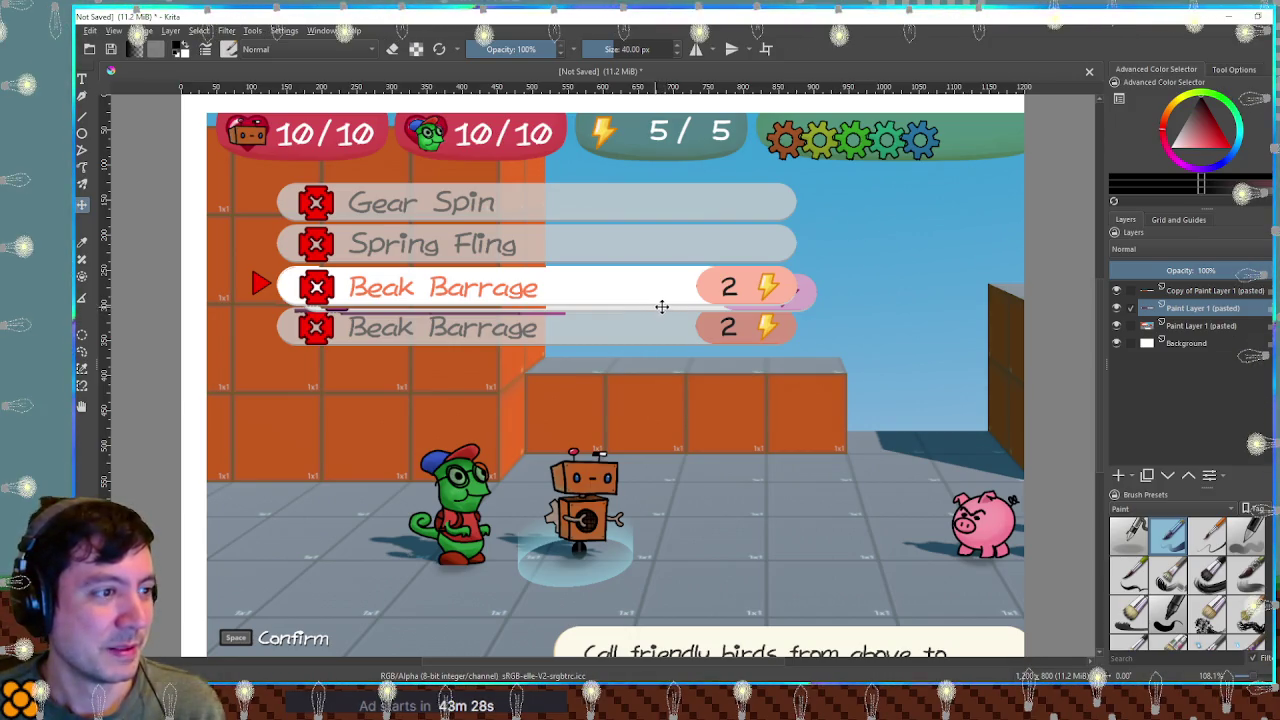
Step: Line the pasted row up with the row beneath, then minimise Krita to reveal the game
drag(770, 300, 752, 293)
mouse_move(760, 297)
mouse_down()
mouse_move(764, 313)
mouse_move(761, 300)
mouse_up()
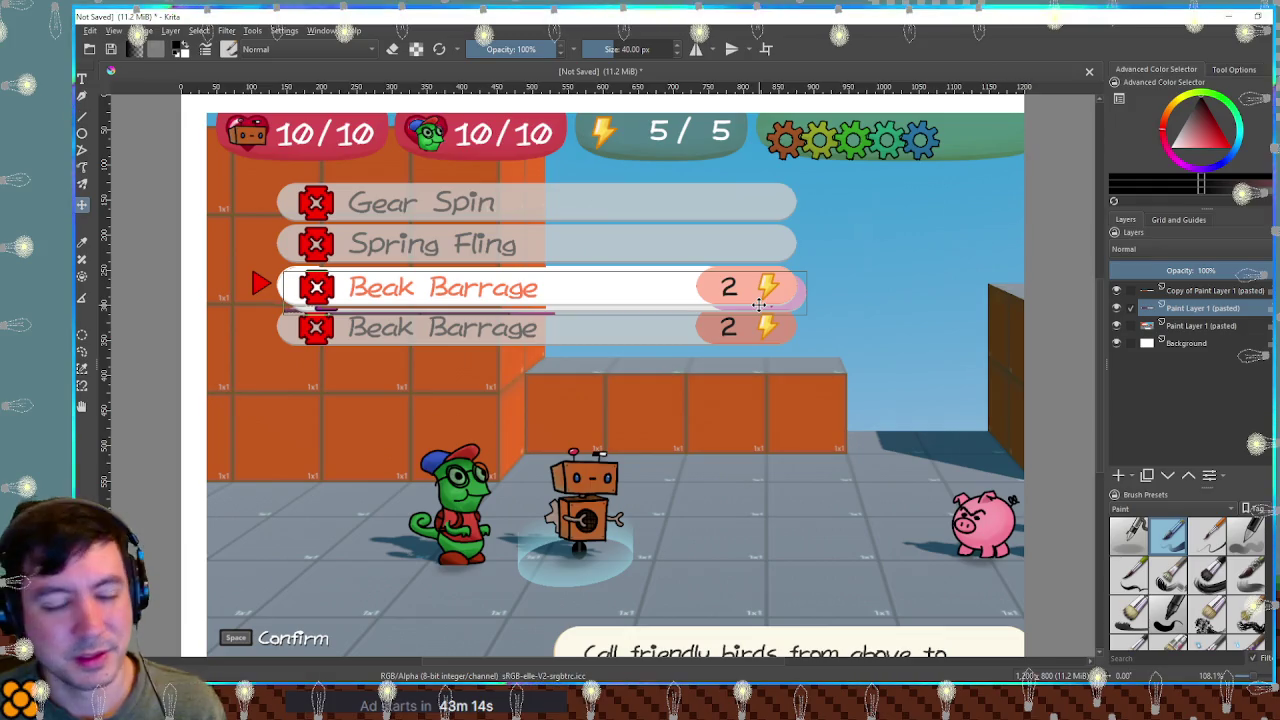
click(1228, 18)
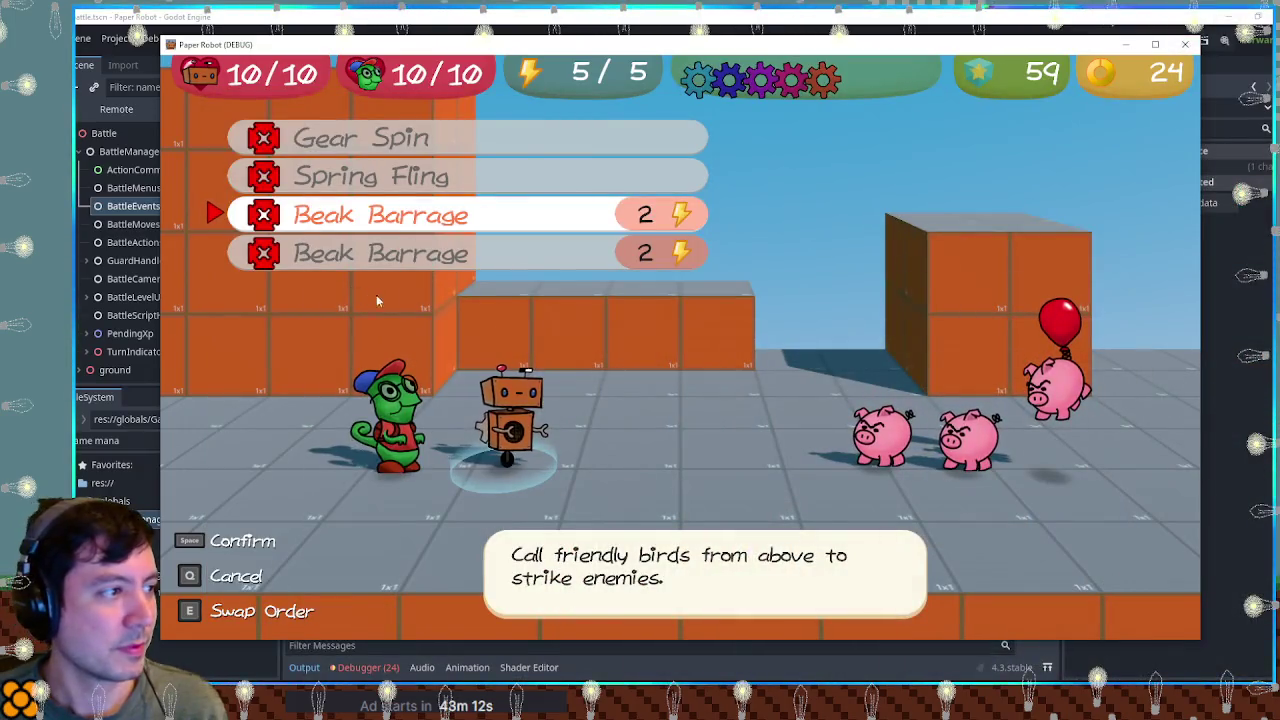
Step: Close the Paper Robot game window and bring up player_moves.gd at the Beak Barrage move
click(1184, 46)
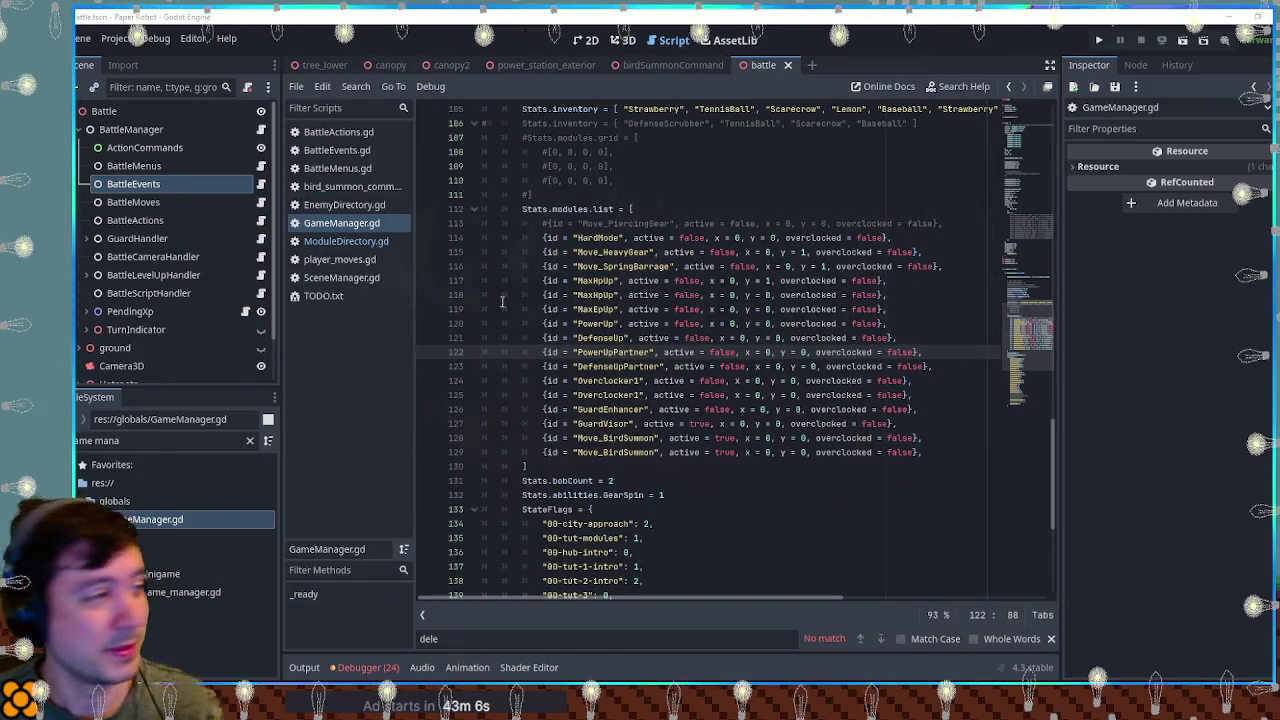
click(347, 243)
middle_click(347, 243)
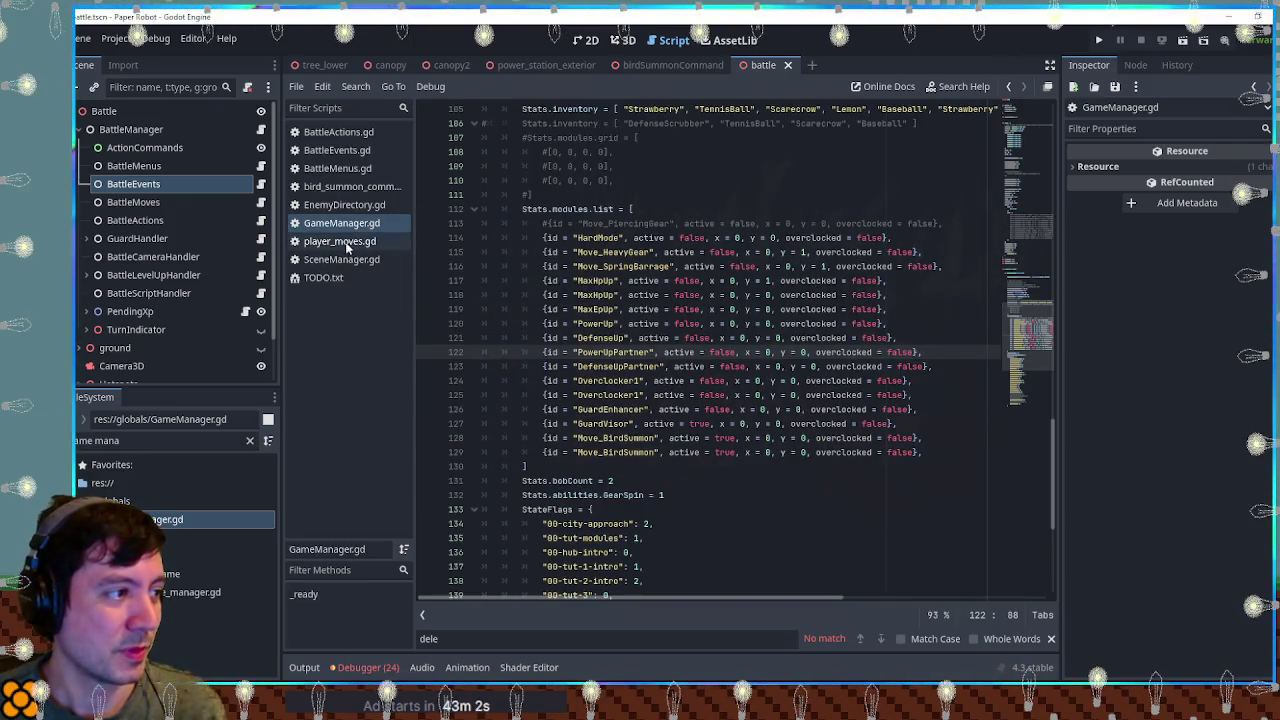
click(346, 242)
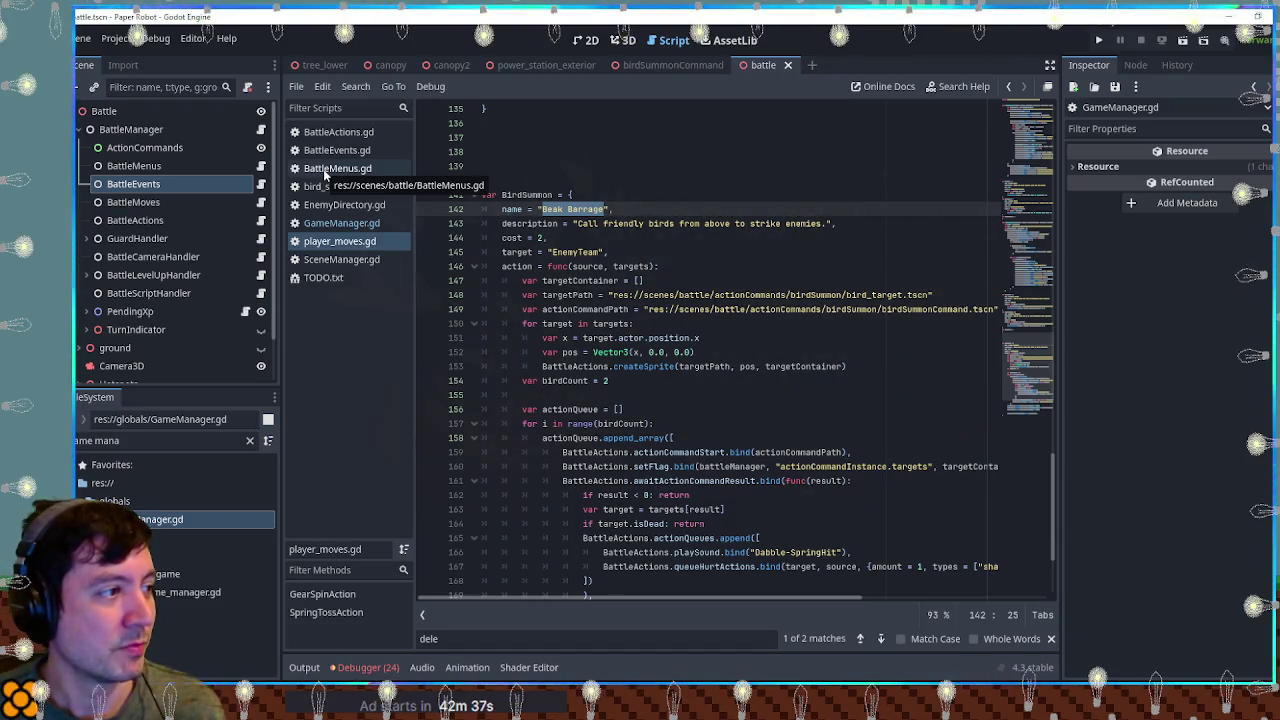
Step: Close BattleEvents.gd and BattleActions.gd, then filter FileSystem for 'battle men' and open BattleMenus.gd
middle_click(328, 150)
middle_click(328, 132)
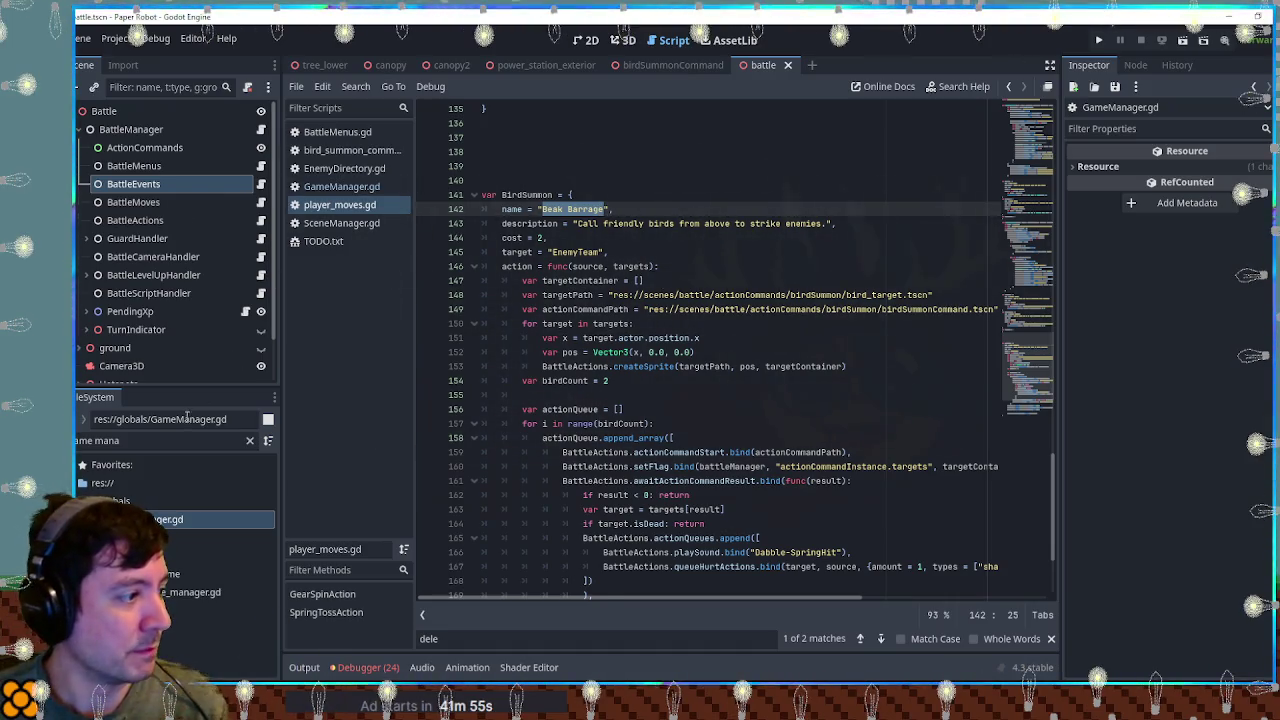
triple_click(160, 440)
text(battle )
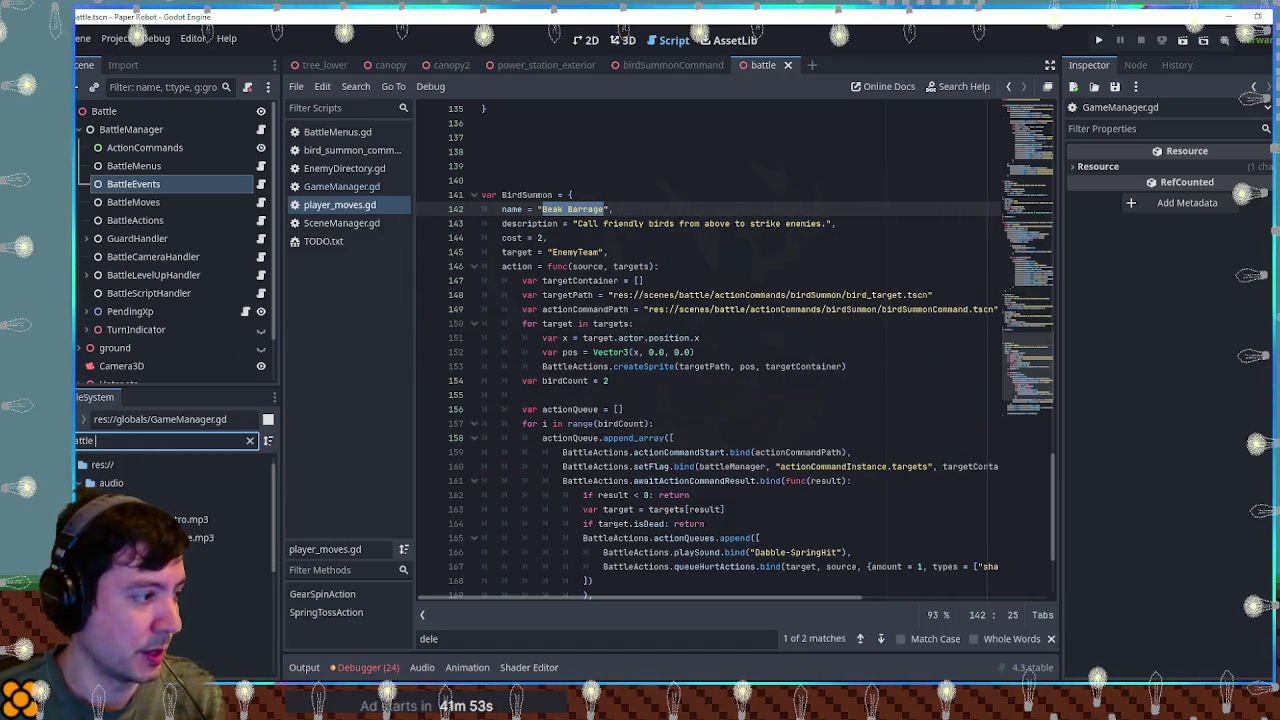
text(men)
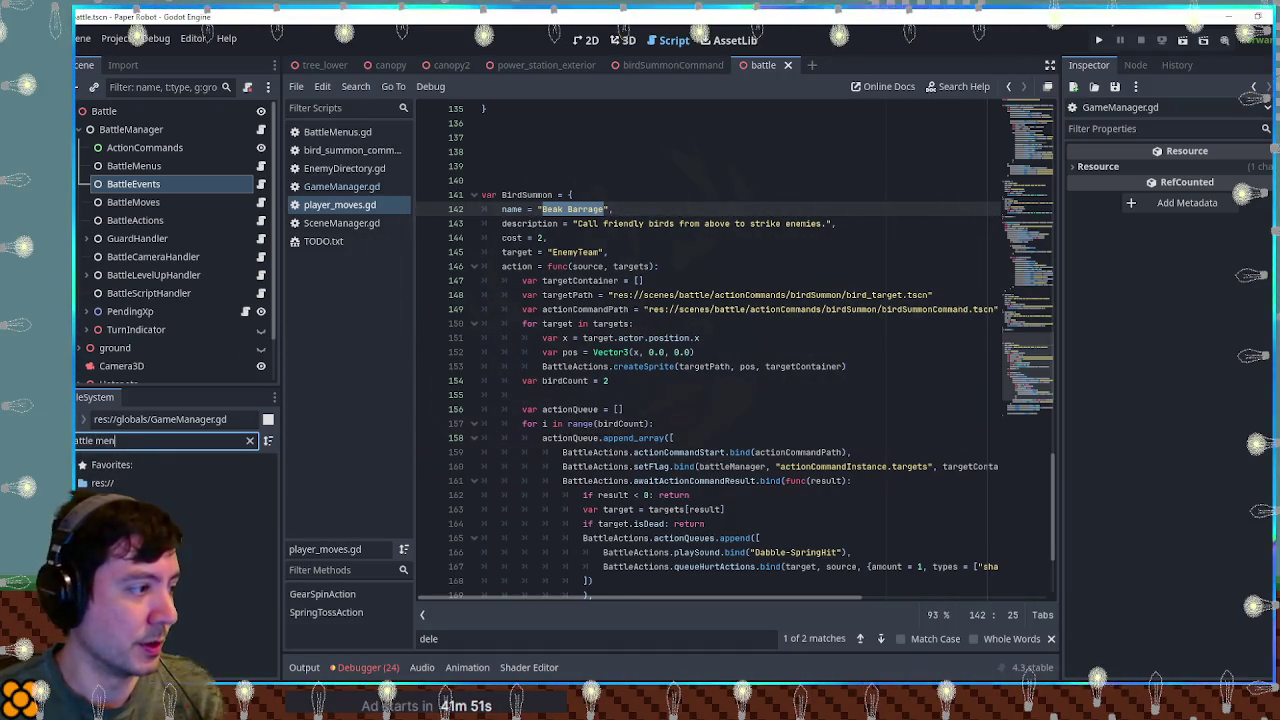
double_click(166, 538)
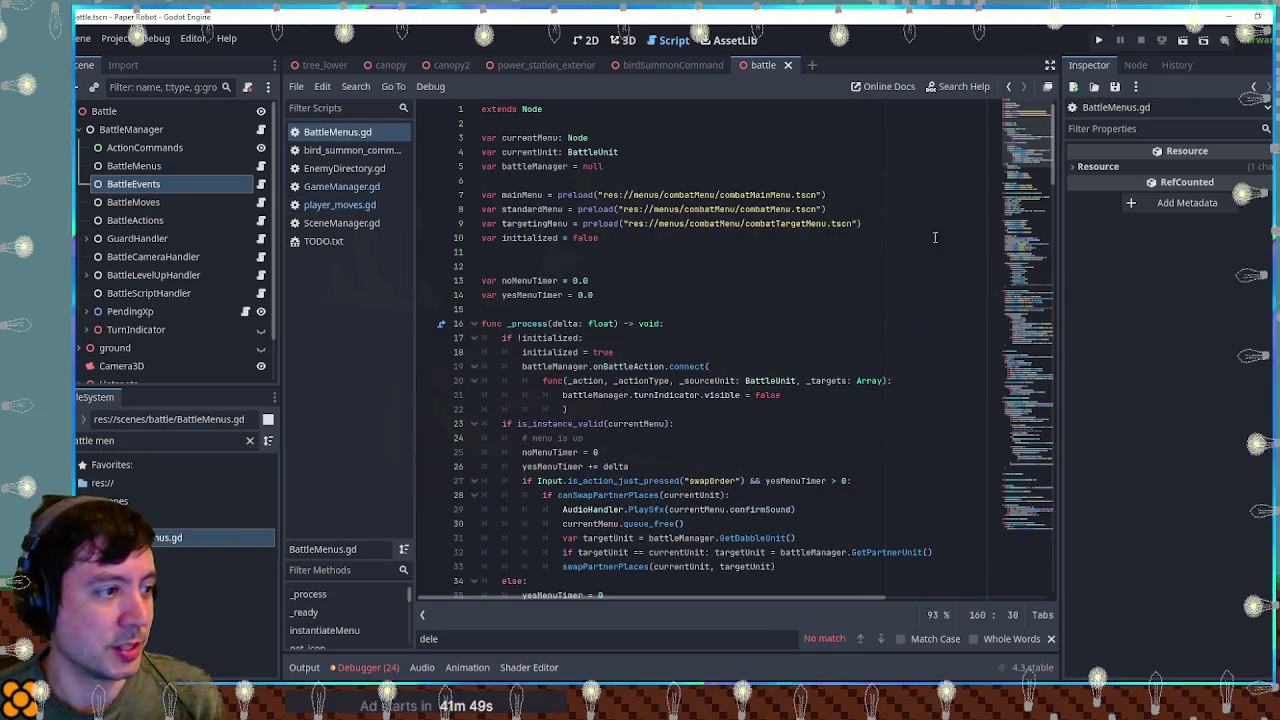
Step: Scroll BattleMenus.gd down to playerAttackMenu's moveName and createTargetingMenu lines
scroll(1038, 267, down, 15)
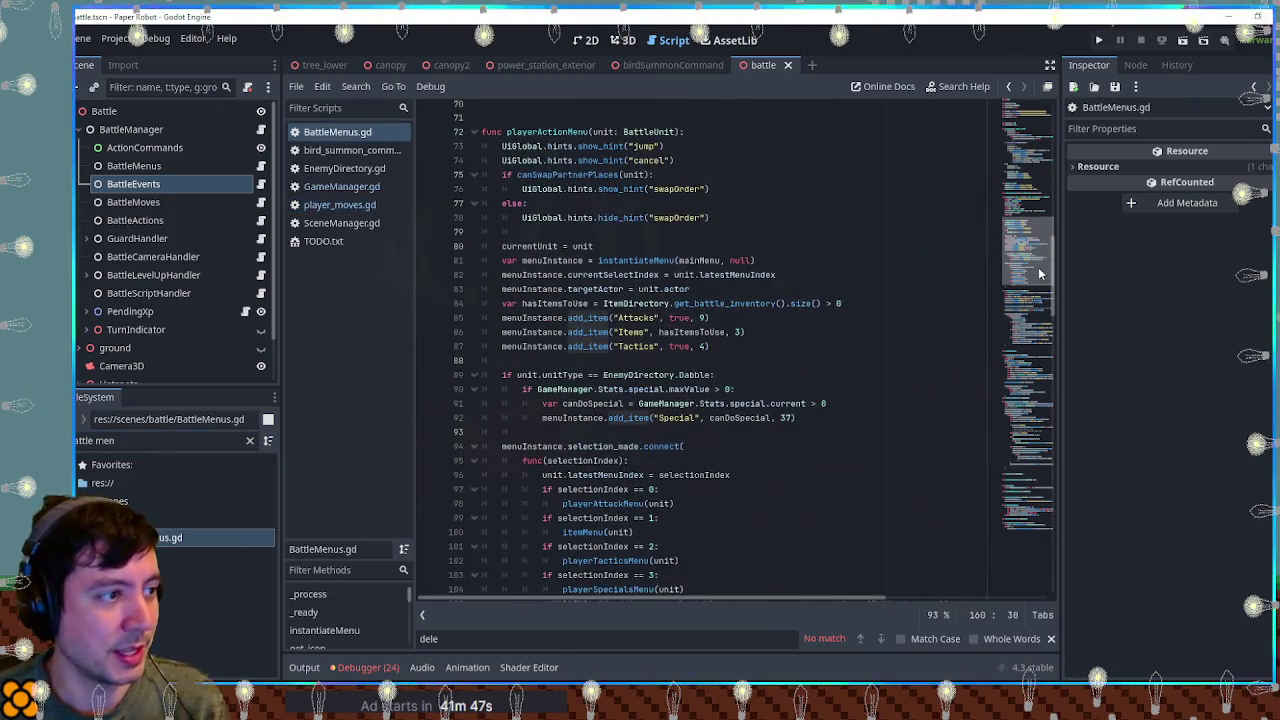
scroll(549, 304, down, 3)
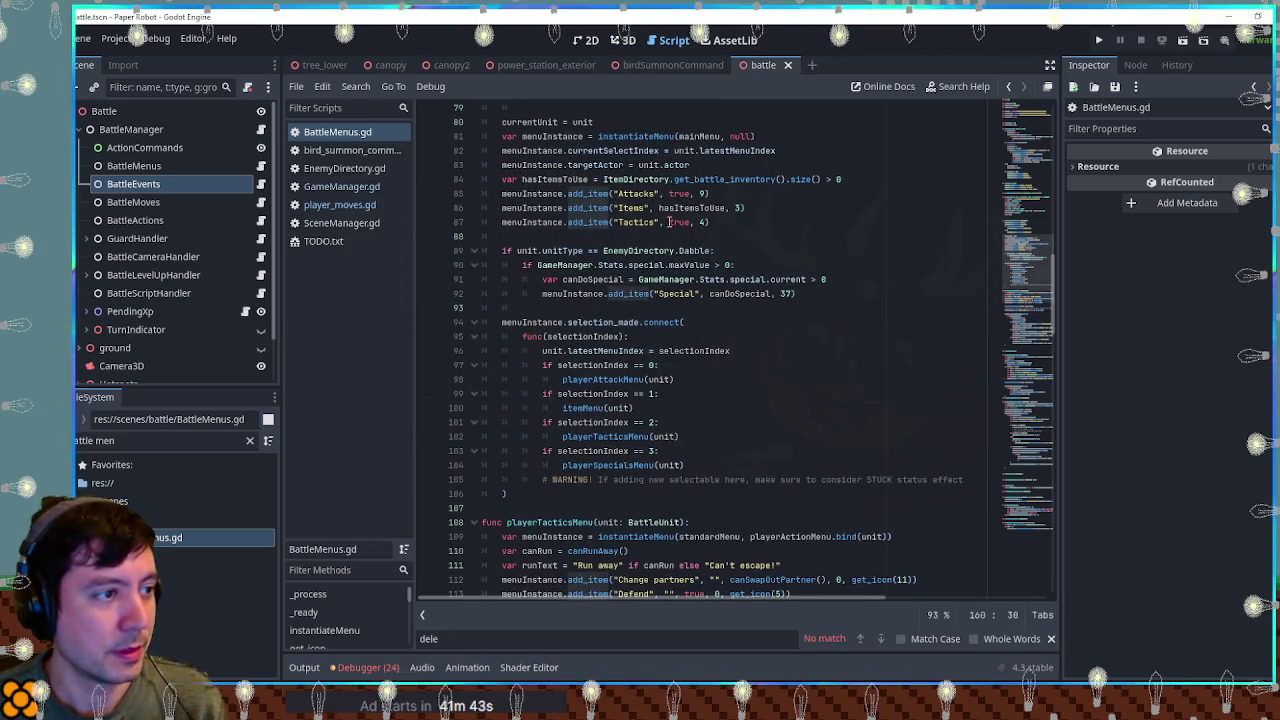
scroll(700, 238, down, 10)
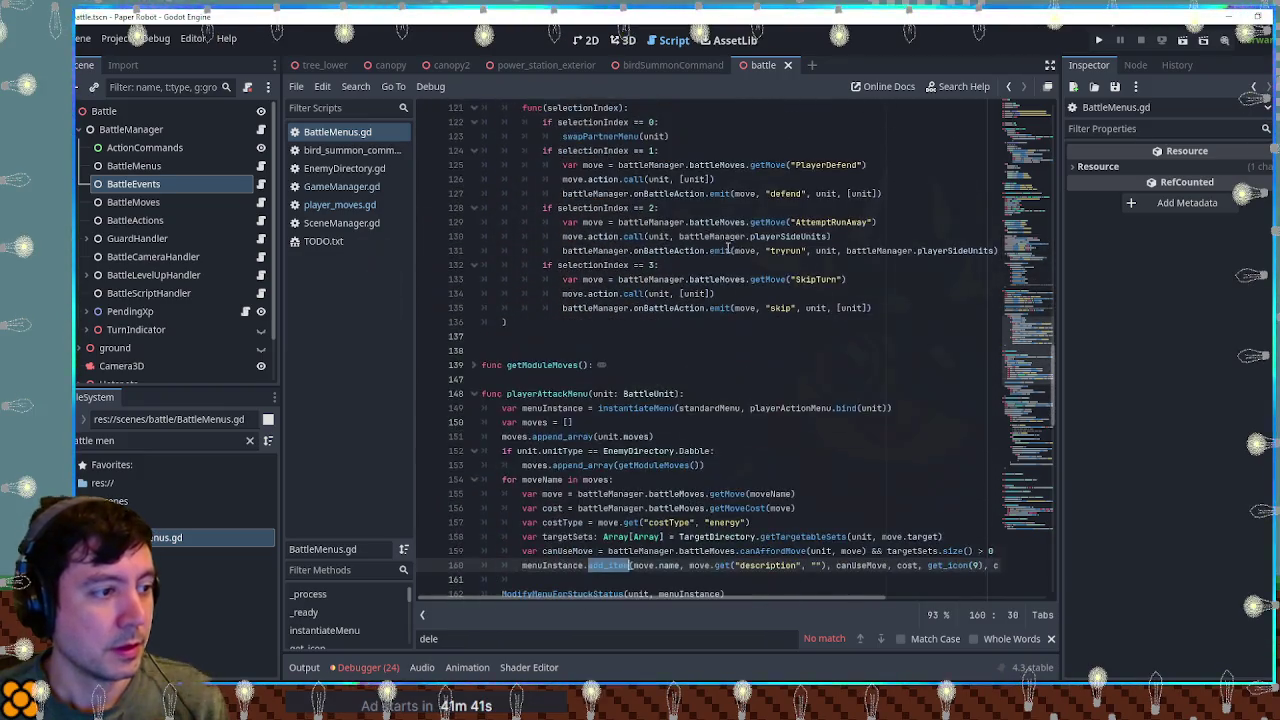
scroll(750, 400, down, 4)
click(774, 437)
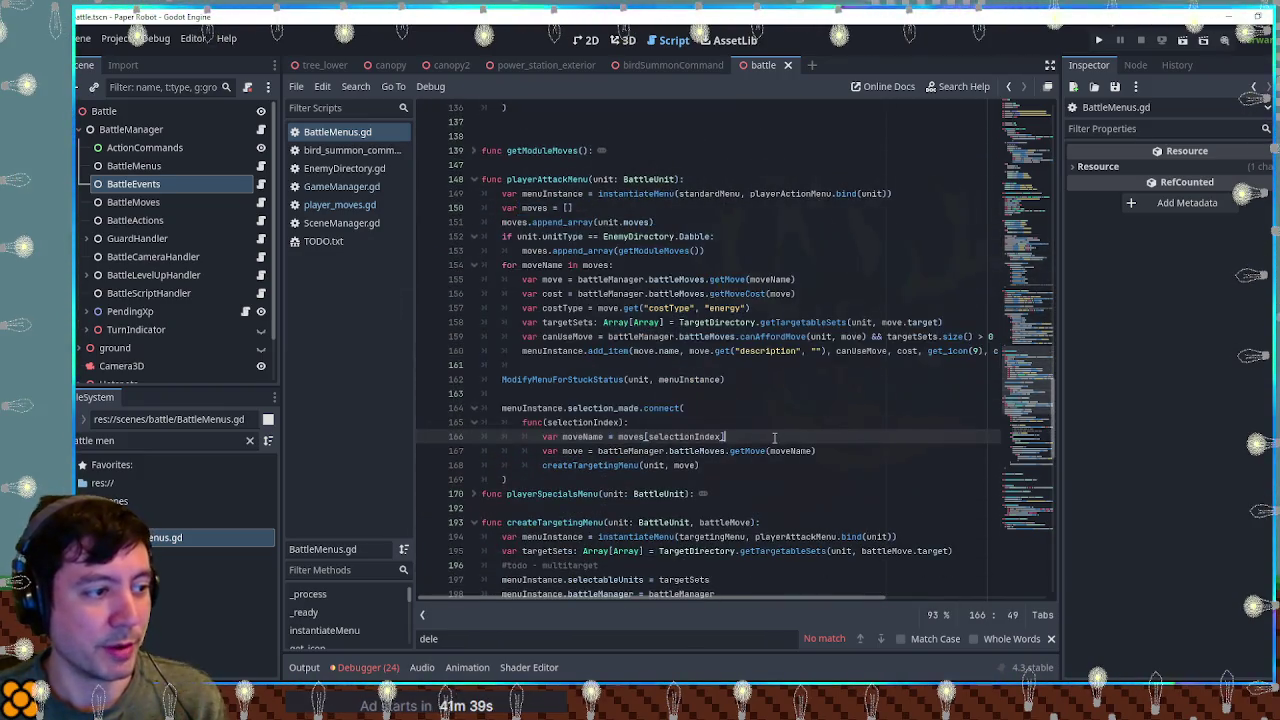
click(858, 464)
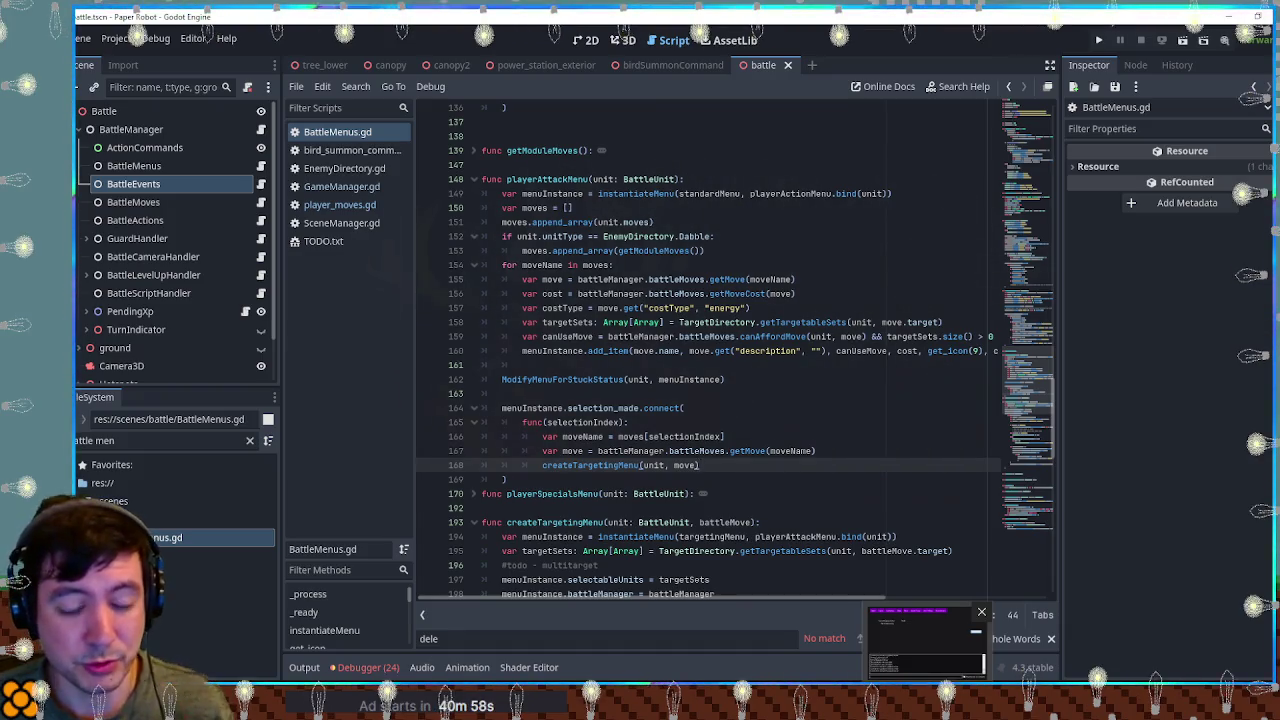
click(776, 451)
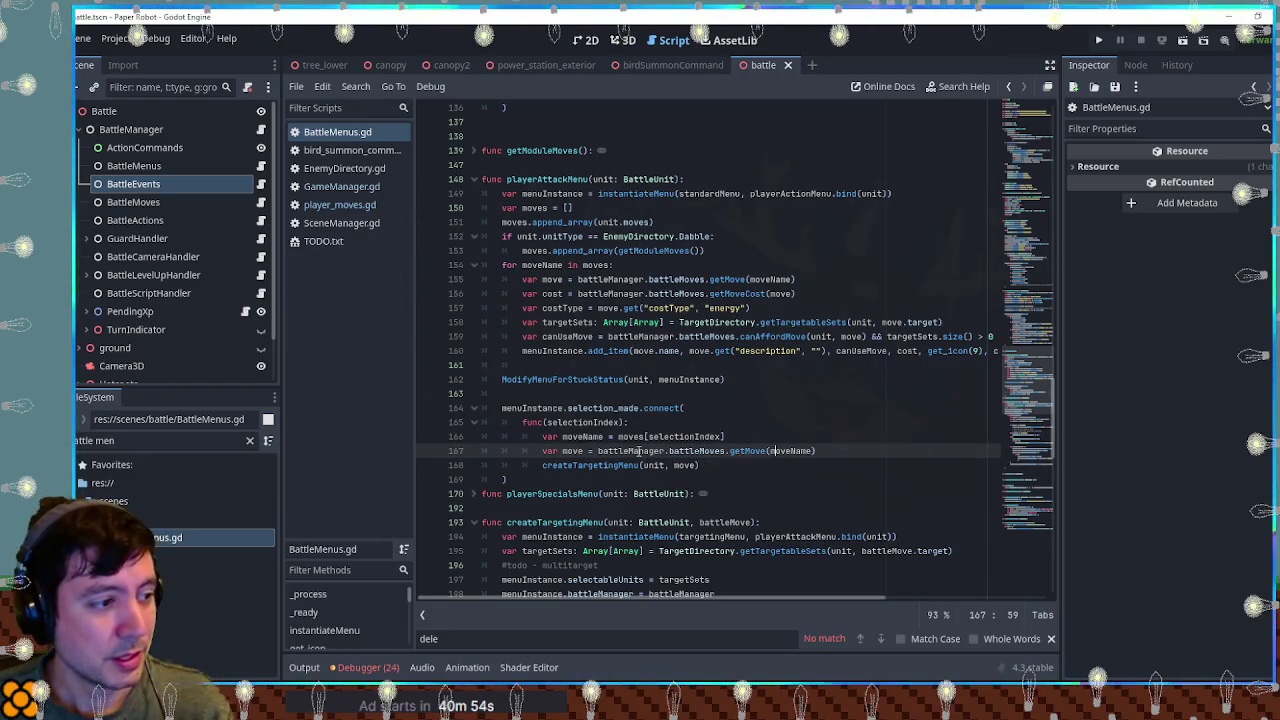
double_click(544, 409)
click(600, 408)
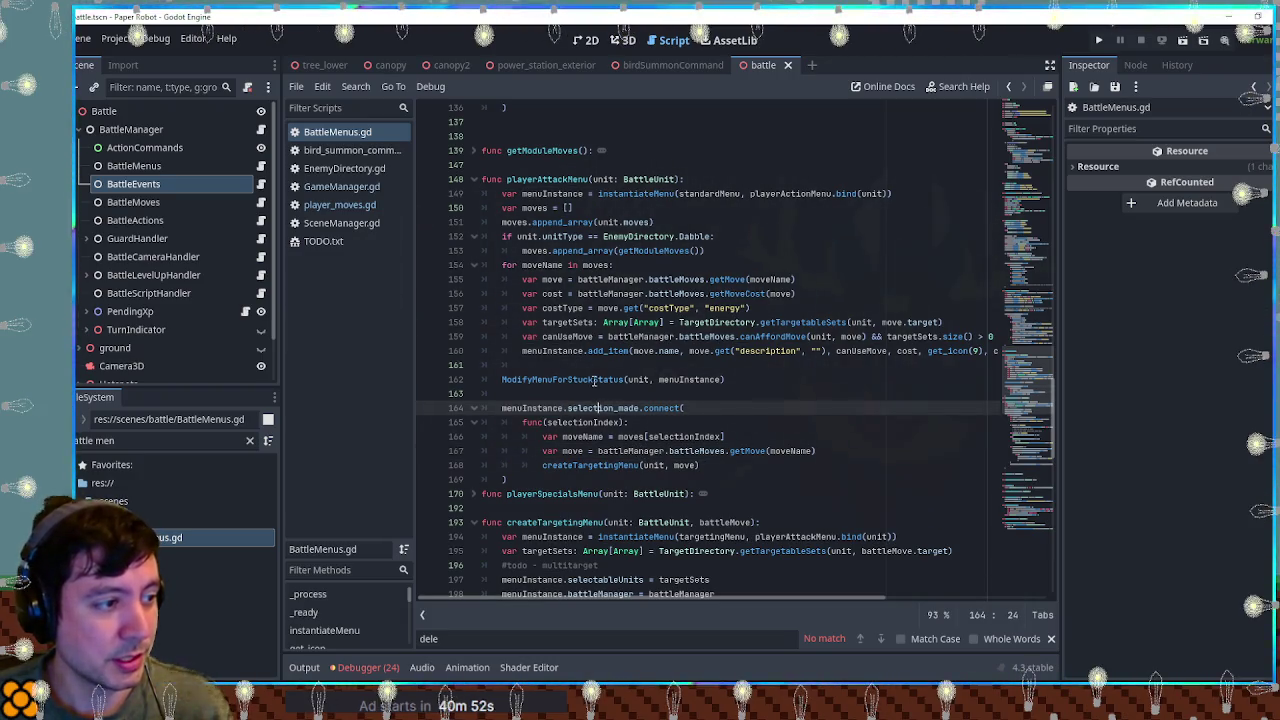
double_click(597, 380)
double_click(550, 351)
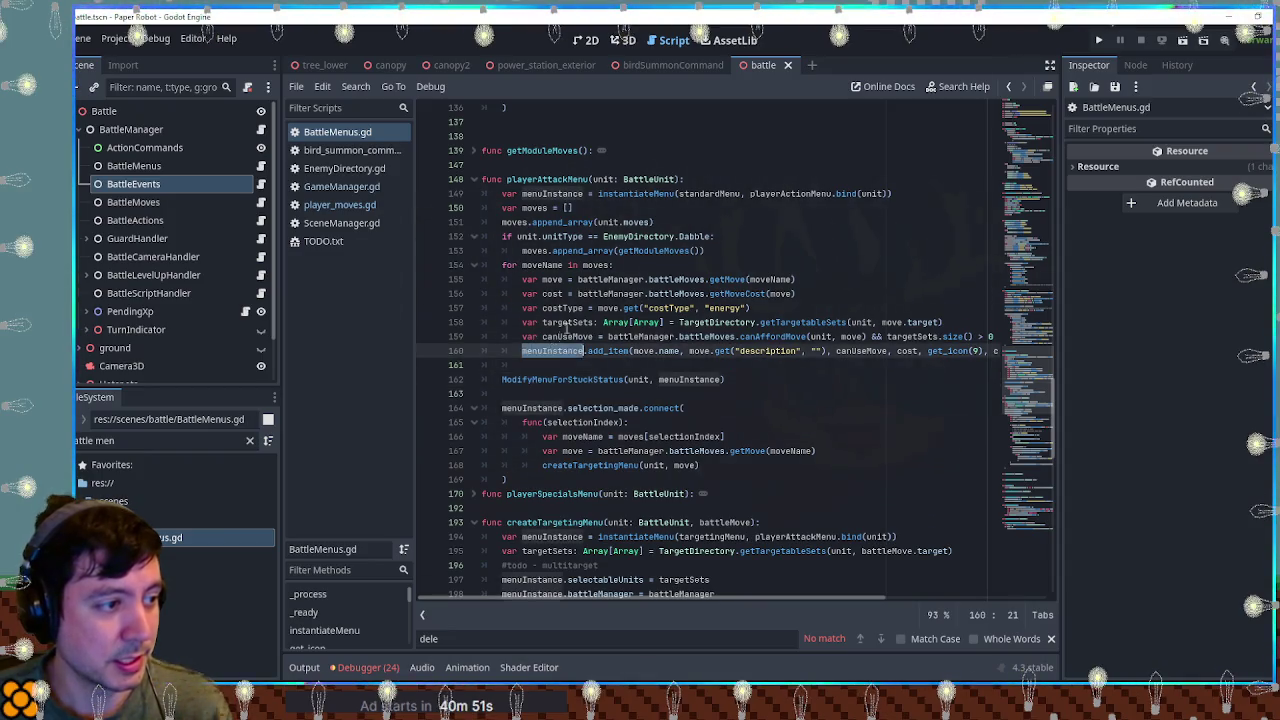
double_click(541, 265)
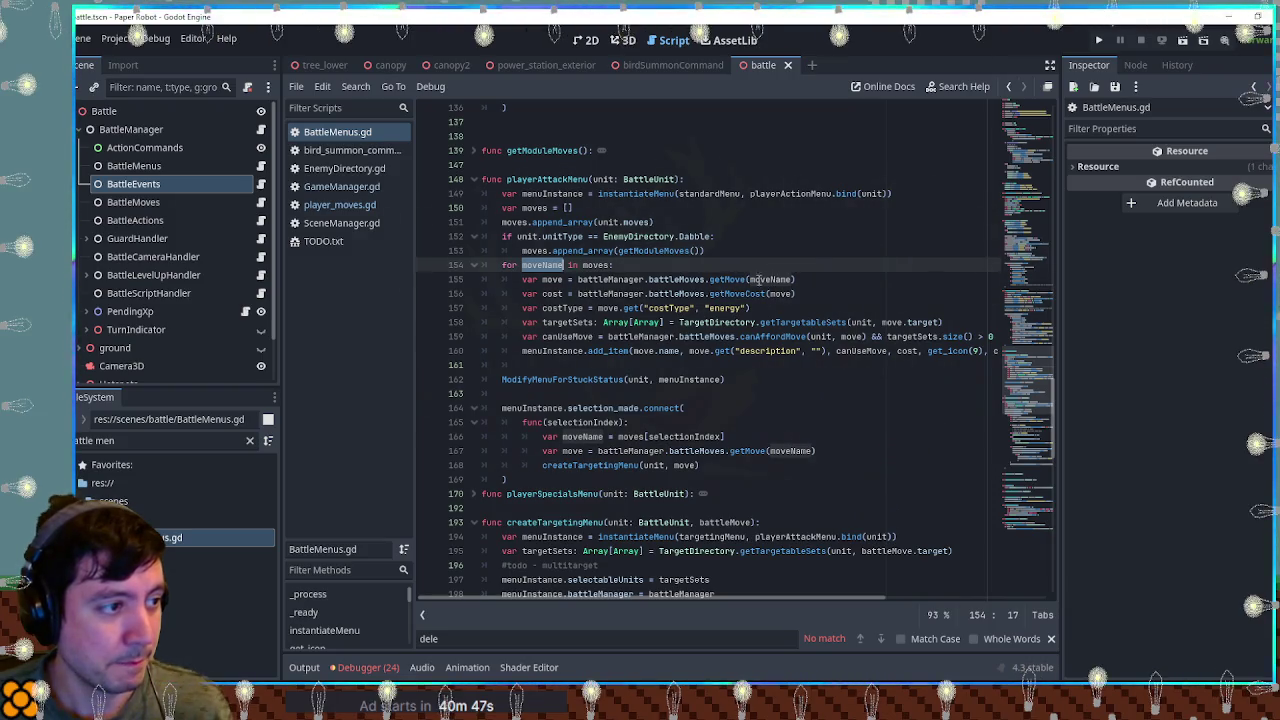
double_click(596, 265)
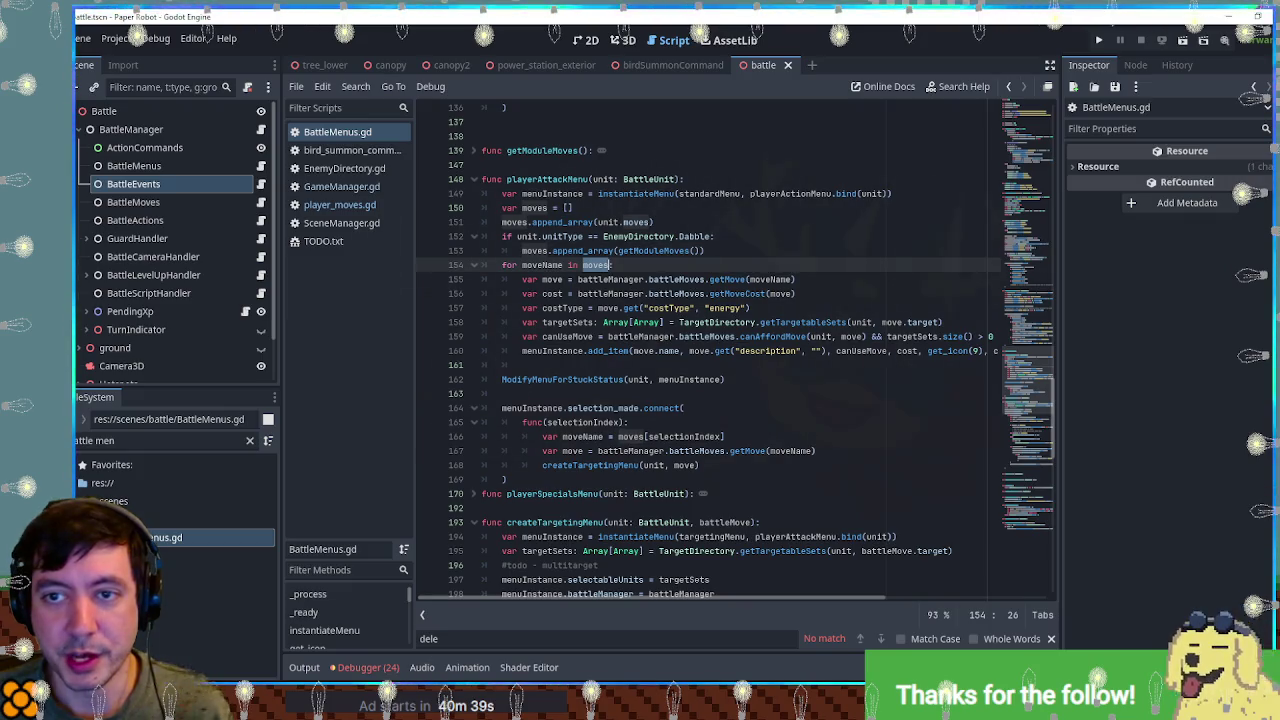
click(706, 250)
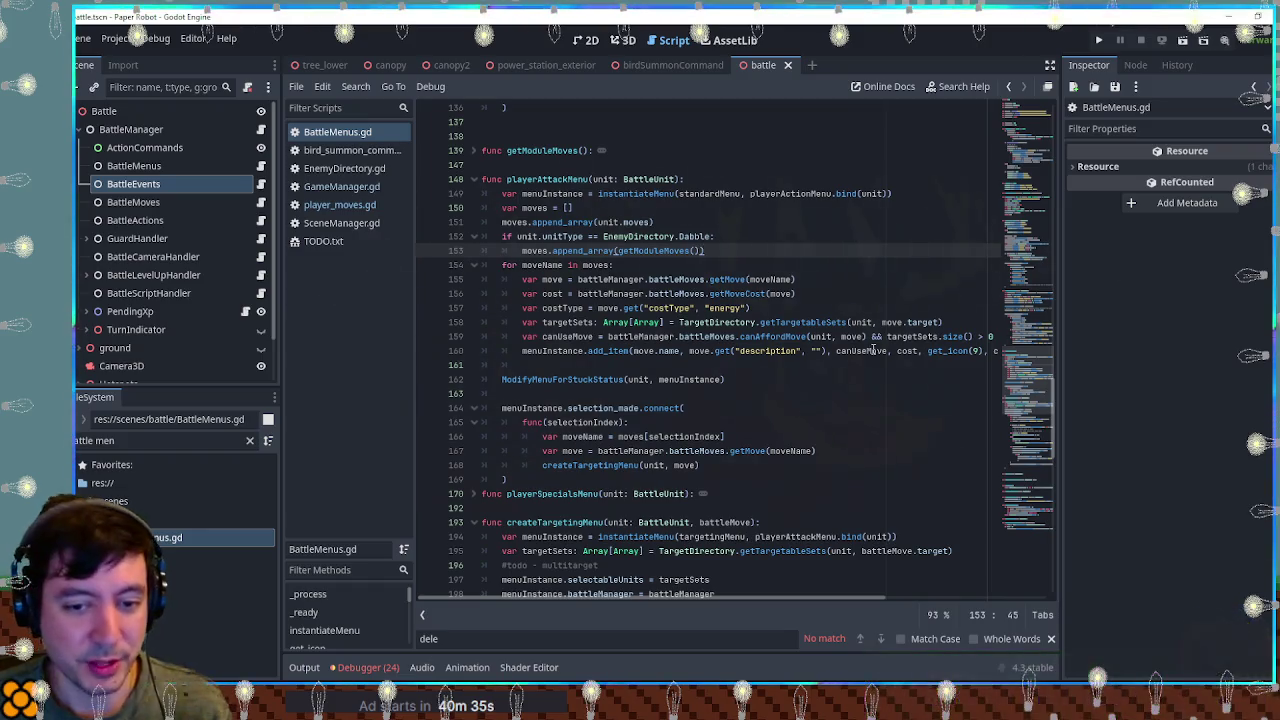
click(649, 383)
click(630, 364)
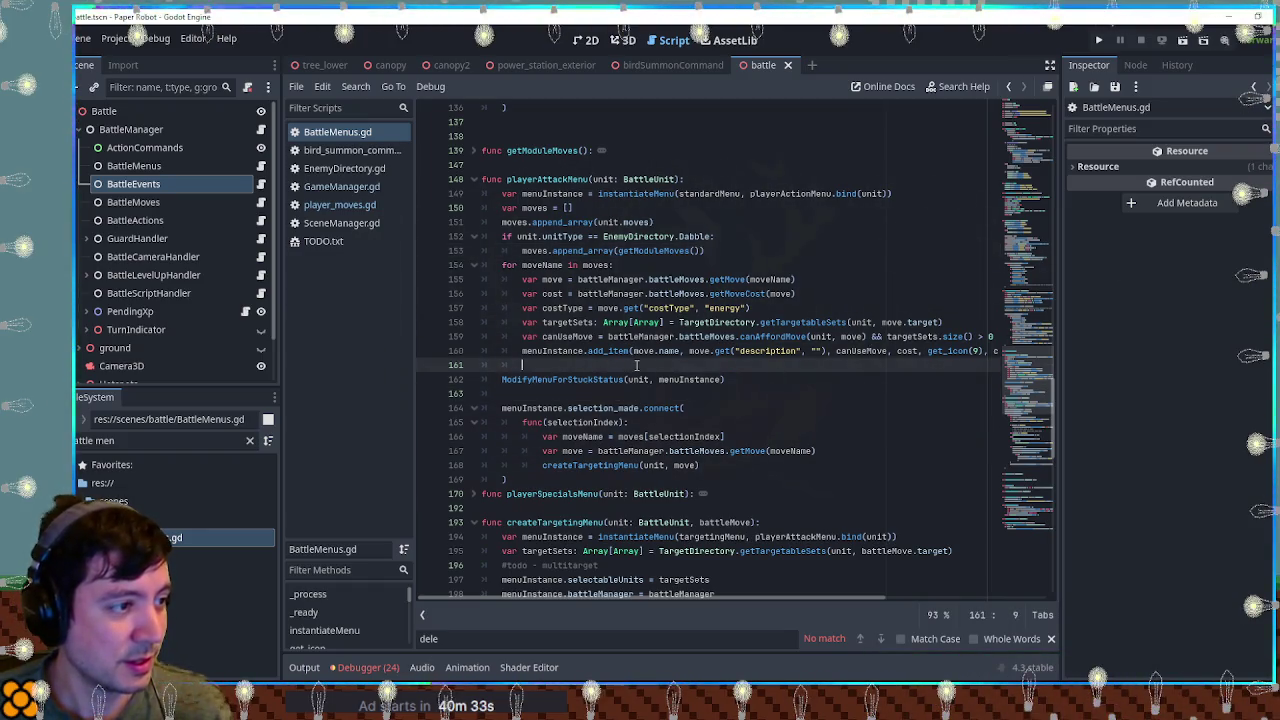
click(725, 254)
click(726, 234)
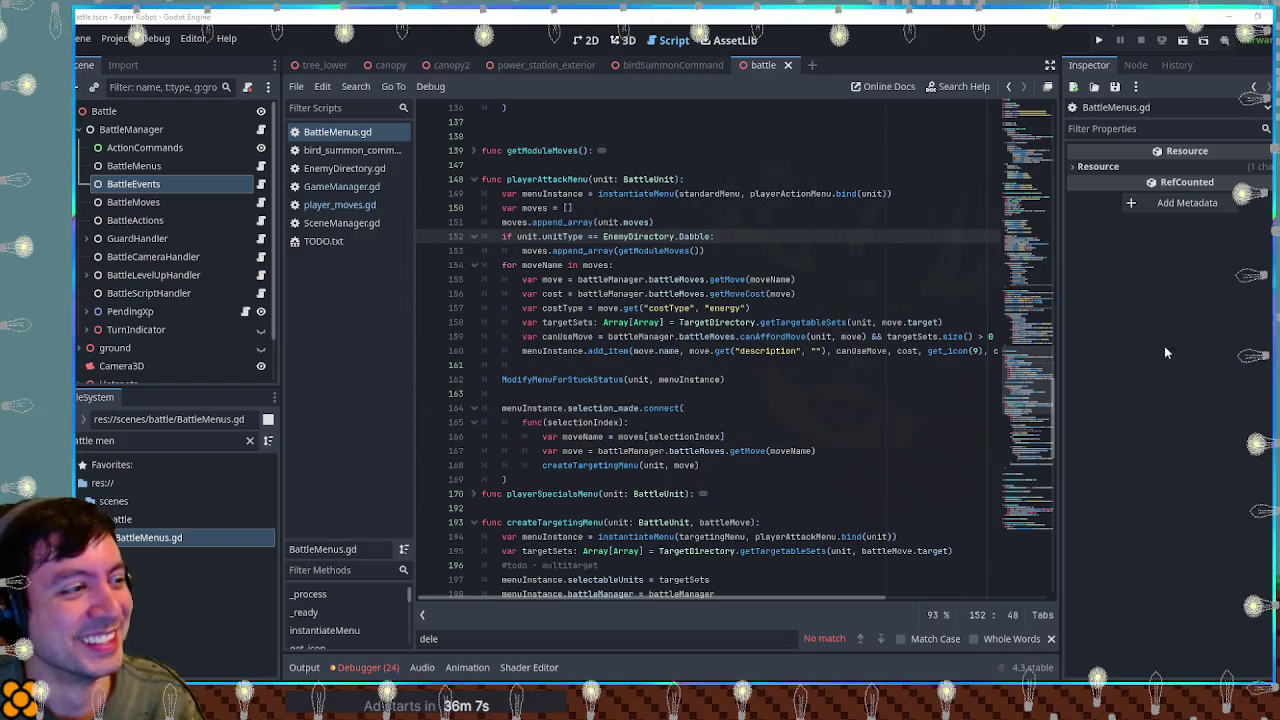
Step: Review the moves, append_array, moveName and battleMoves code on lines 151–155, then open player_moves.gd
click(775, 223)
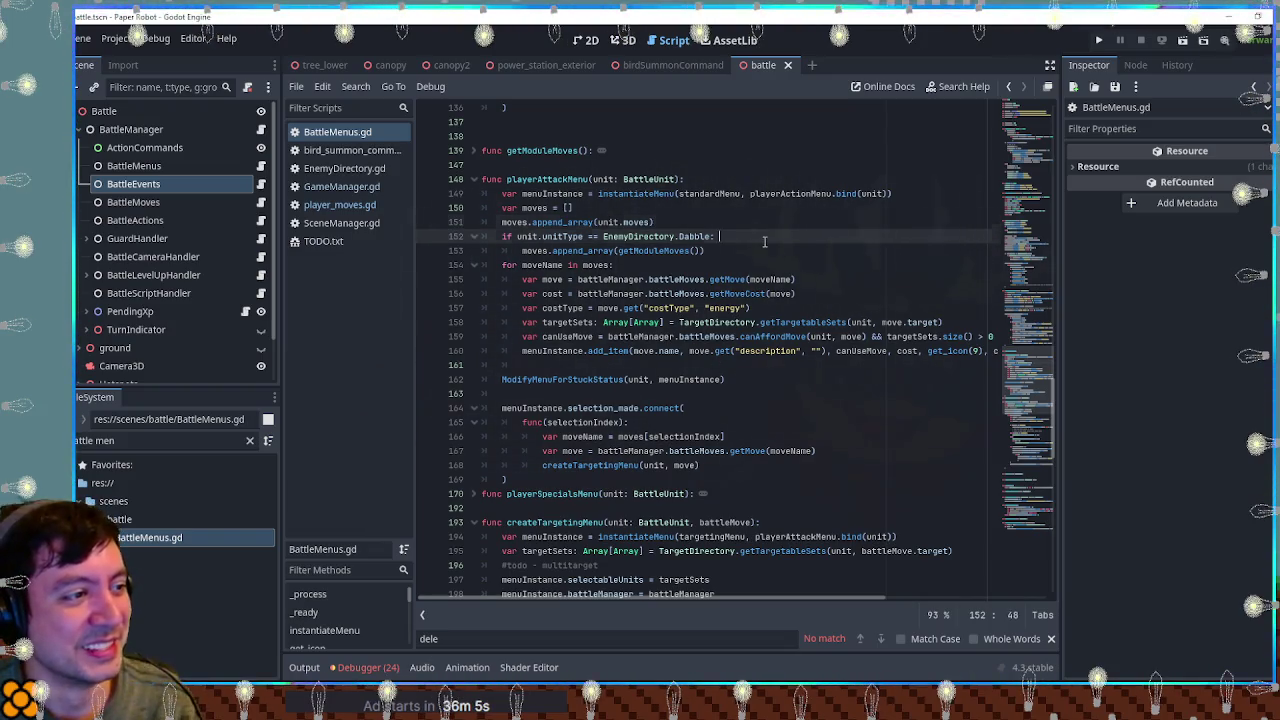
key(Down)
key(Down)
key(Down)
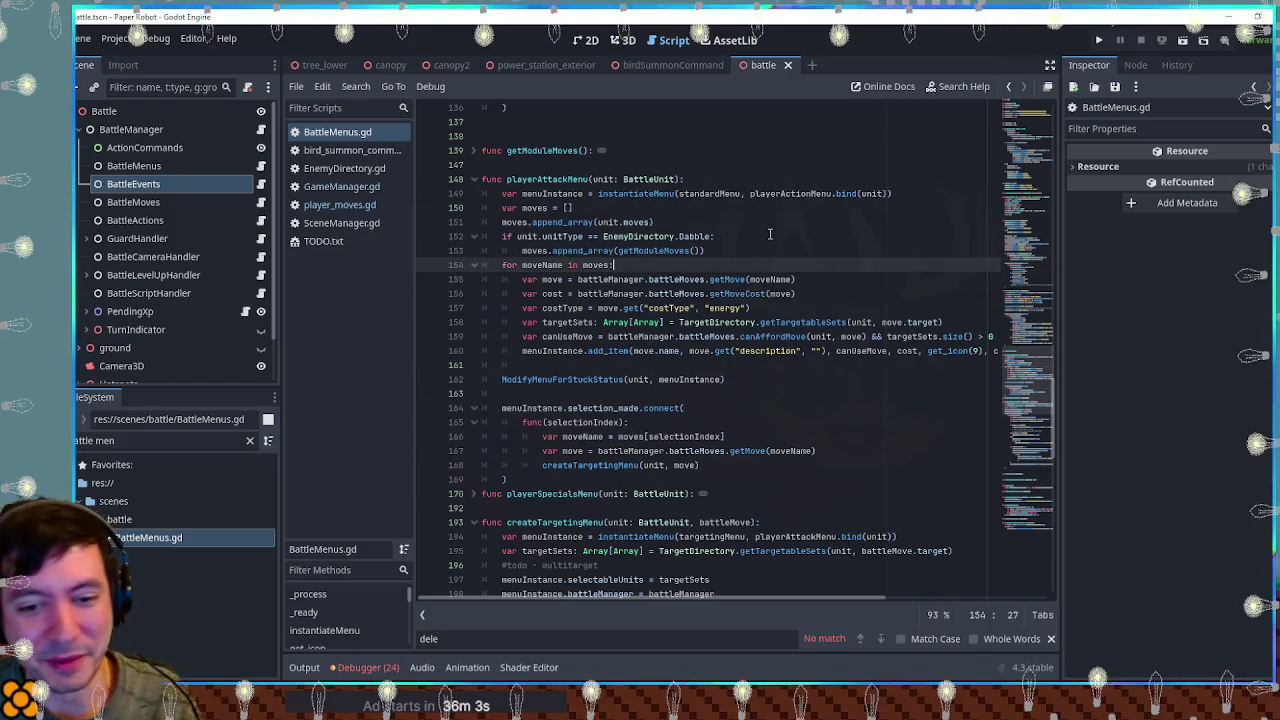
click(770, 234)
double_click(580, 250)
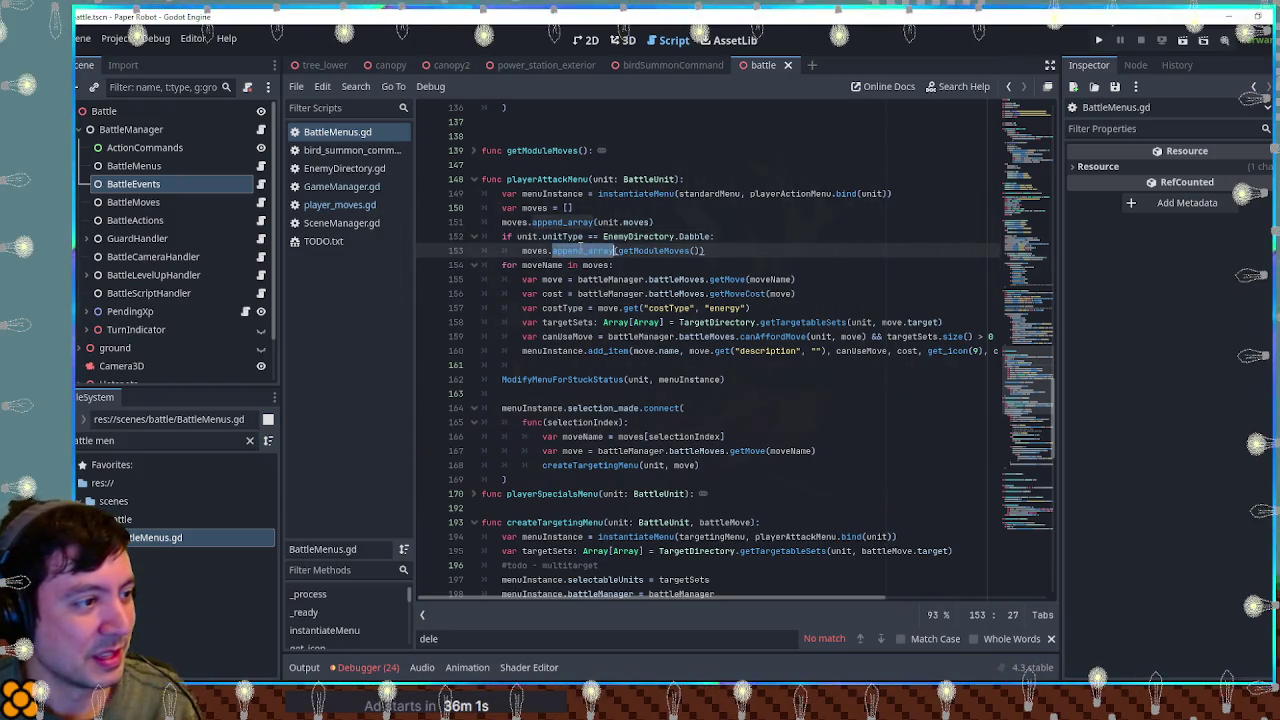
double_click(514, 222)
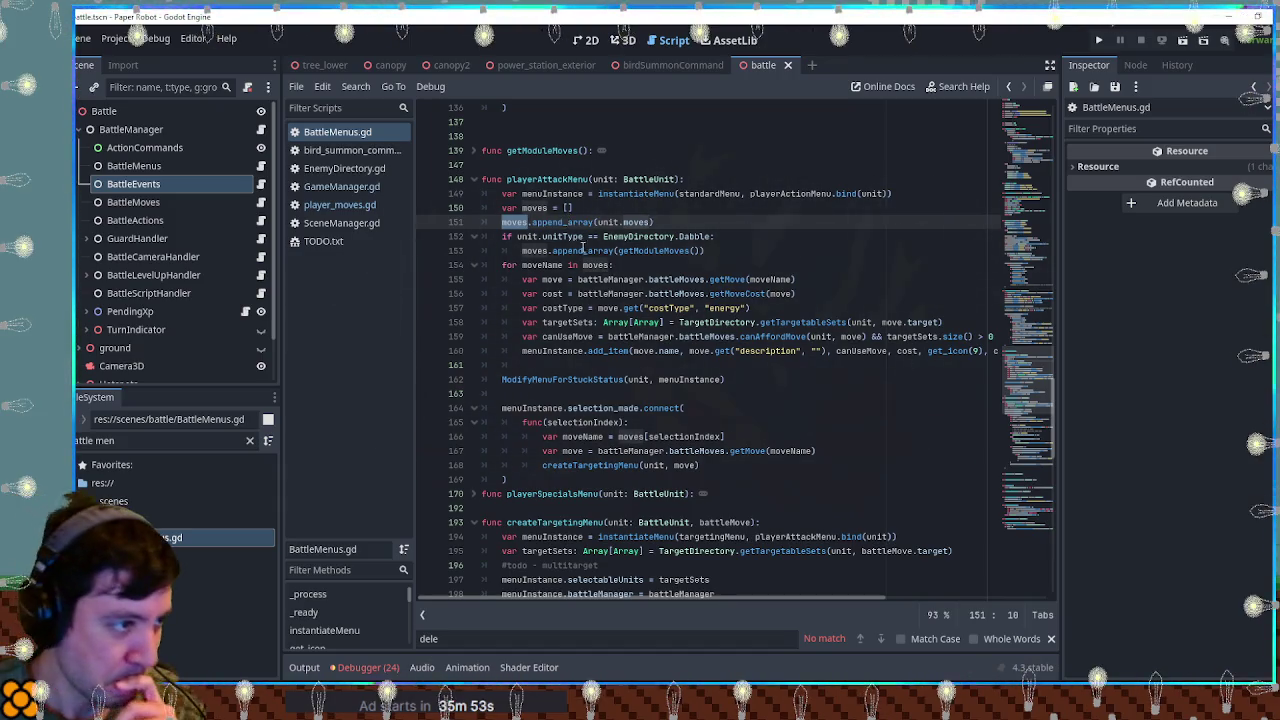
double_click(545, 265)
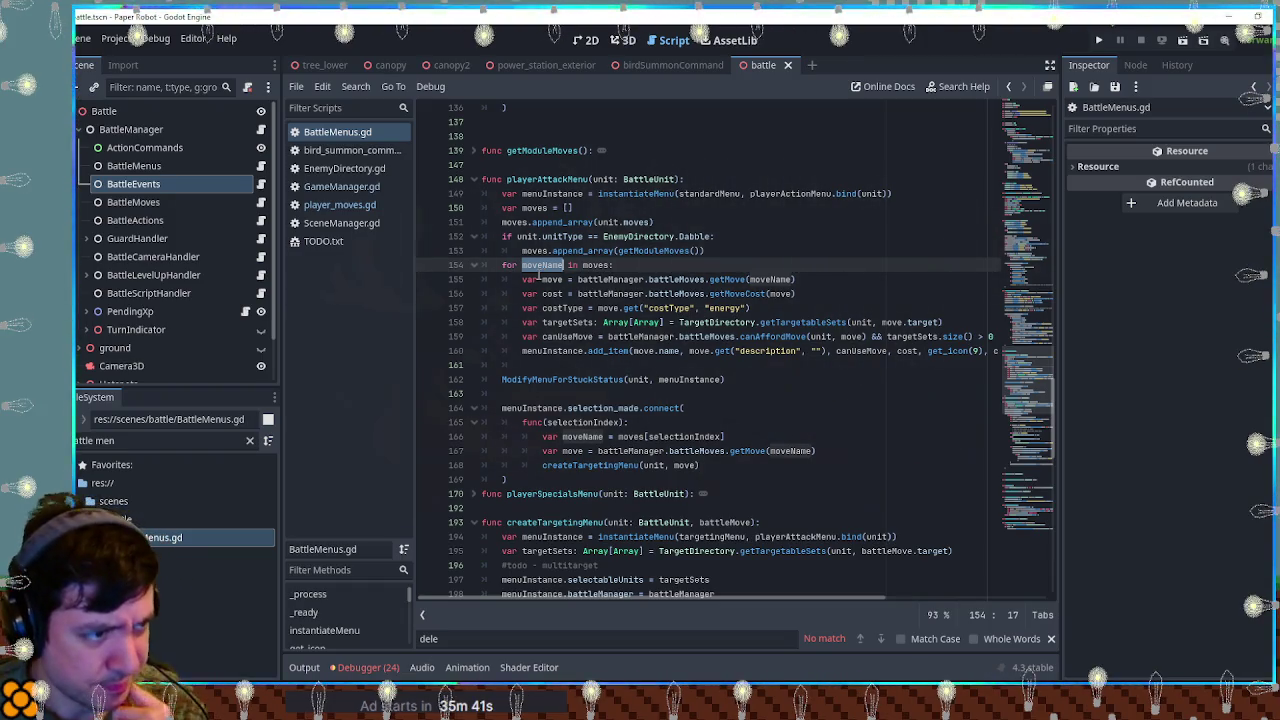
double_click(700, 281)
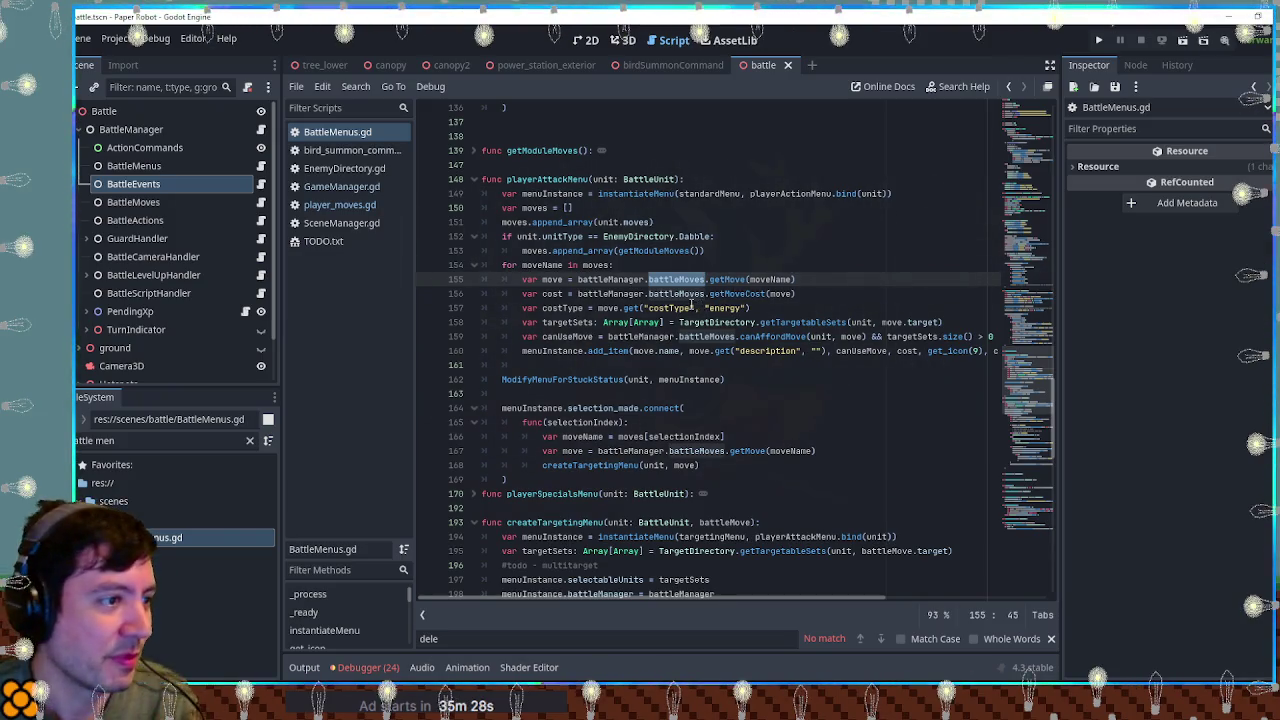
click(340, 204)
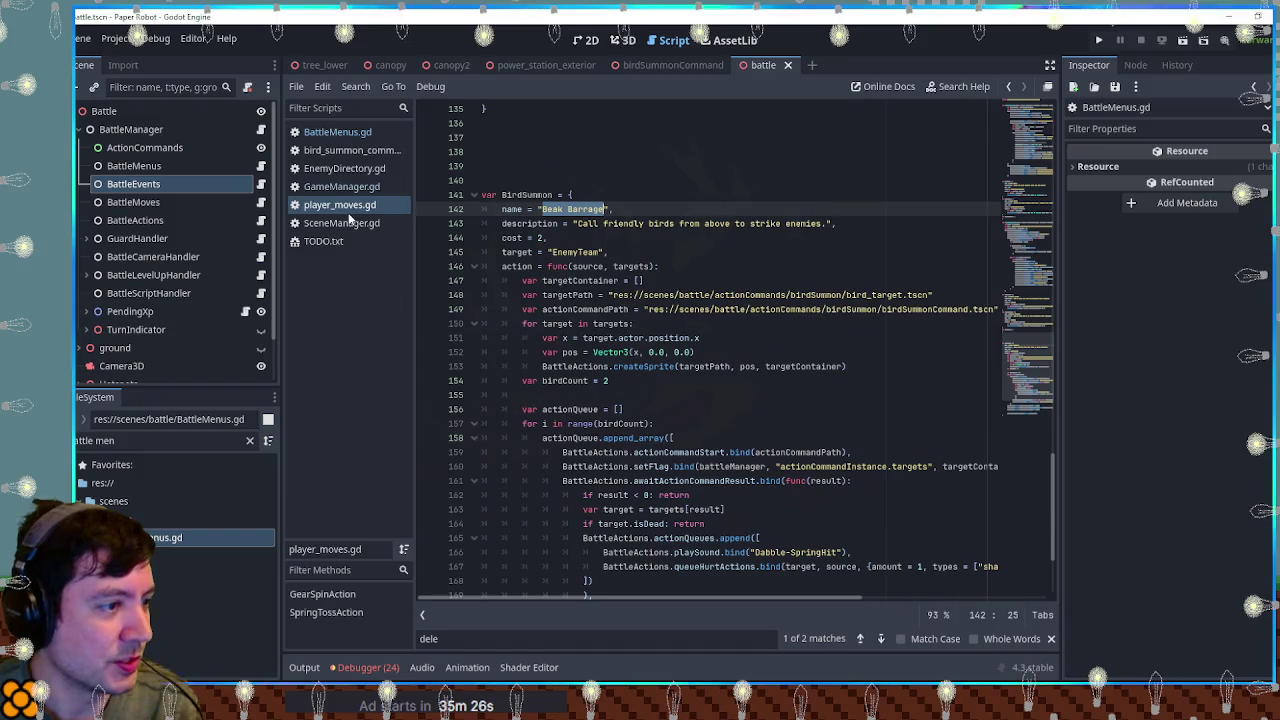
Step: Add 'stackable = true,' below the Beak Barrage description, save player_moves.gd, and return to BattleMenus.gd
click(601, 238)
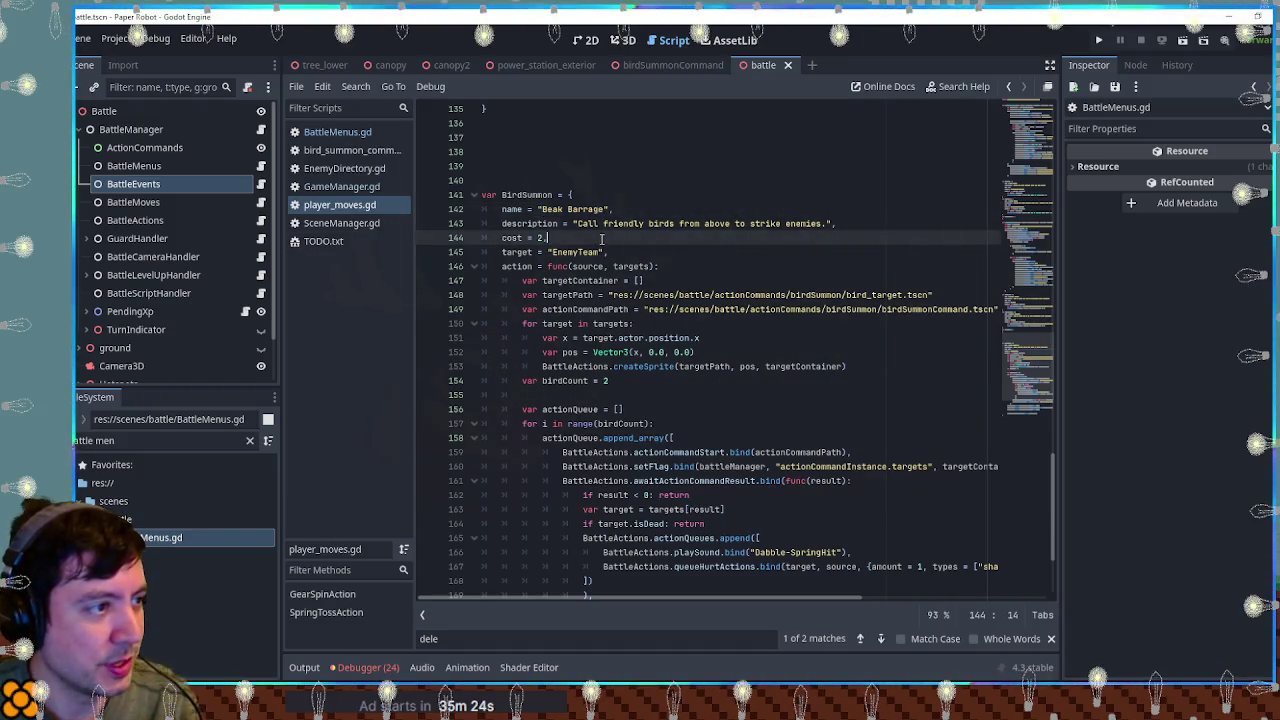
click(865, 224)
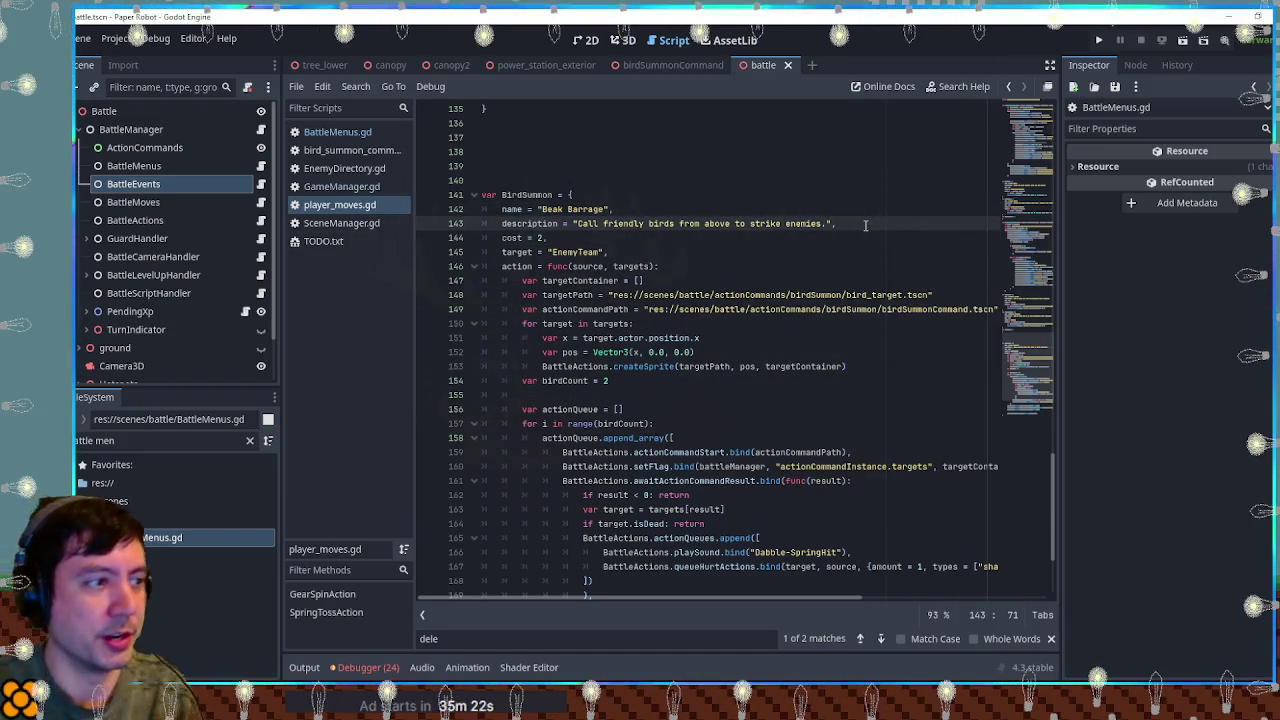
key(Return)
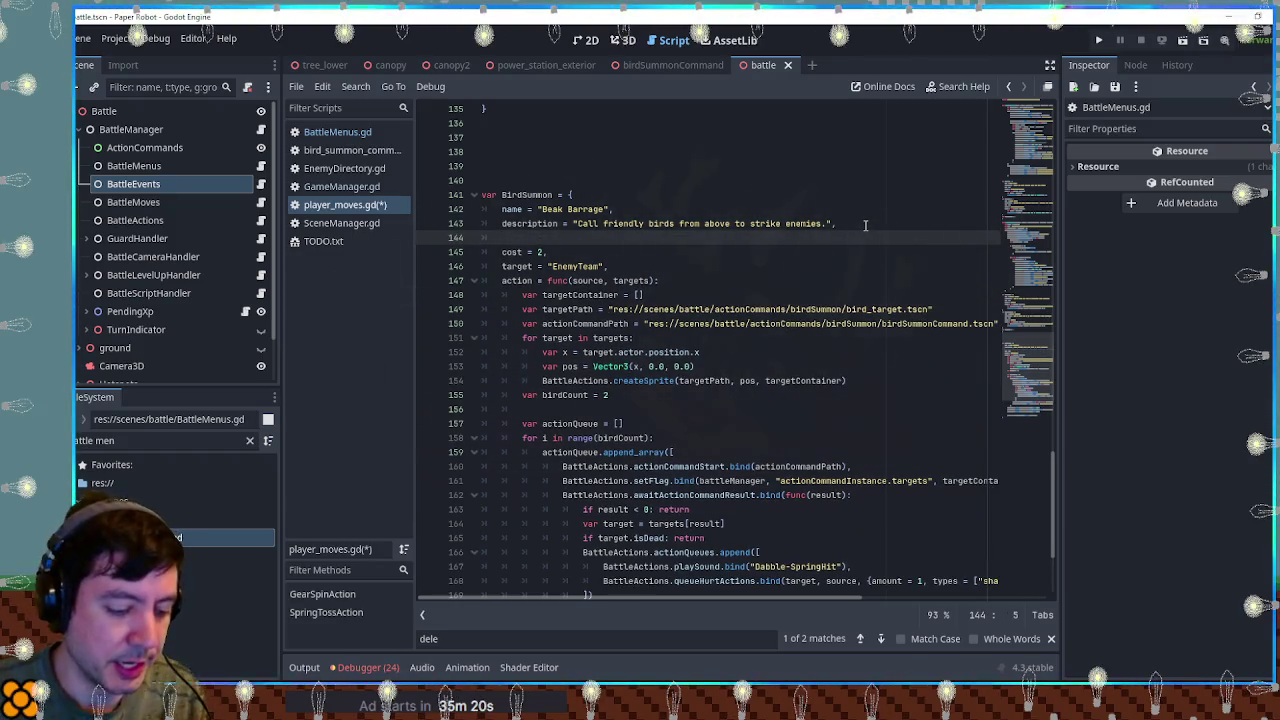
text(stackable = true,)
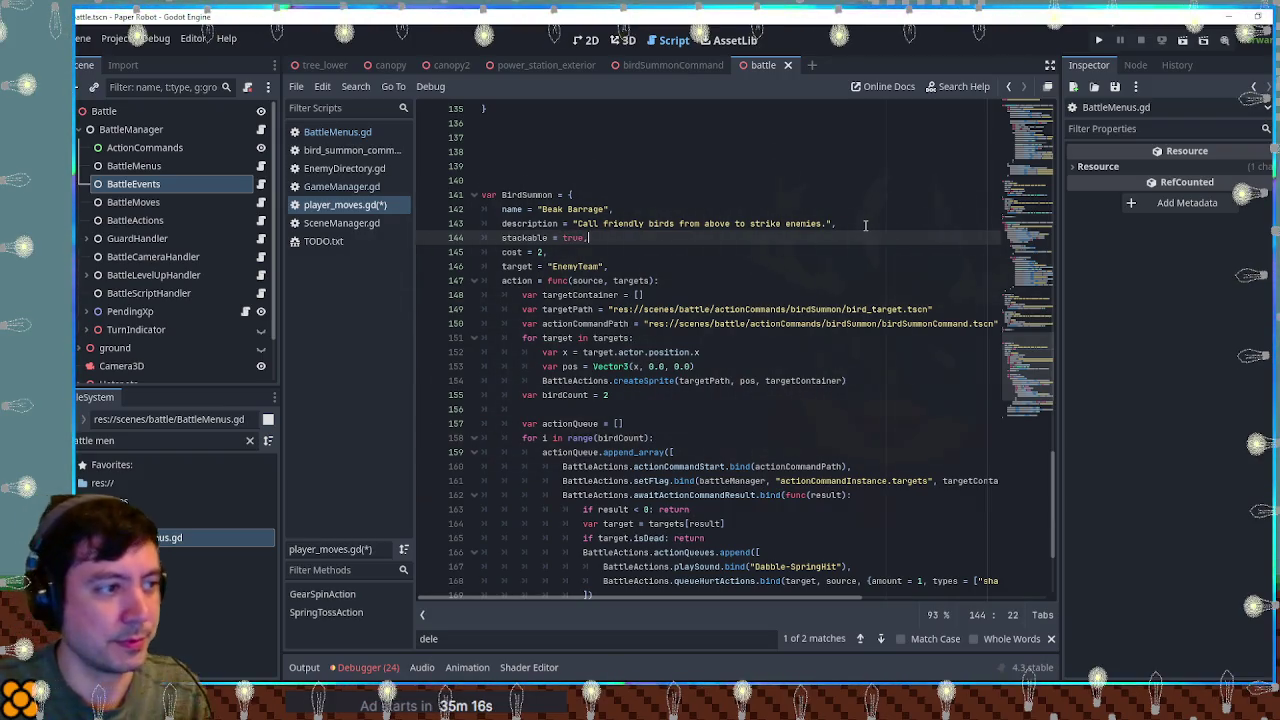
key(ctrl+s)
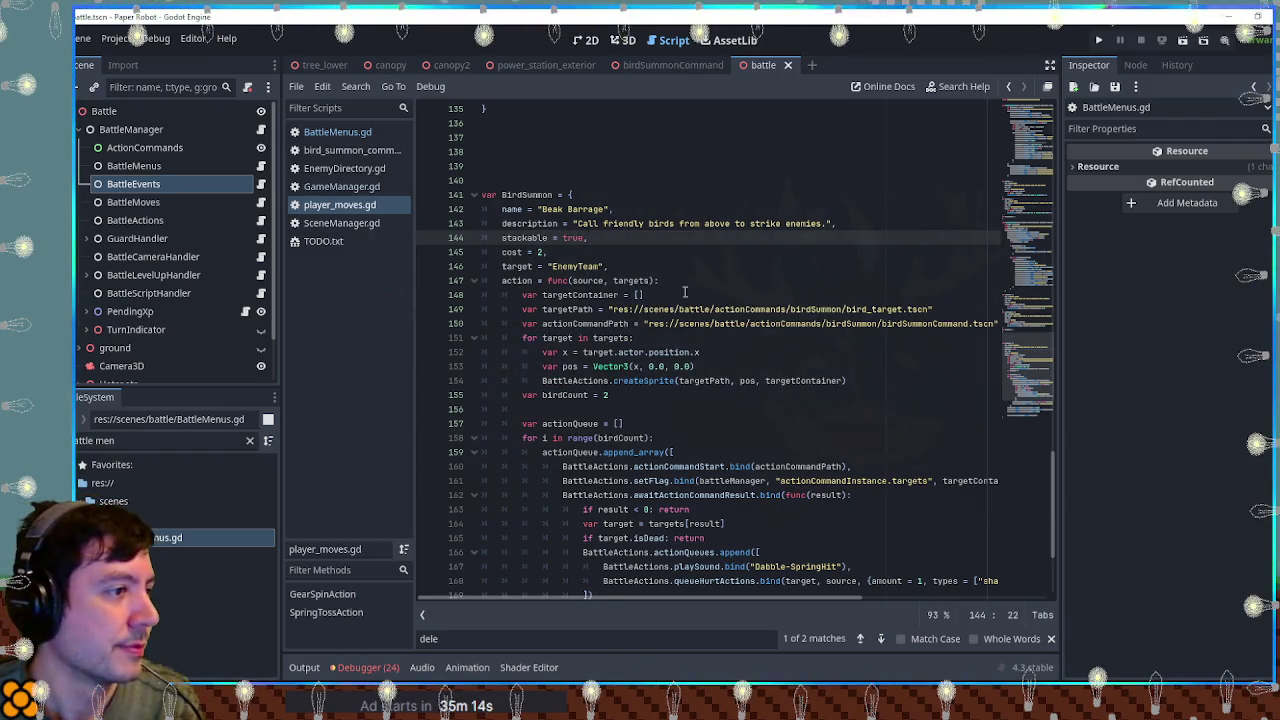
double_click(524, 238)
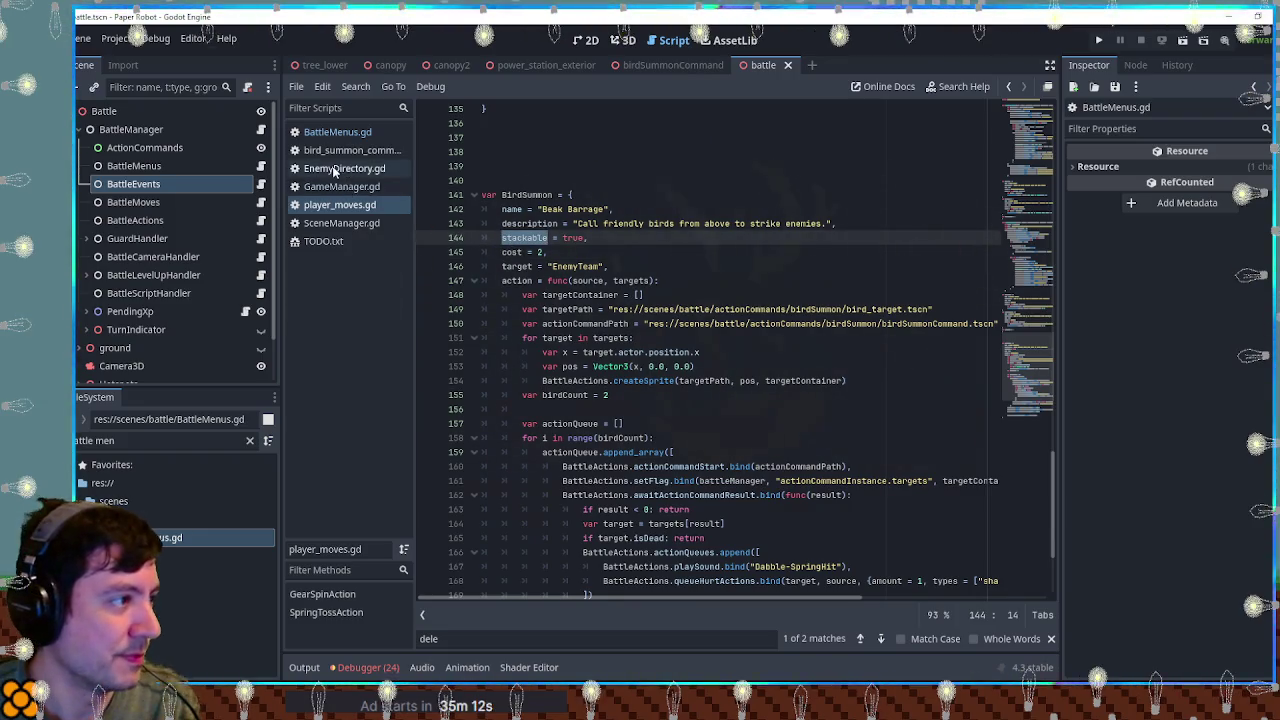
click(330, 132)
click(741, 252)
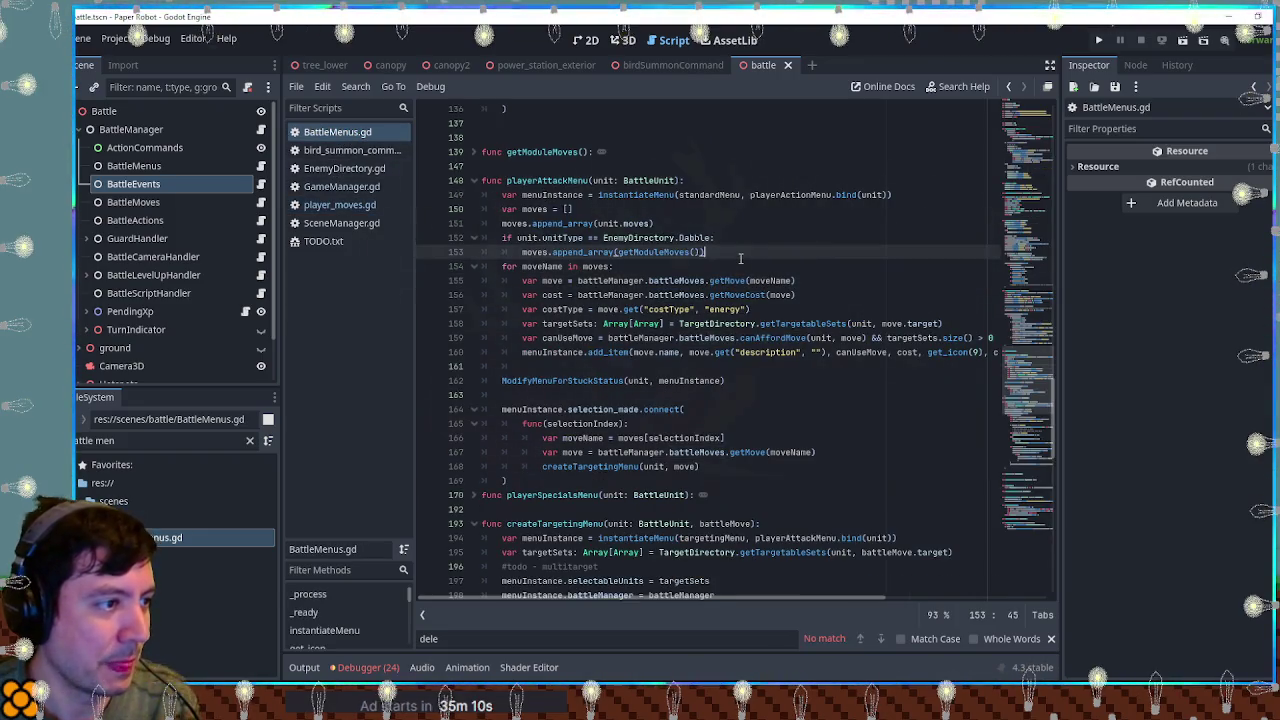
click(731, 266)
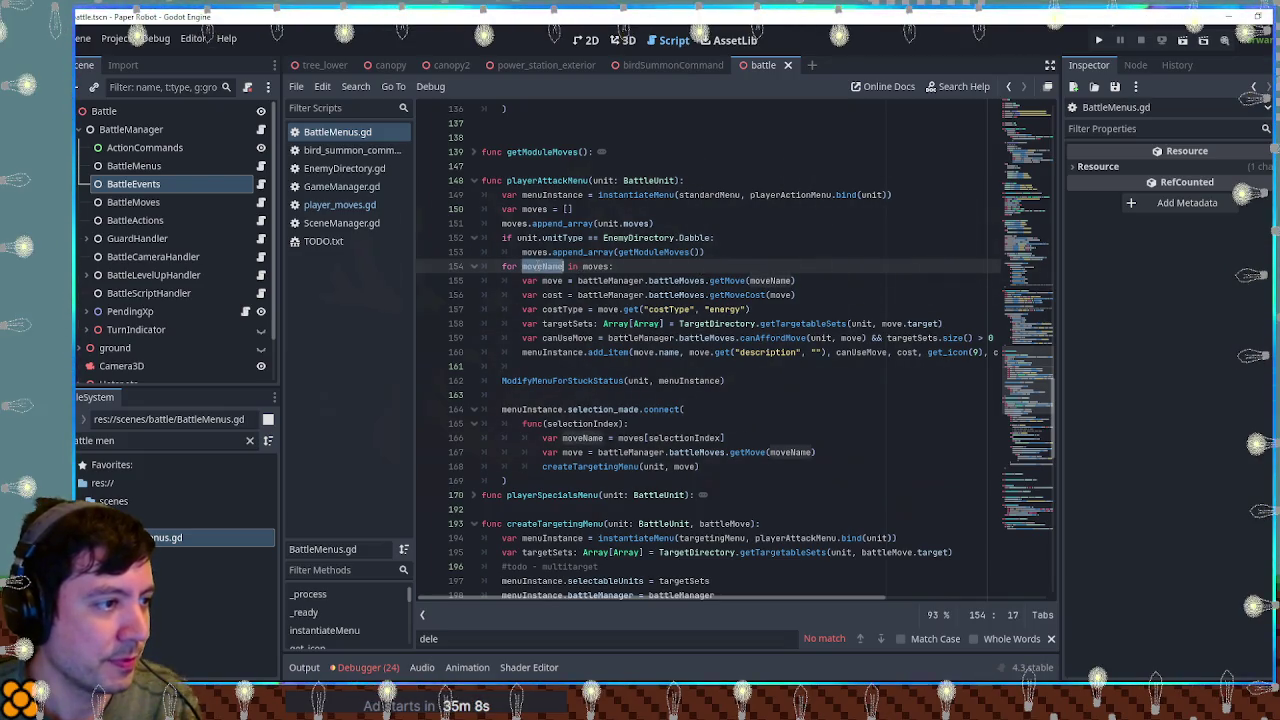
double_click(597, 266)
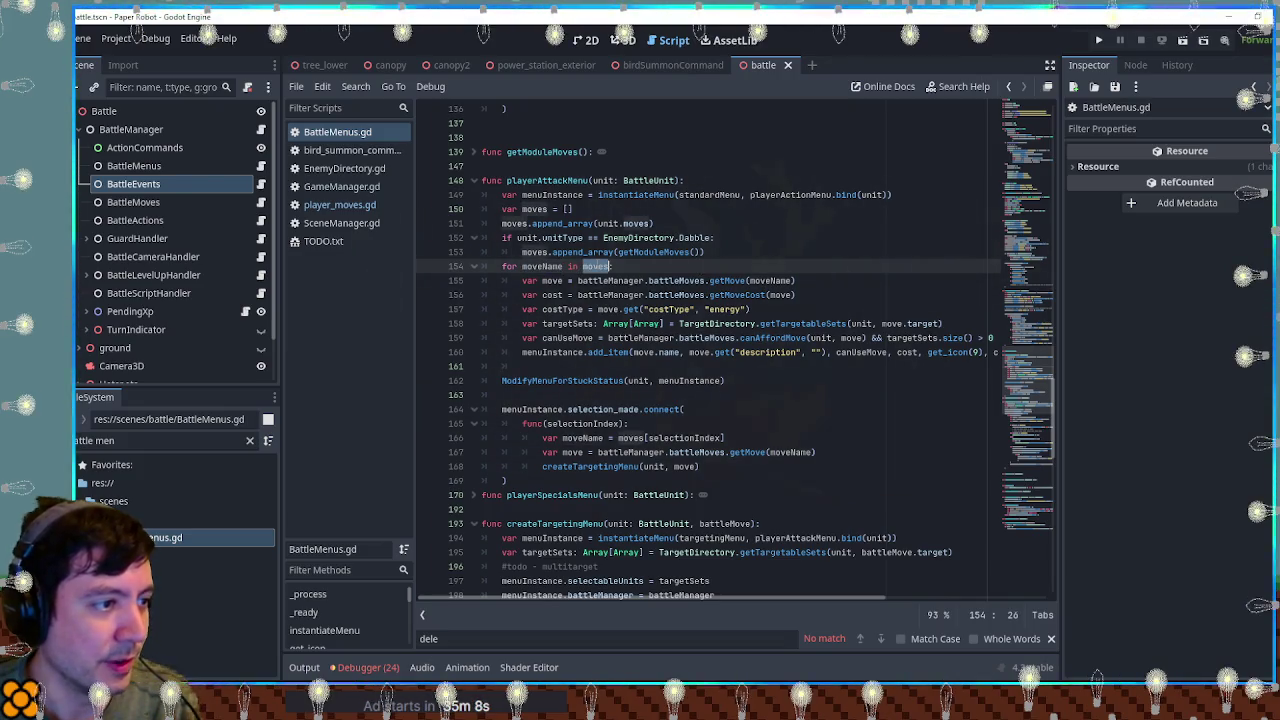
double_click(541, 266)
click(735, 251)
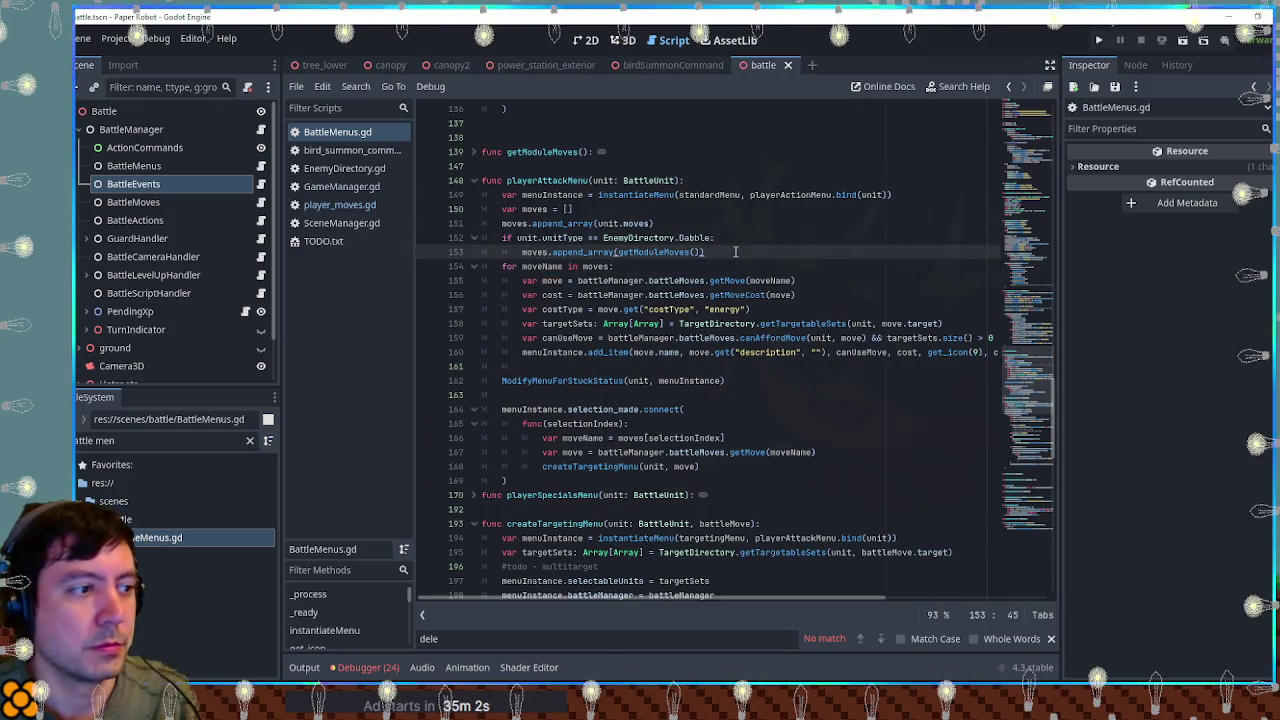
double_click(570, 353)
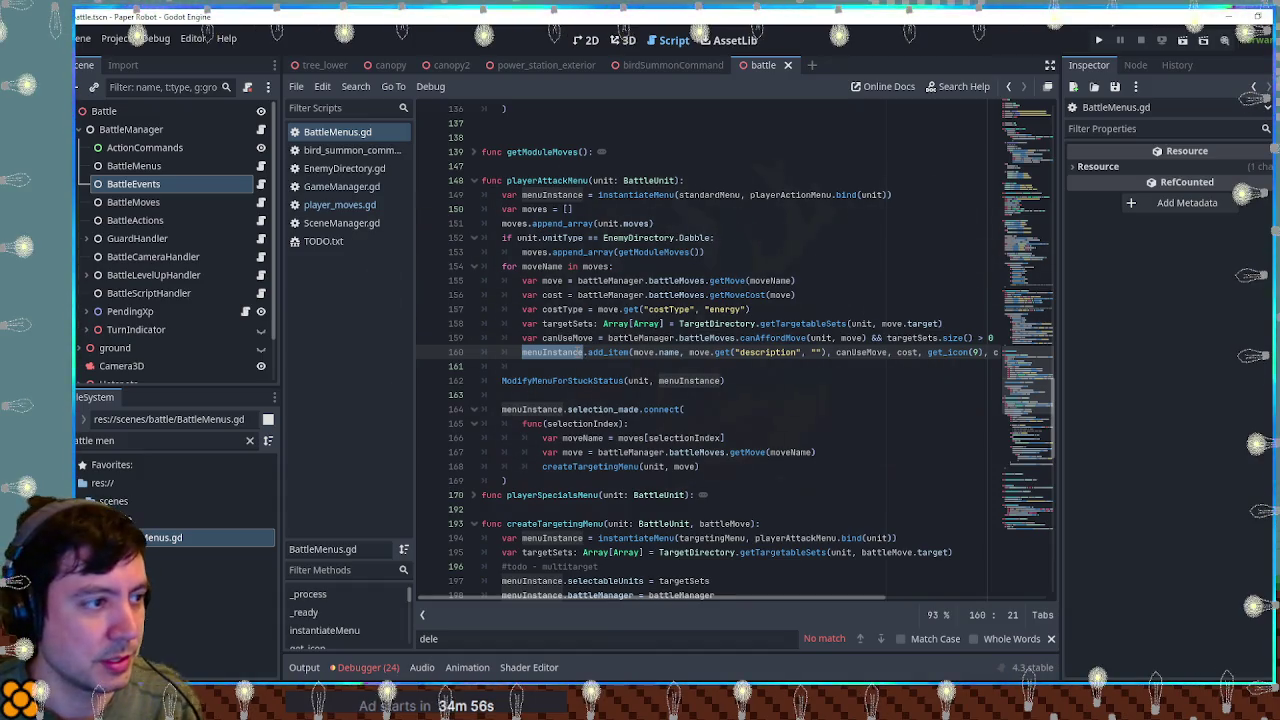
double_click(534, 209)
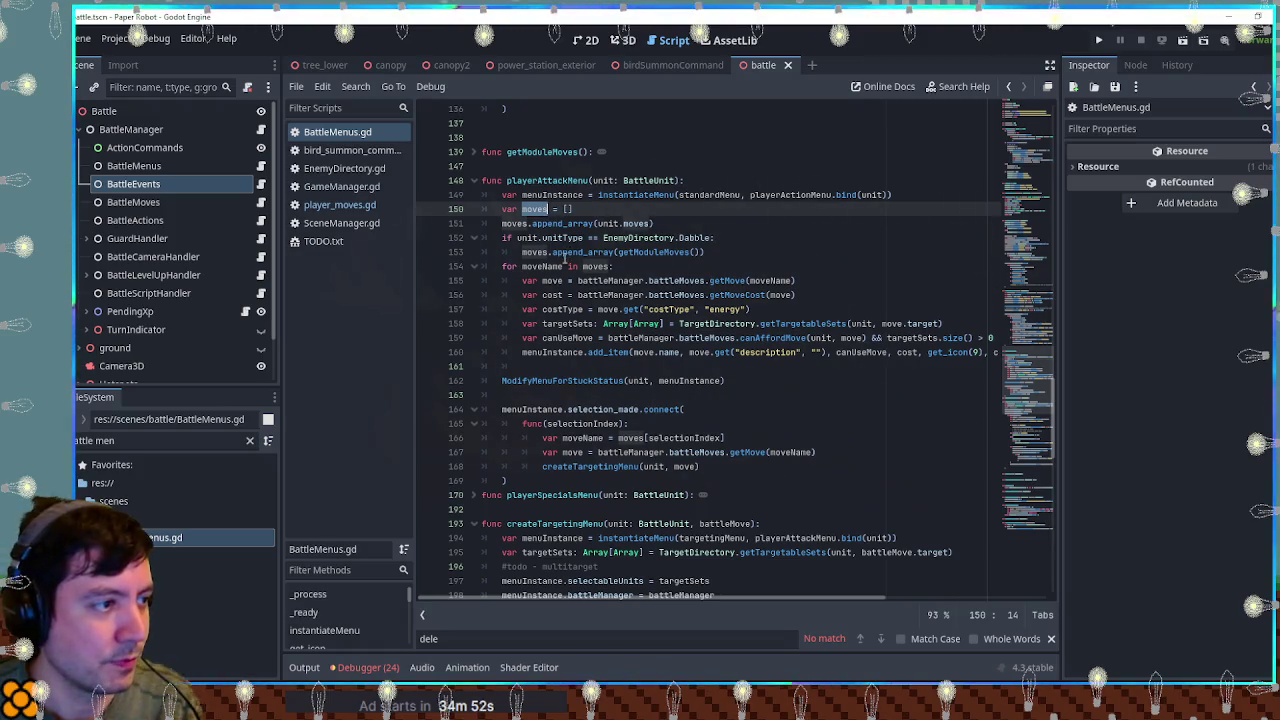
double_click(534, 252)
click(760, 252)
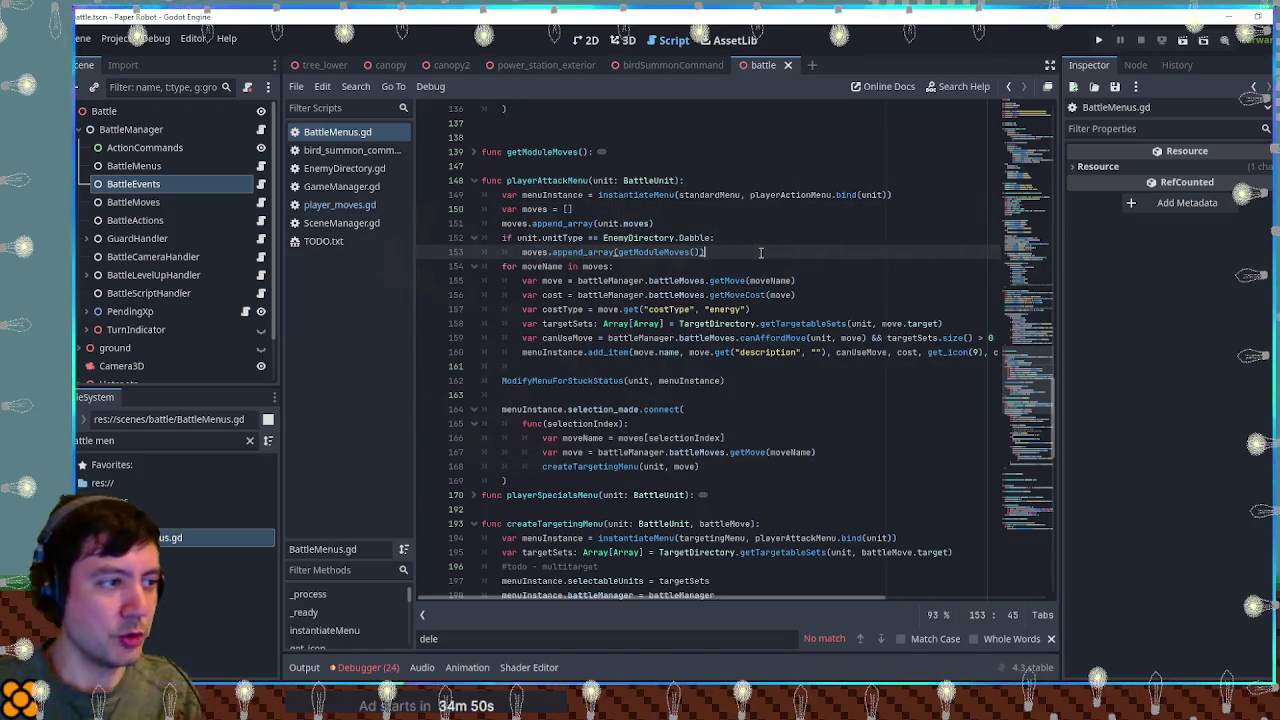
key(Return)
key(BackSpace)
text(var unique)
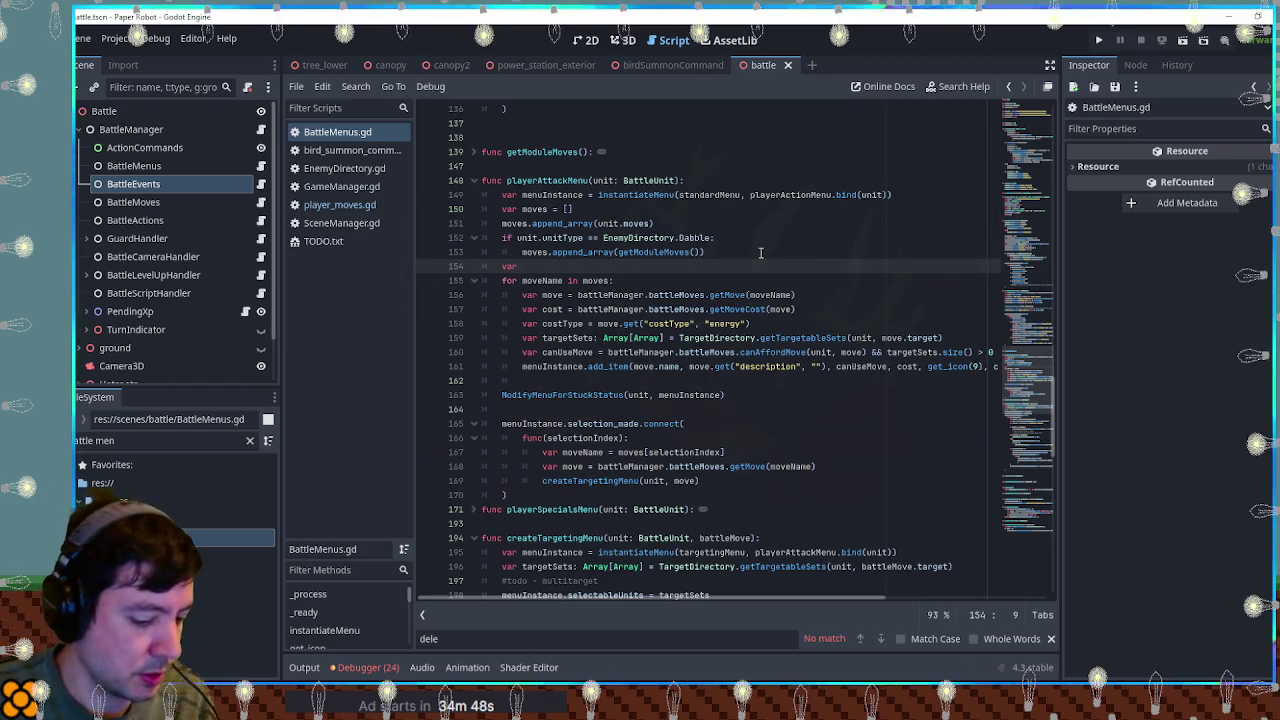